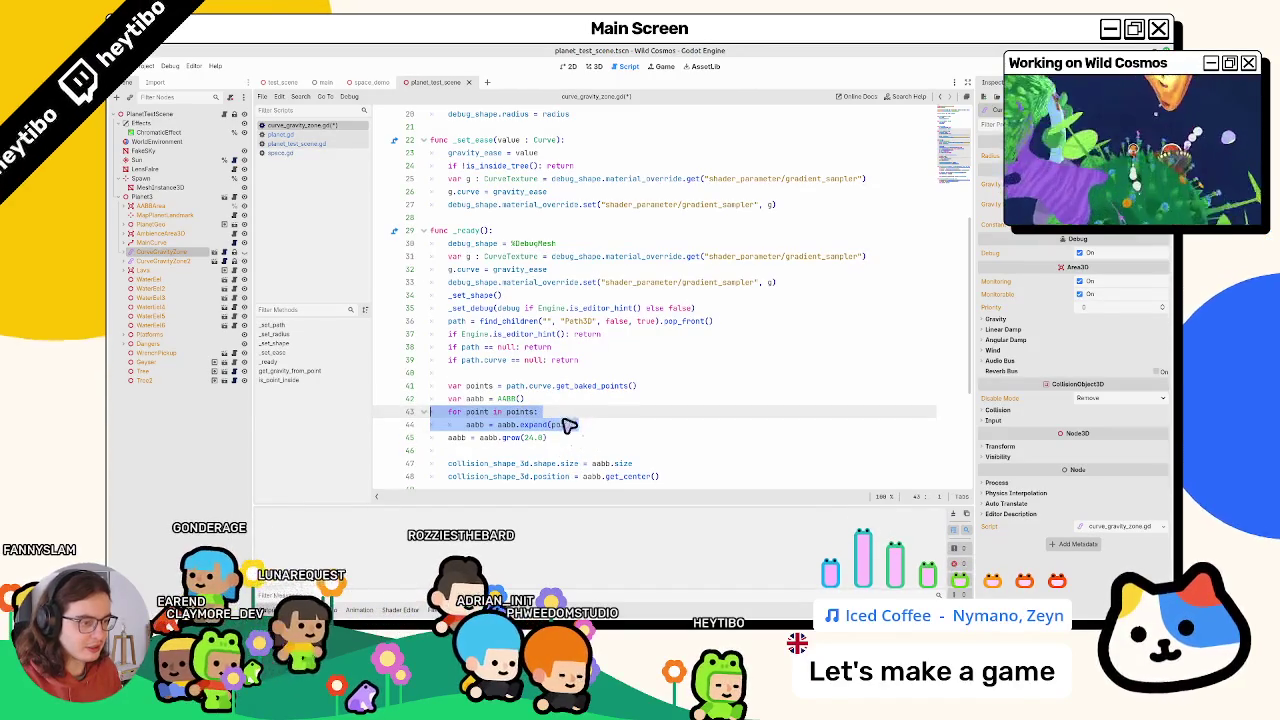
Comment out the aabb = aabb.grow(24.0) line and run Wild Cosmos to test the change
click(551, 440)
key(ctrl+k)
click(553, 441)
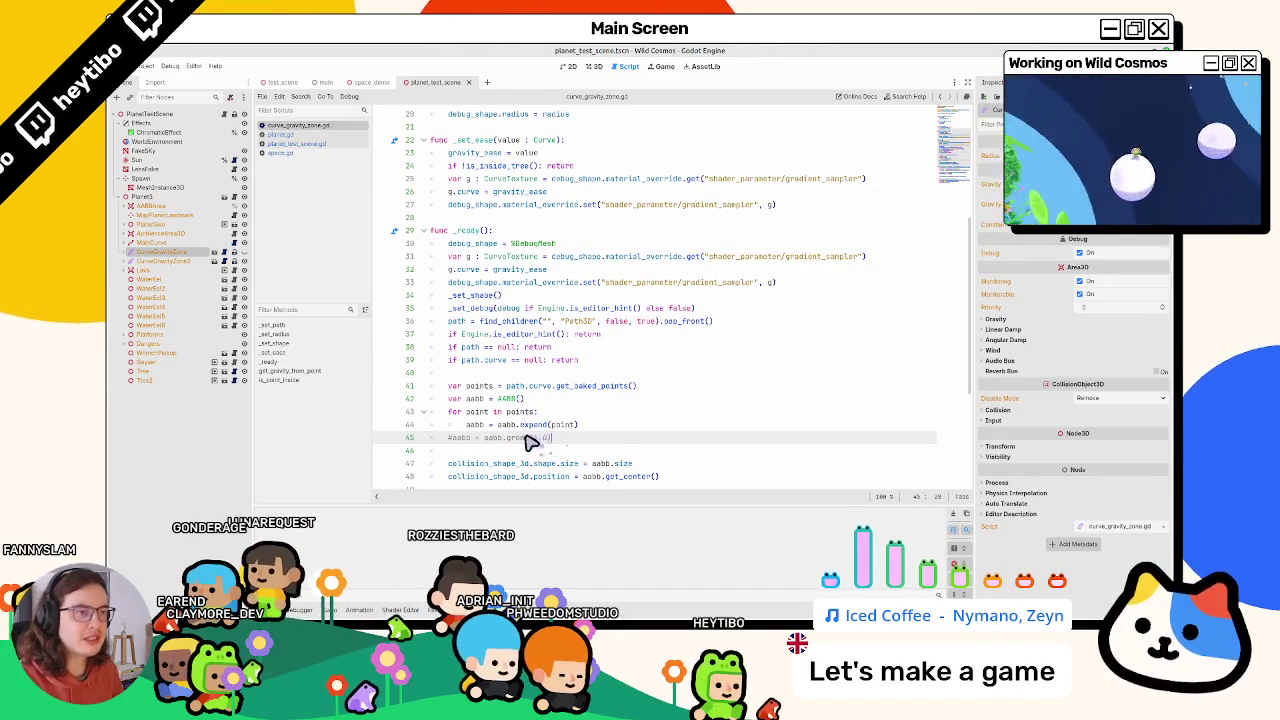
key(F6)
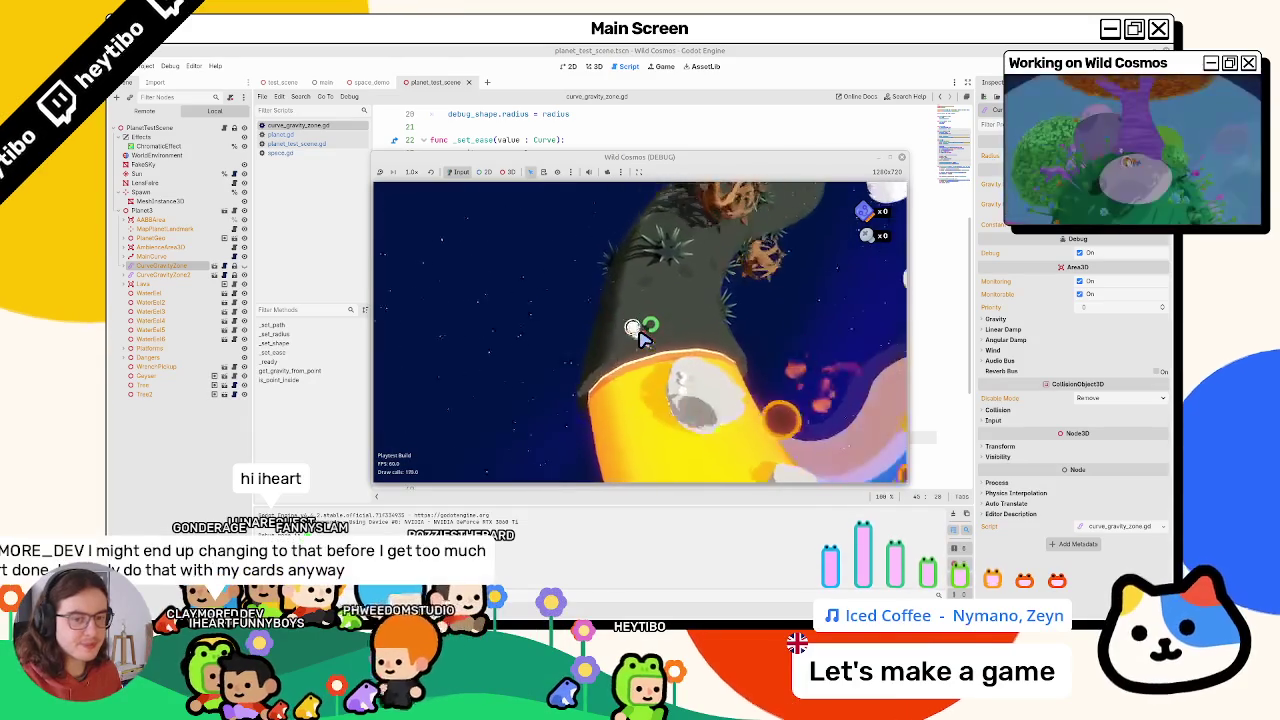
Stop the debug game, rerun and stop it again, then select get_baked_points in the script
key(Escape)
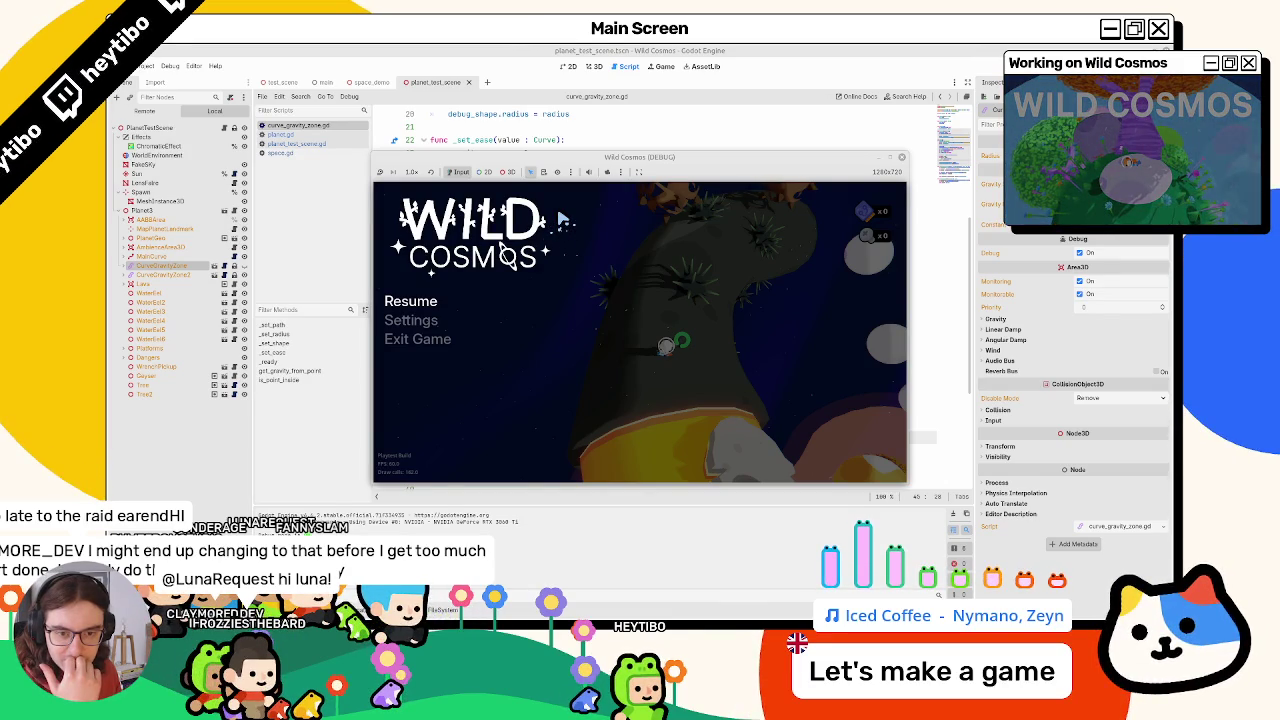
key(F8)
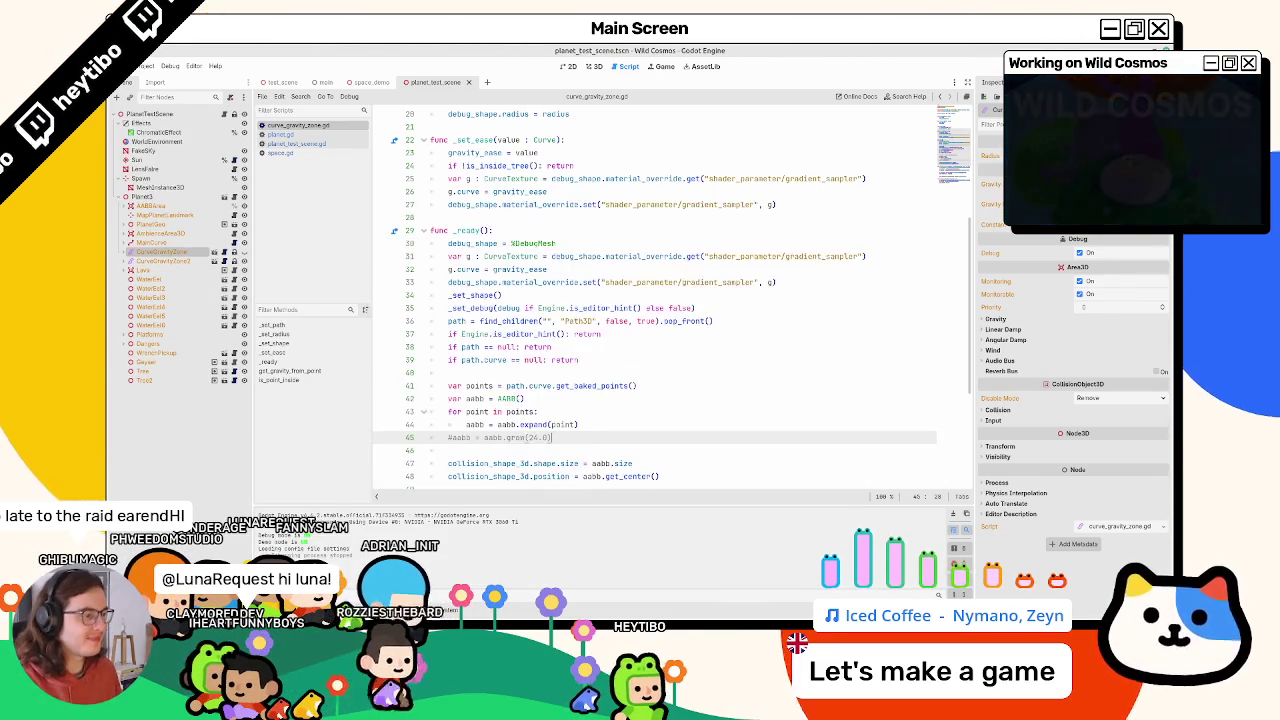
click(727, 298)
click(617, 394)
key(F5)
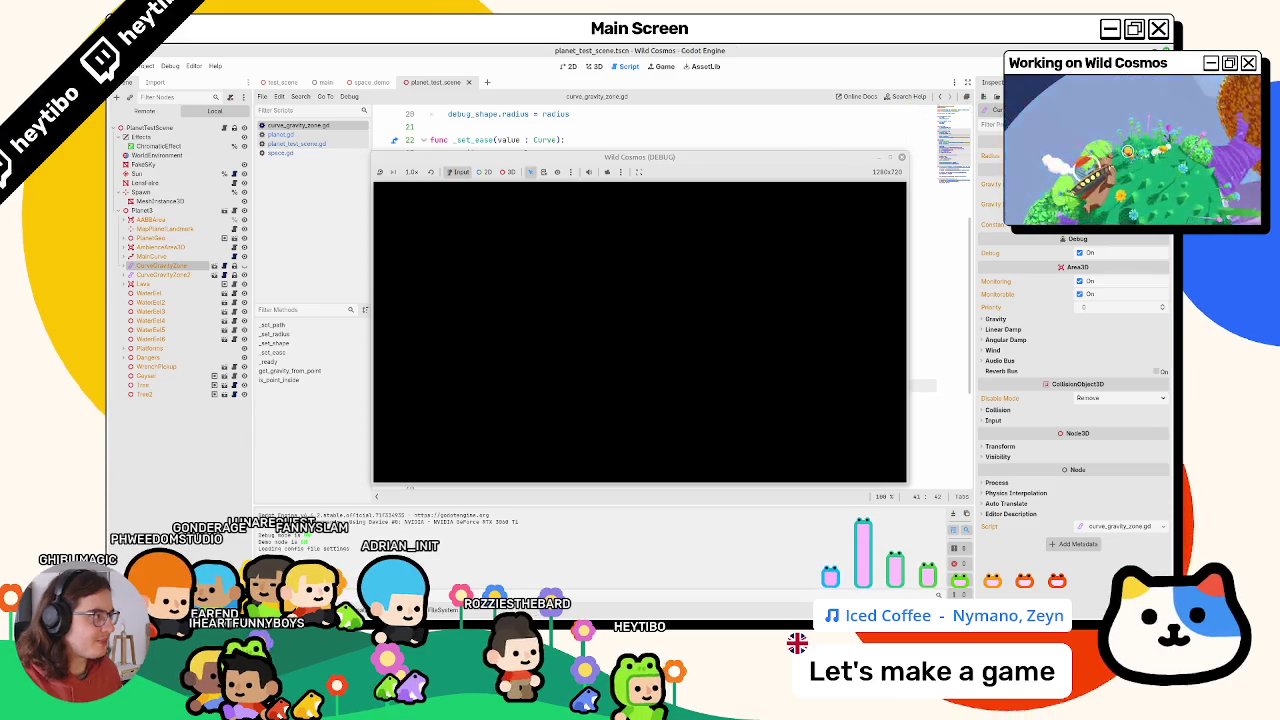
key(F8)
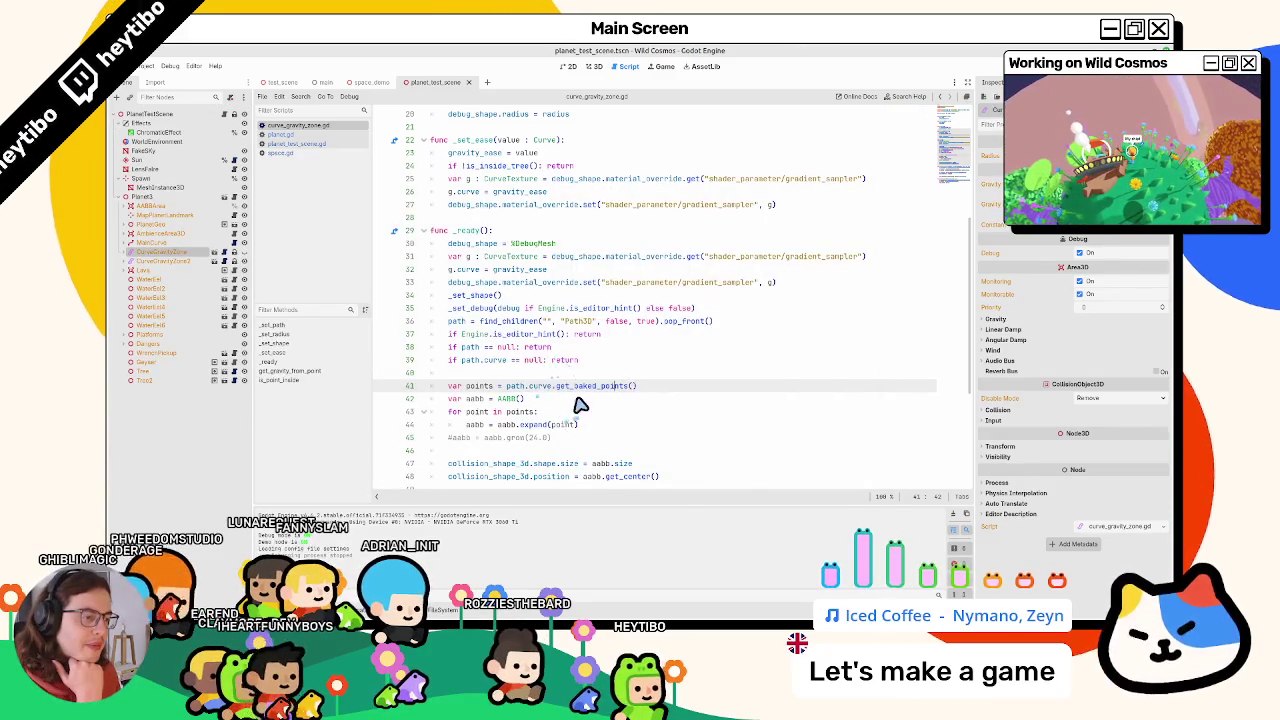
scroll(575, 401, down, 2)
double_click(578, 310)
Show the planet test scene in 3D and expand both gravity zones to reveal their Path3D children
click(573, 67)
click(600, 67)
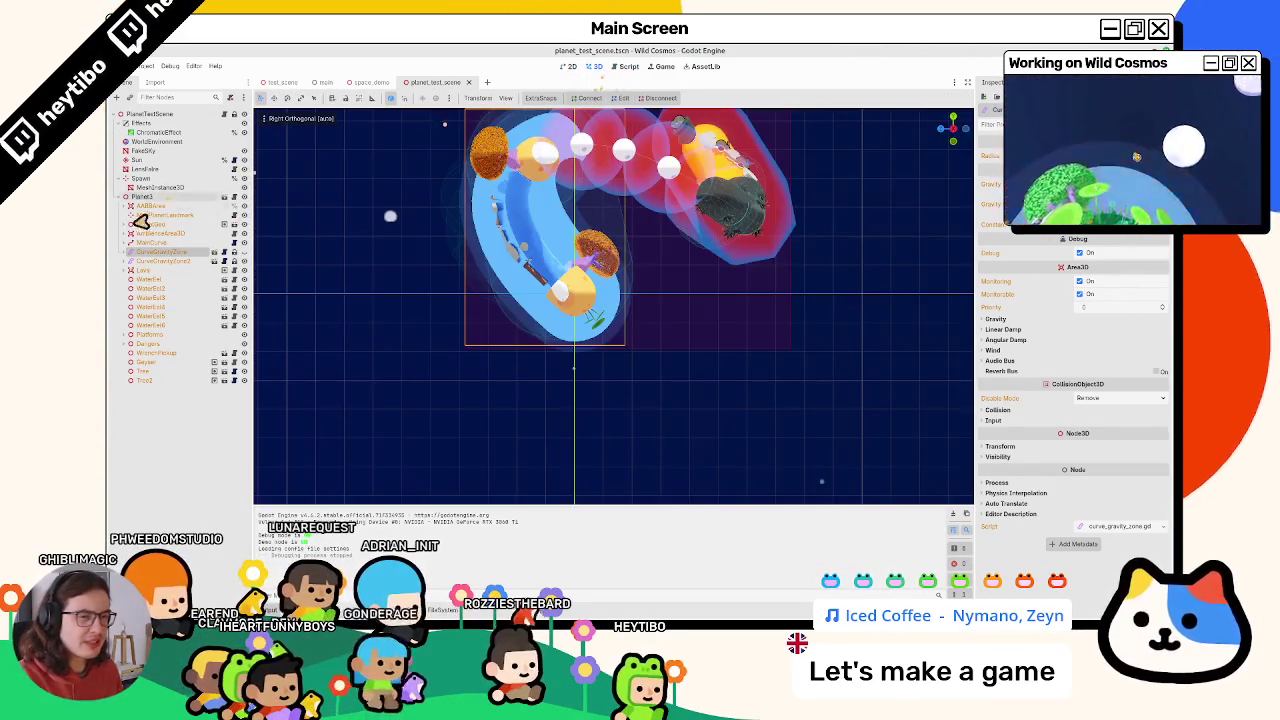
click(140, 262)
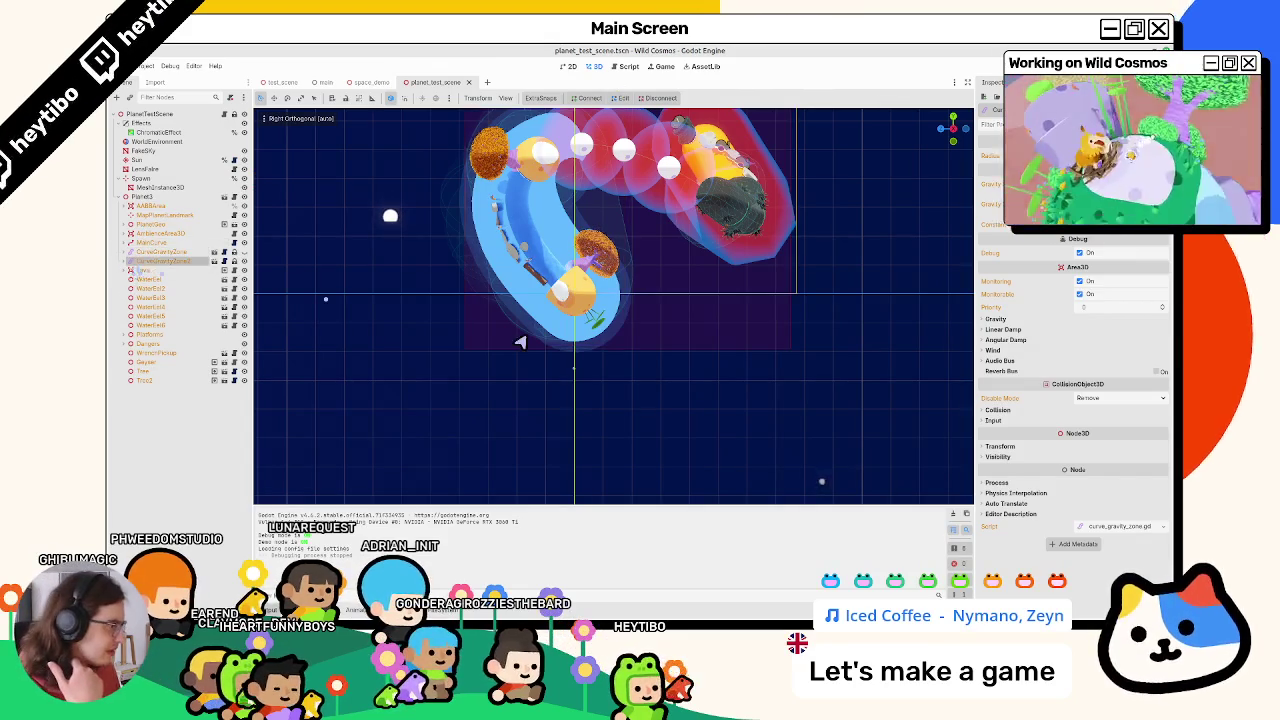
click(999, 446)
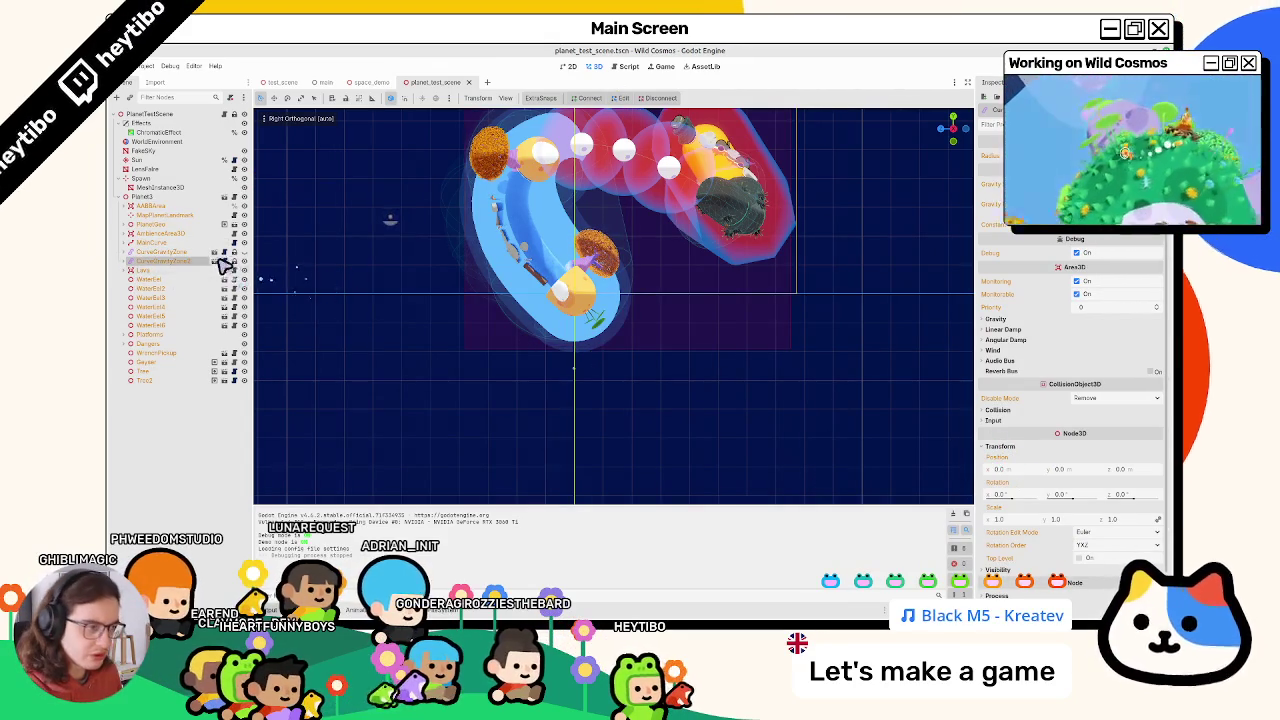
click(182, 251)
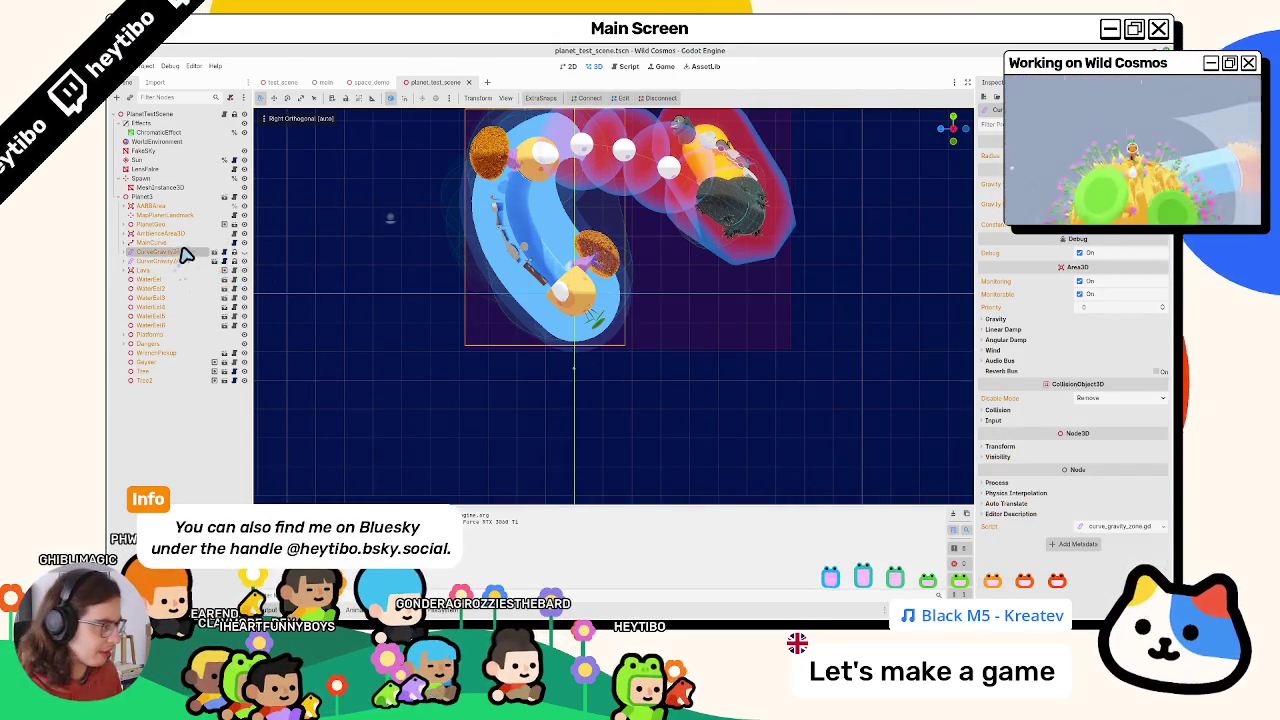
click(1040, 446)
click(126, 260)
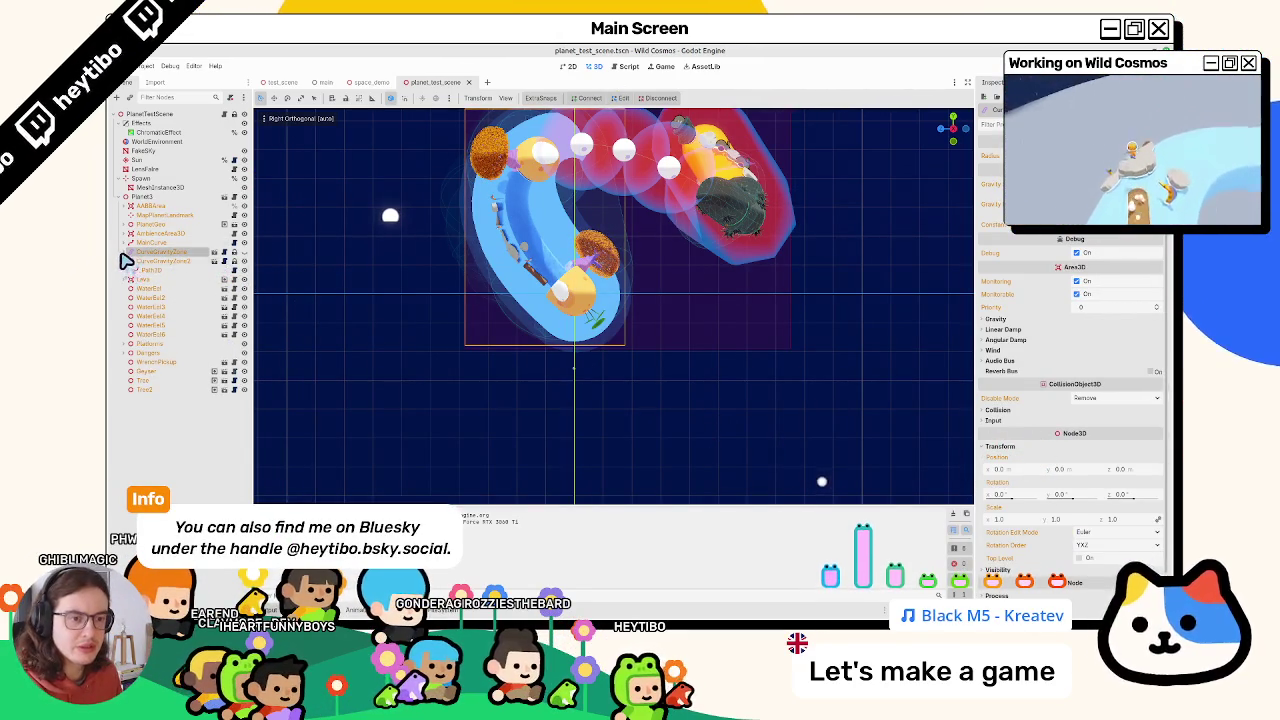
click(123, 252)
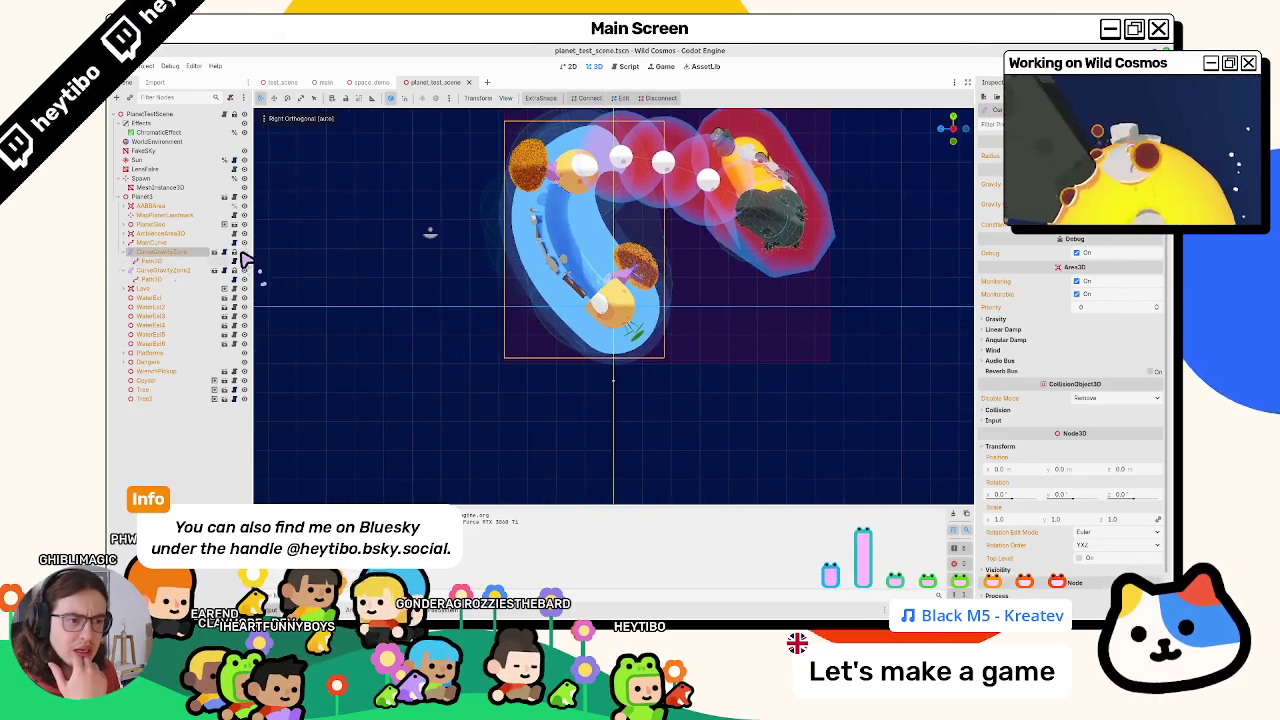
Alternate between CurveGravityZone and CurveGravityZone2 to compare their boxes, then open the zone script
click(157, 271)
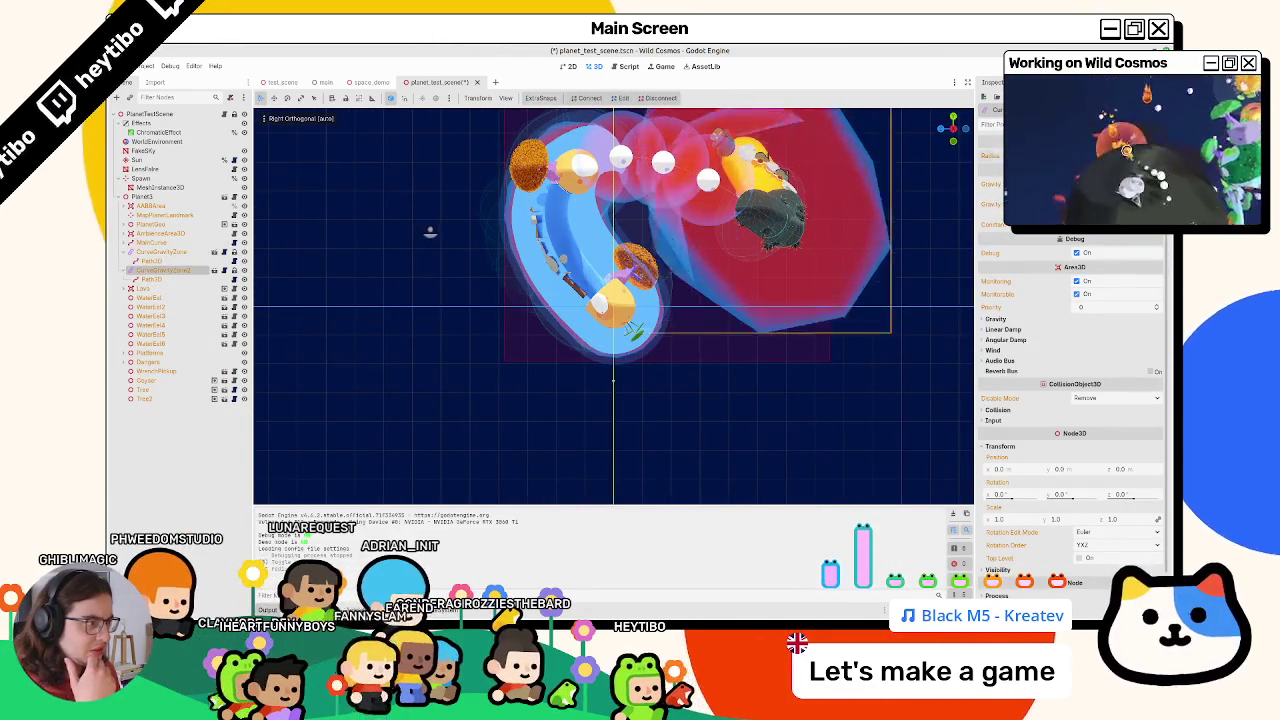
click(141, 253)
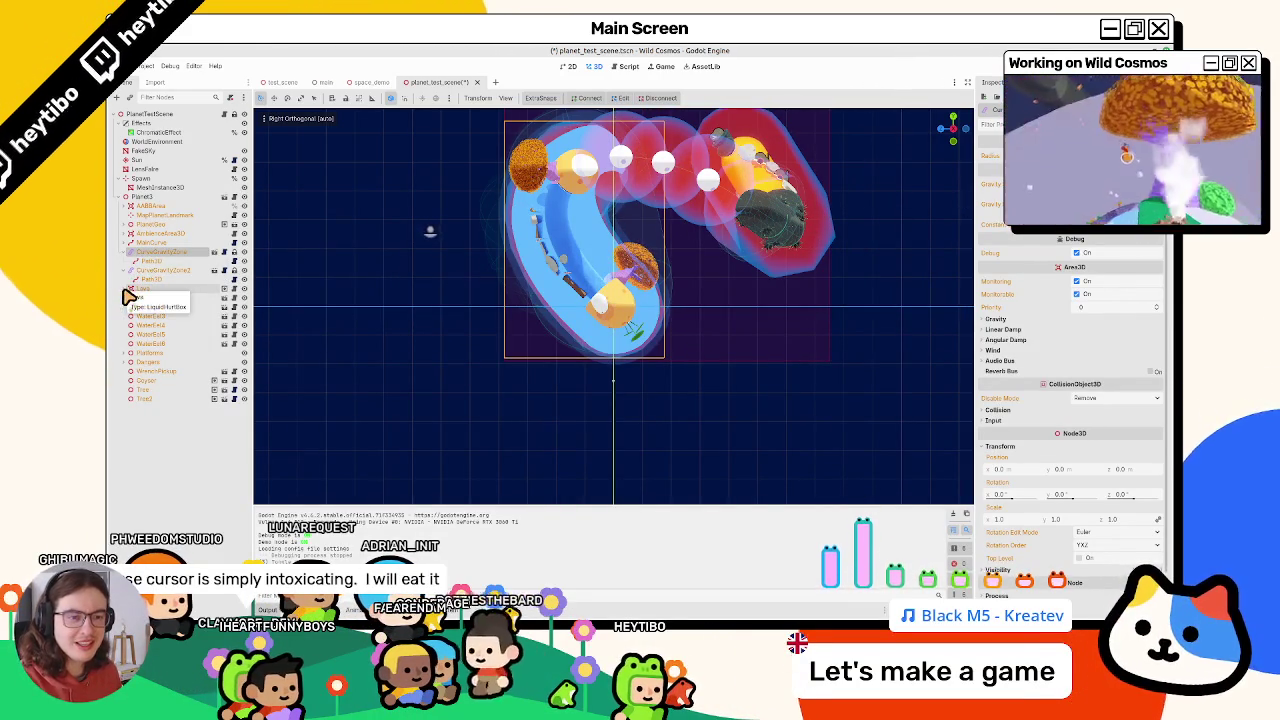
click(160, 272)
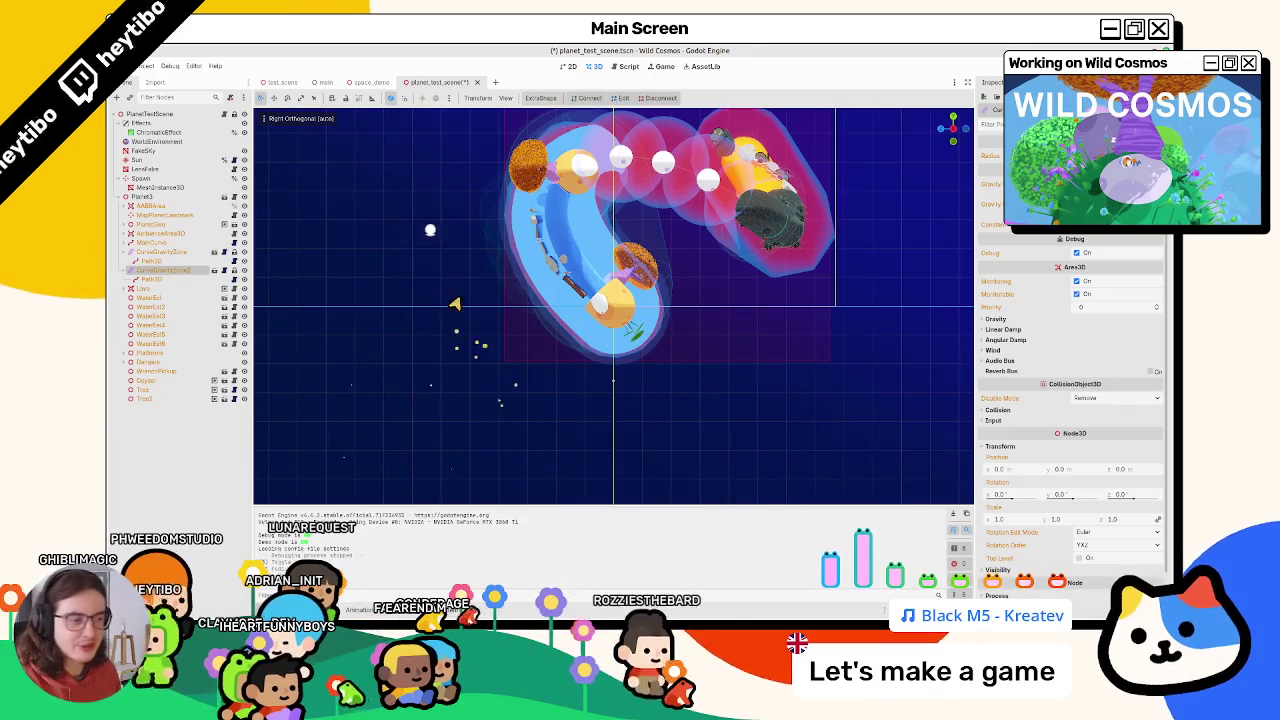
click(160, 253)
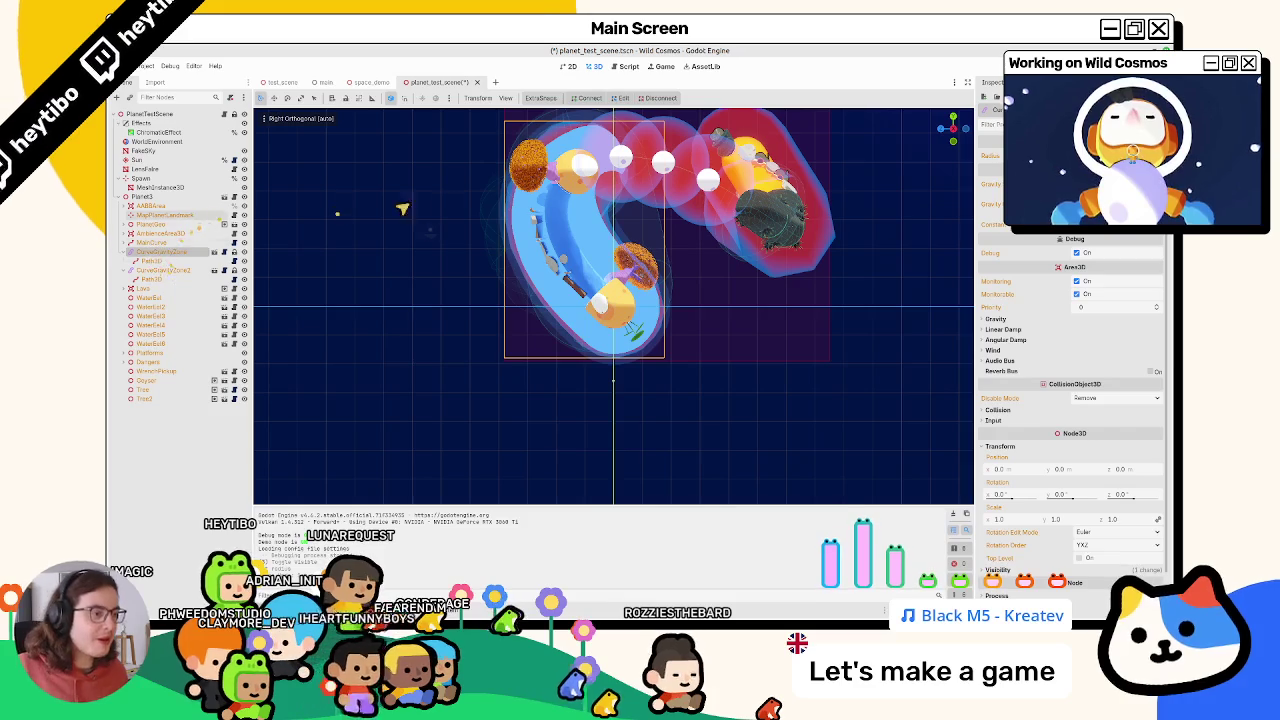
click(160, 242)
click(152, 253)
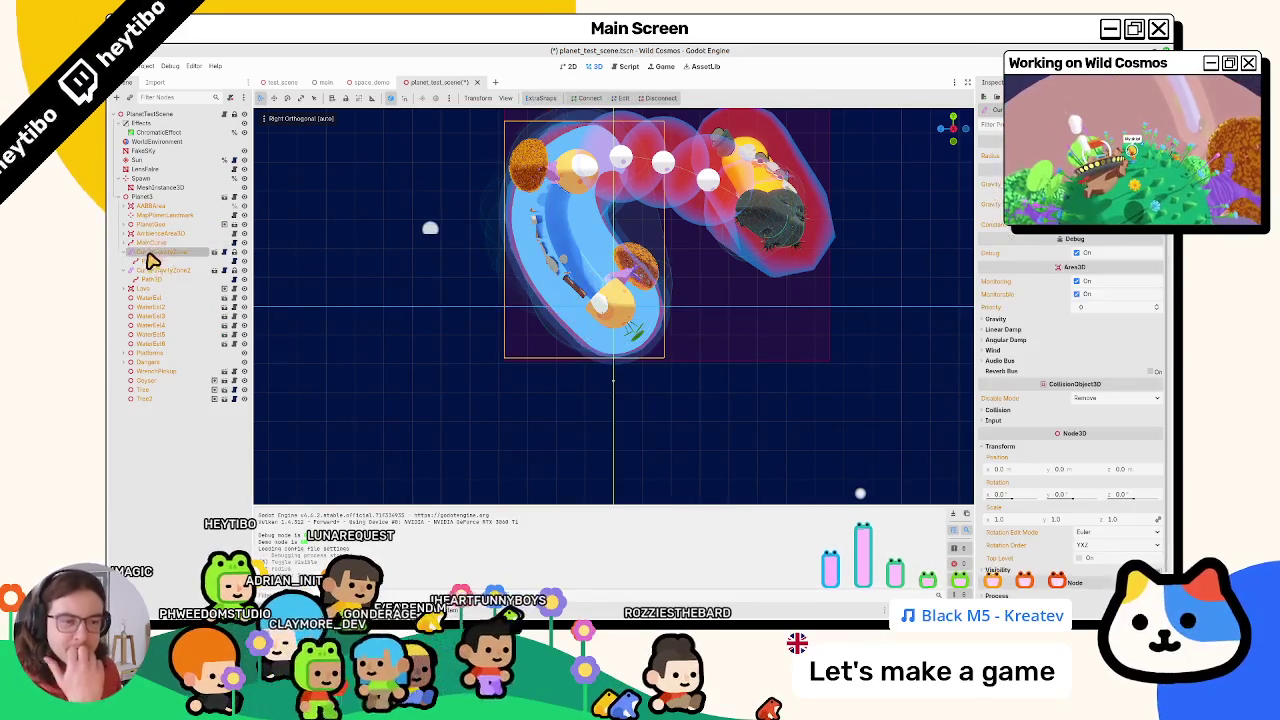
click(157, 243)
scroll(480, 209, down, 3)
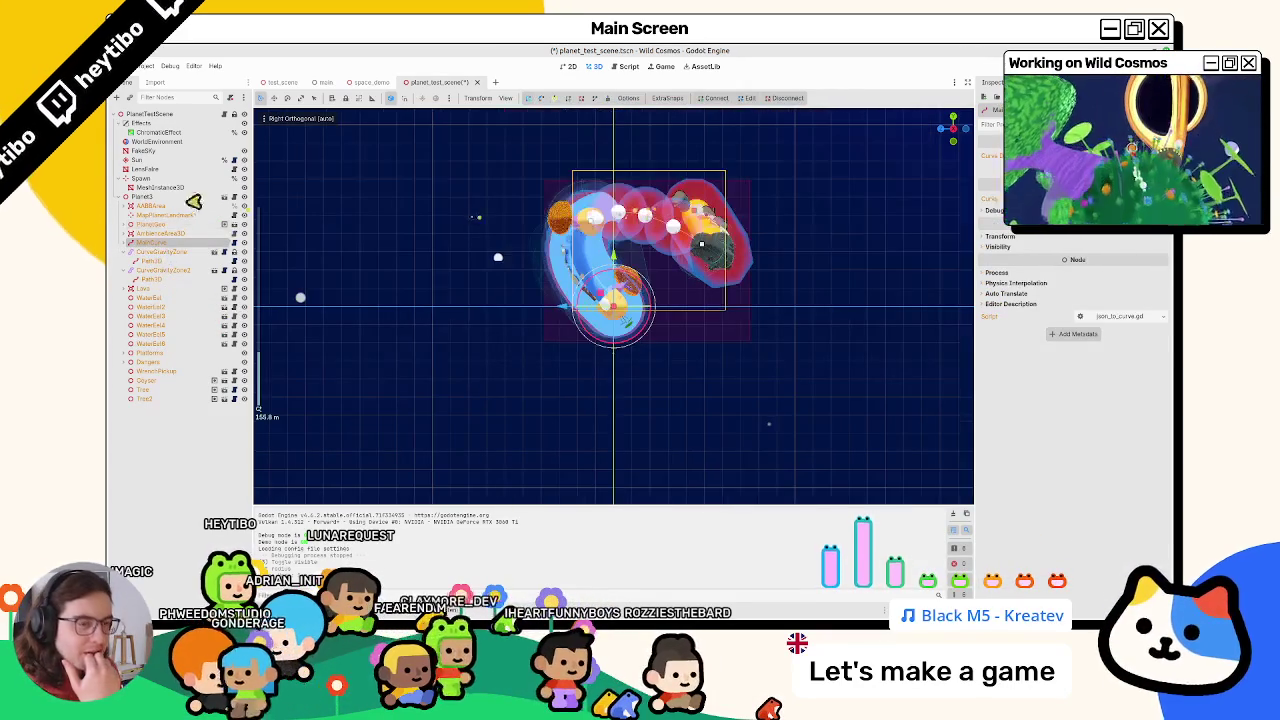
click(215, 252)
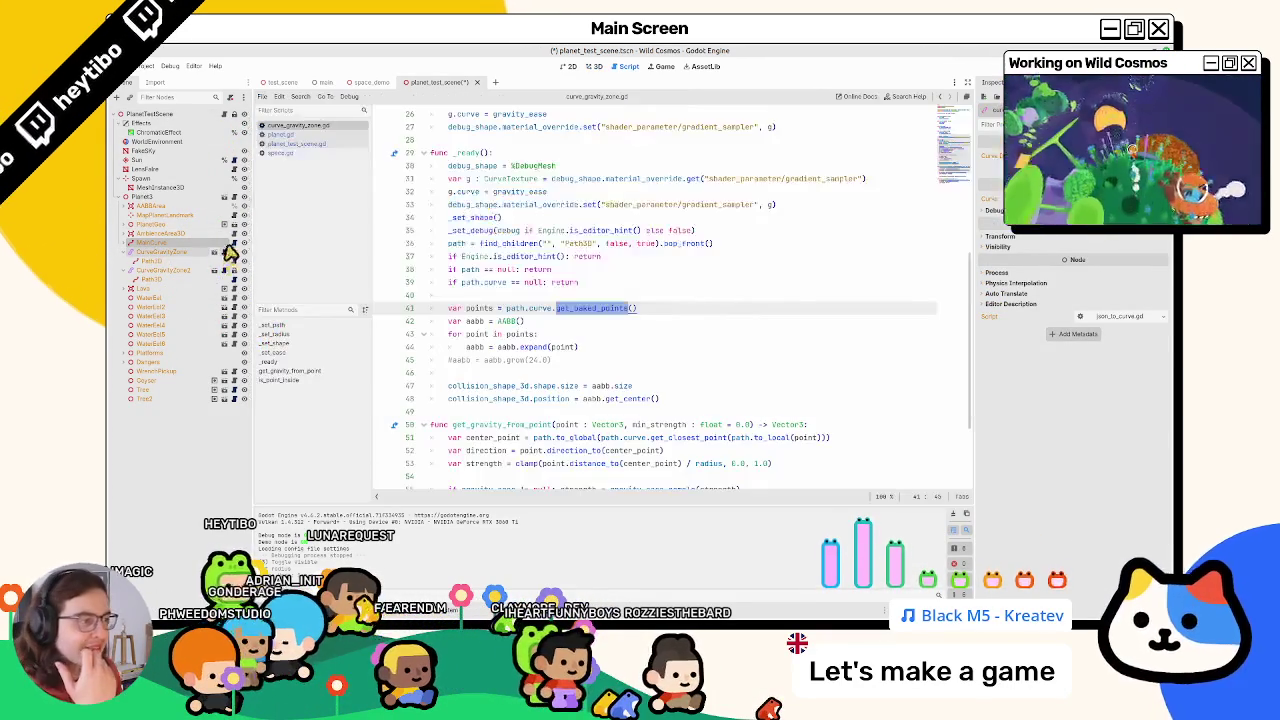
Open the Curve3D documentation for get_baked_points from the script
ctrl+click(580, 311)
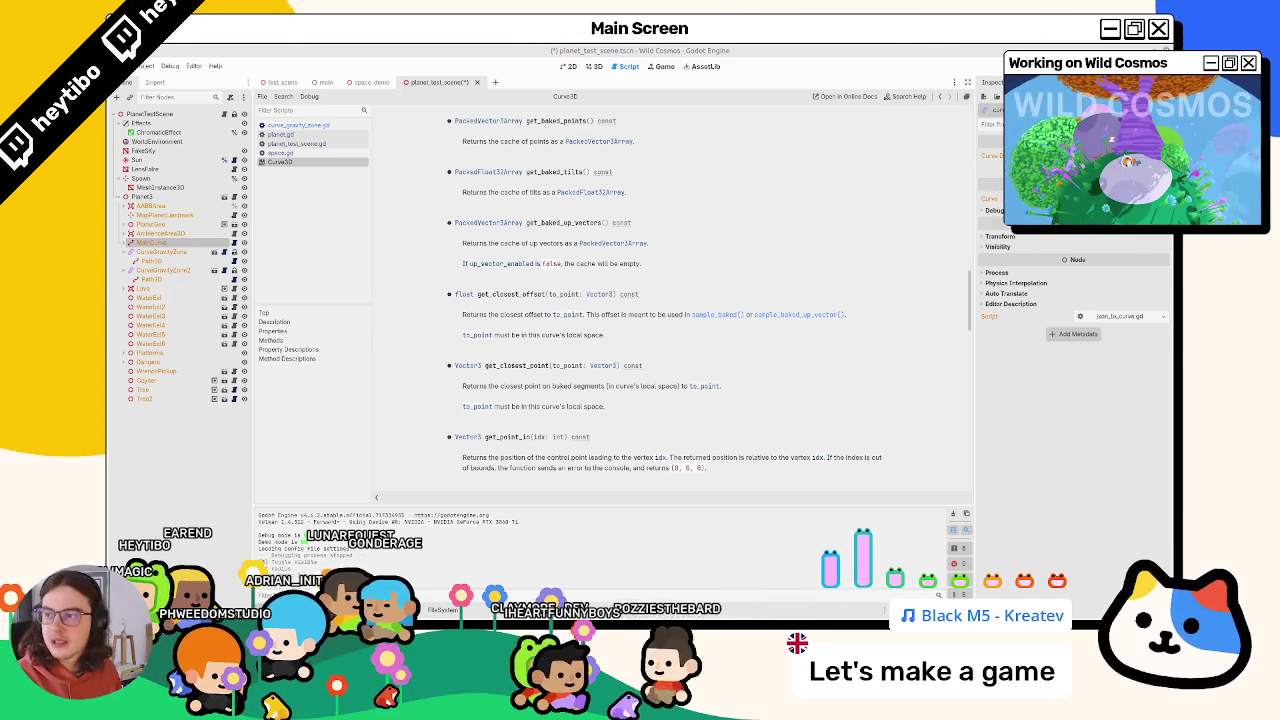
Read the Curve3D baked-points docs, highlighting the up-vector cache description, then return to the 3D view
click(646, 325)
click(648, 327)
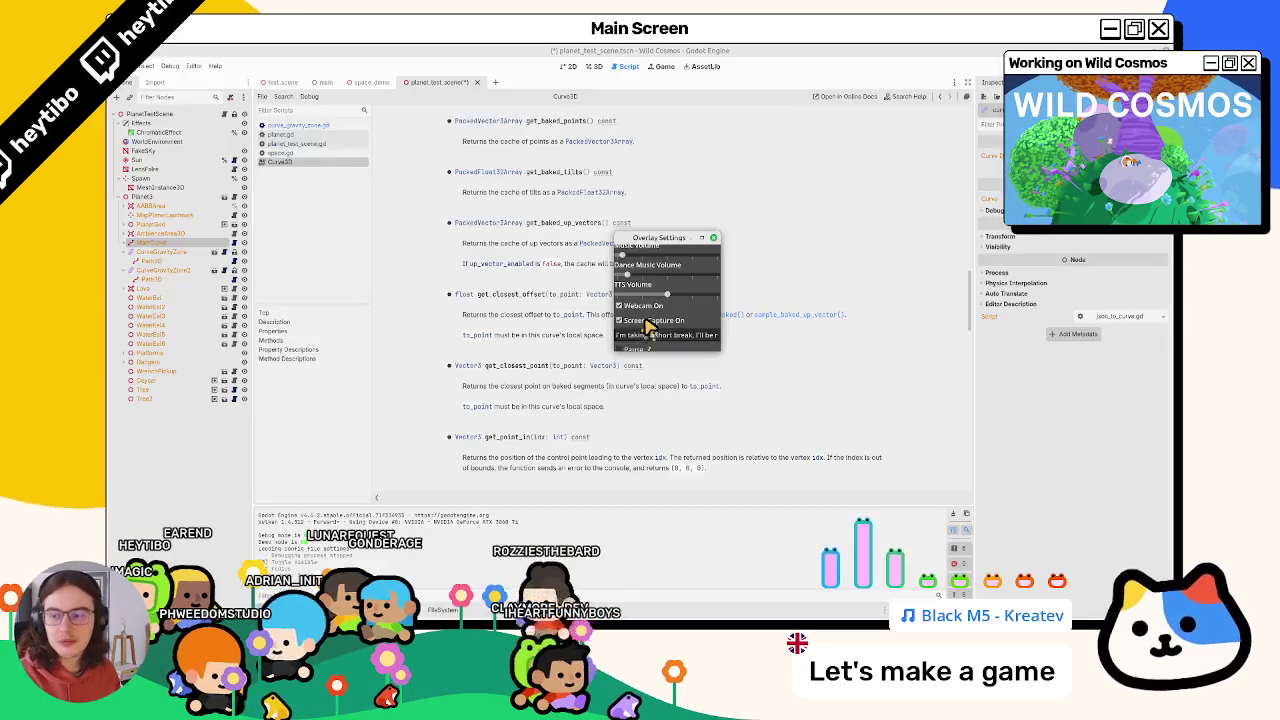
click(646, 325)
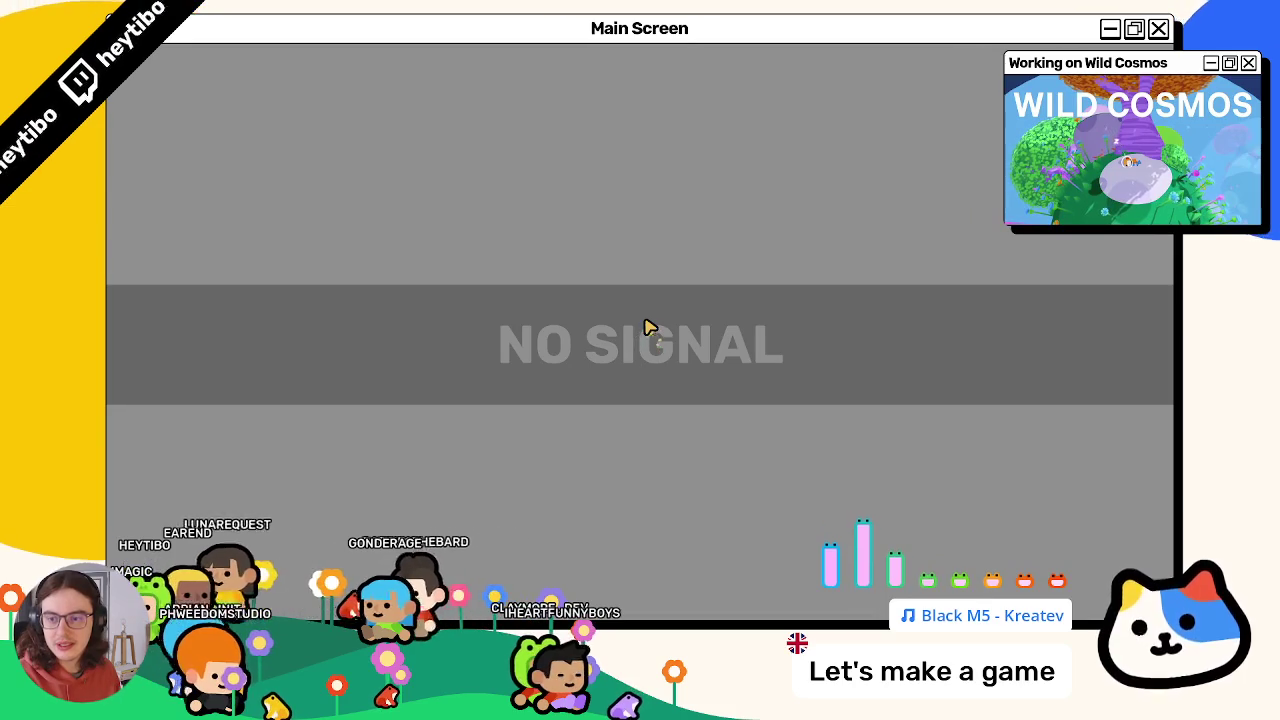
click(647, 326)
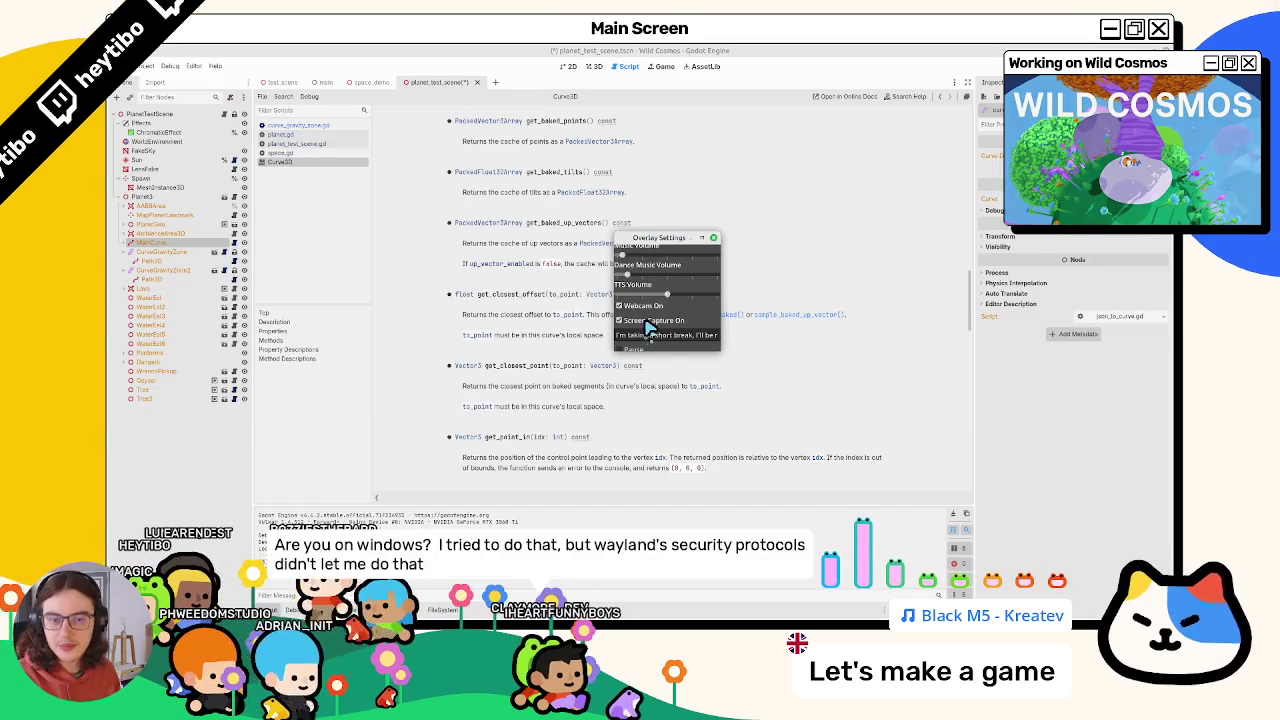
mouse_move(676, 245)
mouse_down()
mouse_move(299, 427)
mouse_move(110, 445)
mouse_up()
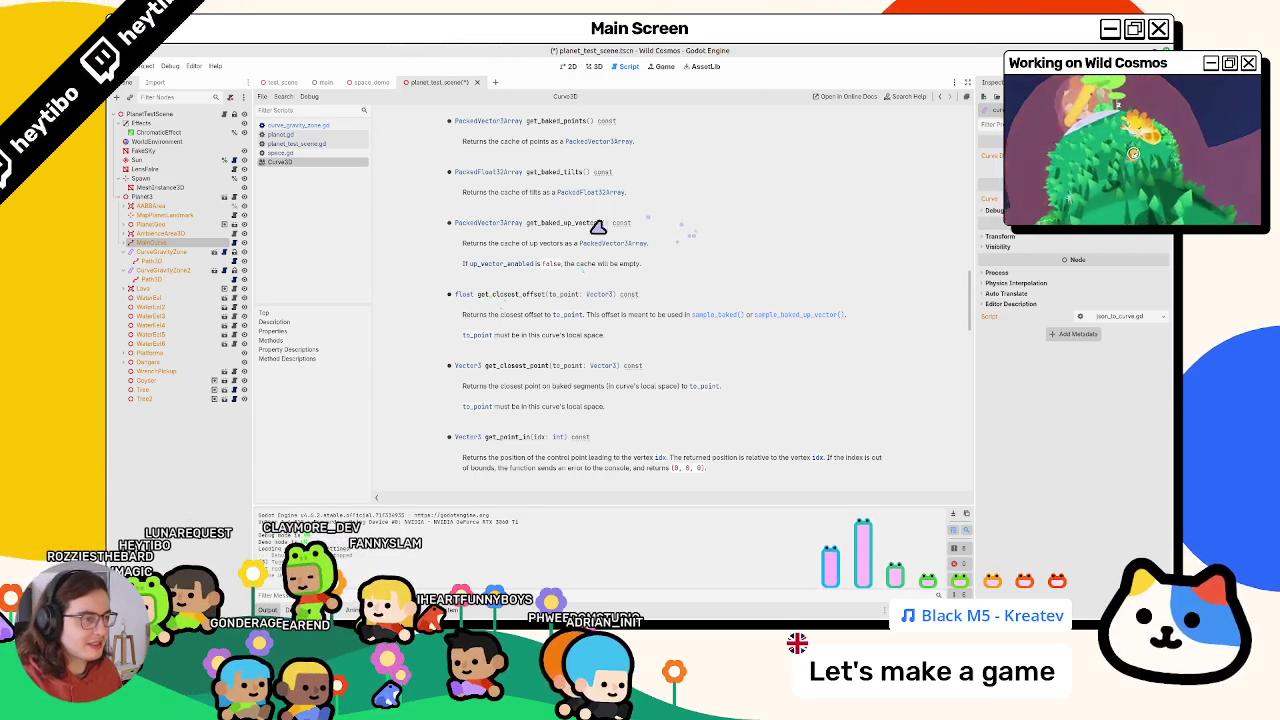
mouse_move(480, 248)
mouse_down()
mouse_move(609, 260)
mouse_move(583, 285)
mouse_up()
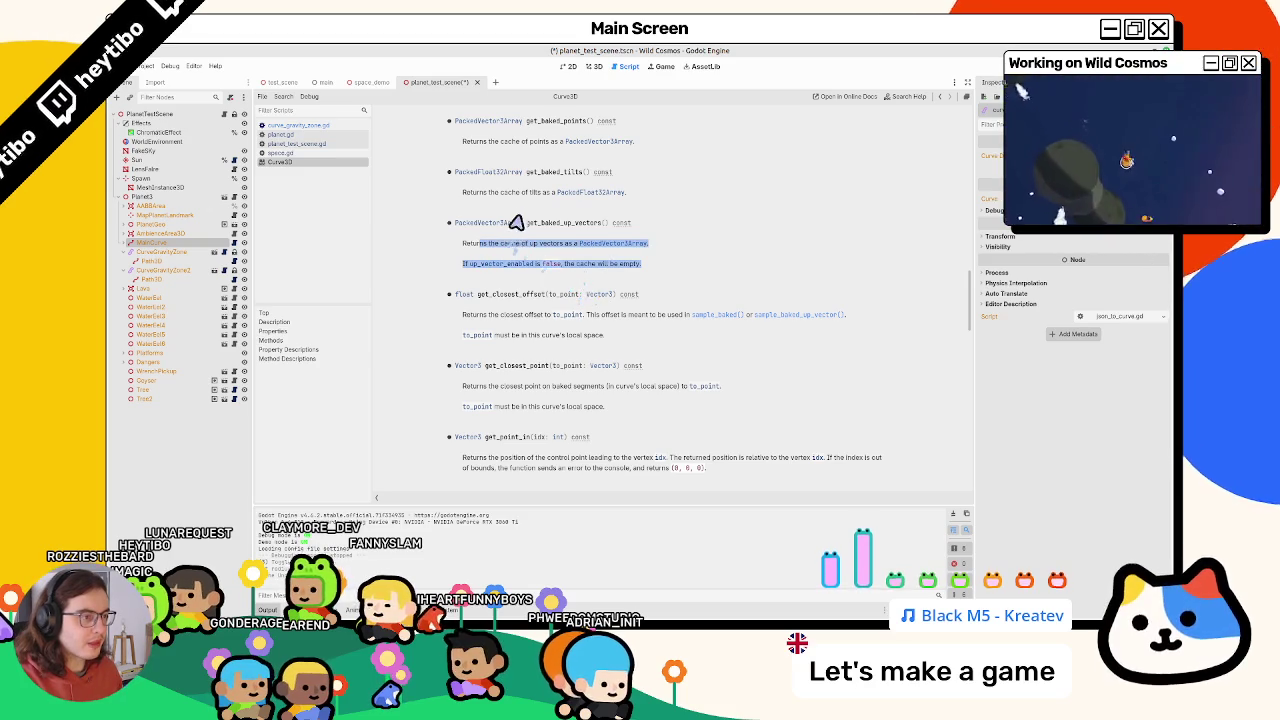
click(490, 147)
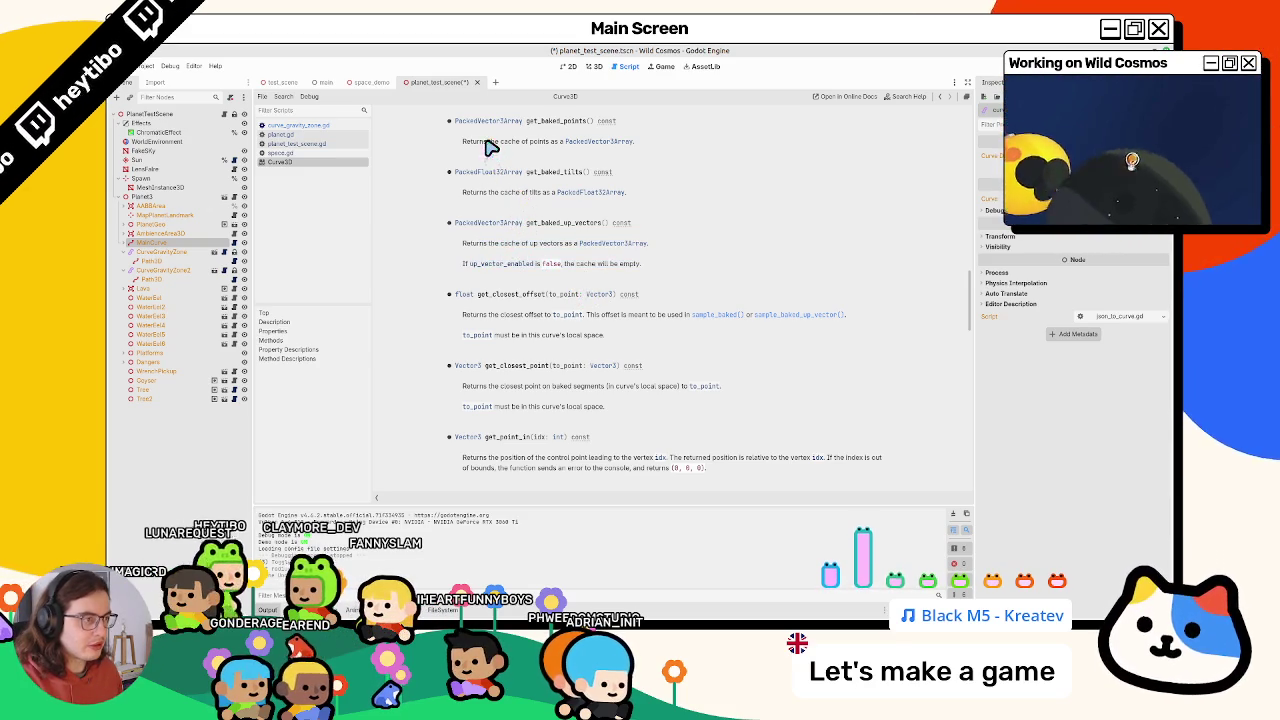
click(593, 67)
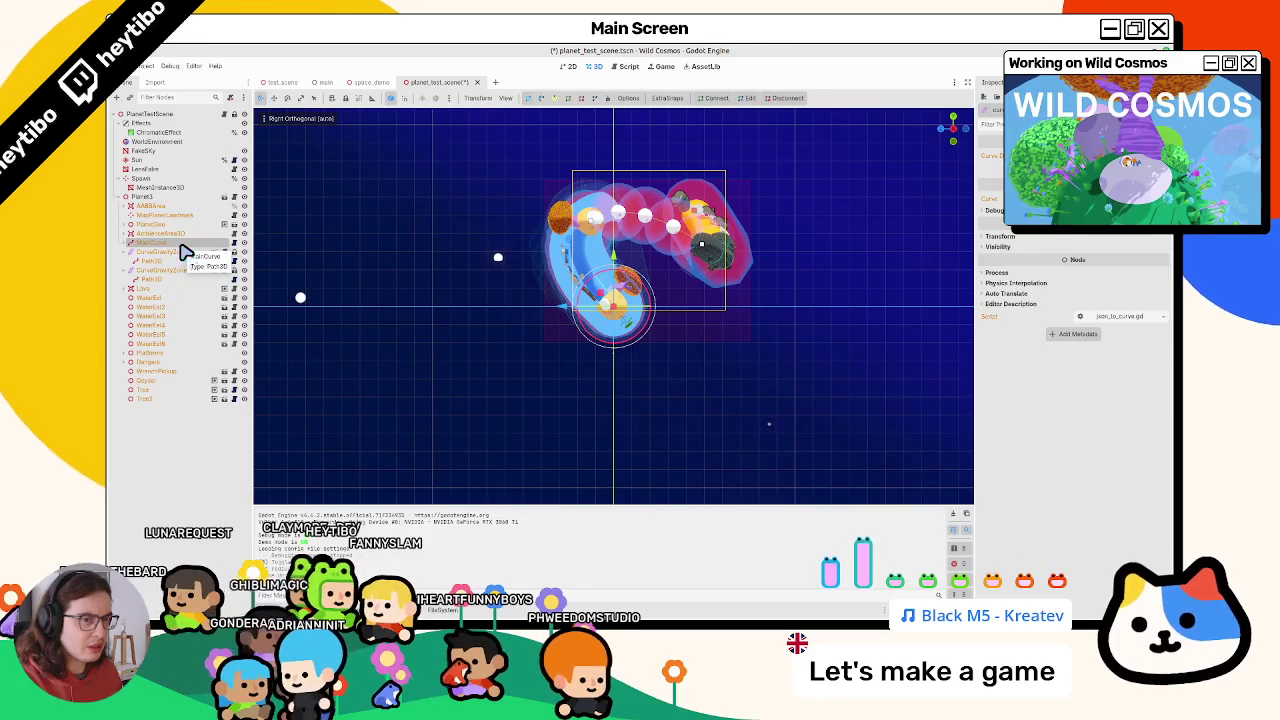
Select MainCurve and switch to curve_gravity_zone.gd, selecting the aabb variable on line 44
click(178, 243)
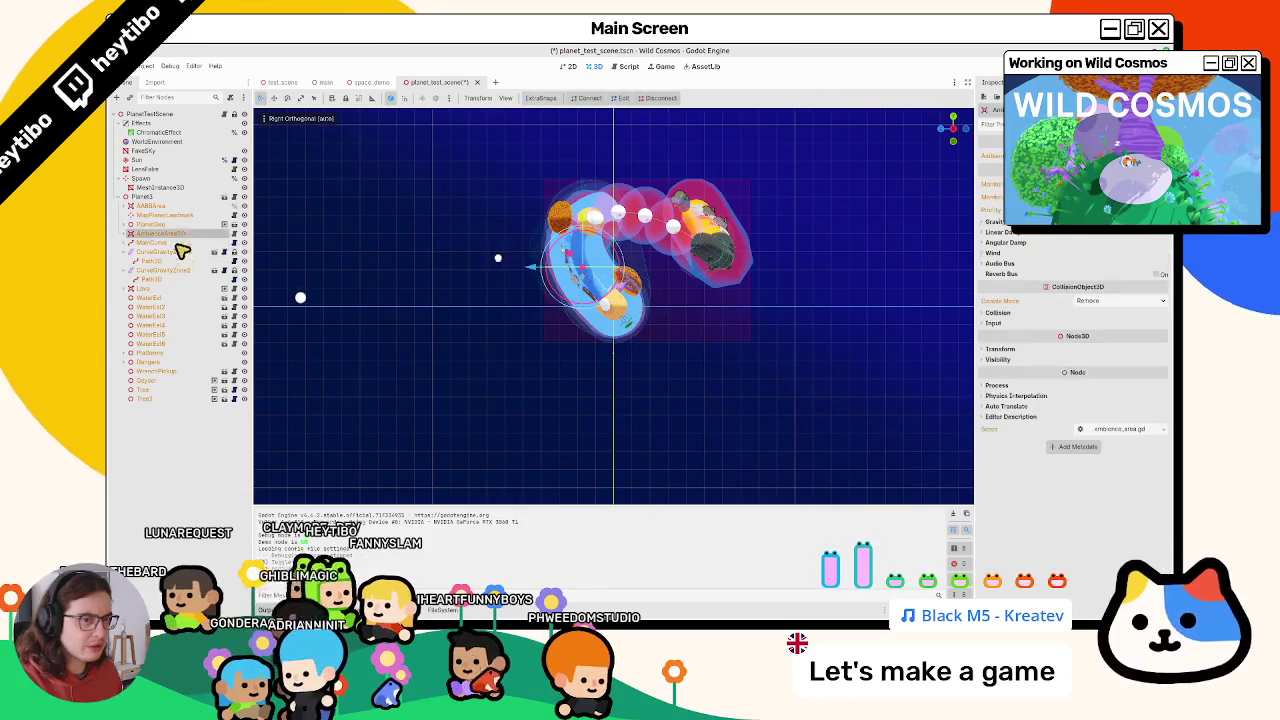
click(226, 115)
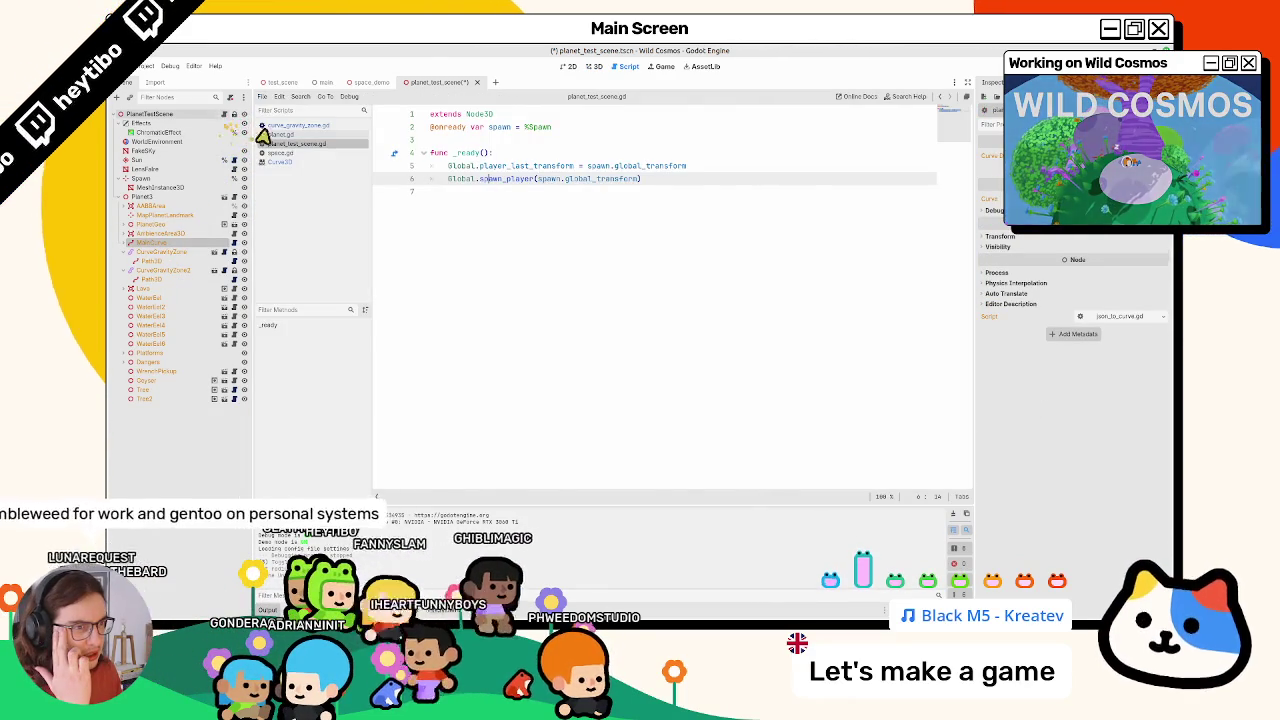
click(300, 125)
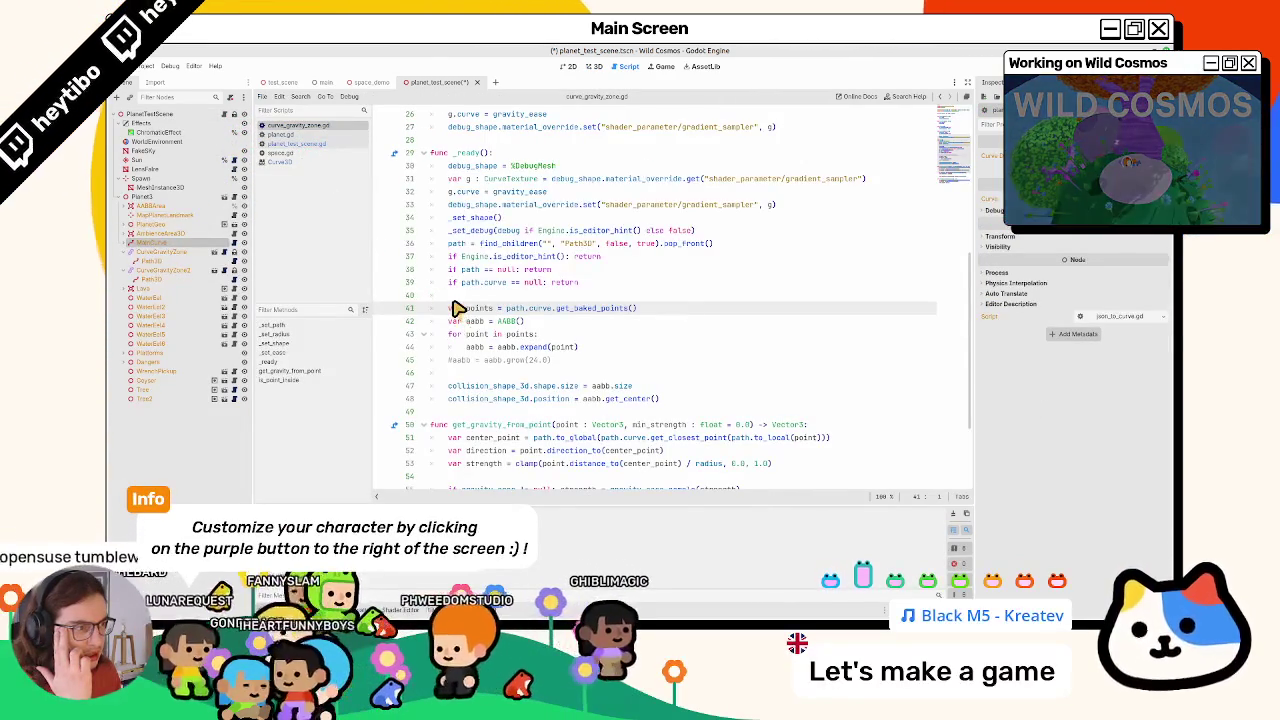
double_click(477, 349)
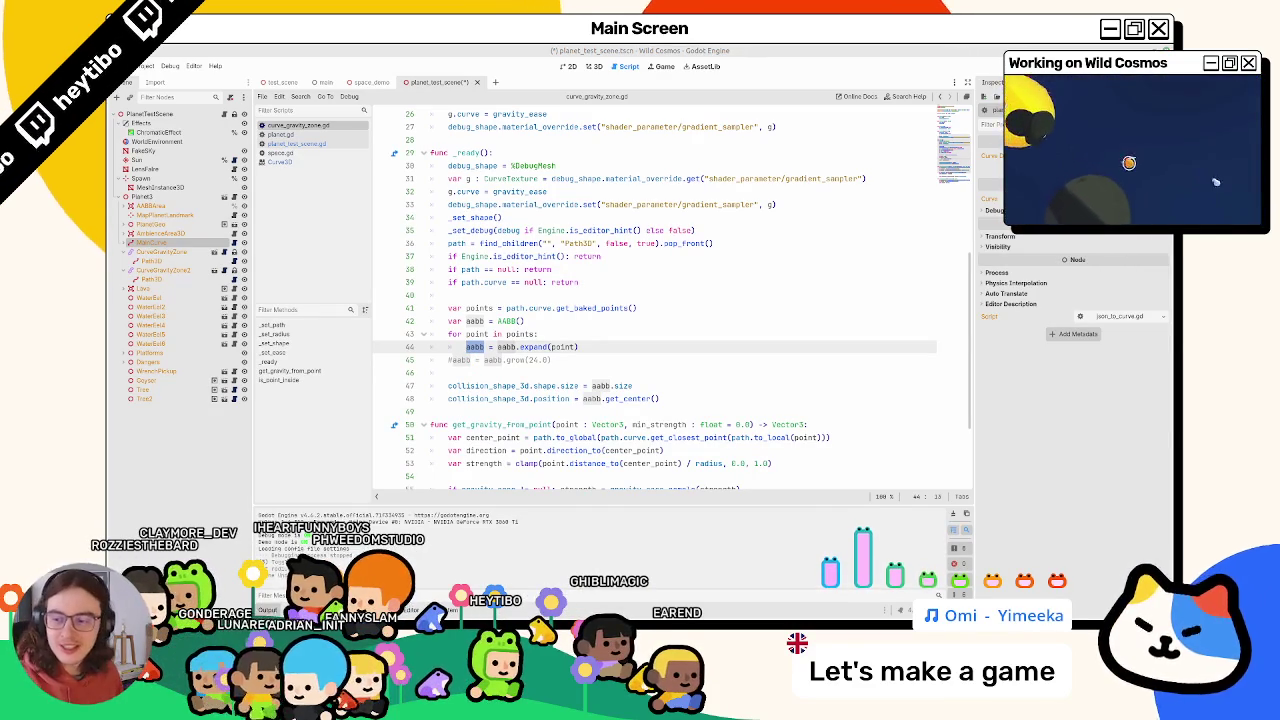
Toggle the grow line's comment off and back on, then open the AABB get_center documentation
click(590, 362)
key(ctrl+k)
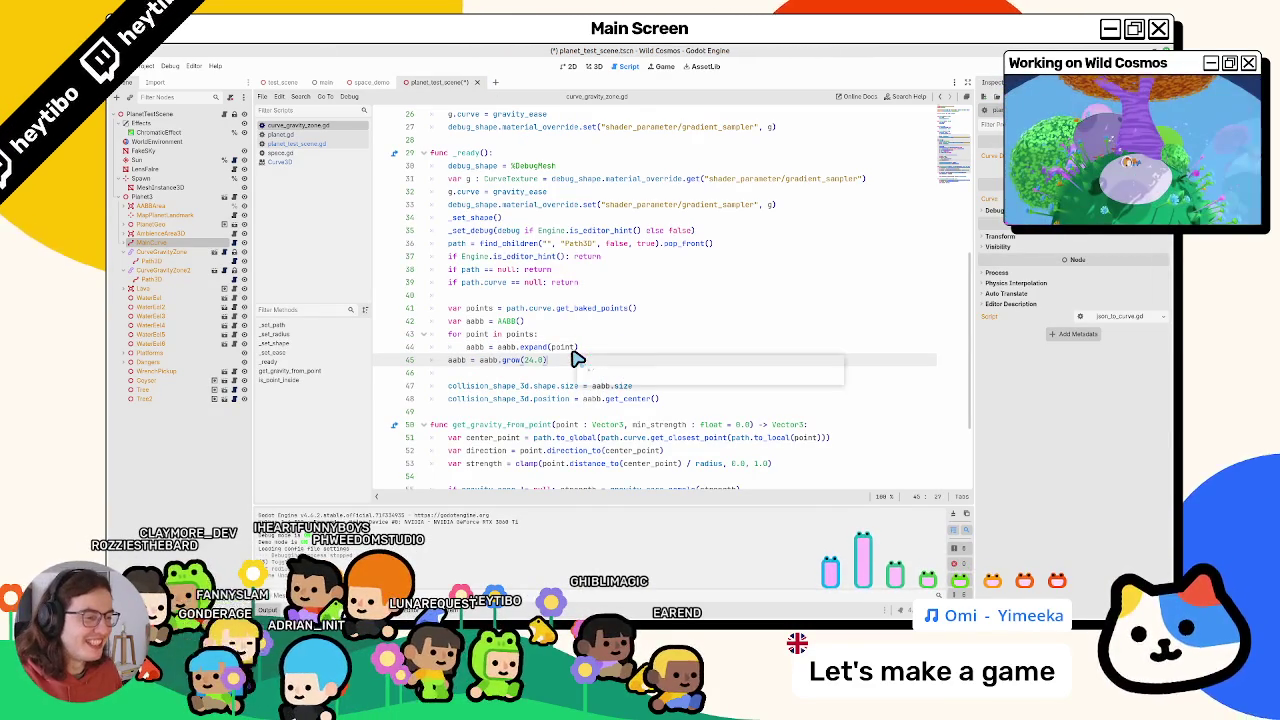
key(ctrl+z)
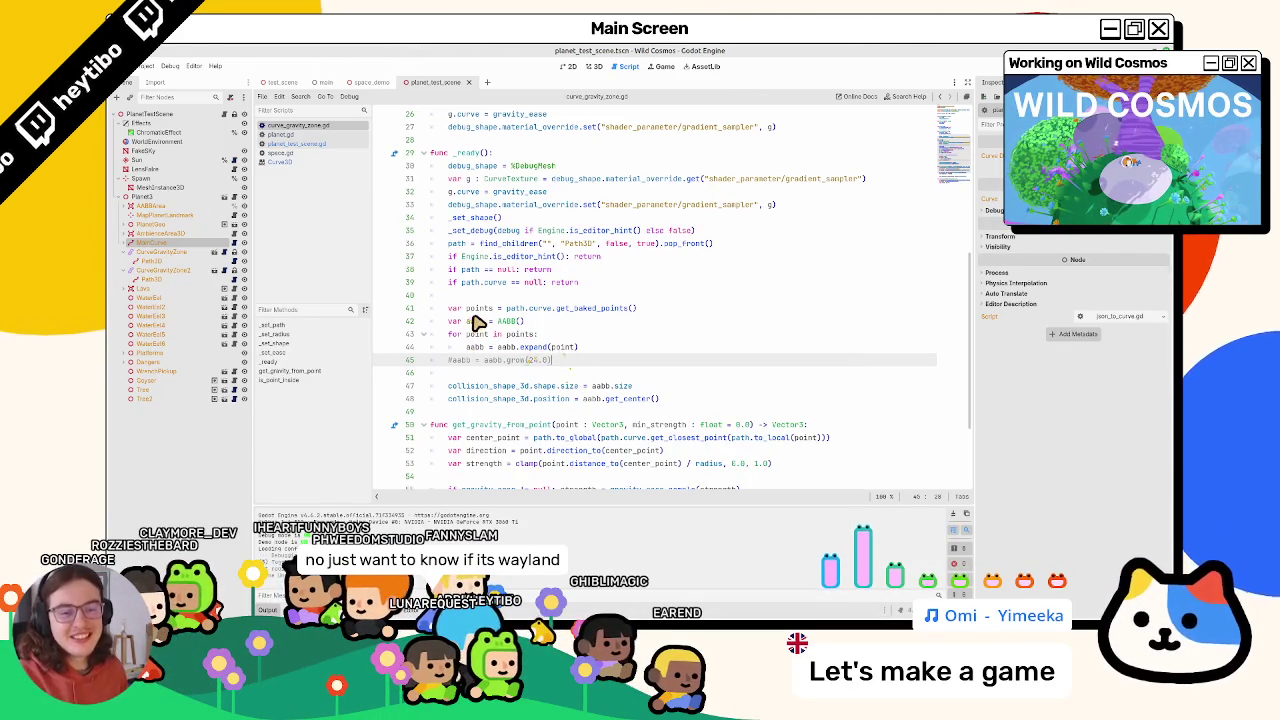
click(592, 398)
click(608, 399)
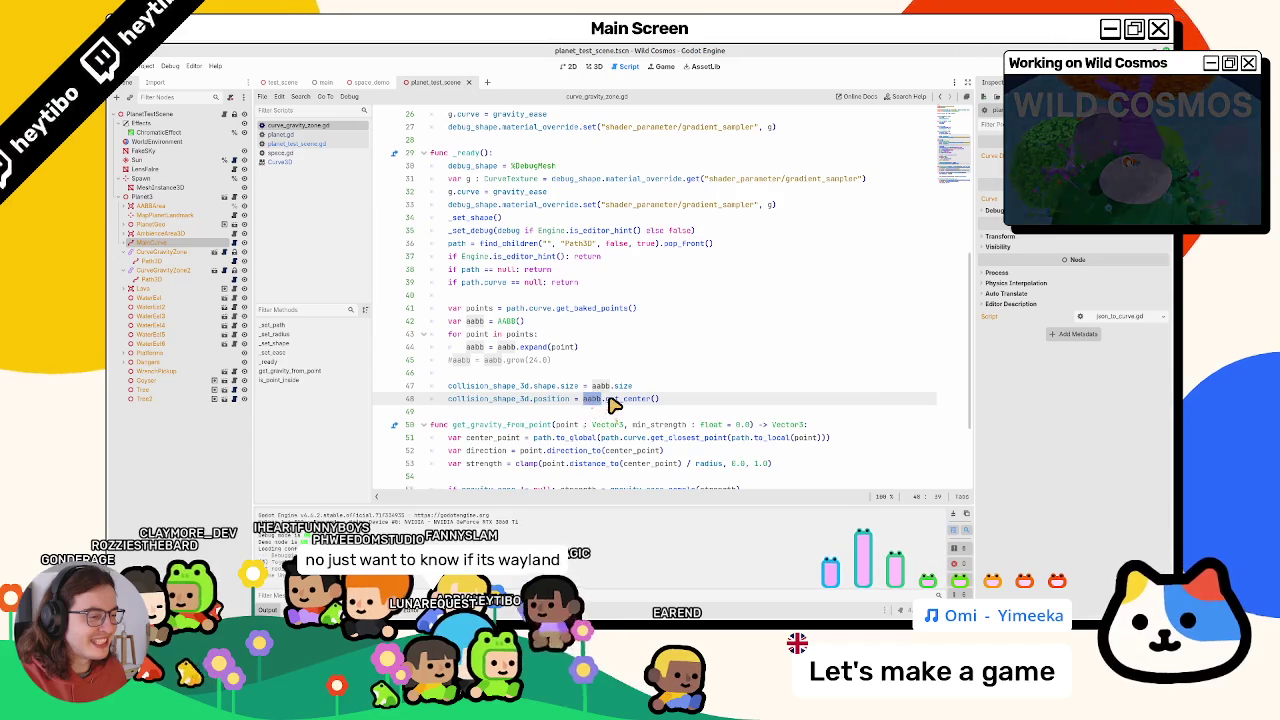
ctrl+click(613, 399)
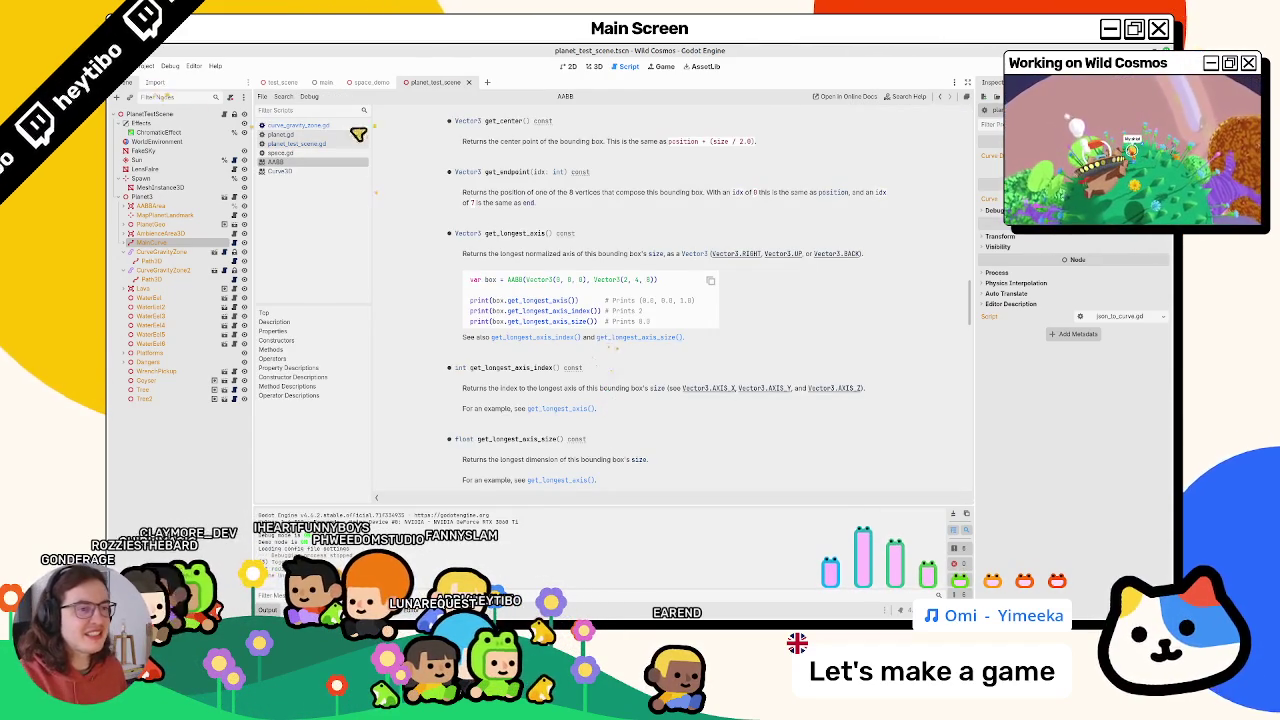
Switch to the 3D view and zoom and orbit around the selected CurveGravityZone2 box
click(320, 144)
click(322, 134)
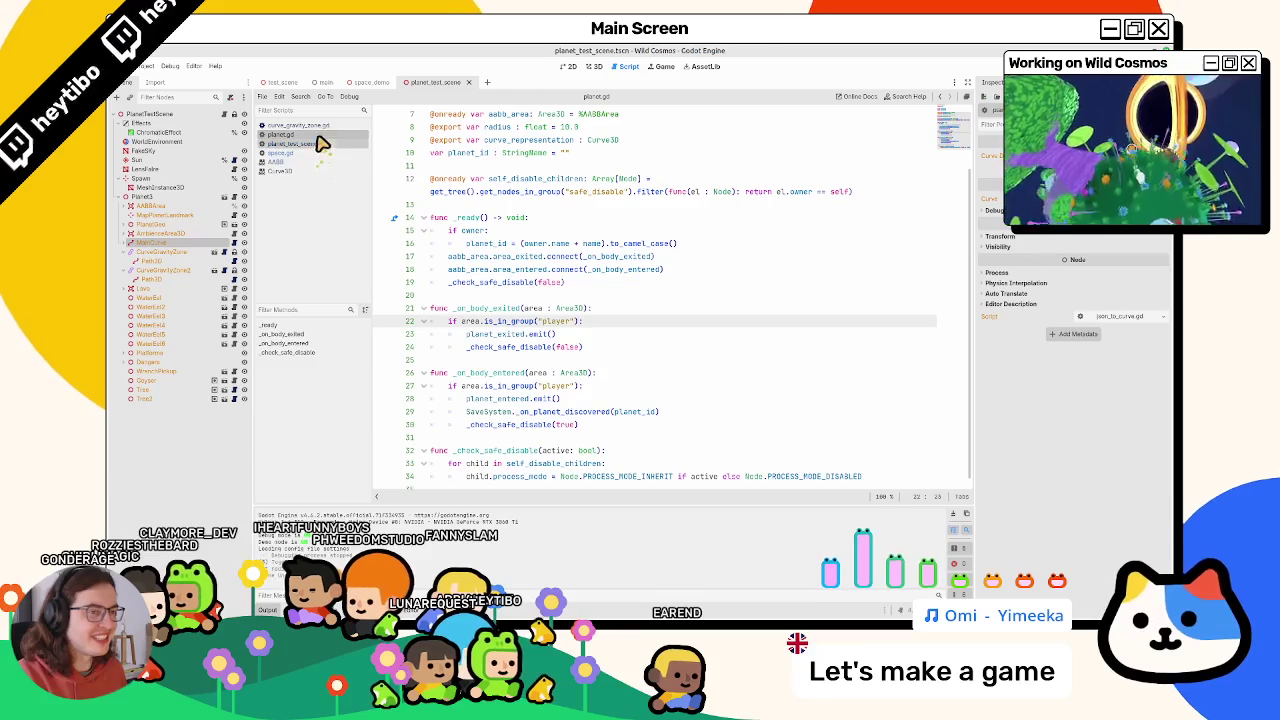
click(326, 126)
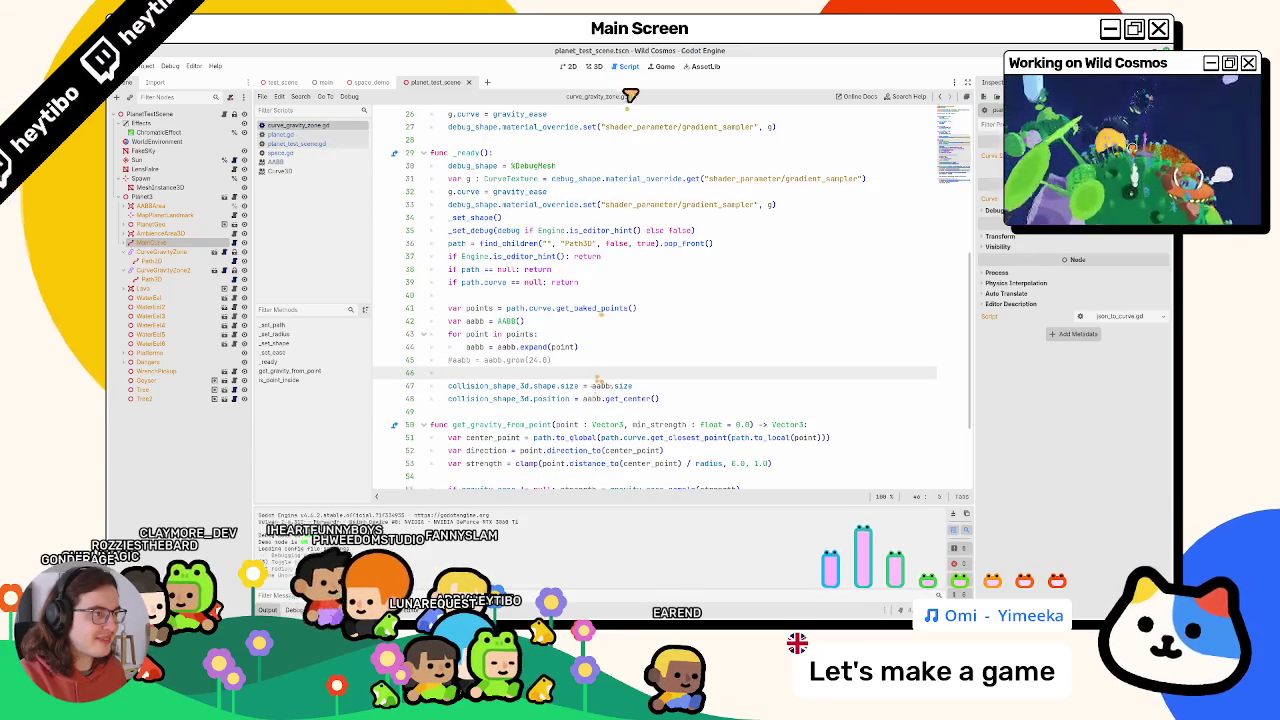
click(594, 67)
scroll(611, 337, up, 6)
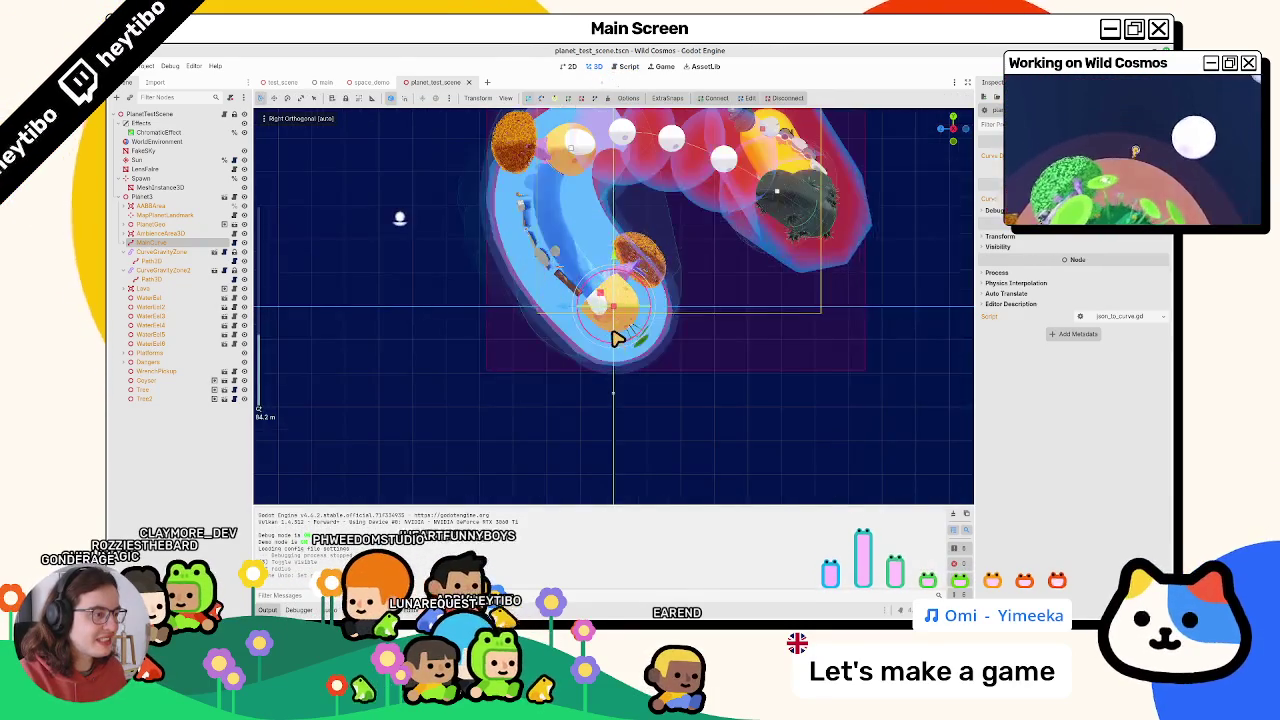
scroll(617, 337, down, 6)
scroll(624, 346, up, 4)
scroll(622, 346, up, 5)
scroll(615, 370, down, 5)
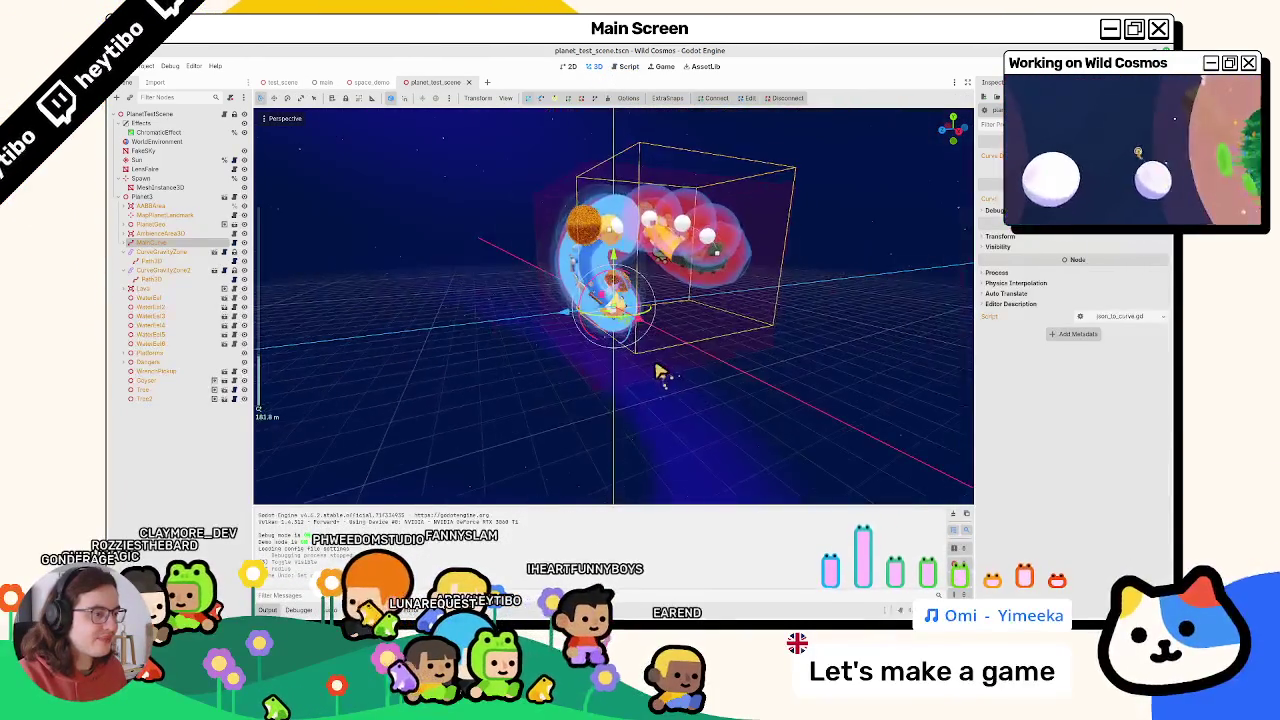
scroll(612, 385, up, 3)
scroll(608, 390, down, 3)
mouse_move(611, 400)
mouse_down()
mouse_move(666, 380)
mouse_move(590, 372)
mouse_move(646, 346)
mouse_move(571, 383)
mouse_move(623, 357)
mouse_move(566, 366)
mouse_move(545, 421)
mouse_move(503, 466)
mouse_move(450, 460)
mouse_up()
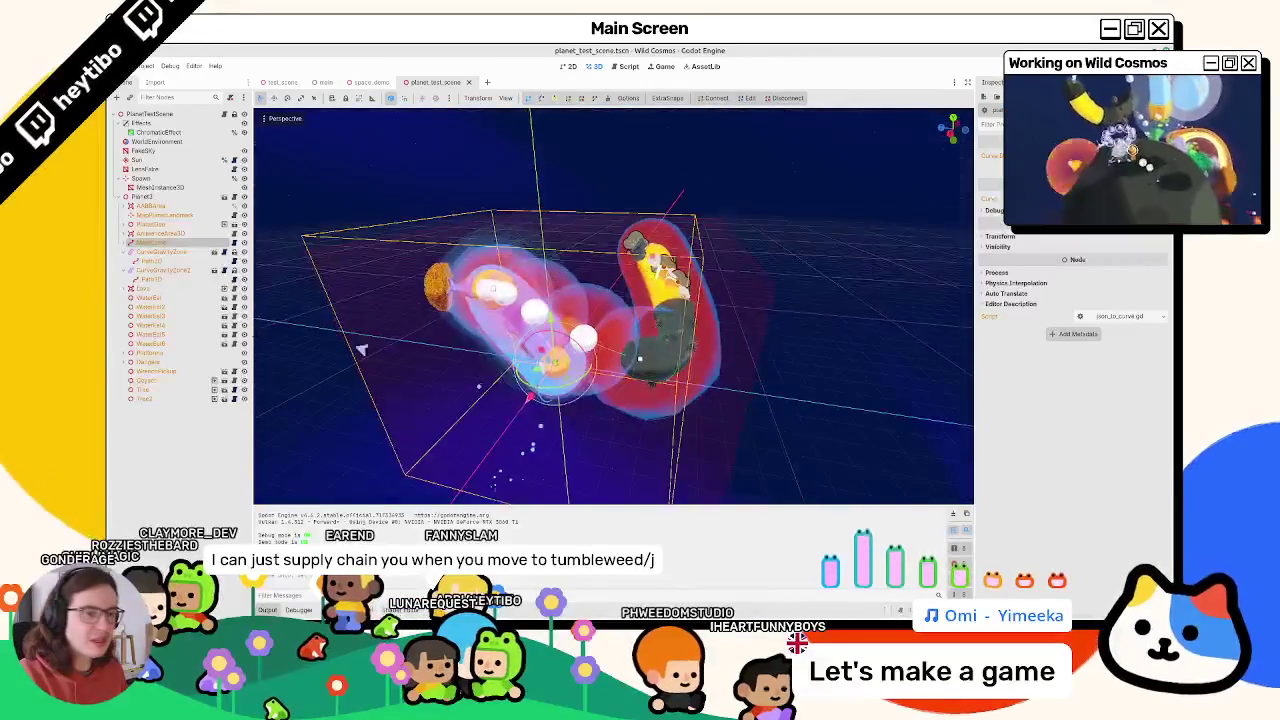
click(168, 271)
mouse_move(540, 320)
mouse_down()
mouse_move(566, 309)
mouse_move(586, 320)
mouse_move(531, 294)
mouse_up()
scroll(525, 305, down, 3)
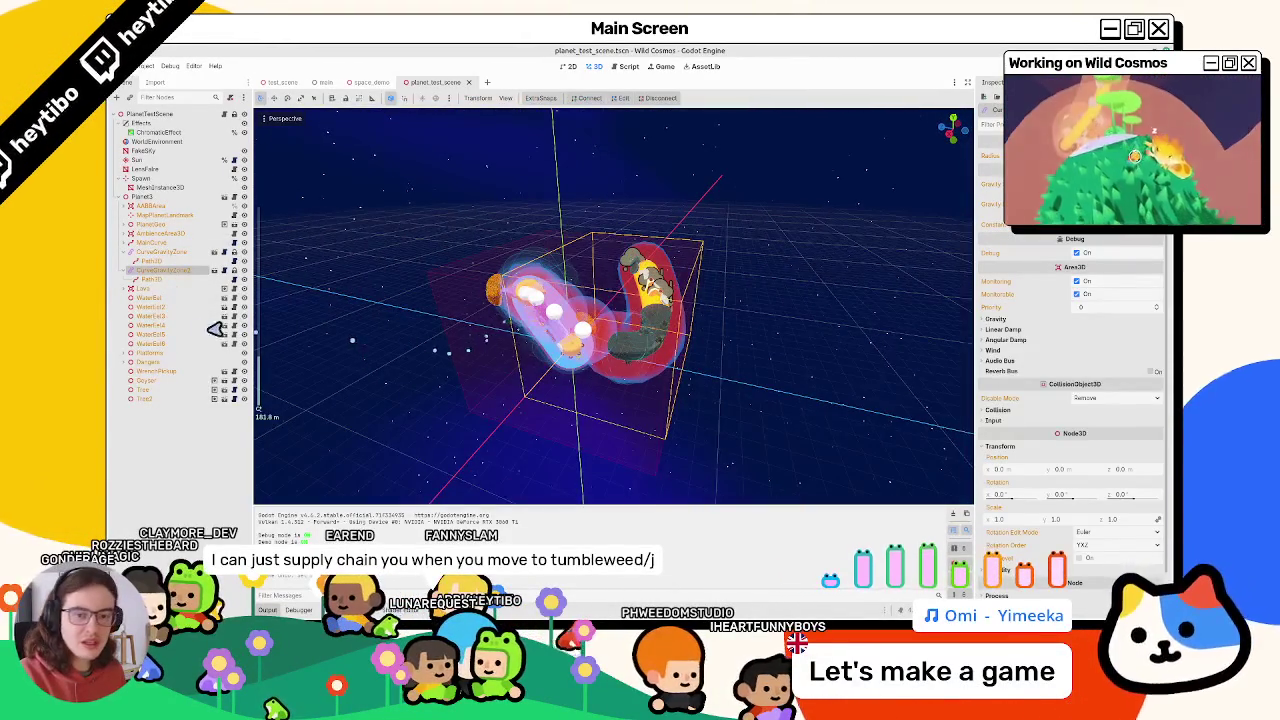
Raise the zone's Path3D to test how the box follows, undo the move, and return to the script
click(155, 265)
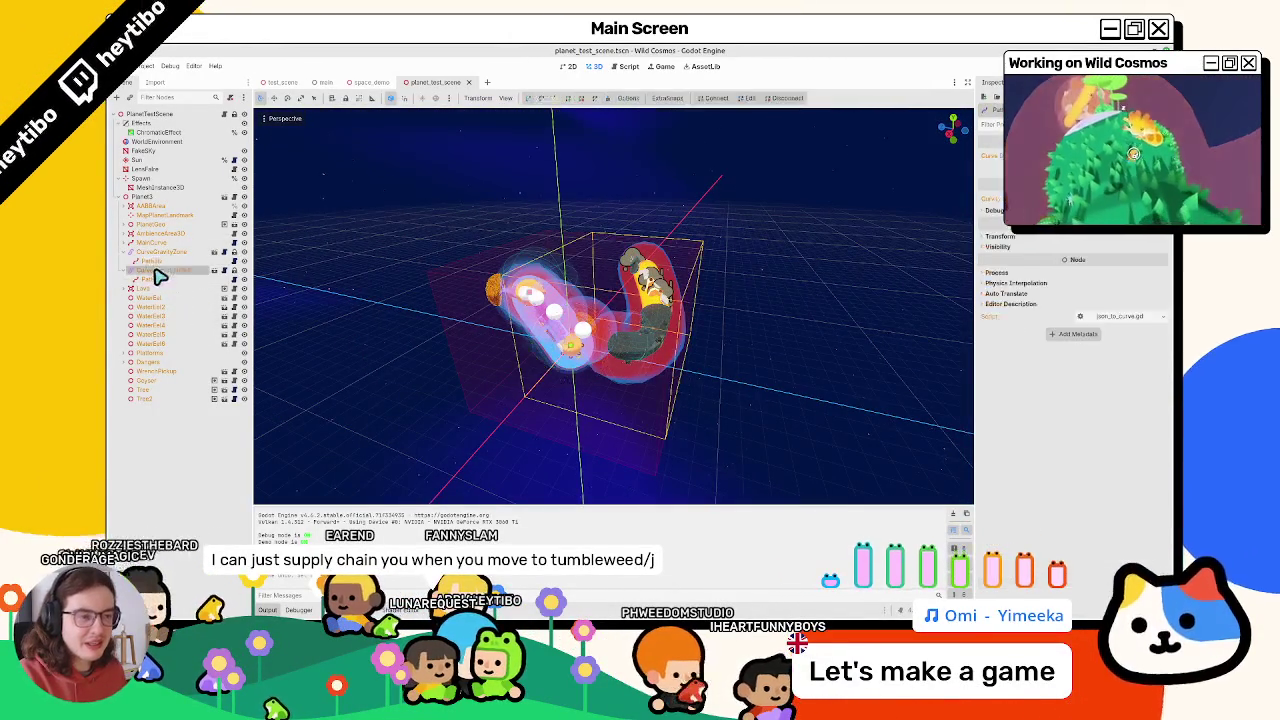
click(156, 271)
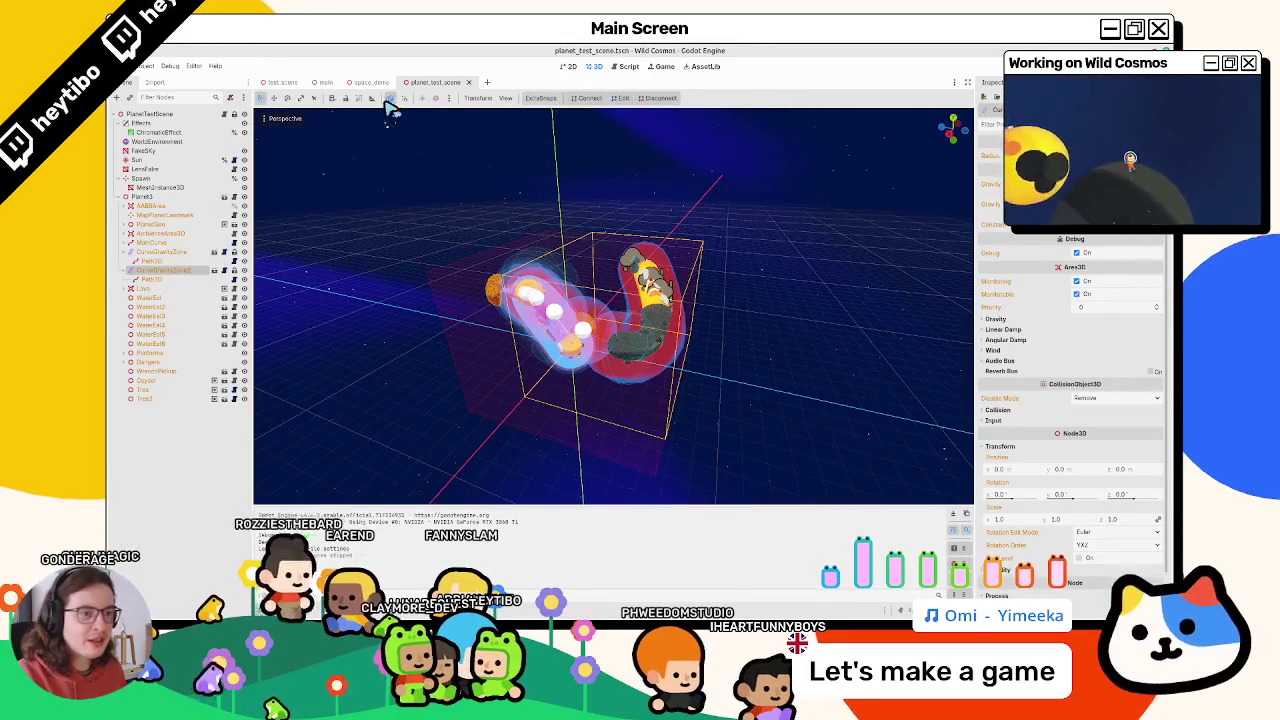
click(150, 161)
click(155, 271)
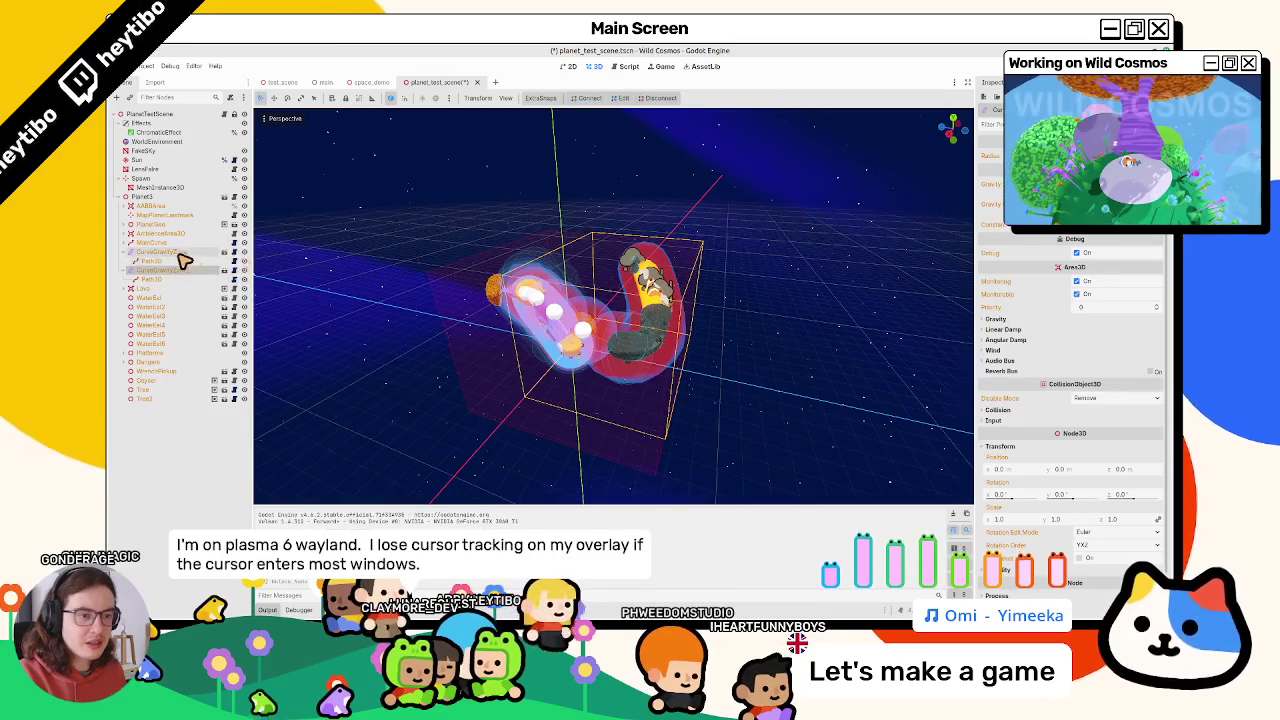
click(189, 276)
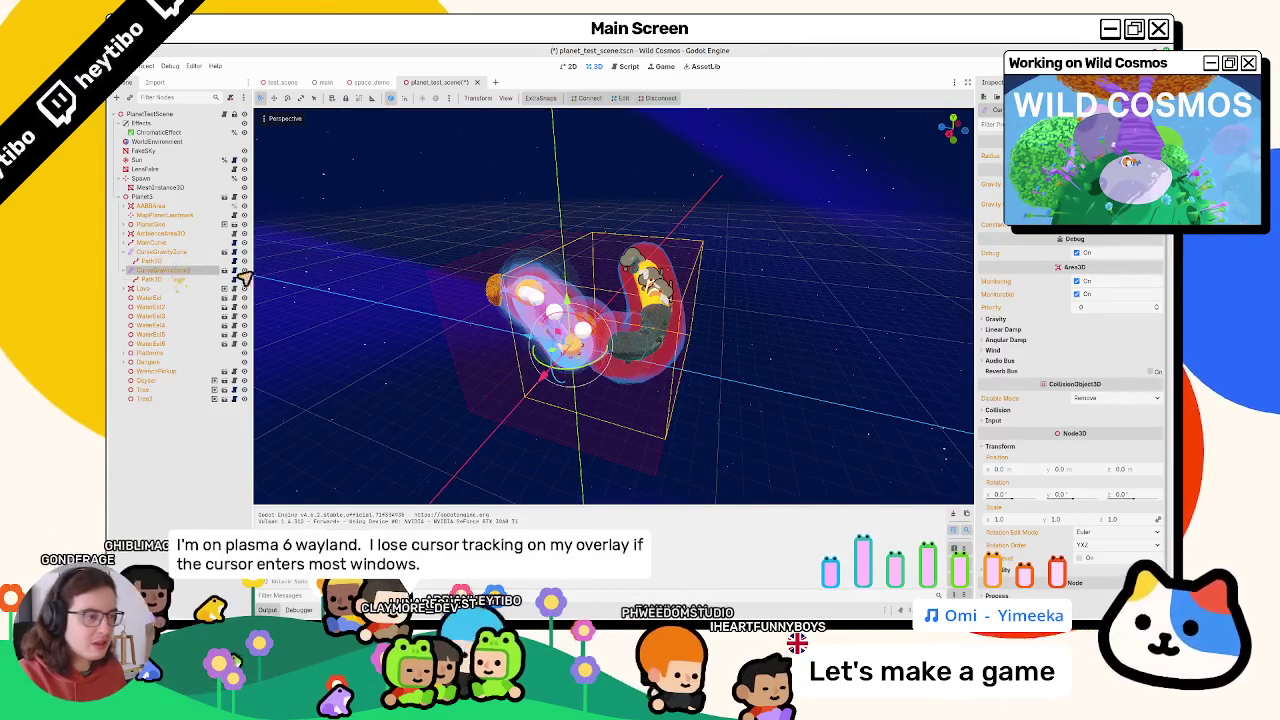
mouse_move(604, 355)
mouse_down()
mouse_move(604, 200)
mouse_move(604, 218)
mouse_up()
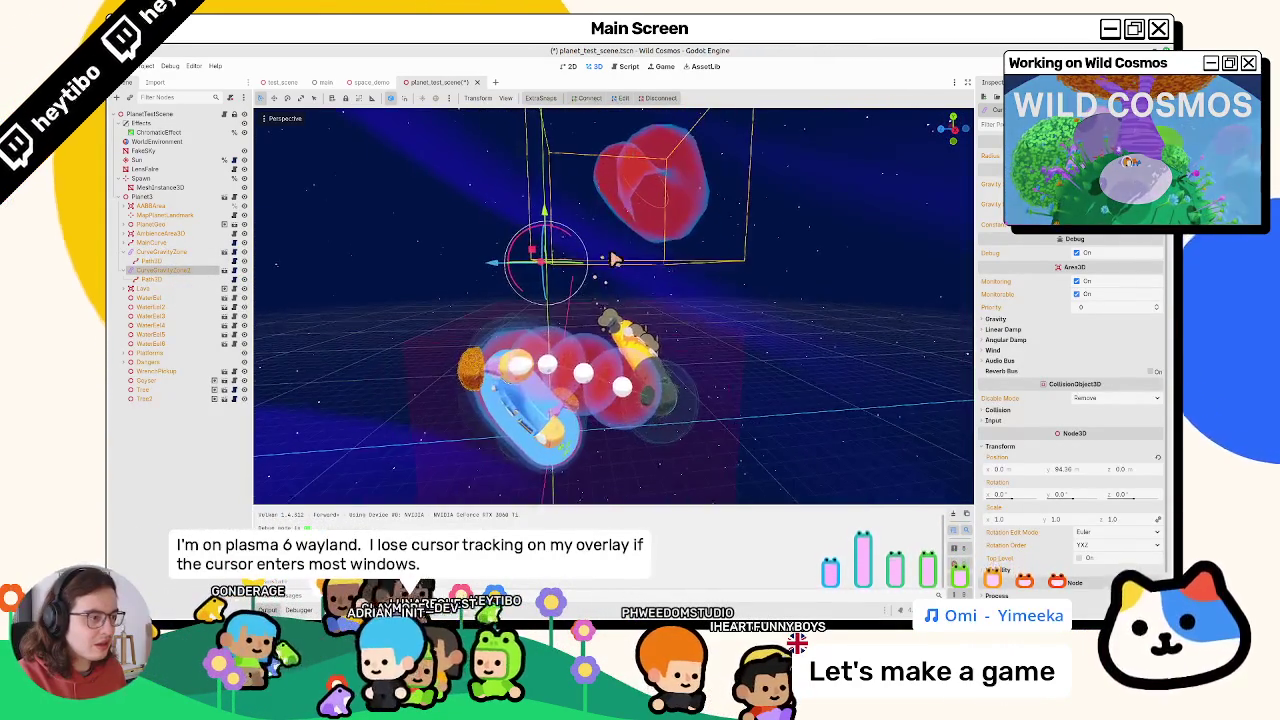
key(ctrl+z)
scroll(462, 325, up, 3)
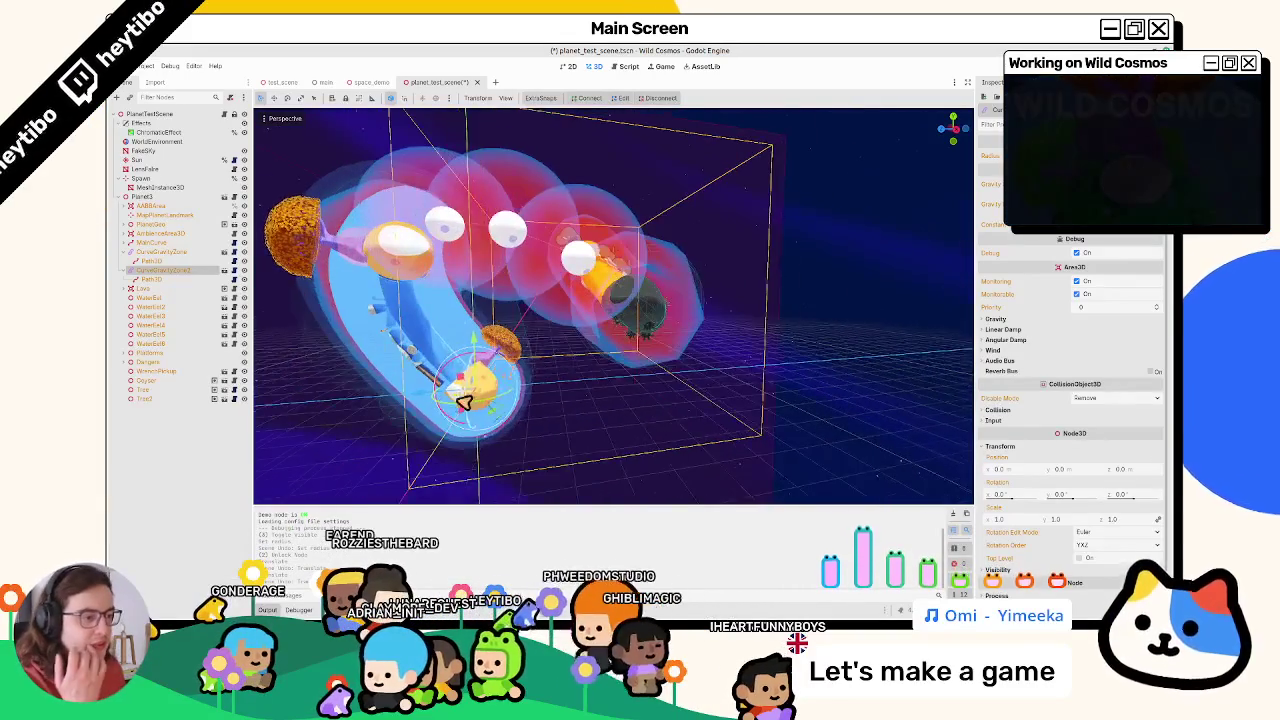
scroll(443, 408, down, 3)
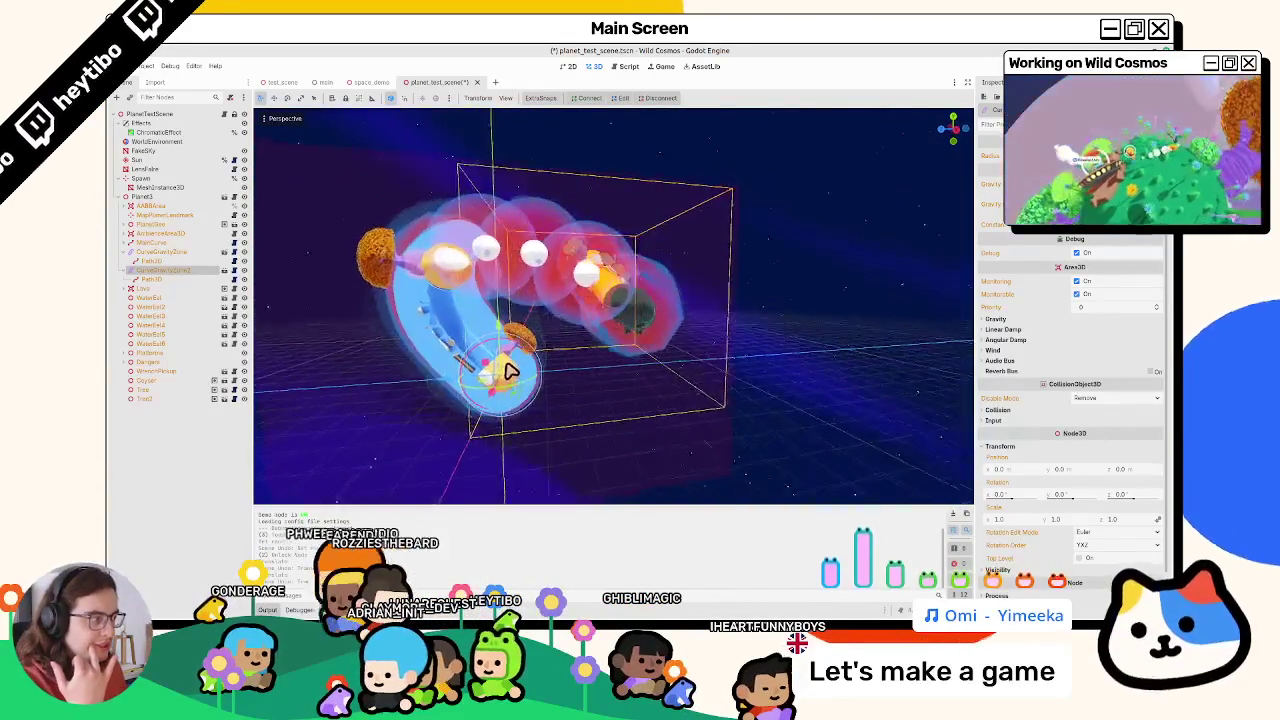
click(628, 66)
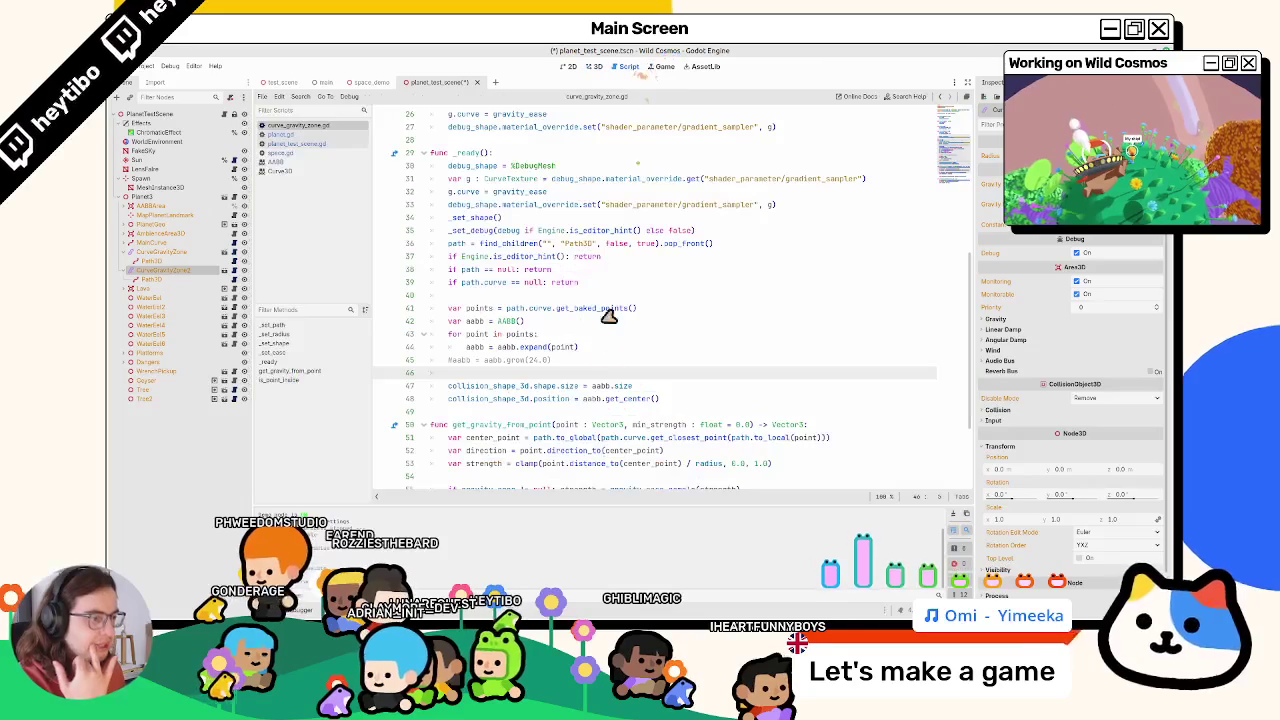
Save the scene and prepare an indented new line 50 after the collision shape code
click(603, 357)
key(ctrl+s)
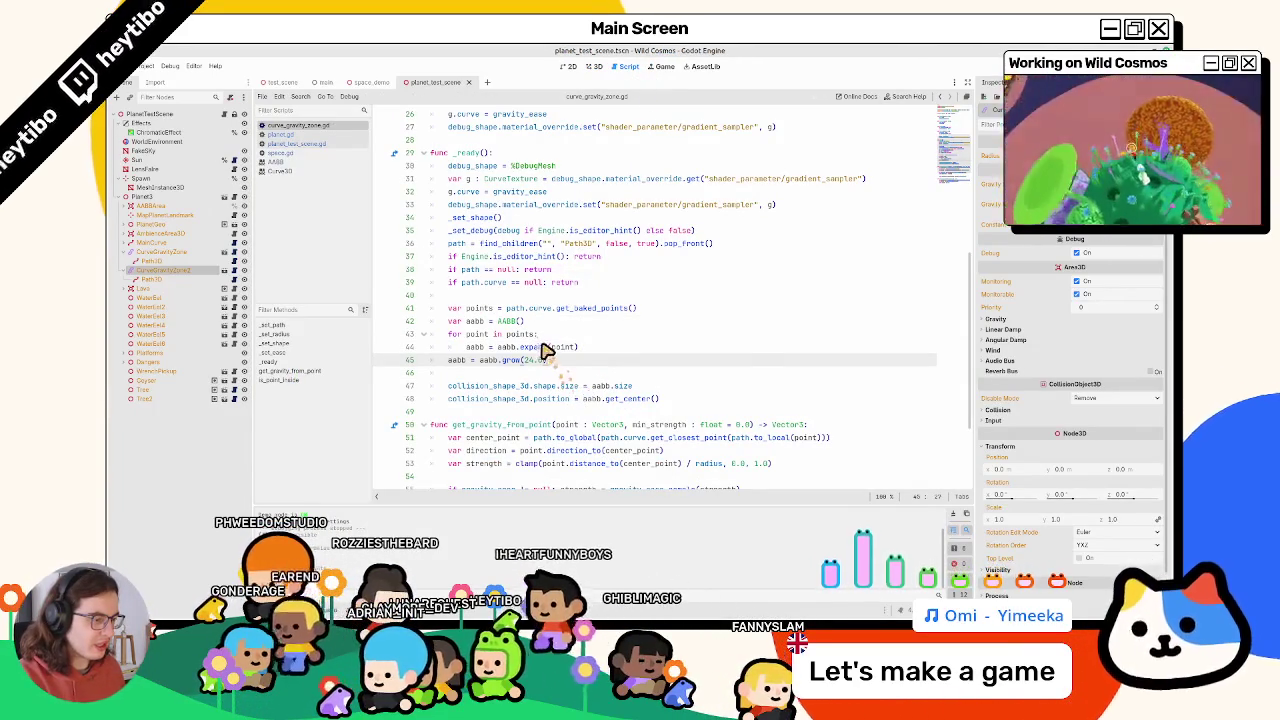
click(775, 403)
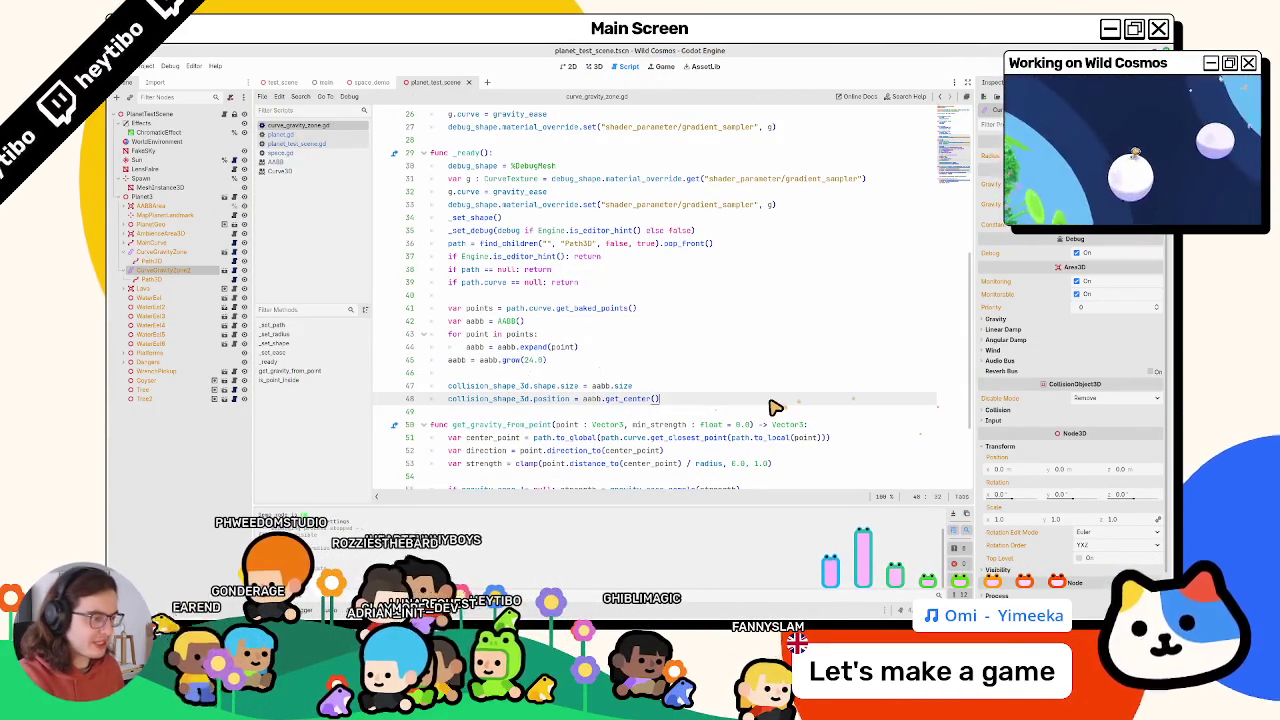
scroll(514, 426, up, 8)
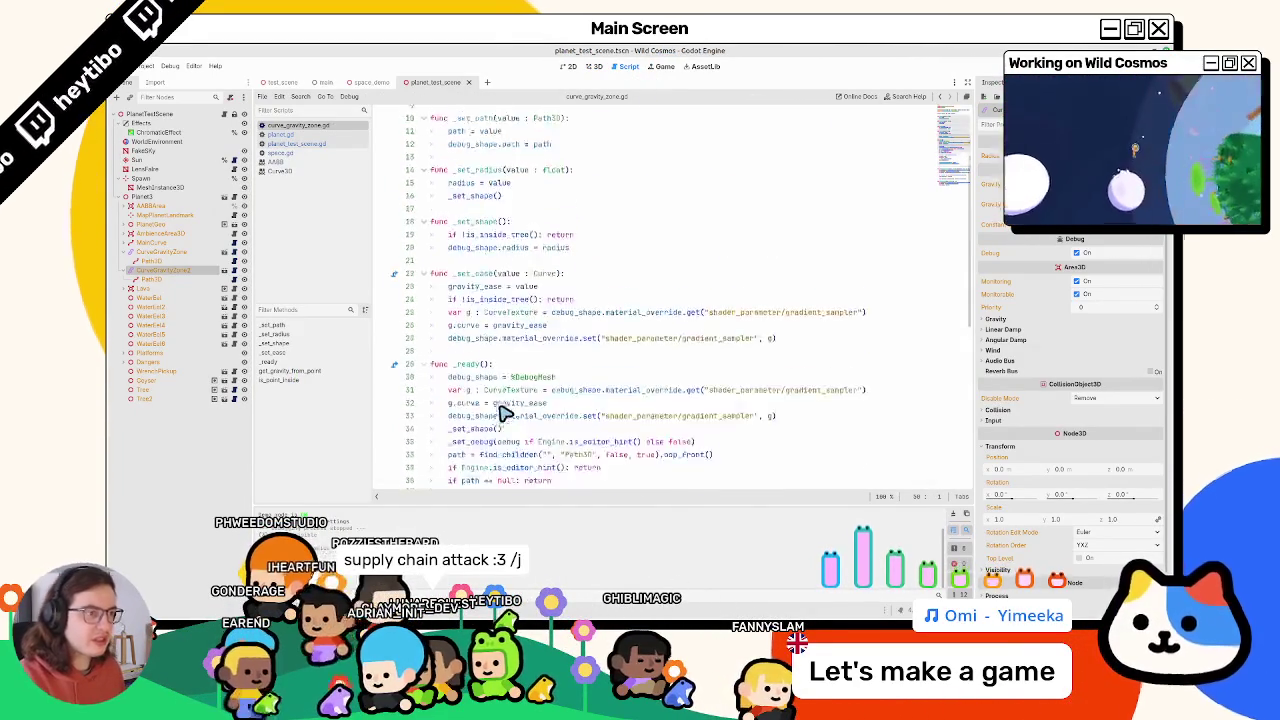
key(Return)
key(Return)
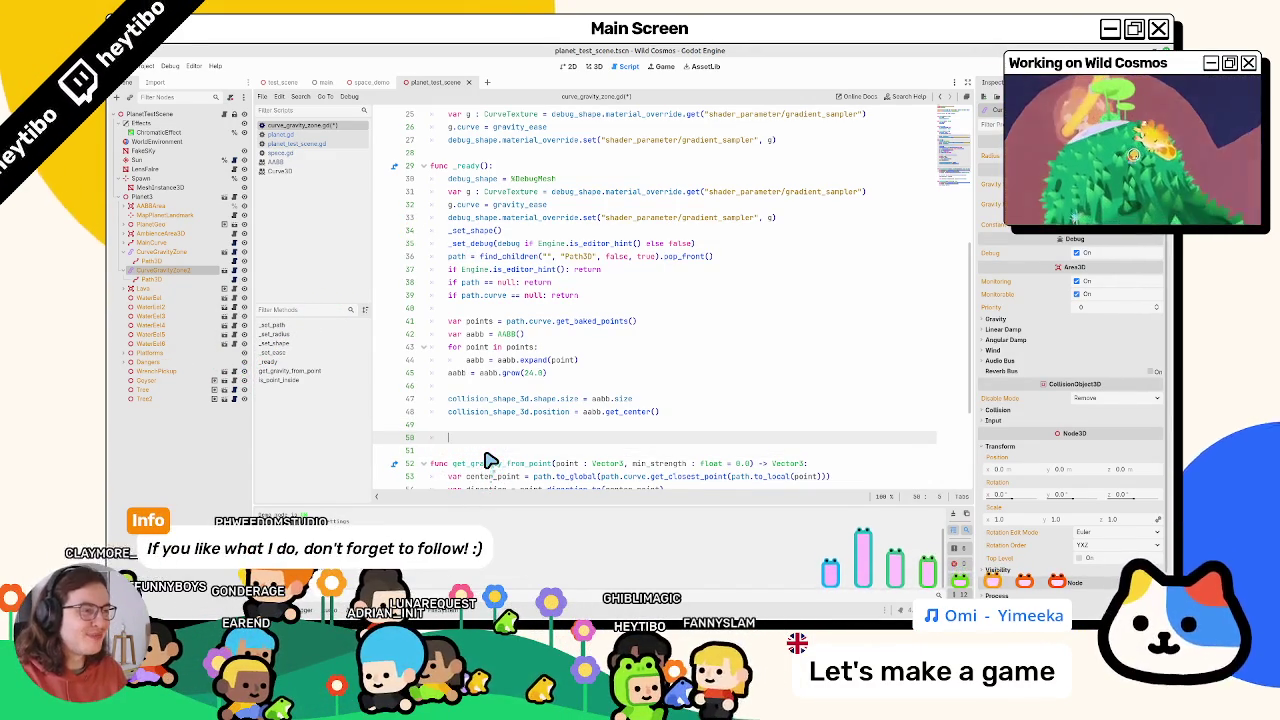
click(456, 166)
mouse_move(461, 269)
mouse_down()
mouse_move(620, 277)
mouse_move(437, 283)
mouse_move(445, 272)
mouse_up()
click(508, 438)
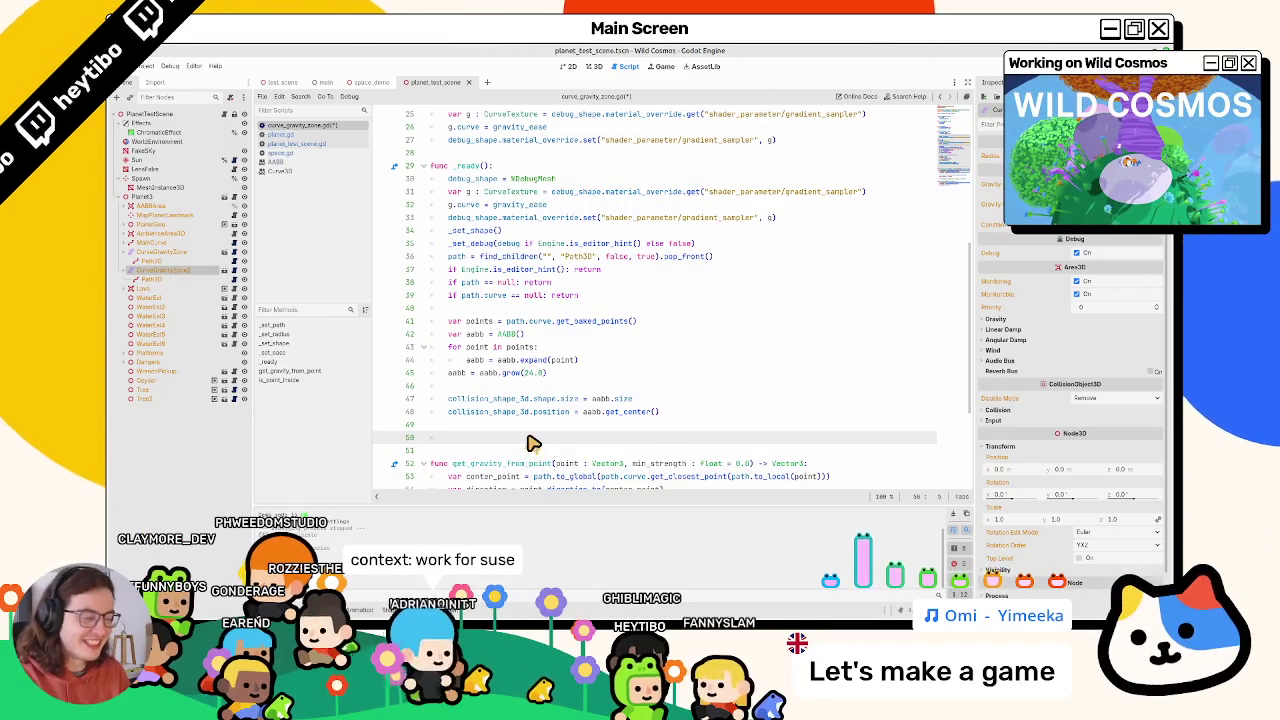
key(BackSpace)
key(Return)
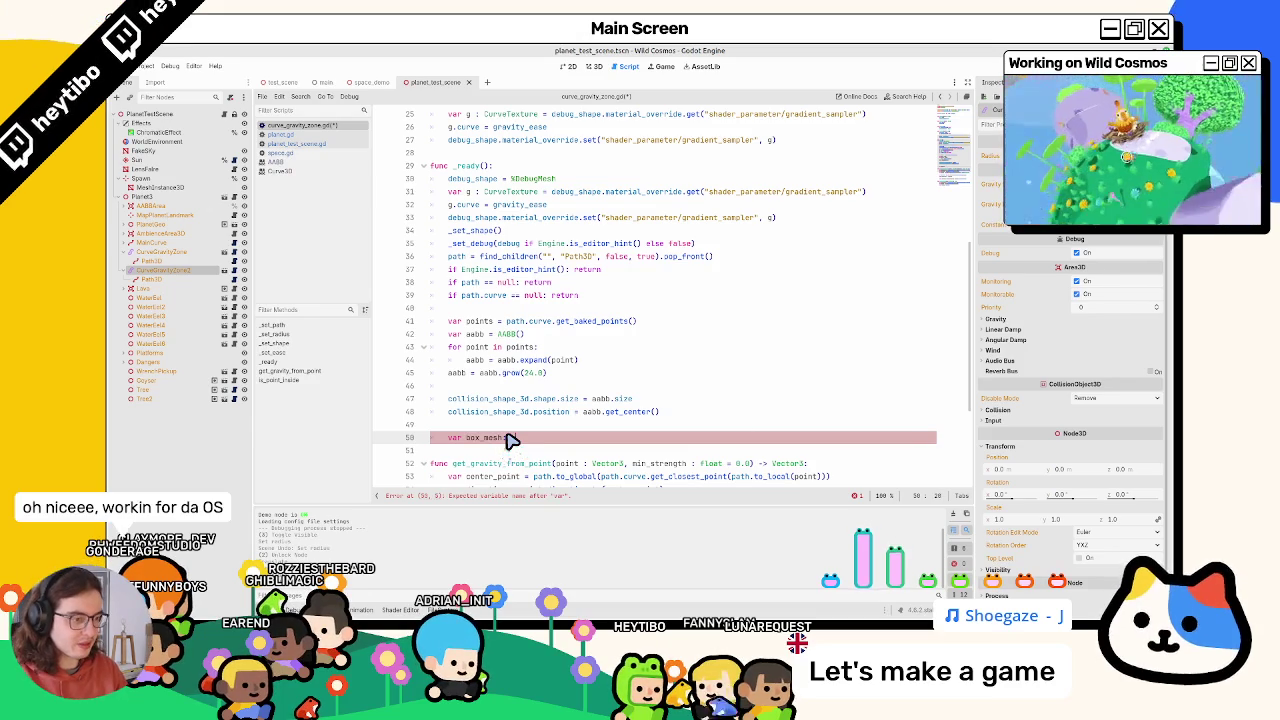
Declare box_mesh as BoxMesh.new() and set box_mesh.size to aabb.size
text(: BoxMesh)
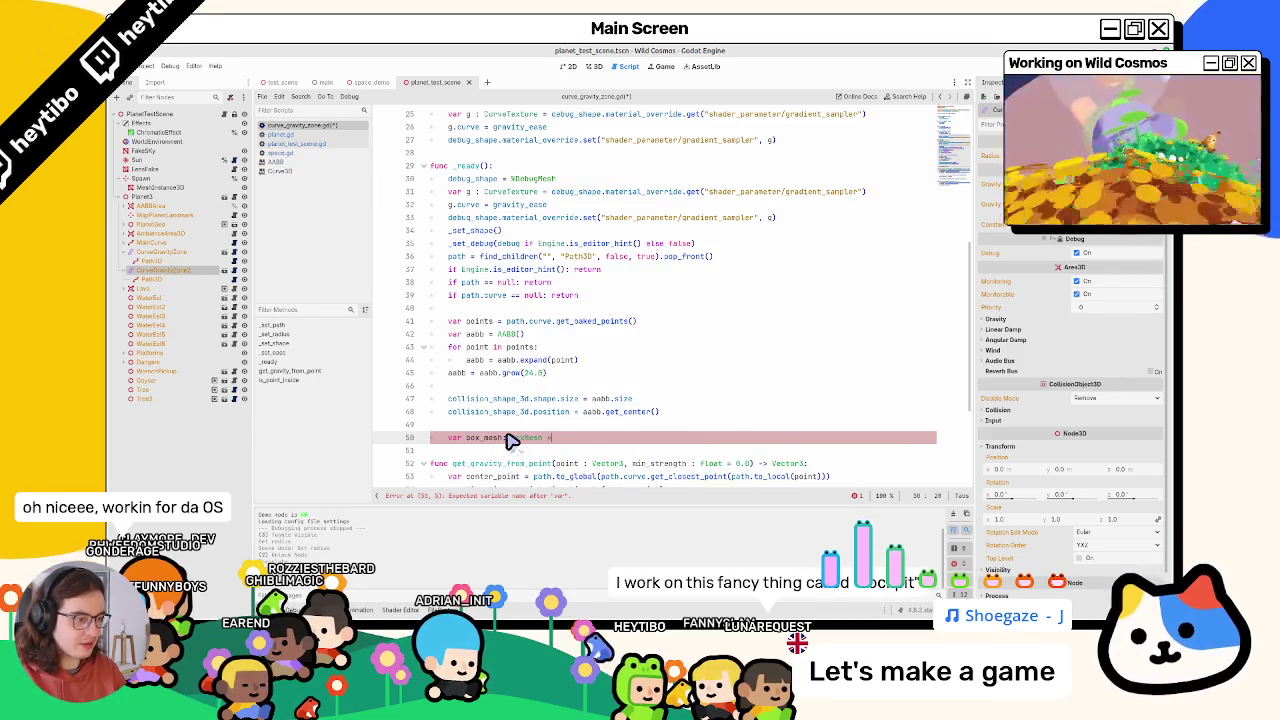
text( = box)
key(Down)
key(Down)
key(Return)
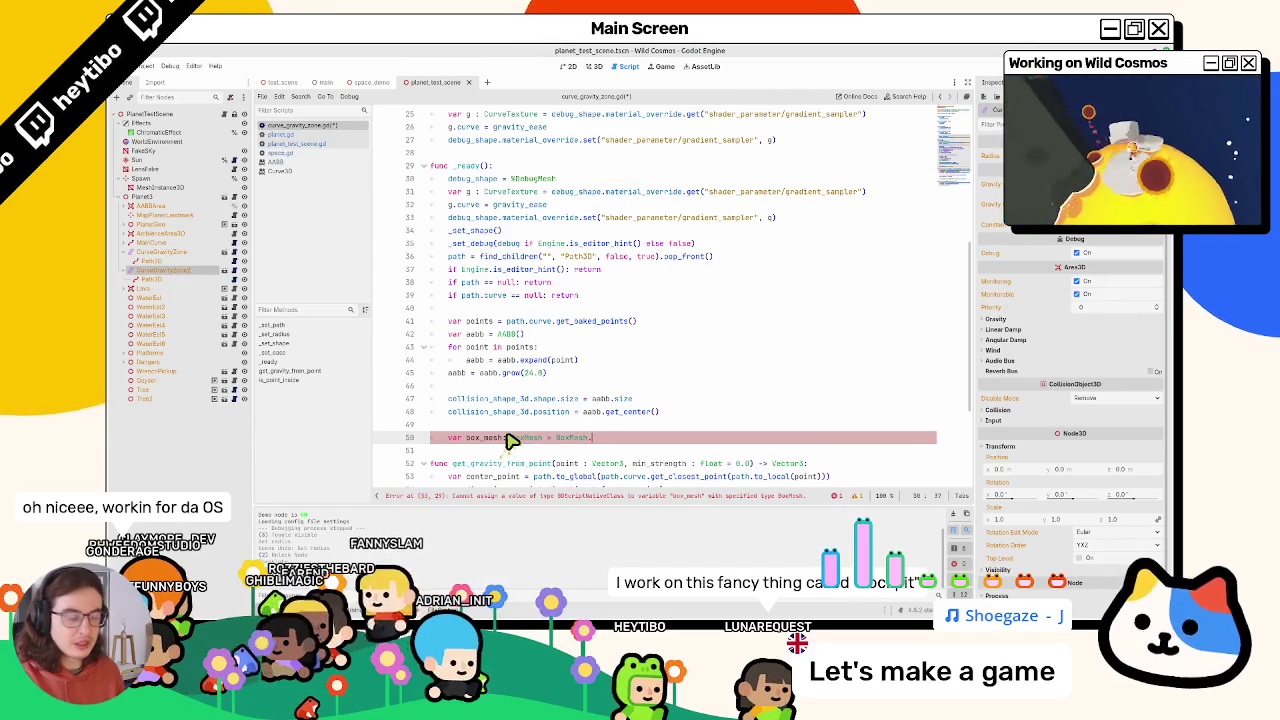
text(.new())
key(Return)
text(bo)
key(Return)
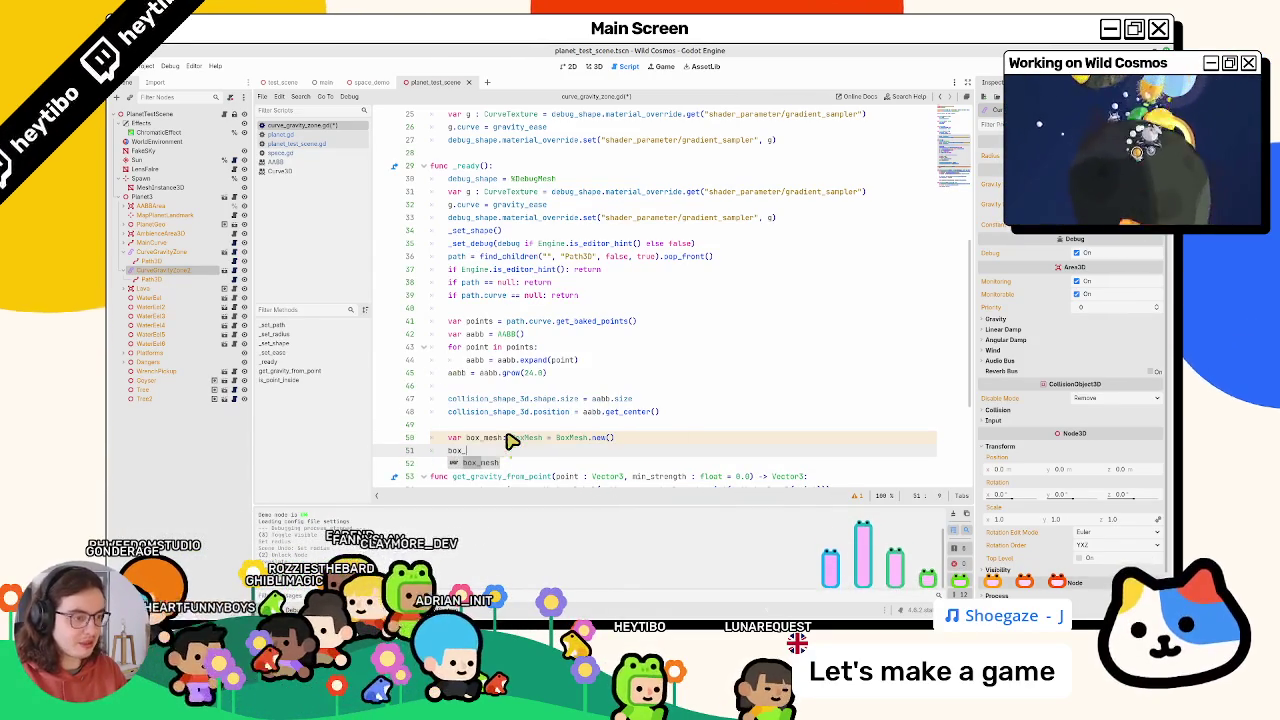
text(mesh.)
key(Return)
text(= )
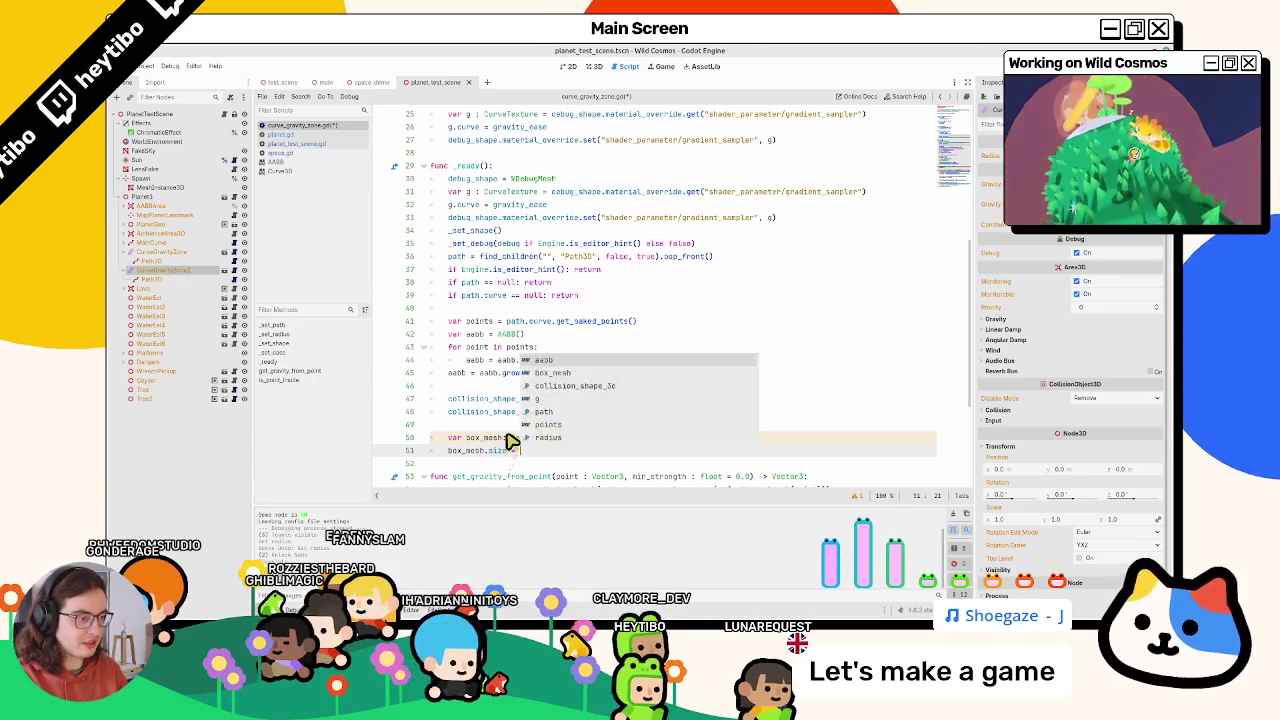
text(aabb.size)
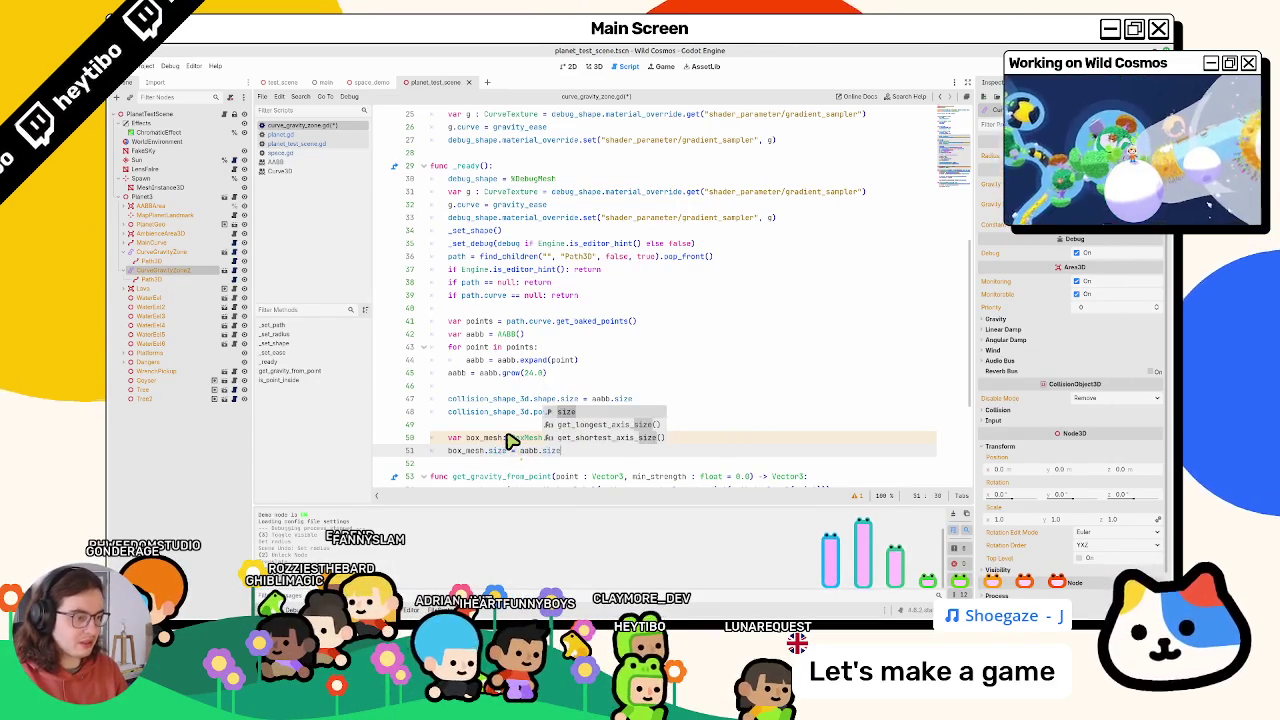
key(Return)
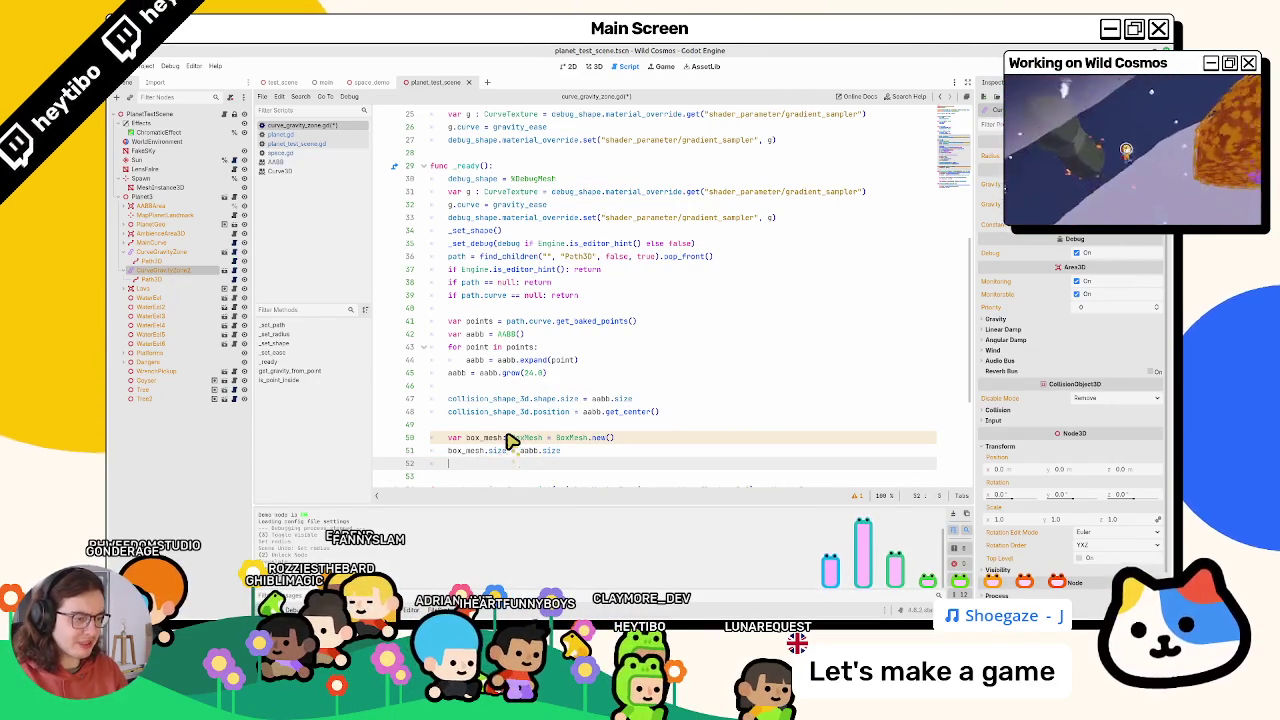
text(box_)
Declare mesh_instance as a new MeshInstance3D
key(Return)
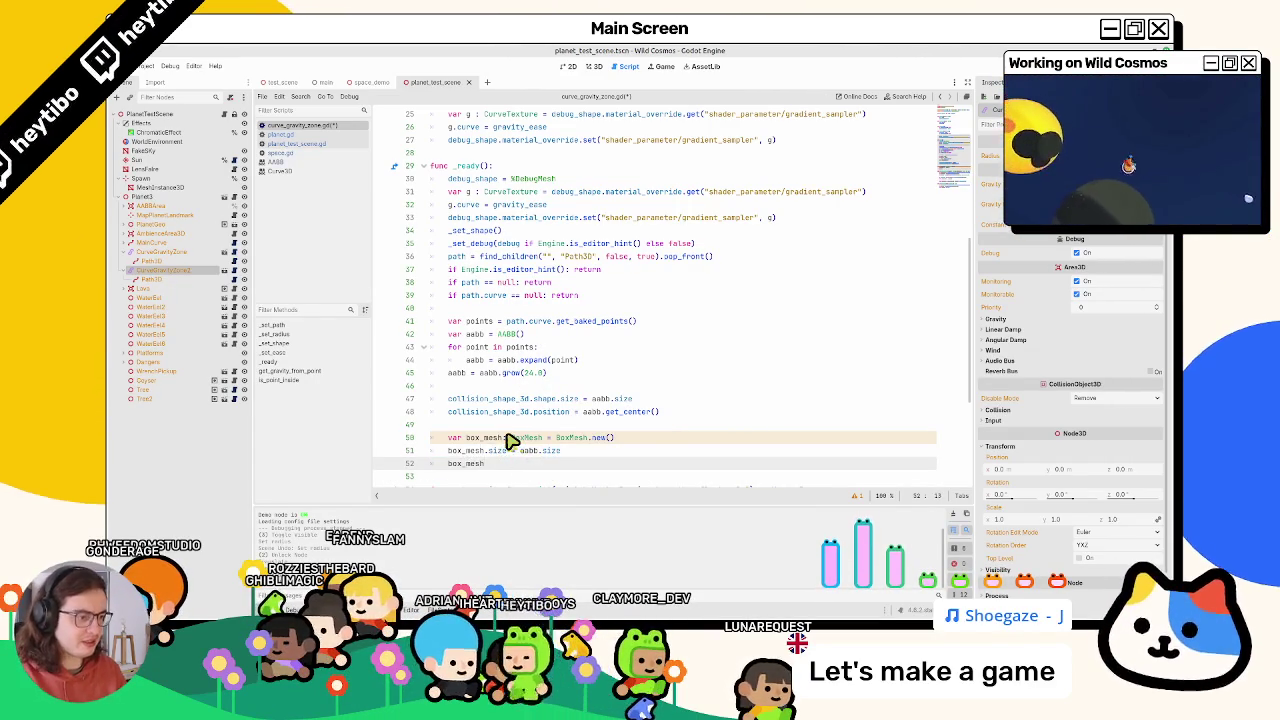
text(posit)
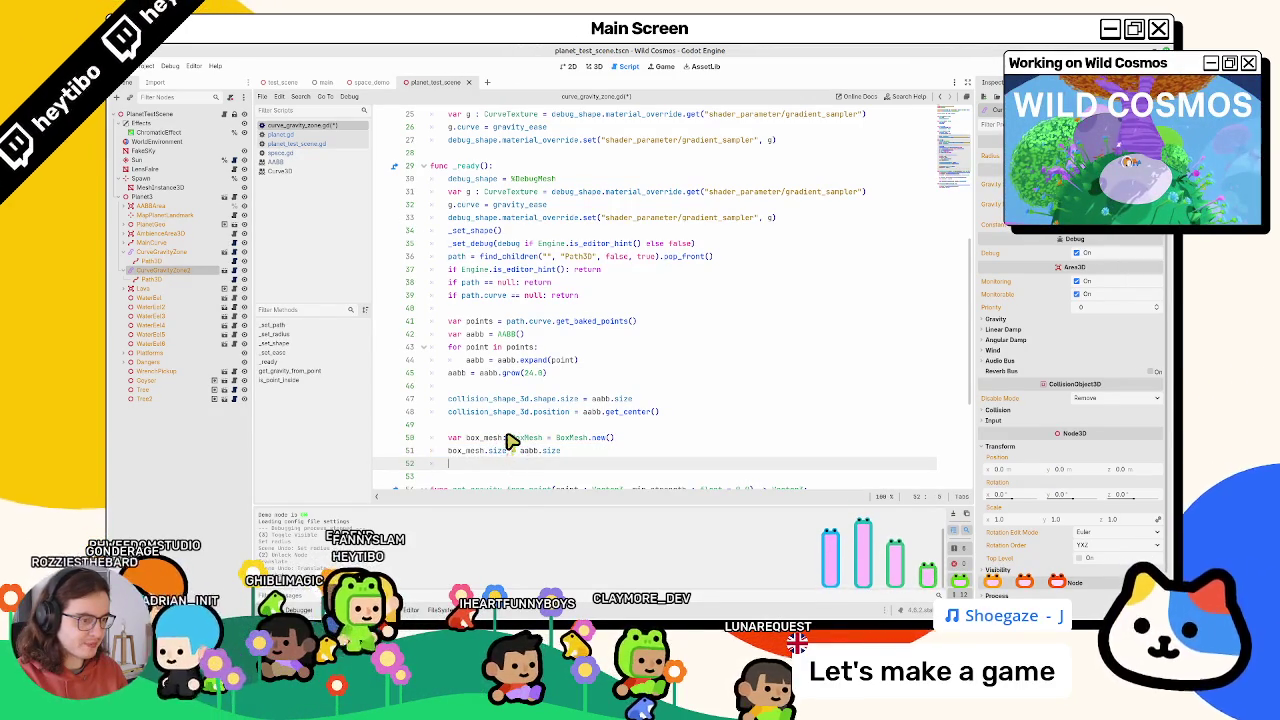
key(BackSpace)
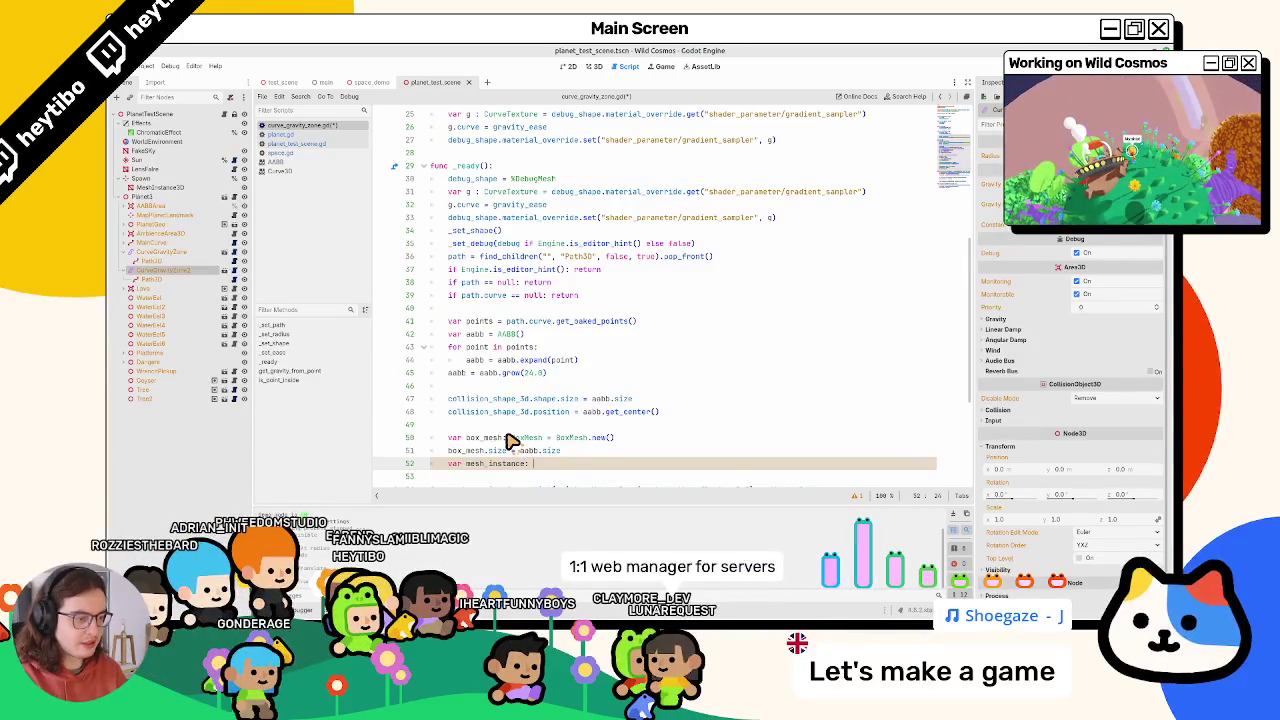
text(MeshInstan)
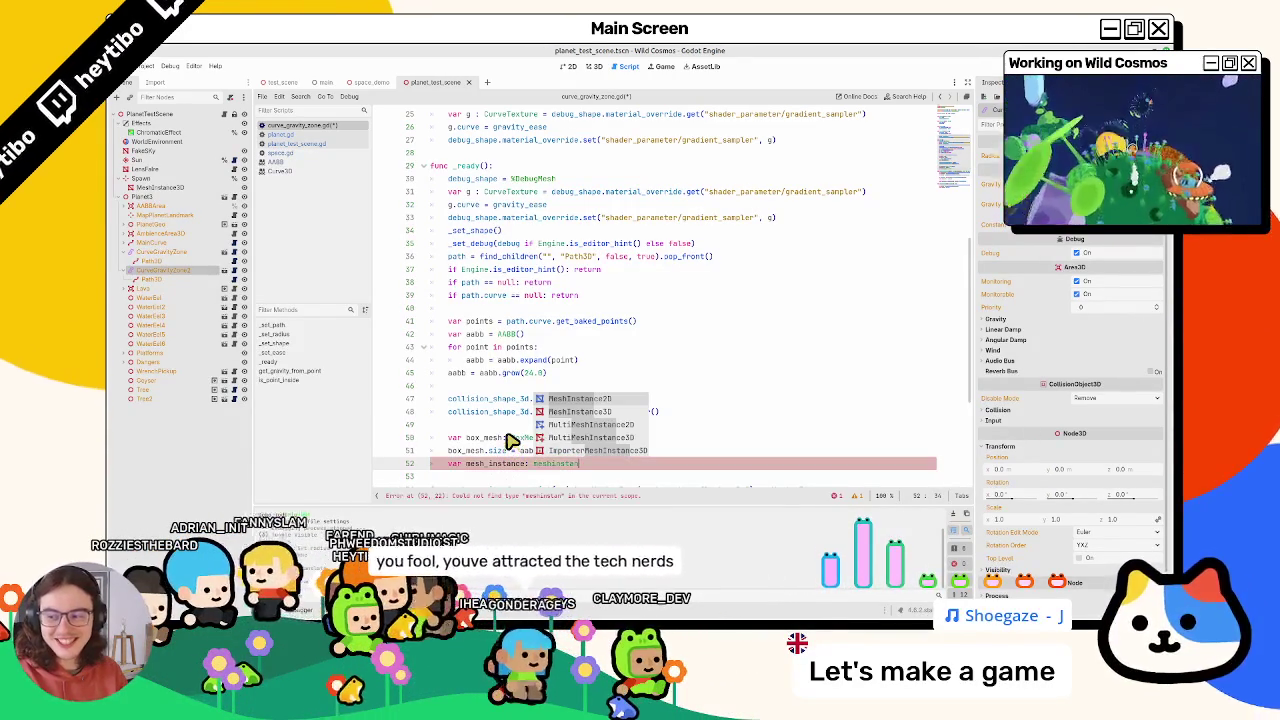
key(Return)
text(= )
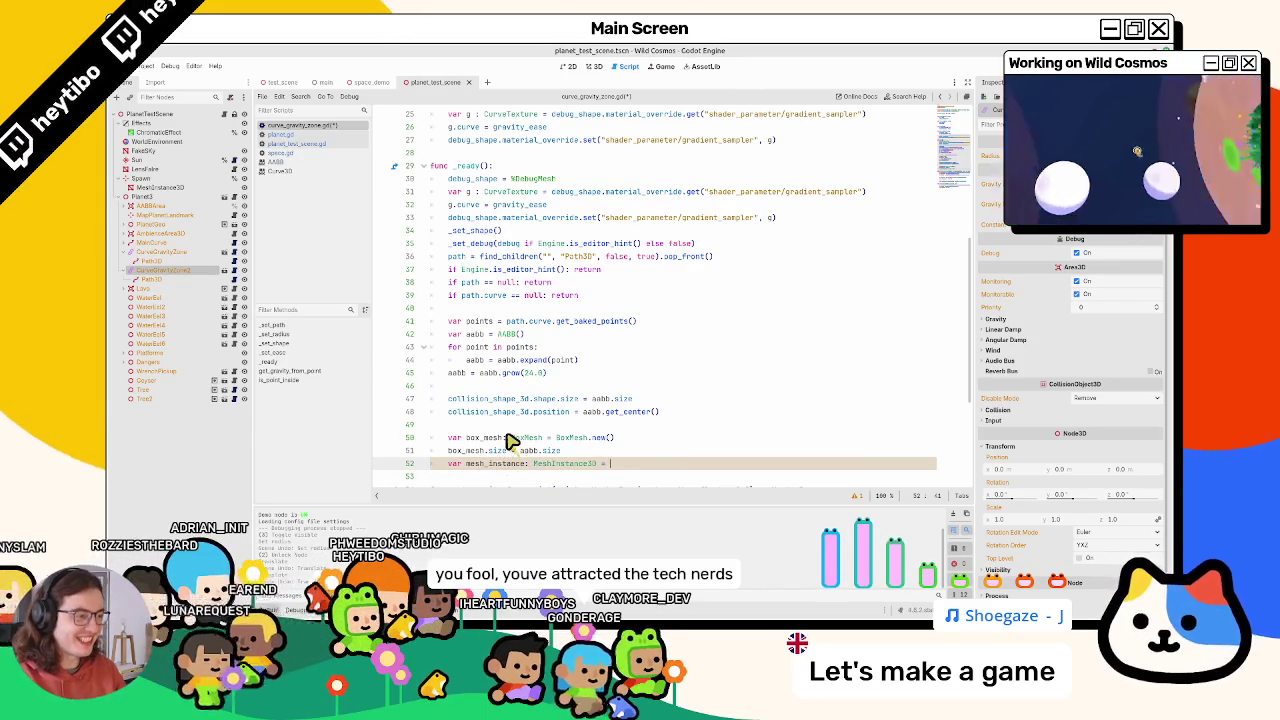
text(Meshinst)
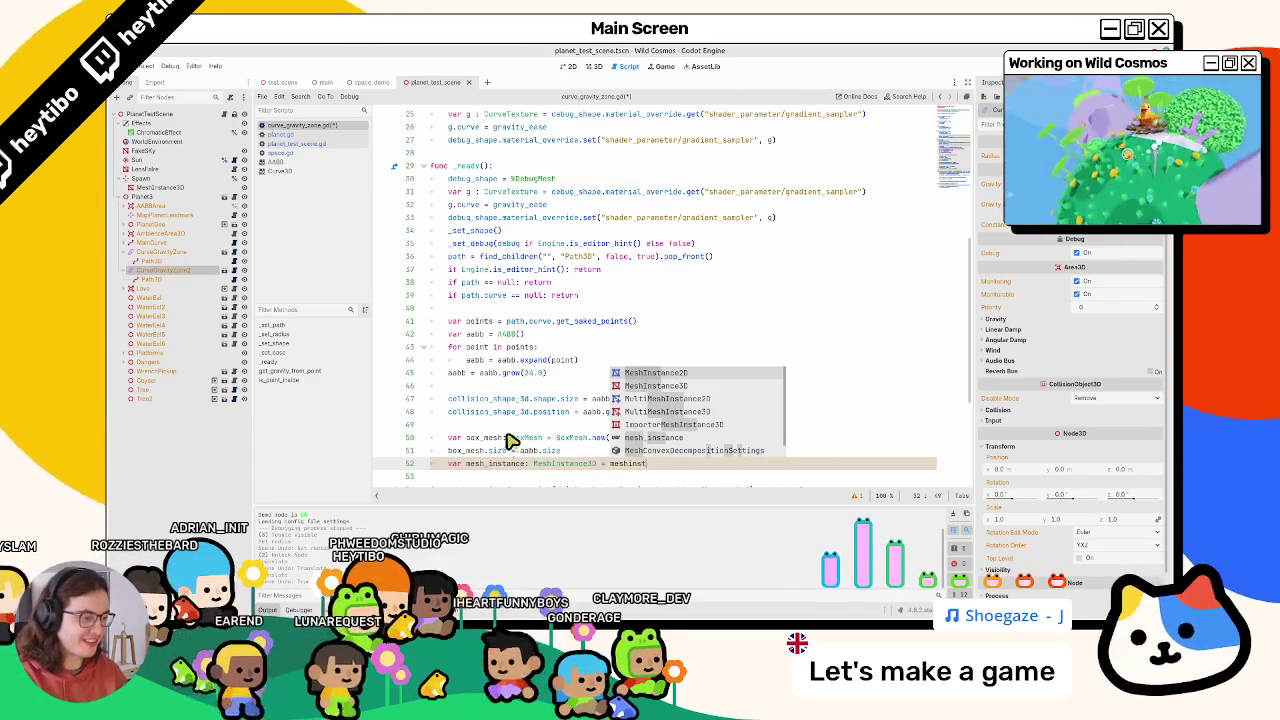
text(anc)
key(Return)
text(.)
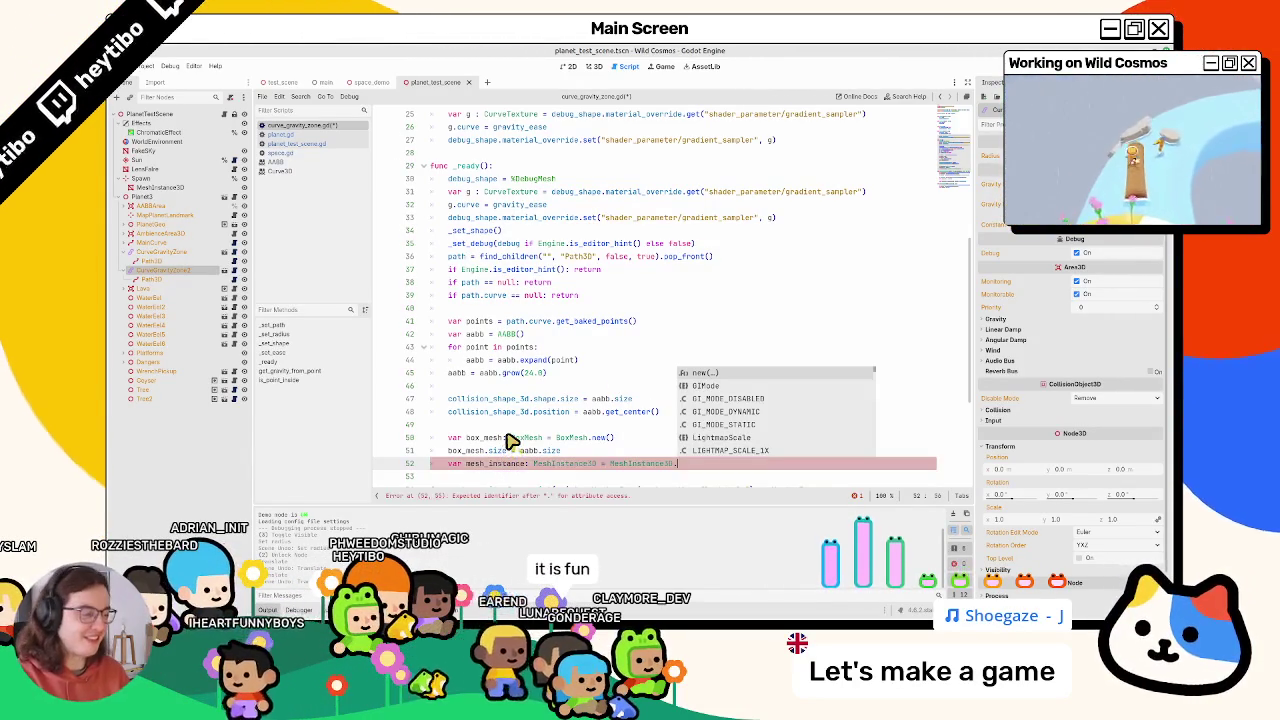
key(Return)
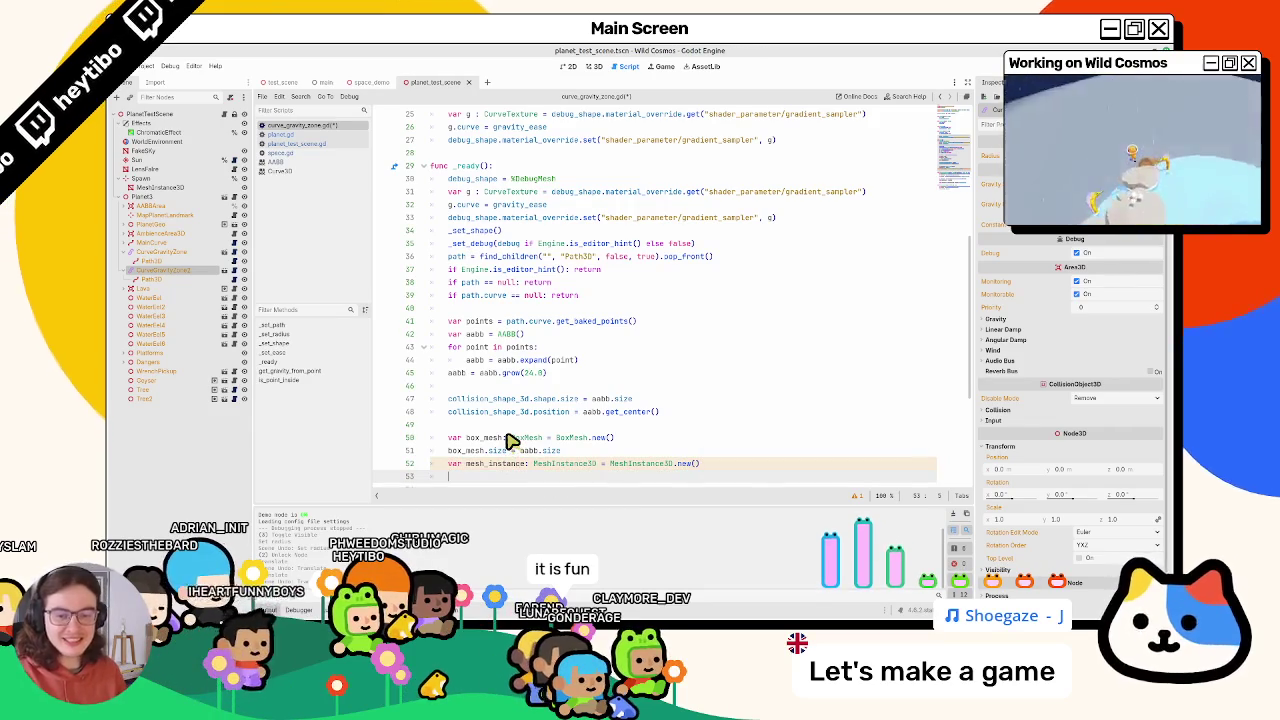
Add mesh_instance as a child, assign mesh_instance.mesh = box_mesh, and run the game
scroll(495, 410, down, 2)
text(add_)
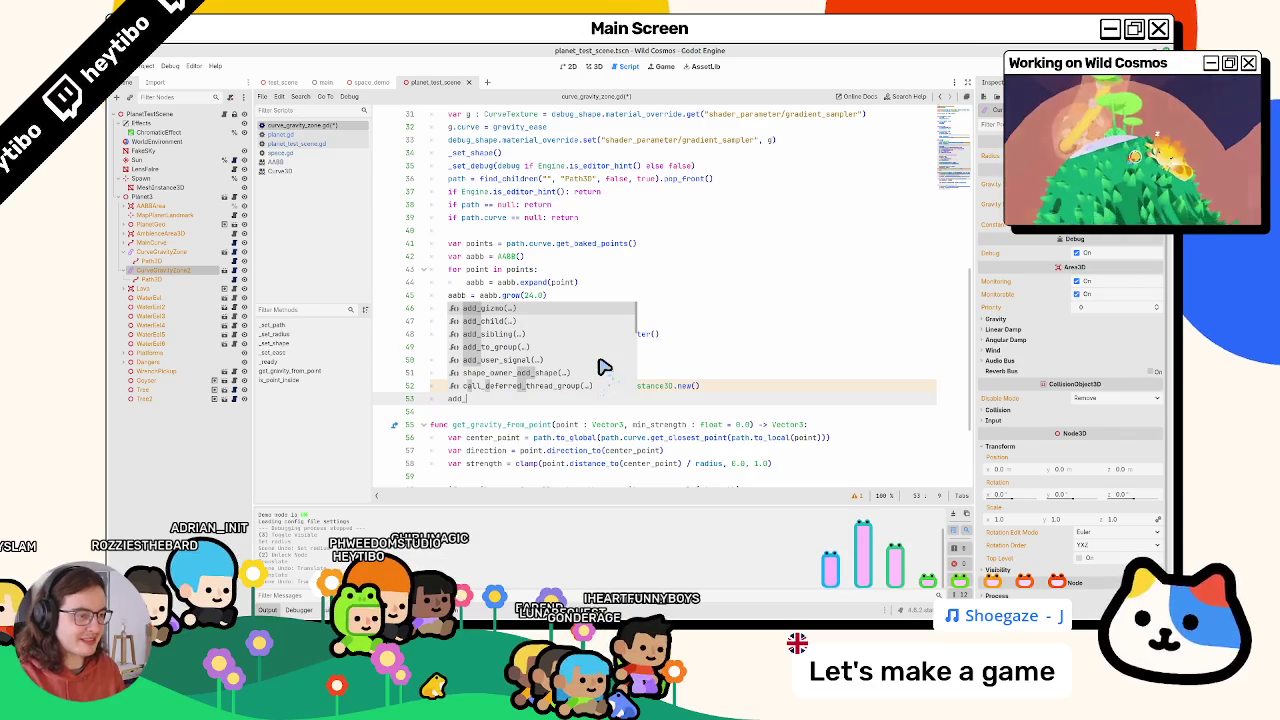
key(Down)
key(Return)
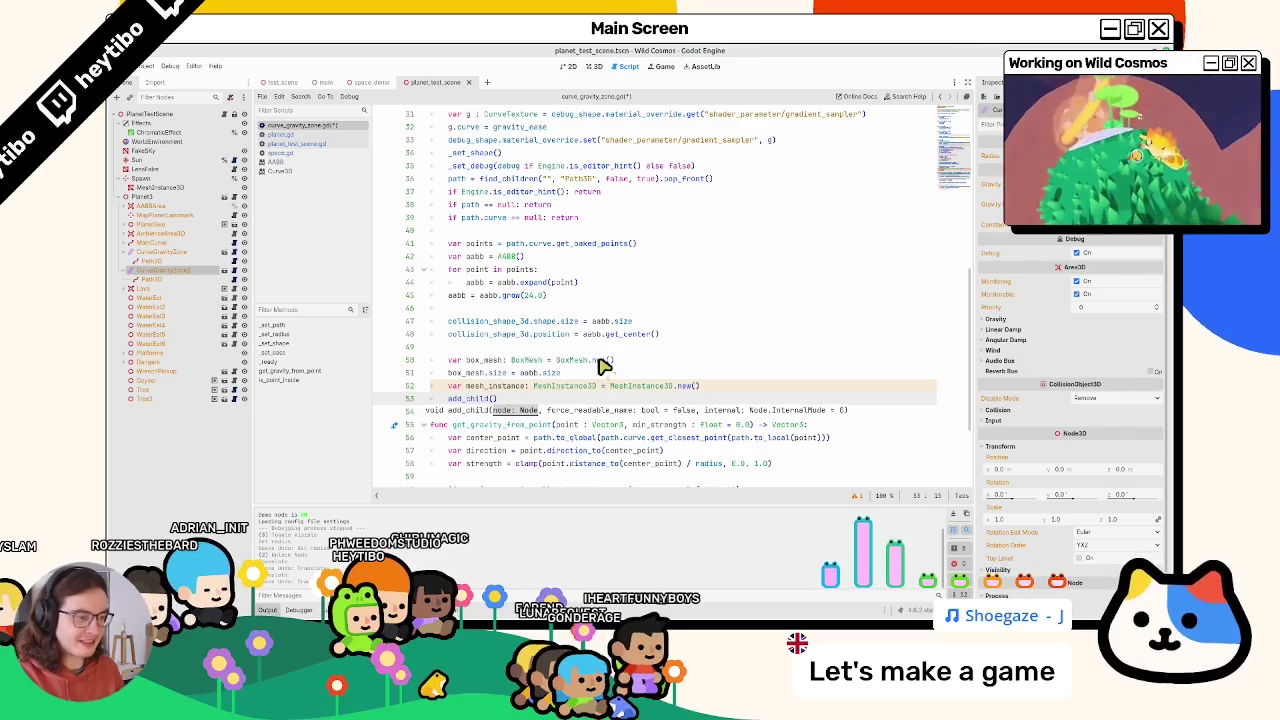
key(Up)
key(alt+Up)
key(alt+Up)
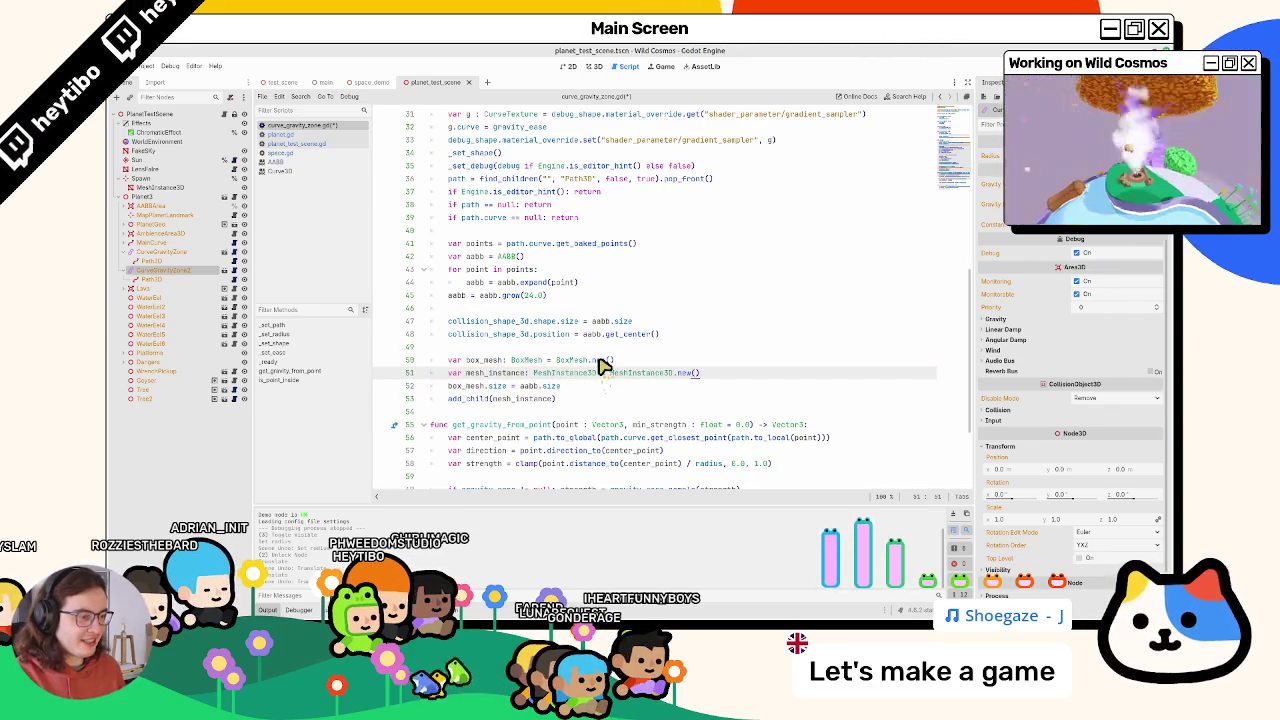
key(alt+Down)
key(End)
key(Return)
text(mes)
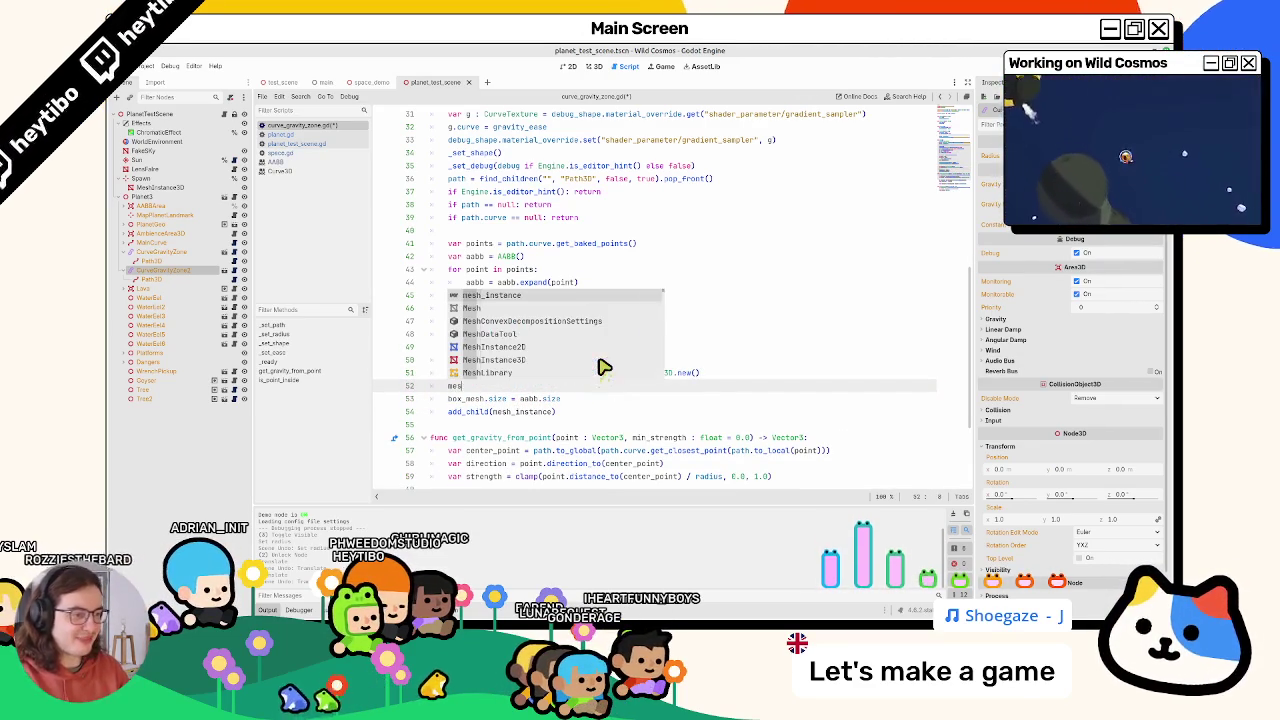
text(h_instance.mesh = box_mesh)
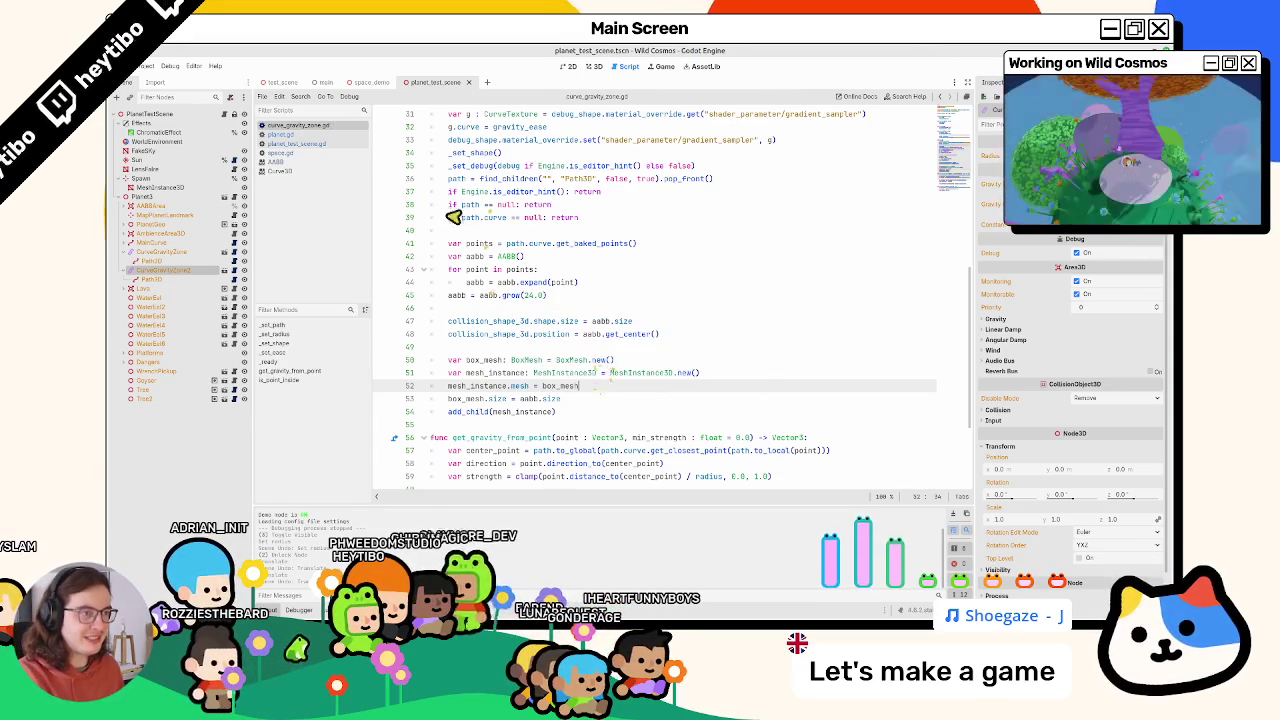
key(F6)
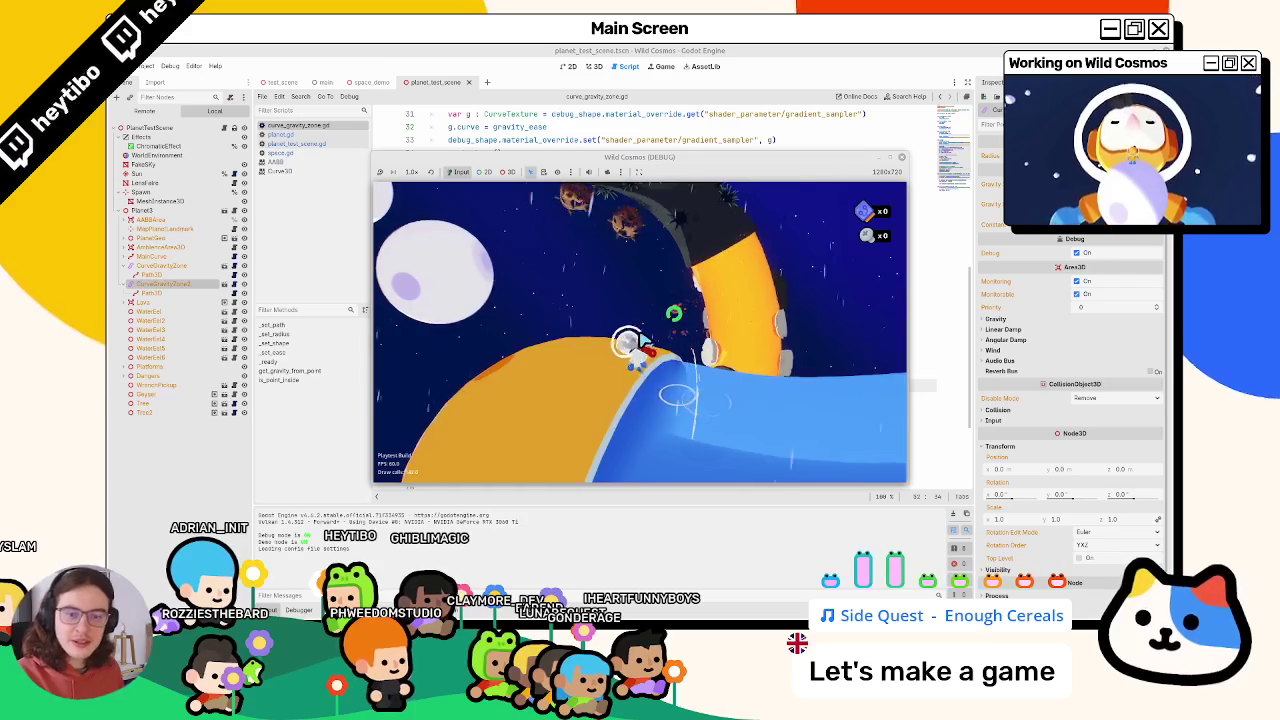
Pause and resume the game, switch to the free debug camera, then stop it
key(Escape)
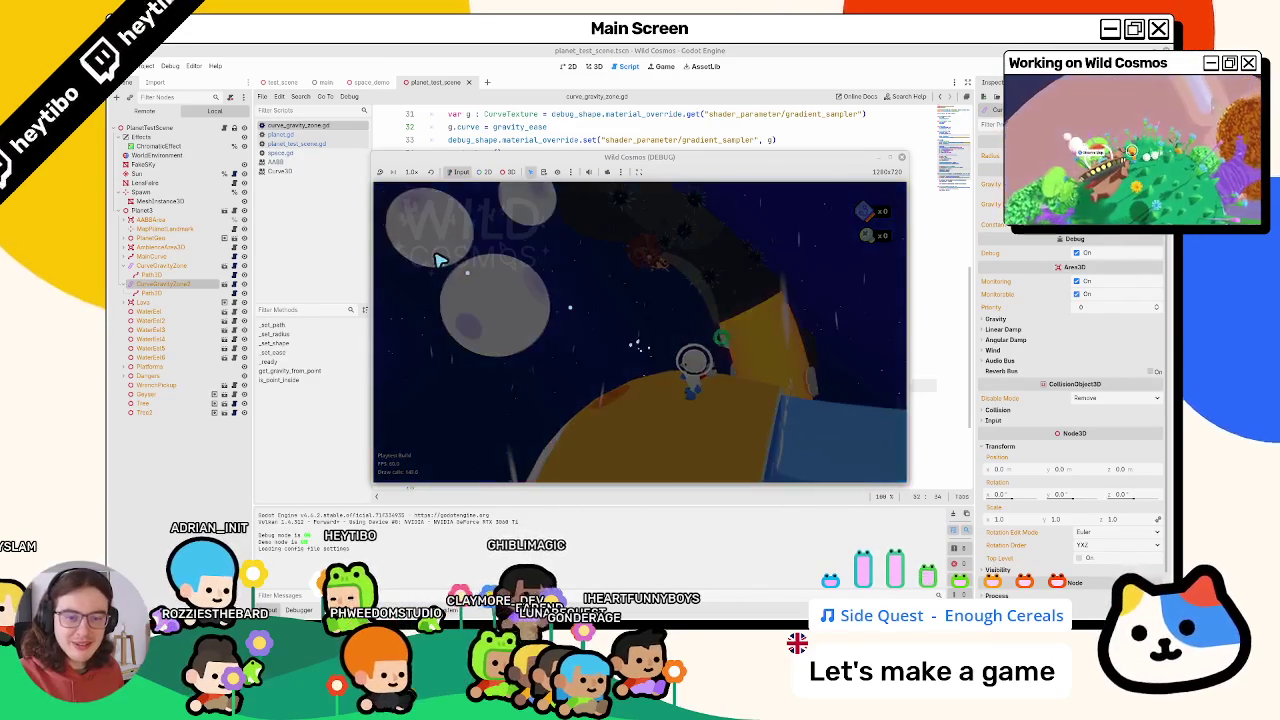
key(Escape)
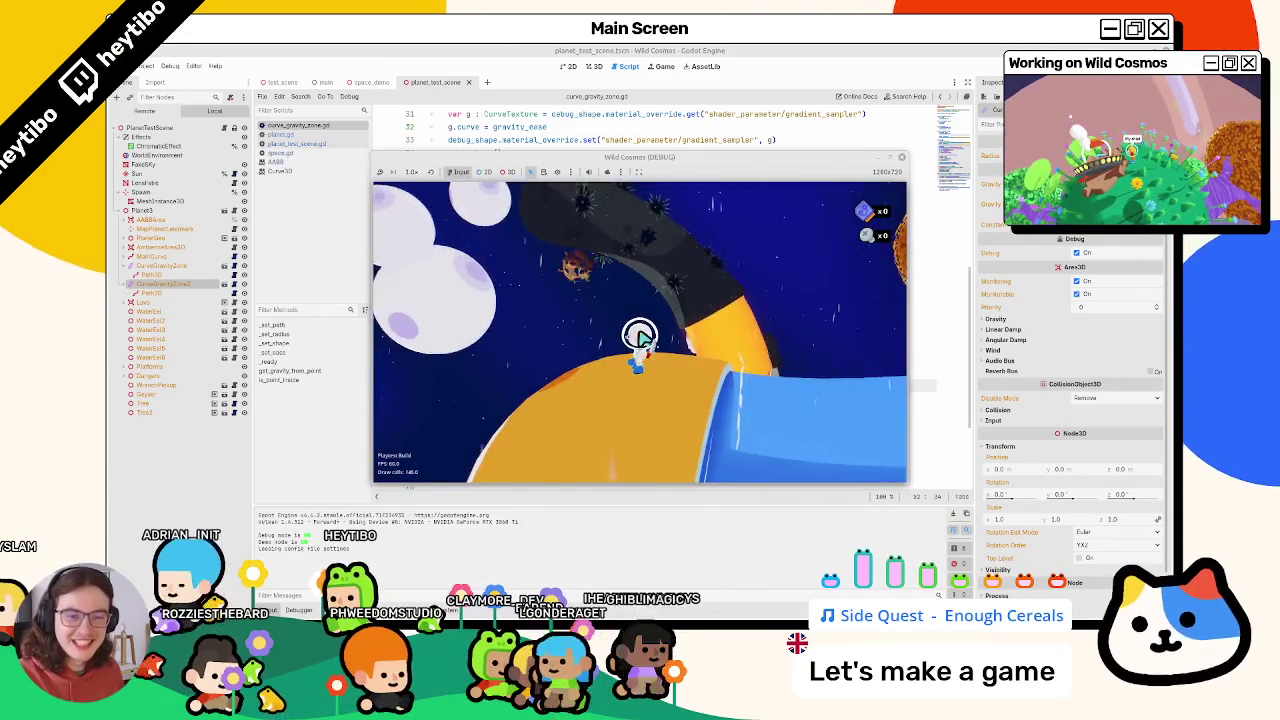
click(607, 172)
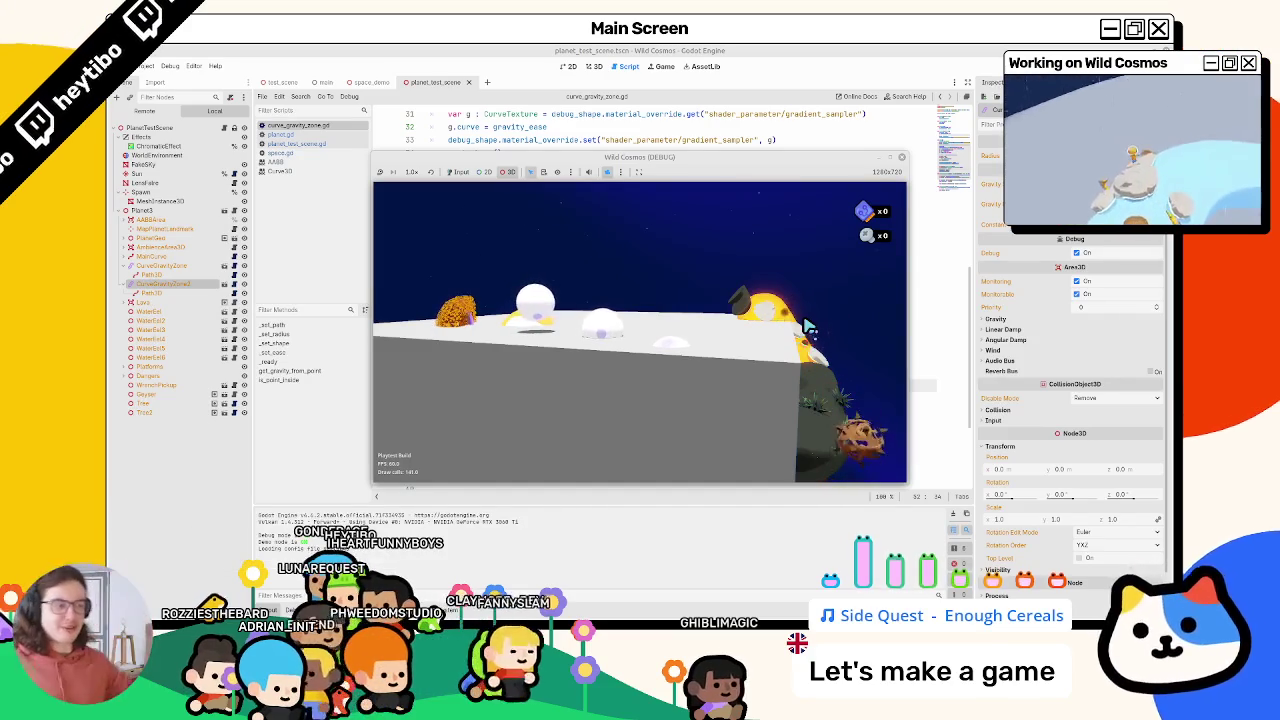
key(F8)
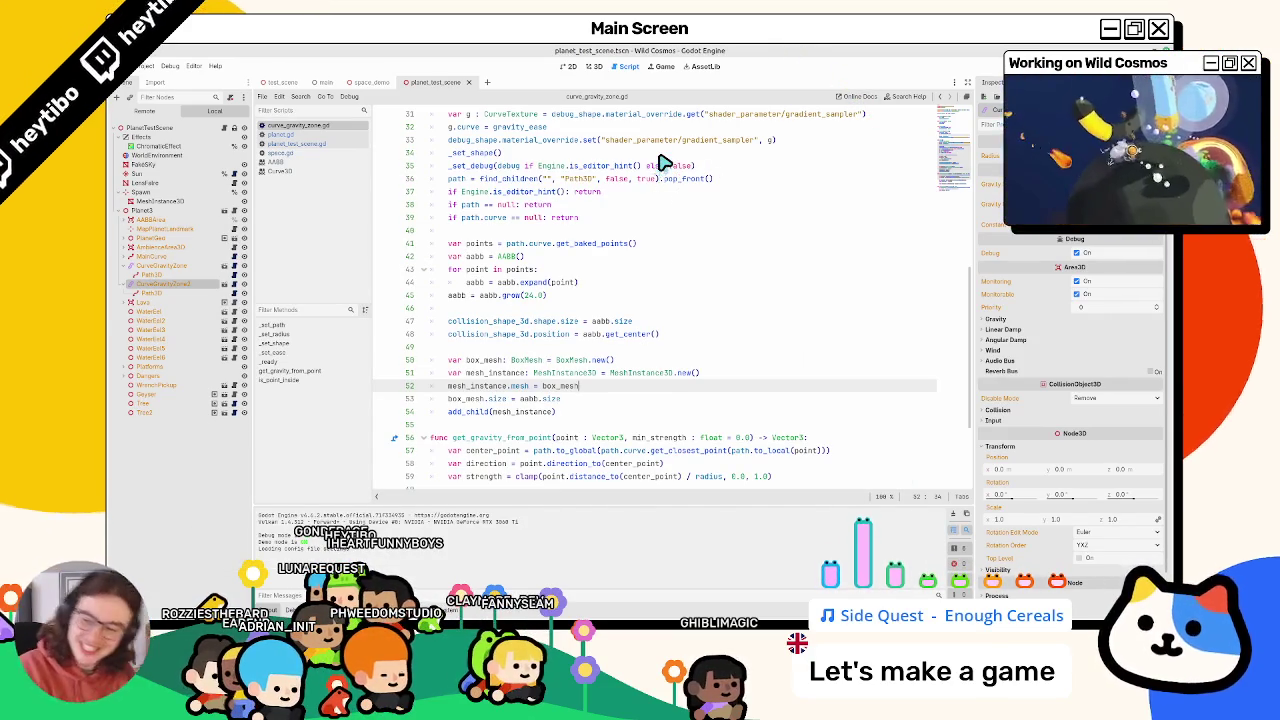
Return to the AABB grow line in the script and rerun the game
click(580, 285)
click(579, 299)
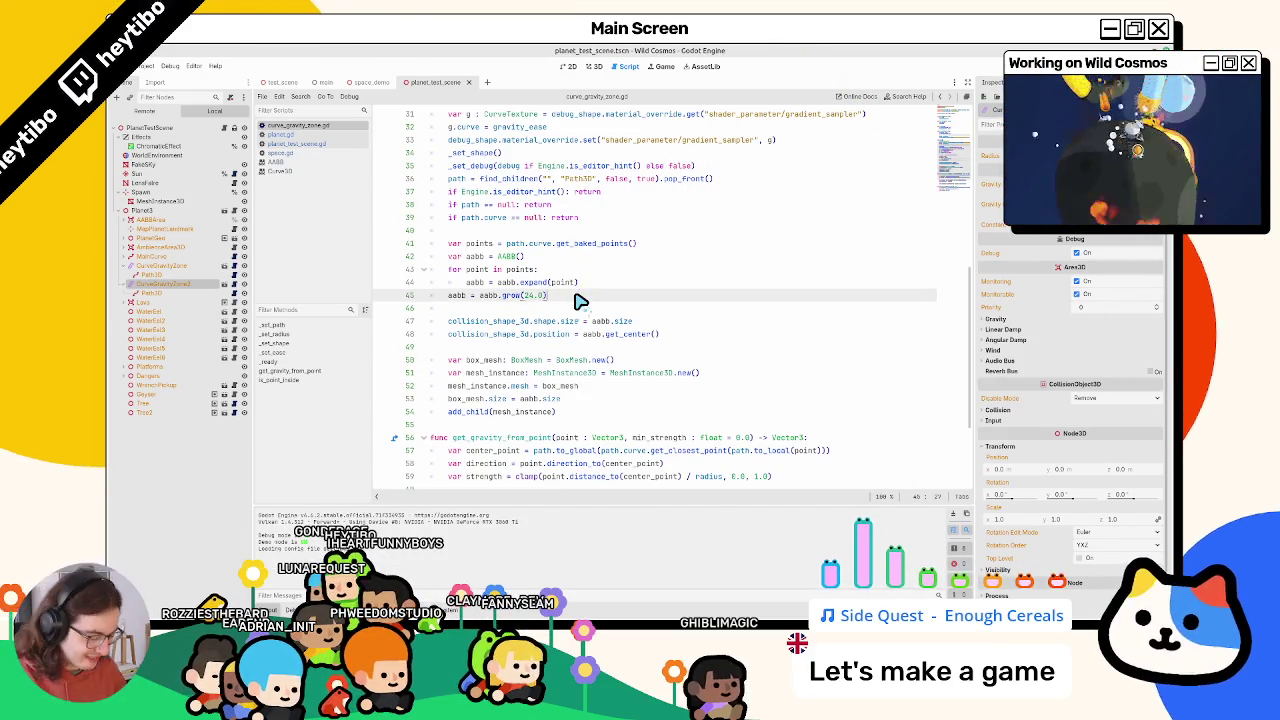
key(F5)
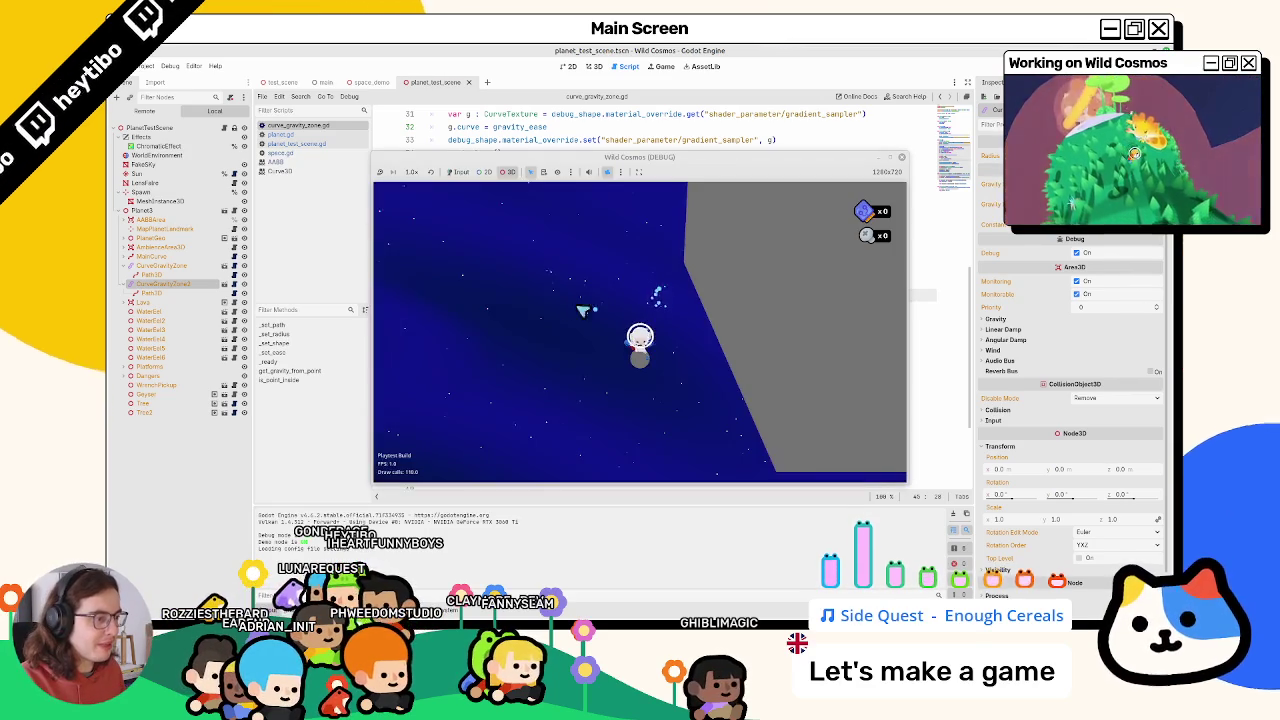
Select the box mesh and the larger enclosing box in the running game, then stop it
click(648, 327)
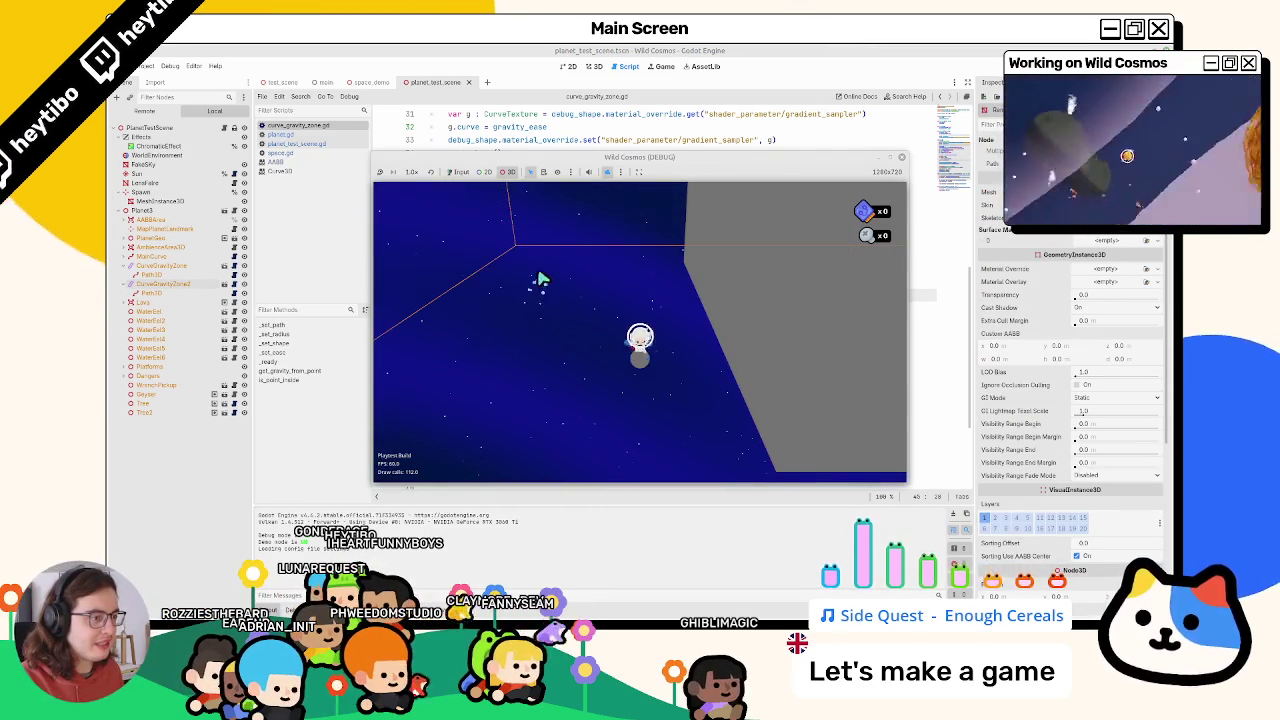
click(688, 230)
click(609, 171)
click(643, 252)
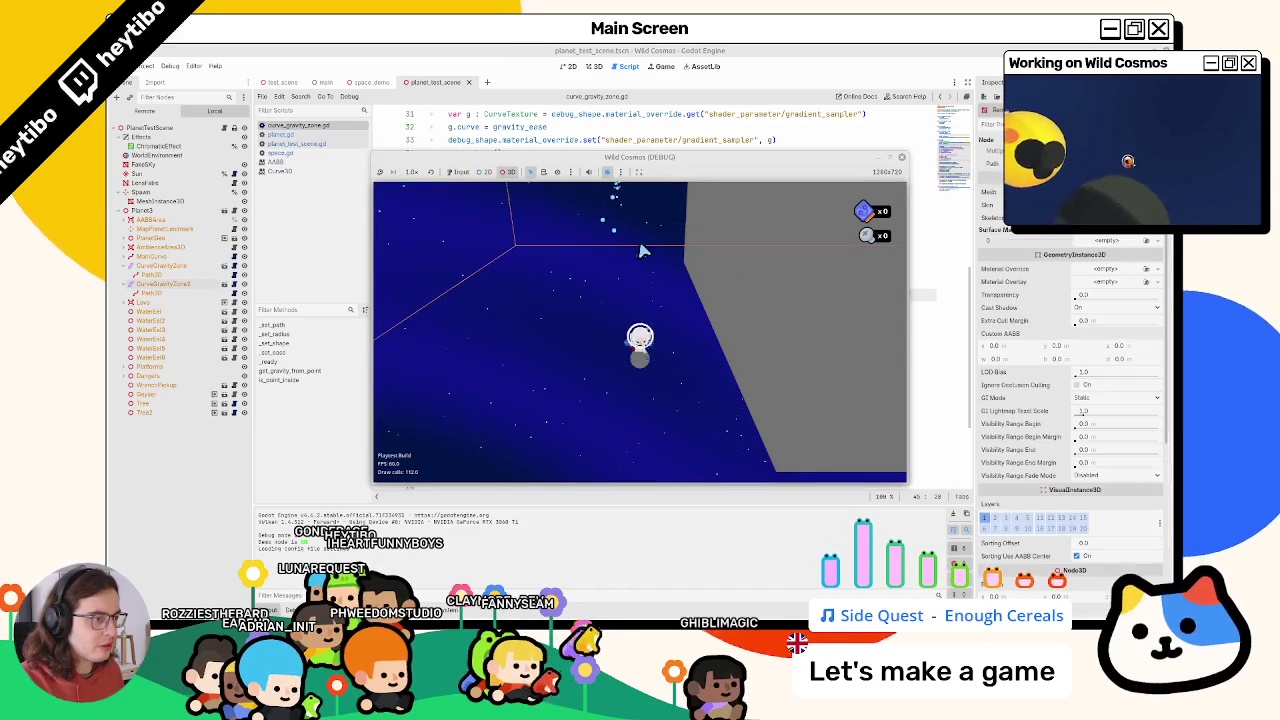
click(563, 251)
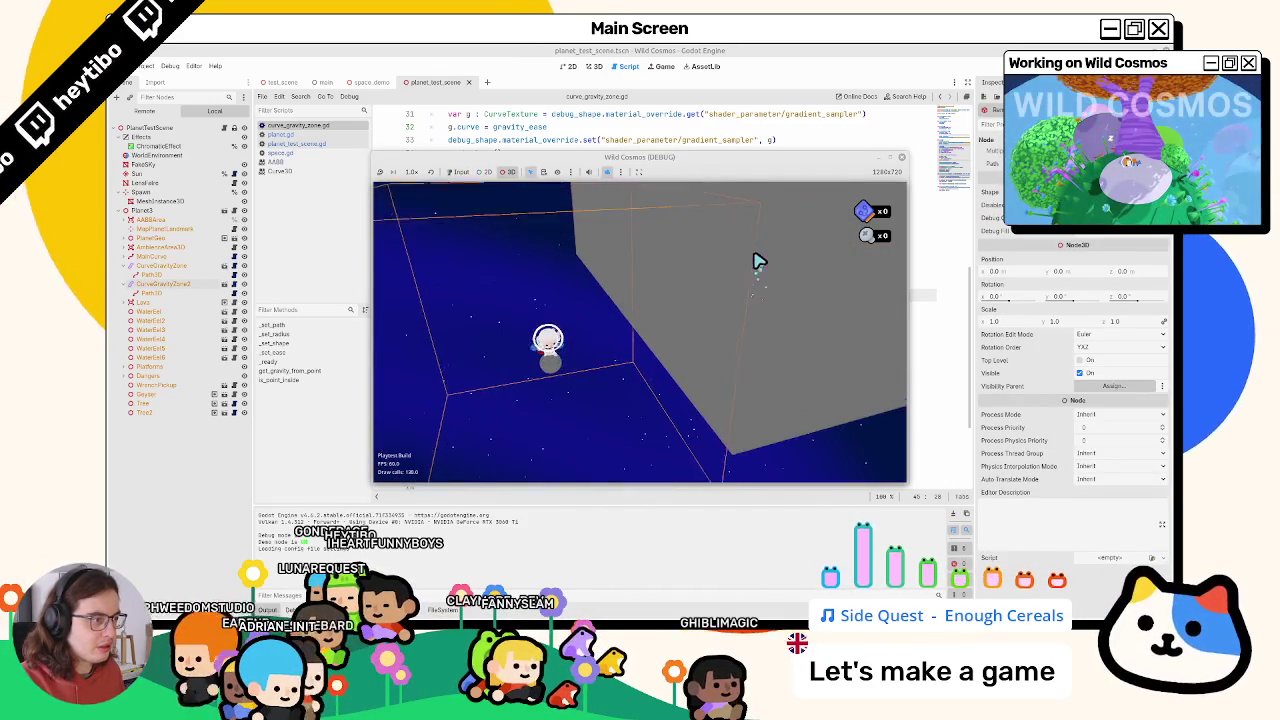
click(619, 173)
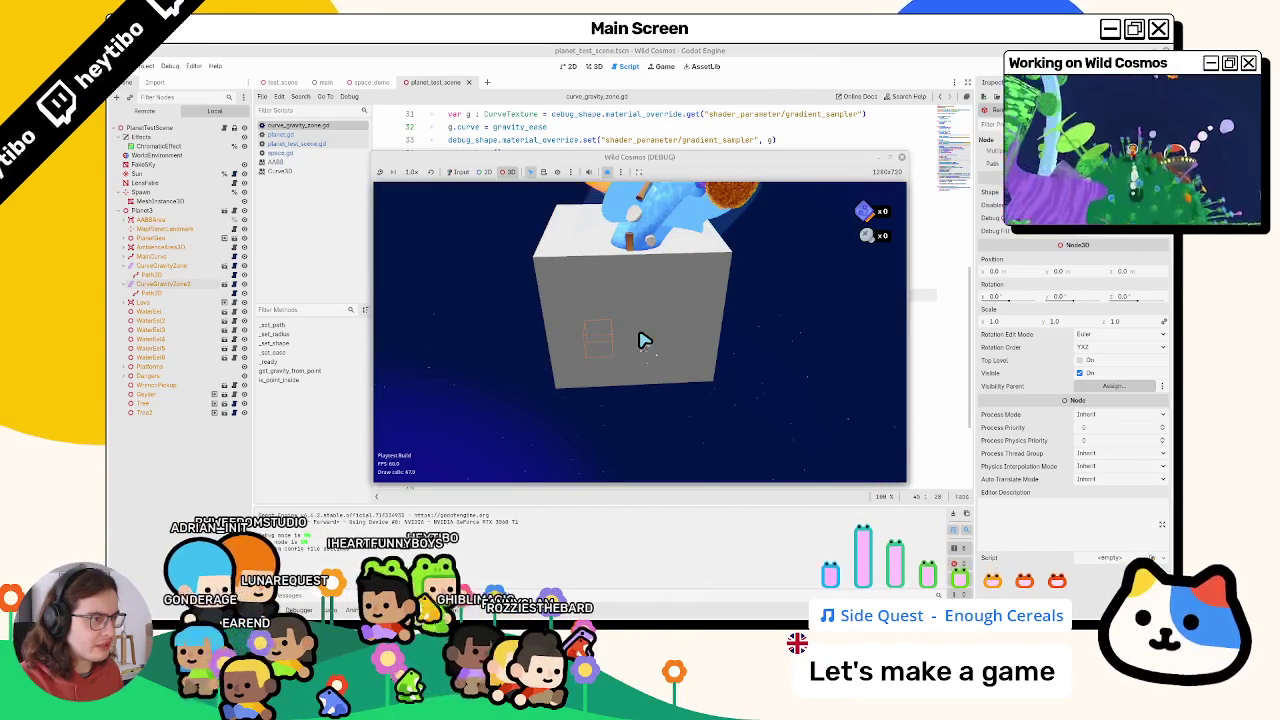
key(F8)
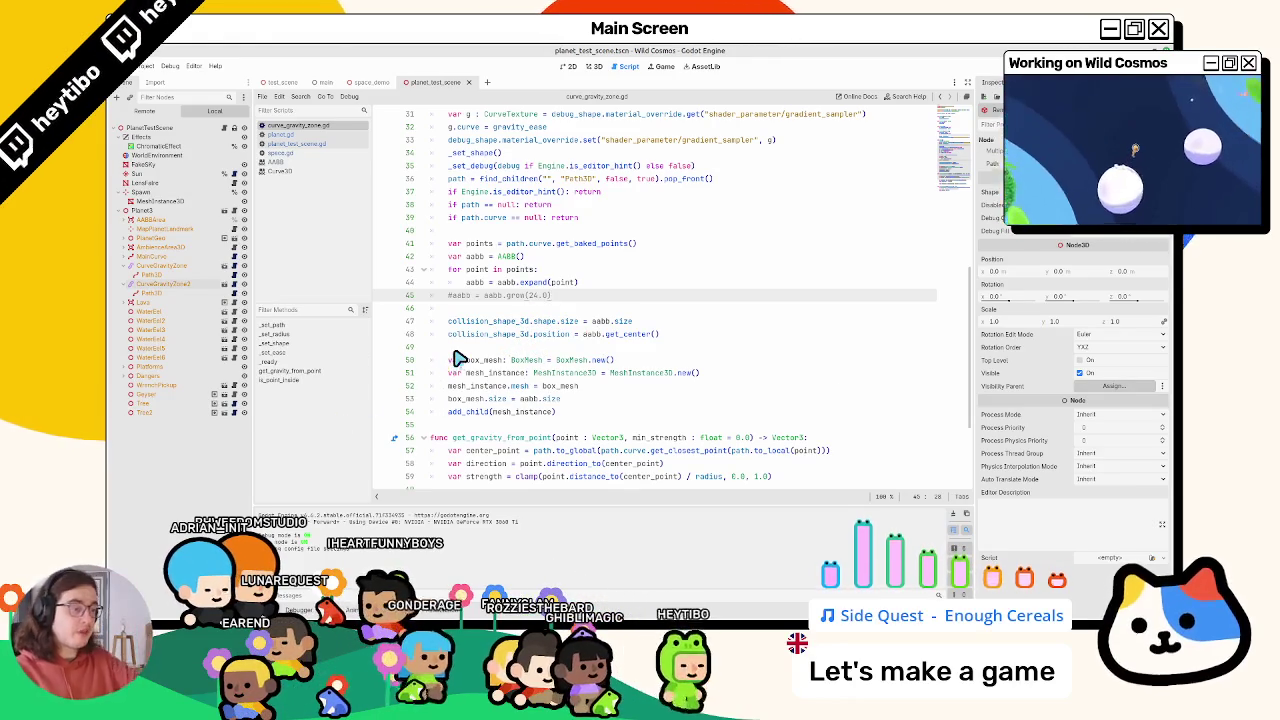
Add 'mesh_instance.position = aabb.get_center()' below the mesh assignment and run the game
click(702, 386)
key(Return)
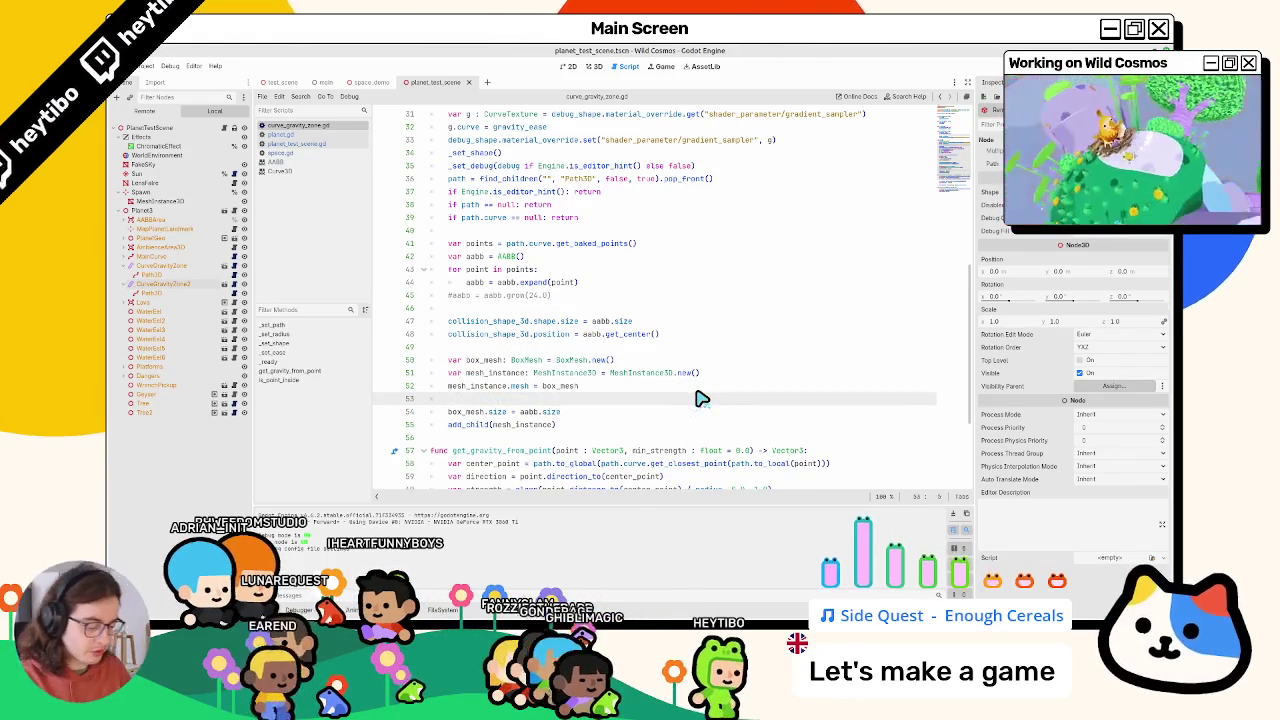
text(mesh_instance.)
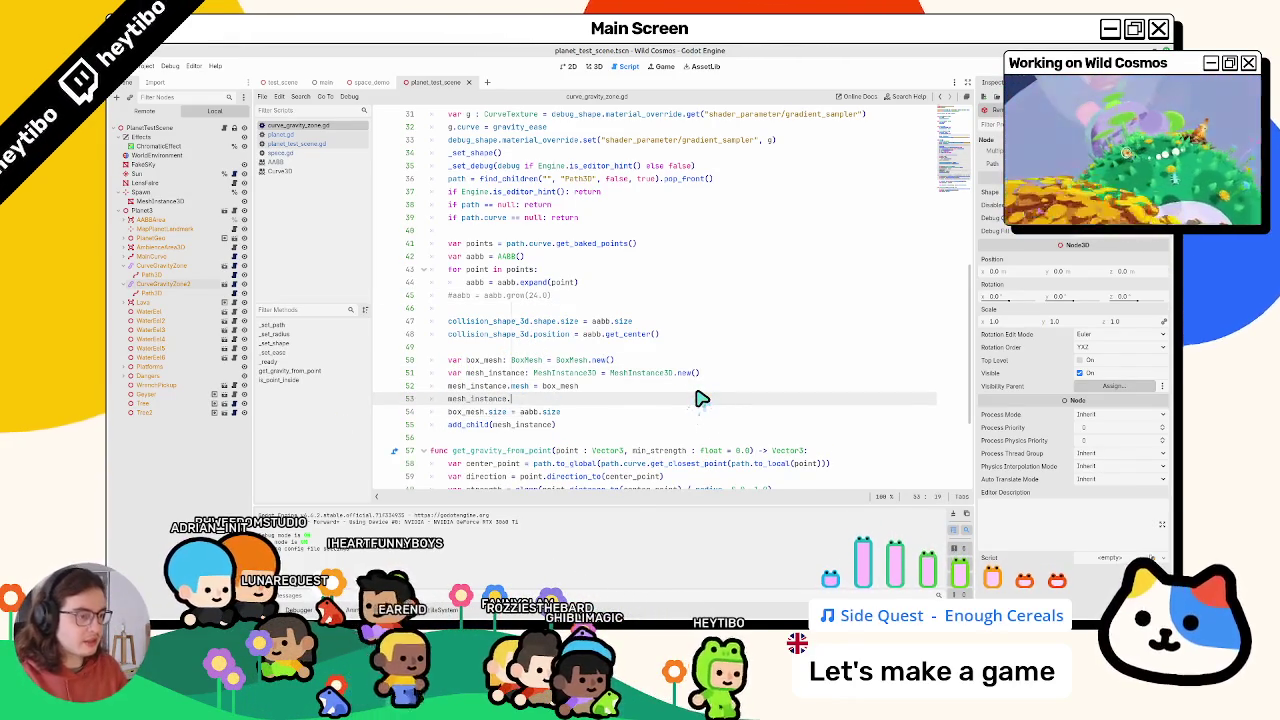
text(position = )
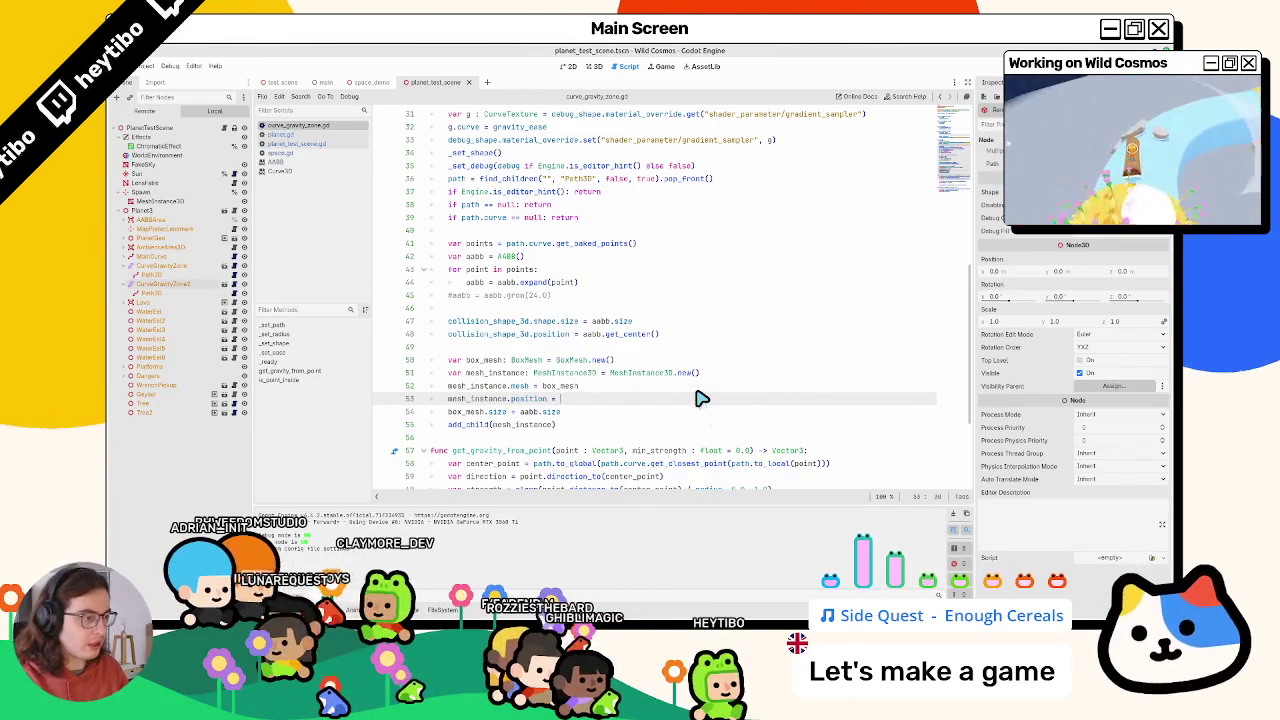
text(aabb.get_center()
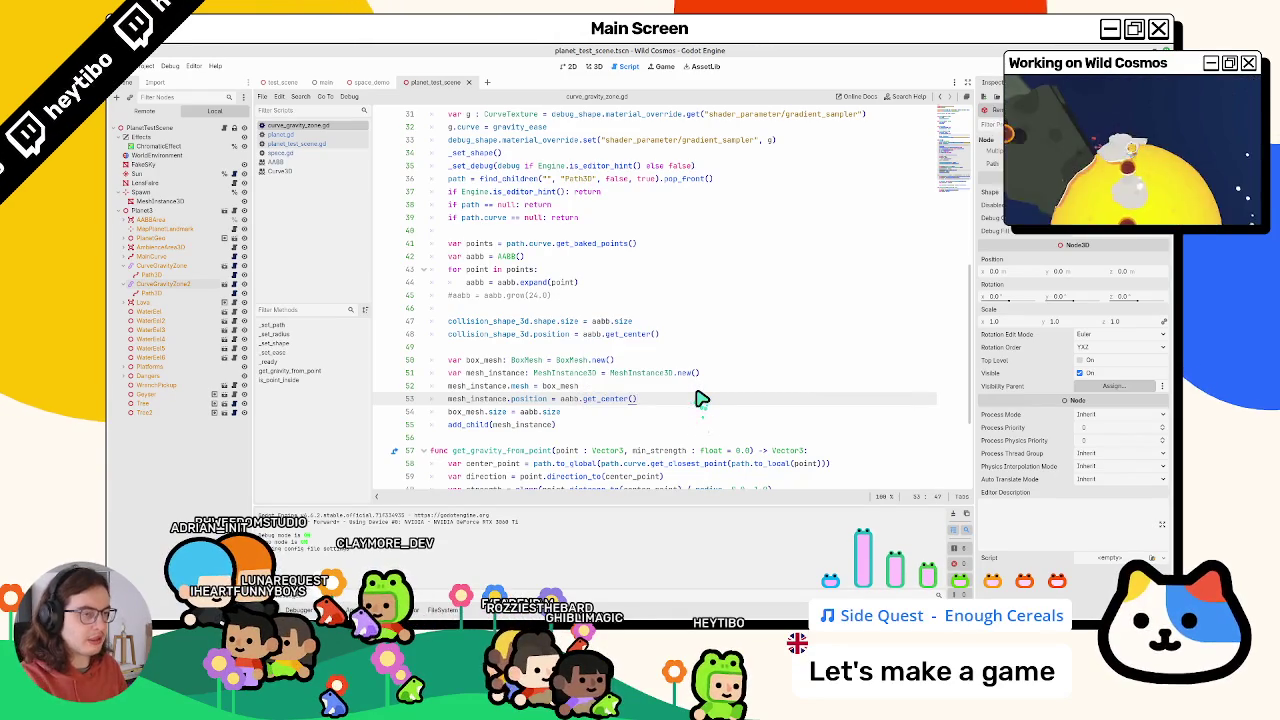
key(F6)
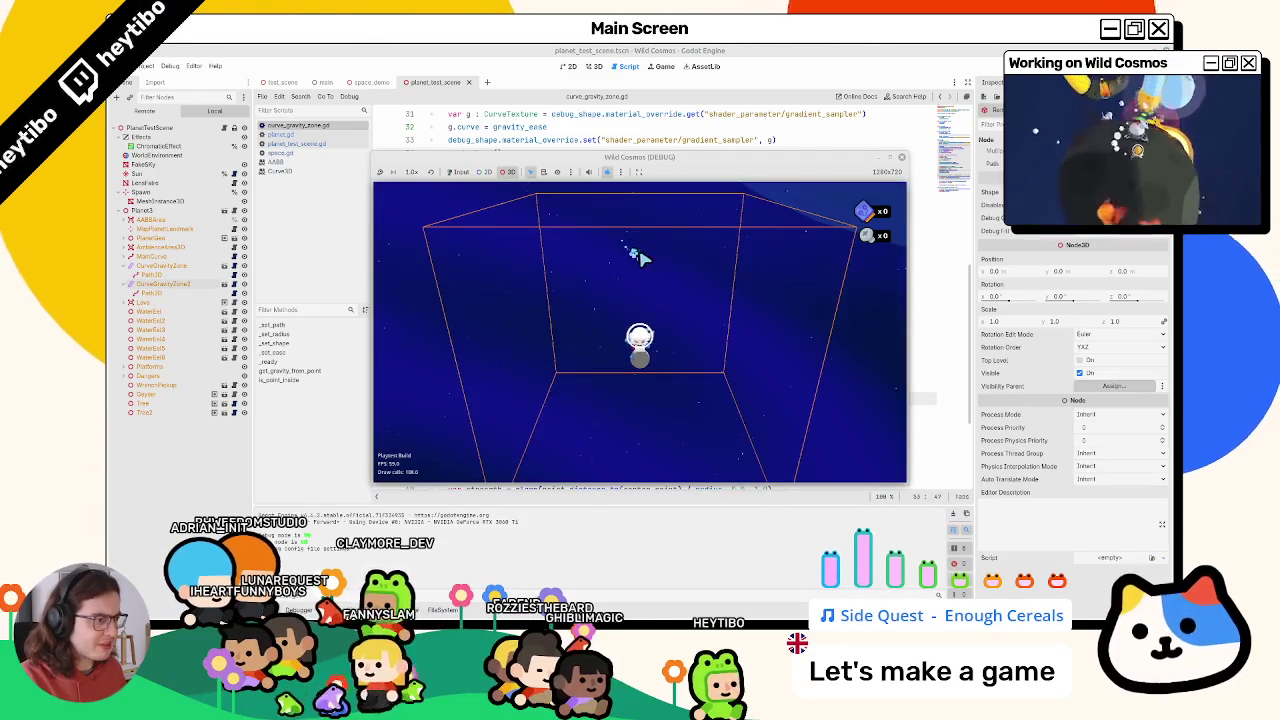
Orbit and zoom the debug camera around the grey zone box, then return to the script editor
click(530, 172)
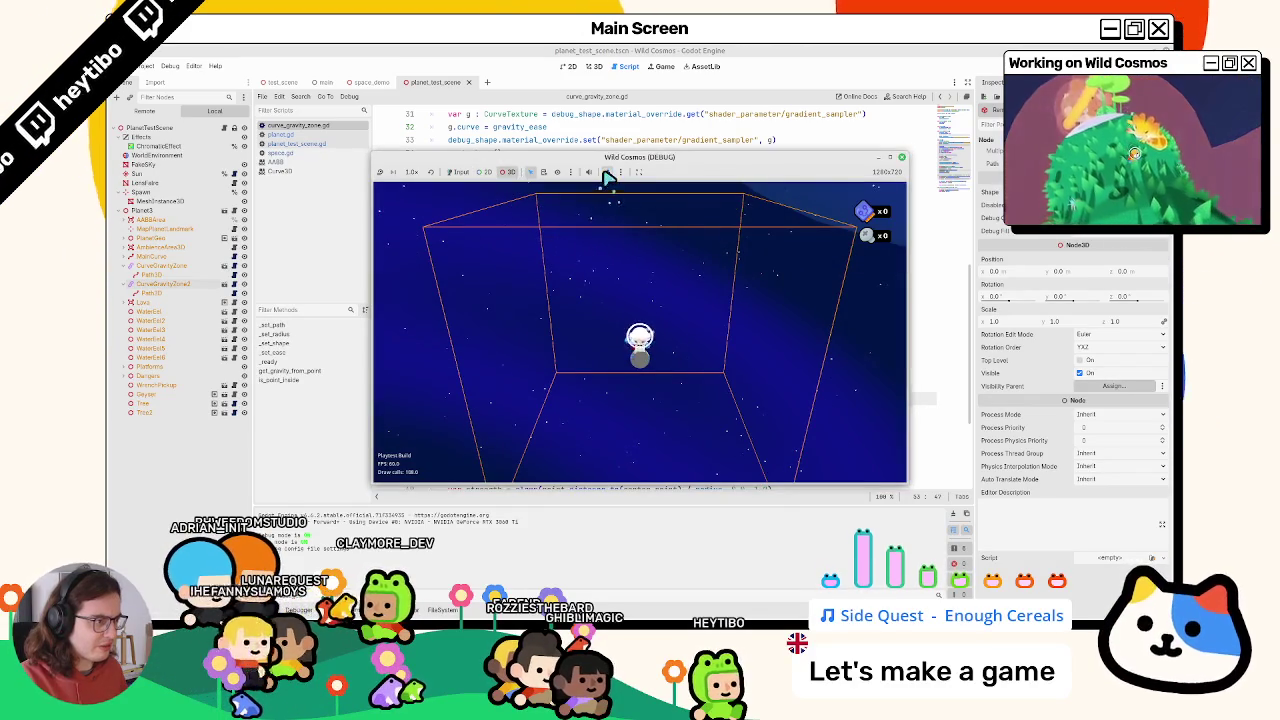
drag(606, 208, 648, 341)
scroll(648, 341, down, 10)
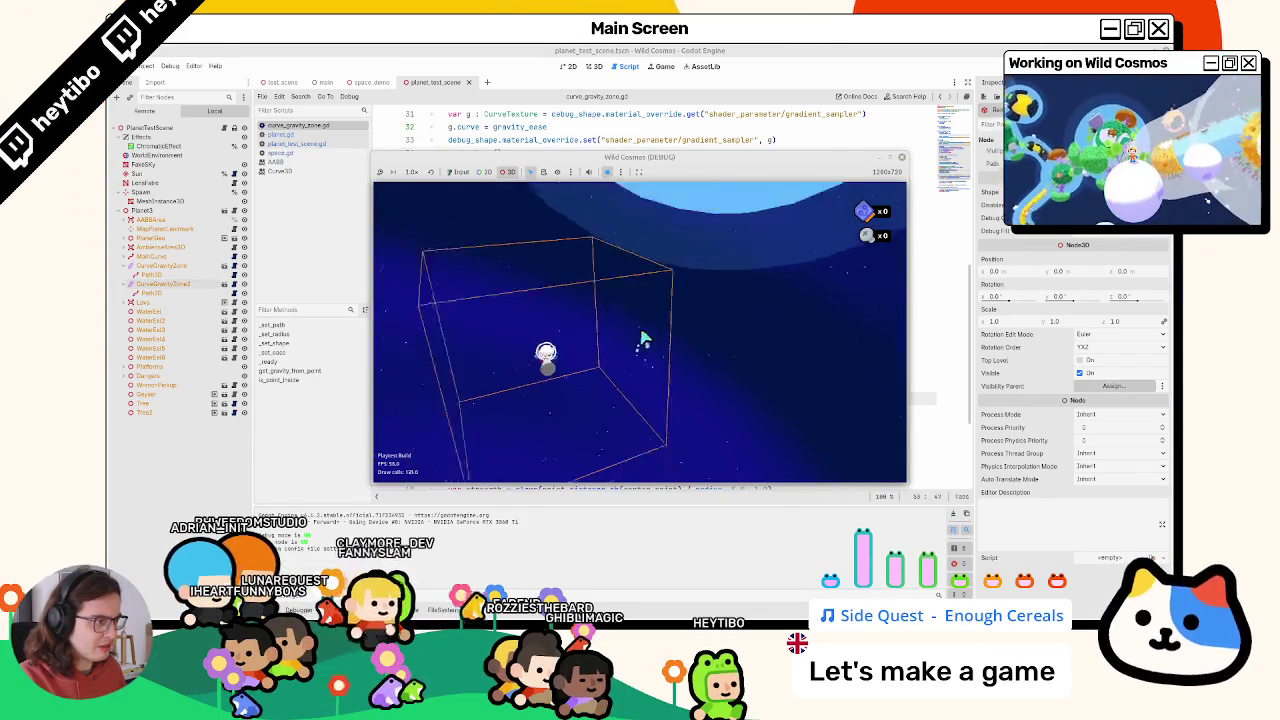
scroll(645, 341, up, 10)
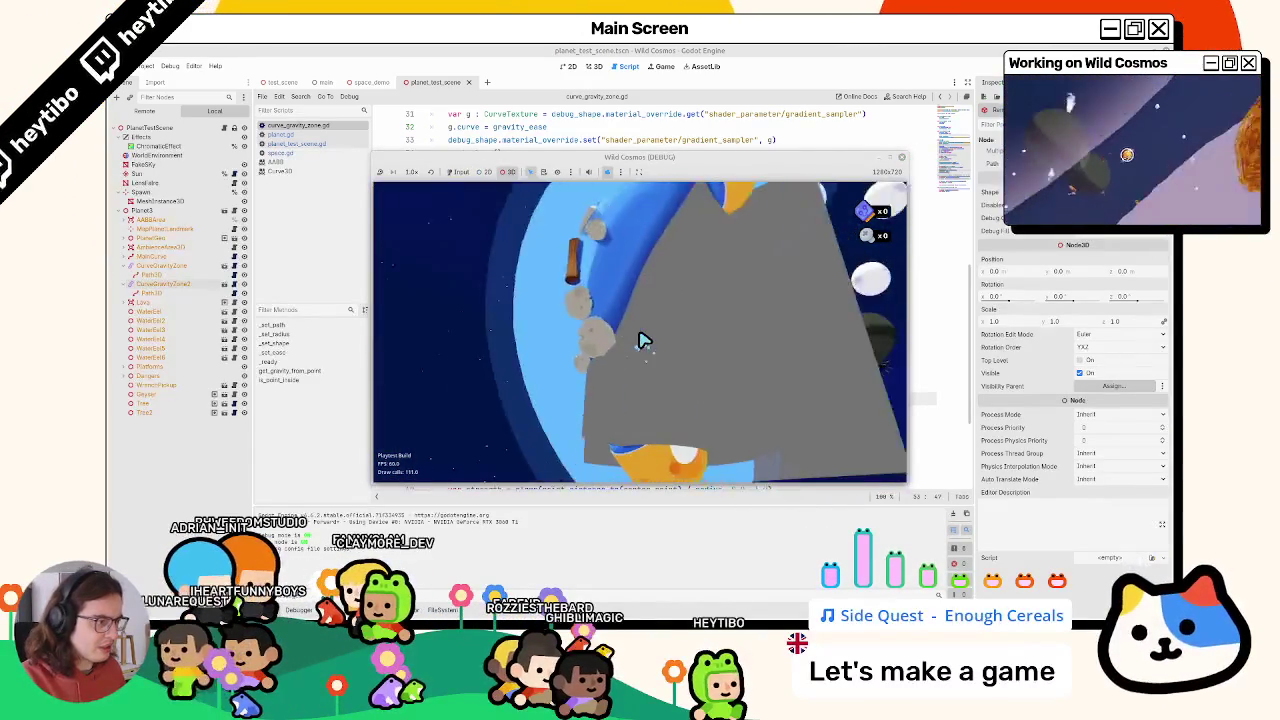
scroll(645, 341, up, 5)
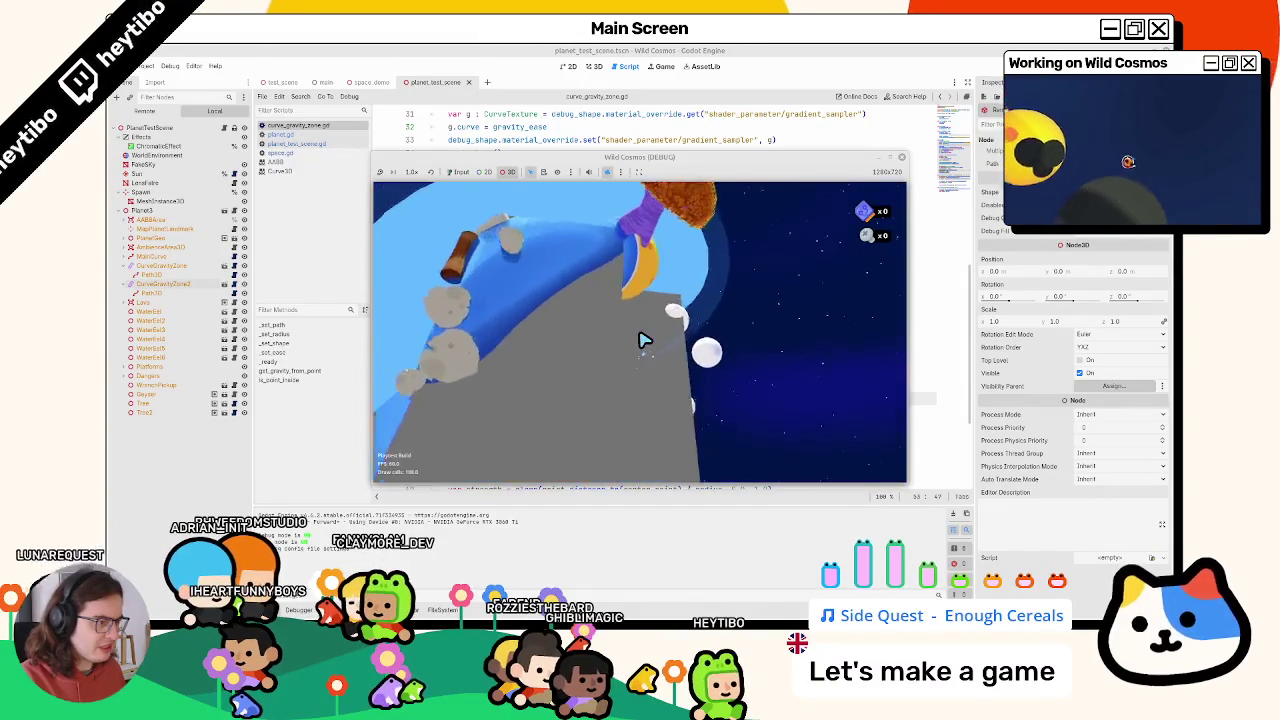
scroll(645, 341, down, 5)
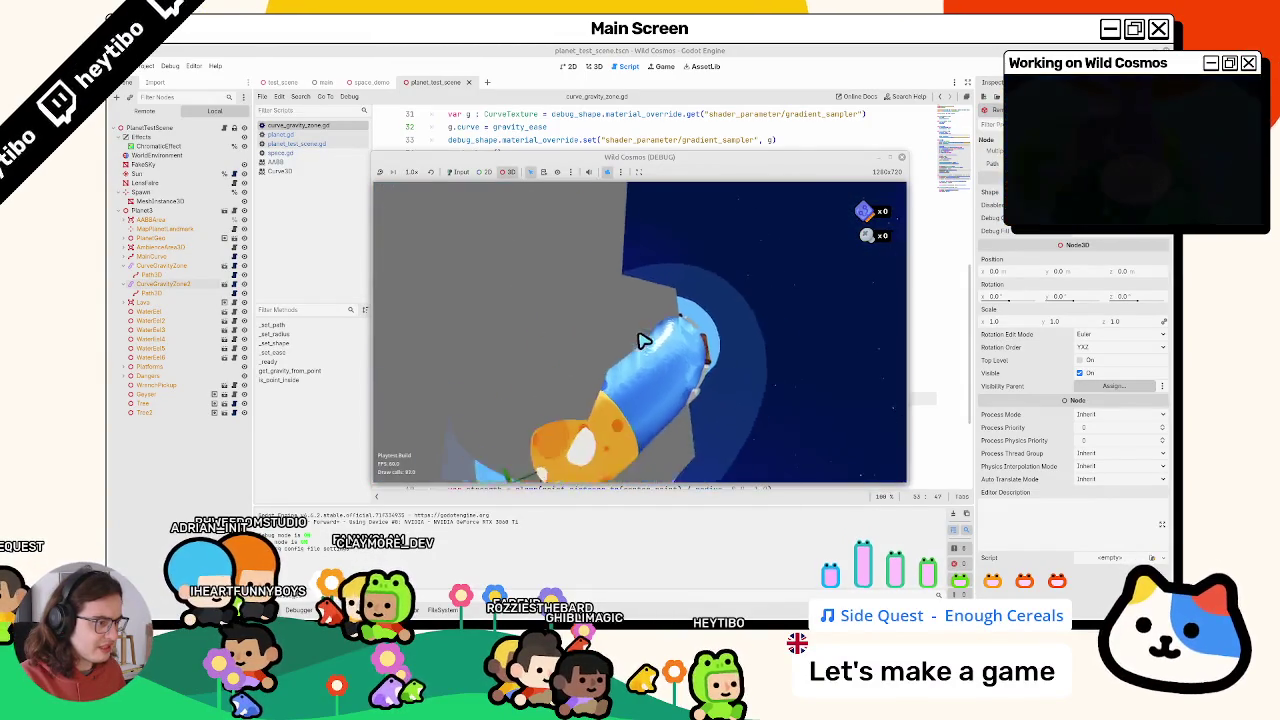
scroll(645, 341, up, 8)
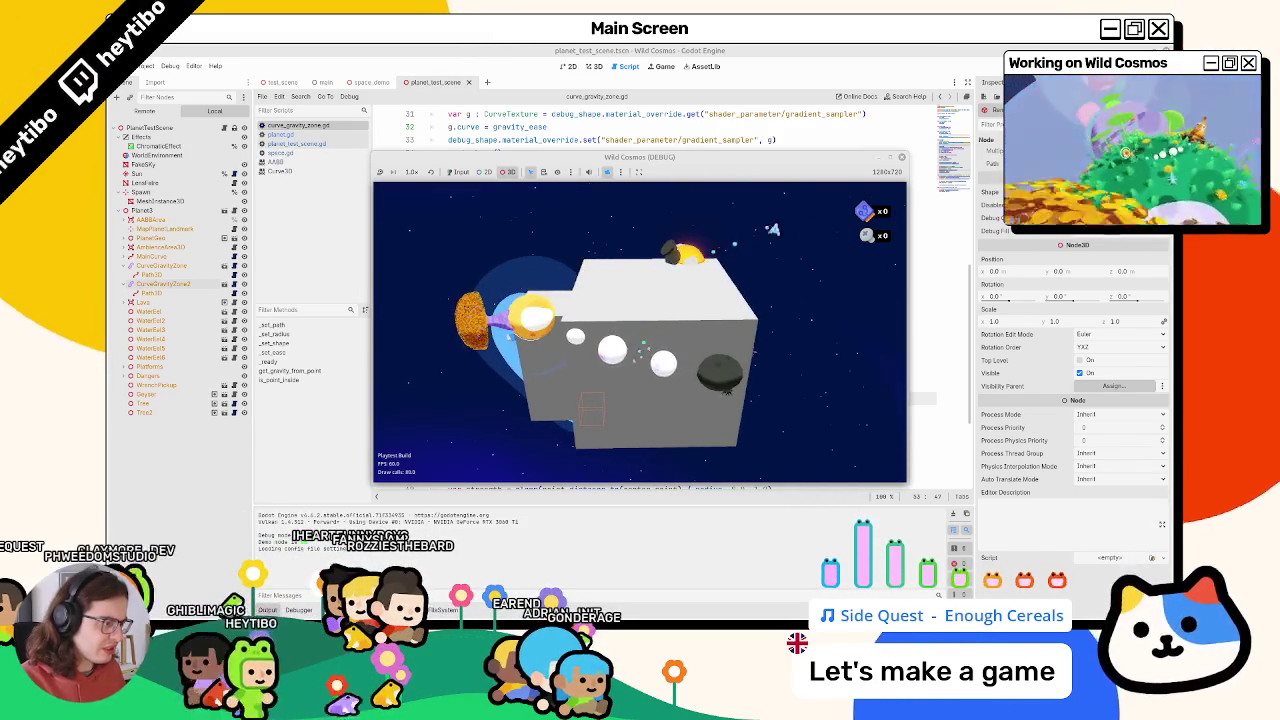
click(565, 50)
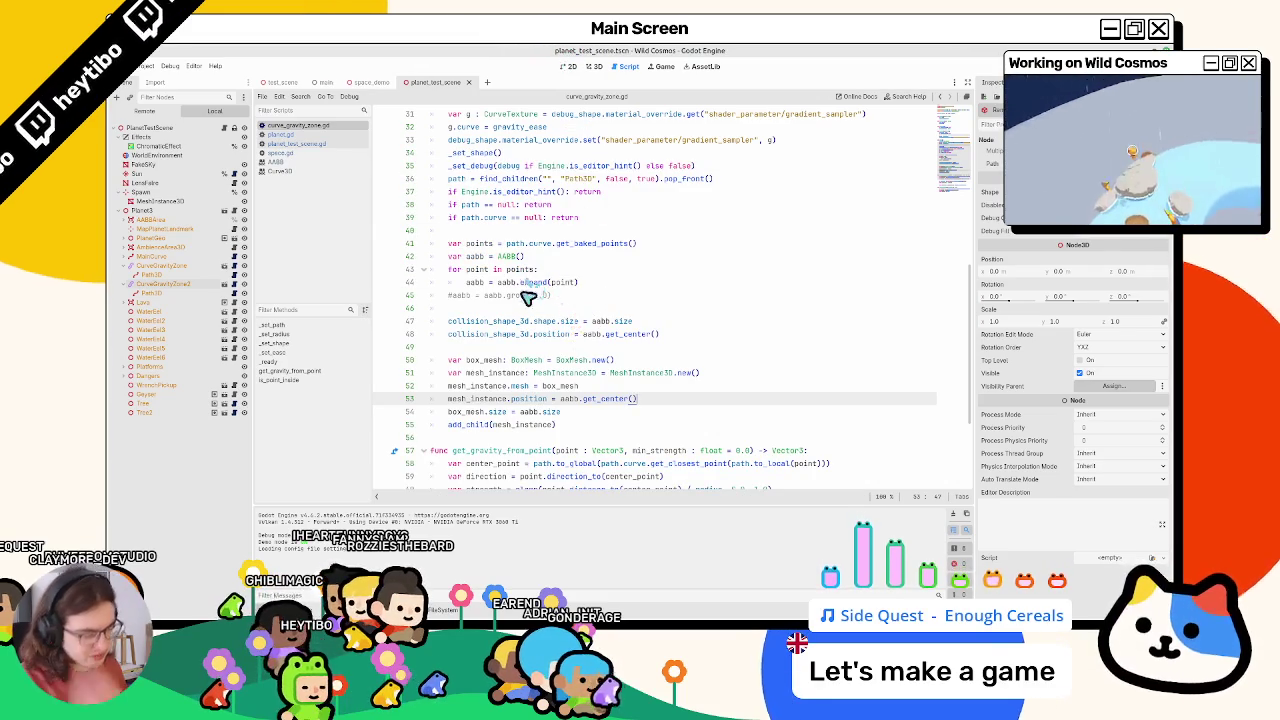
Stop the game, add a mesh_instance.transparency line under the position line, and rerun
key(alt+Tab)
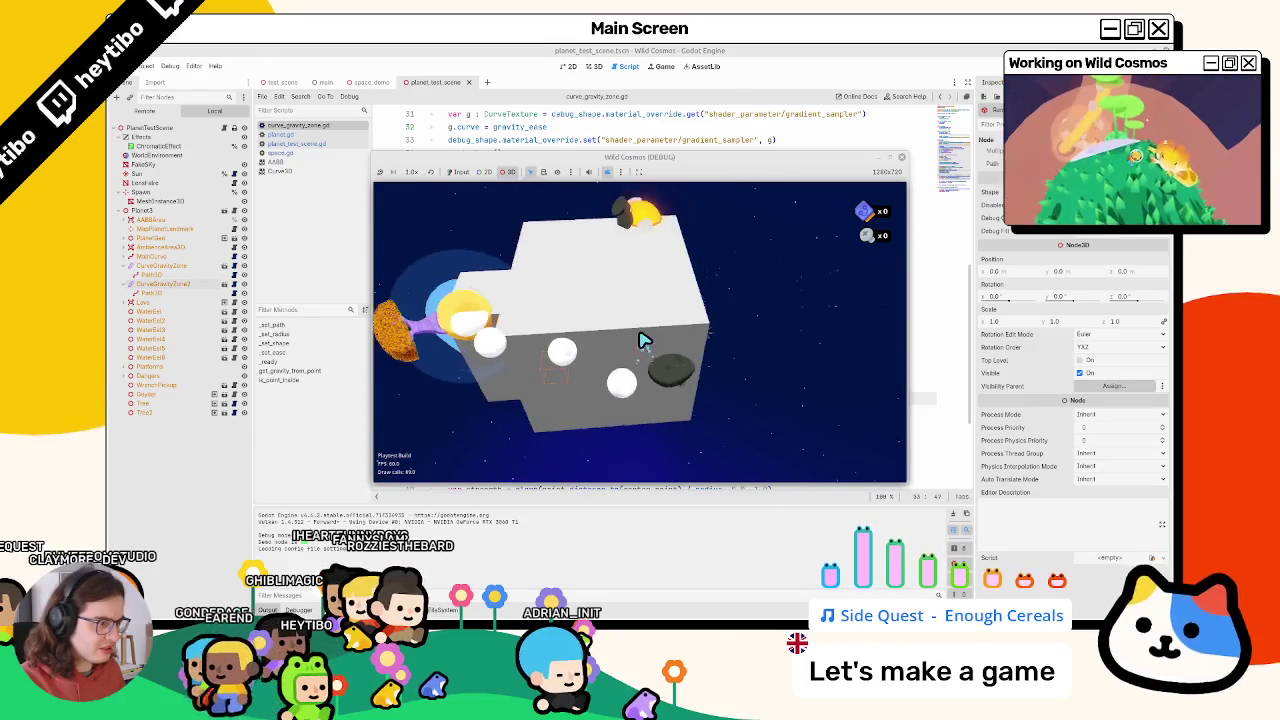
key(F8)
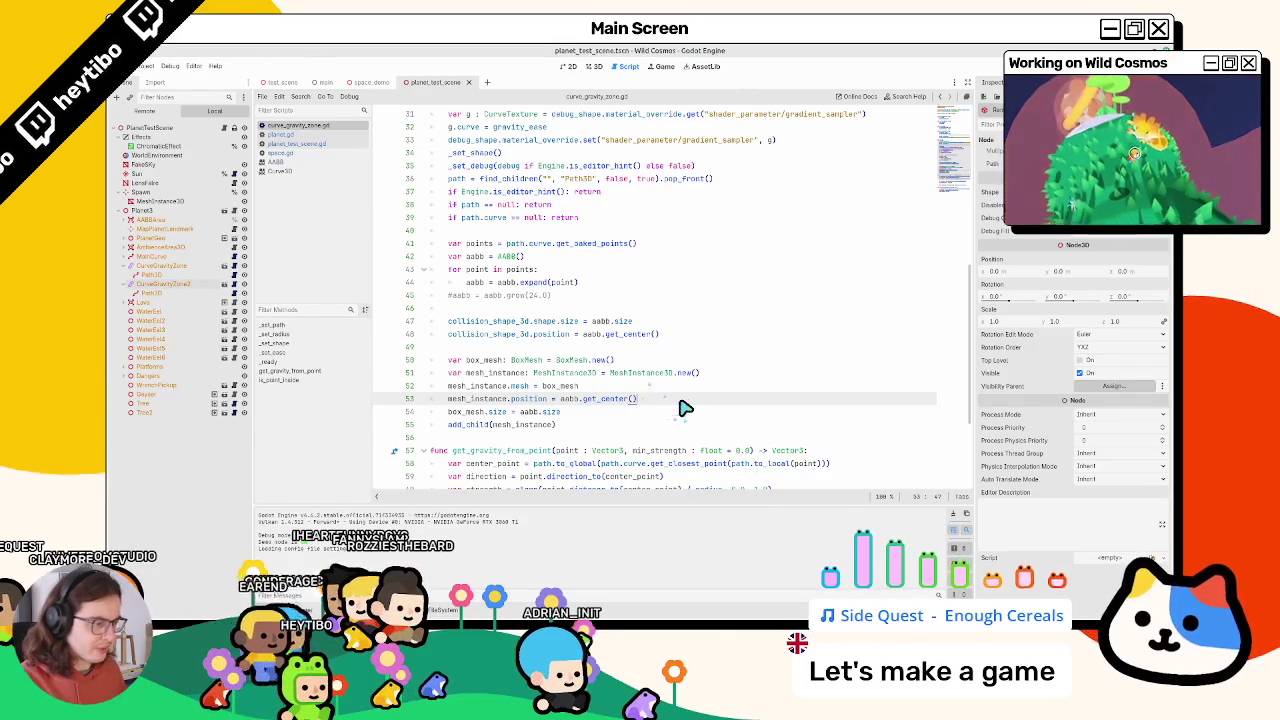
key(Return)
text(mesh_instance.transparency =)
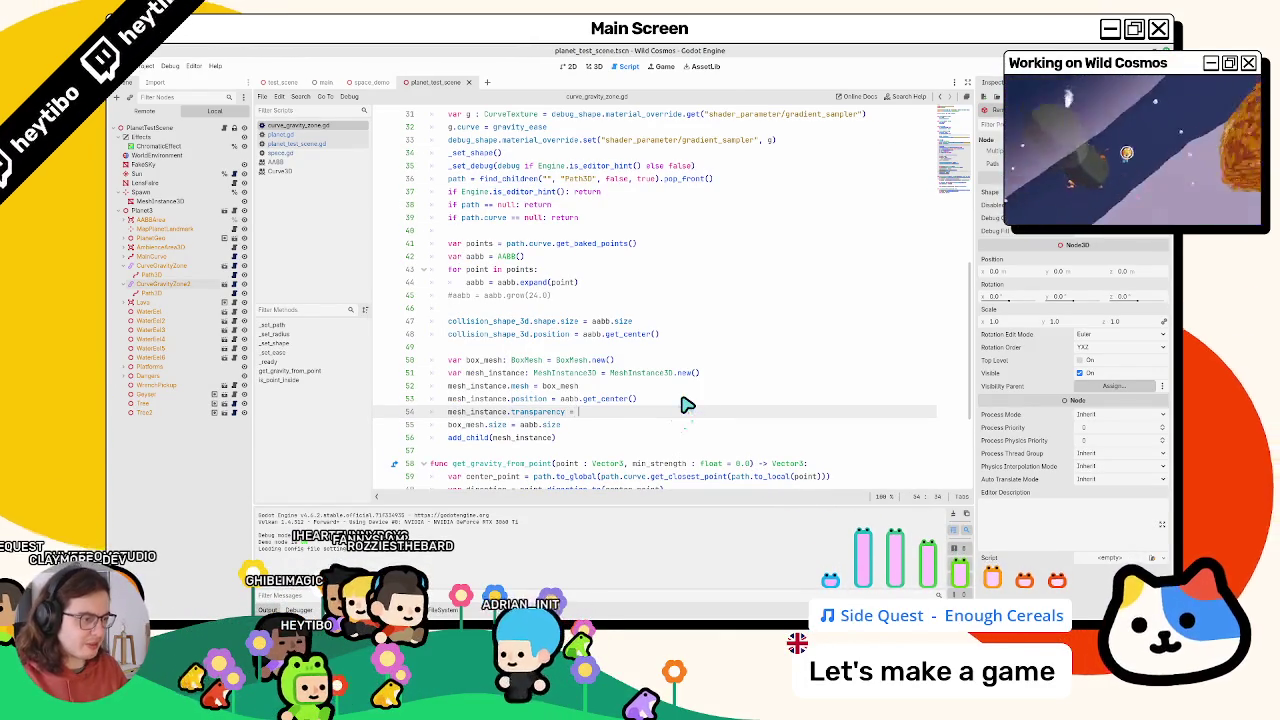
text(0.25)
key(F6)
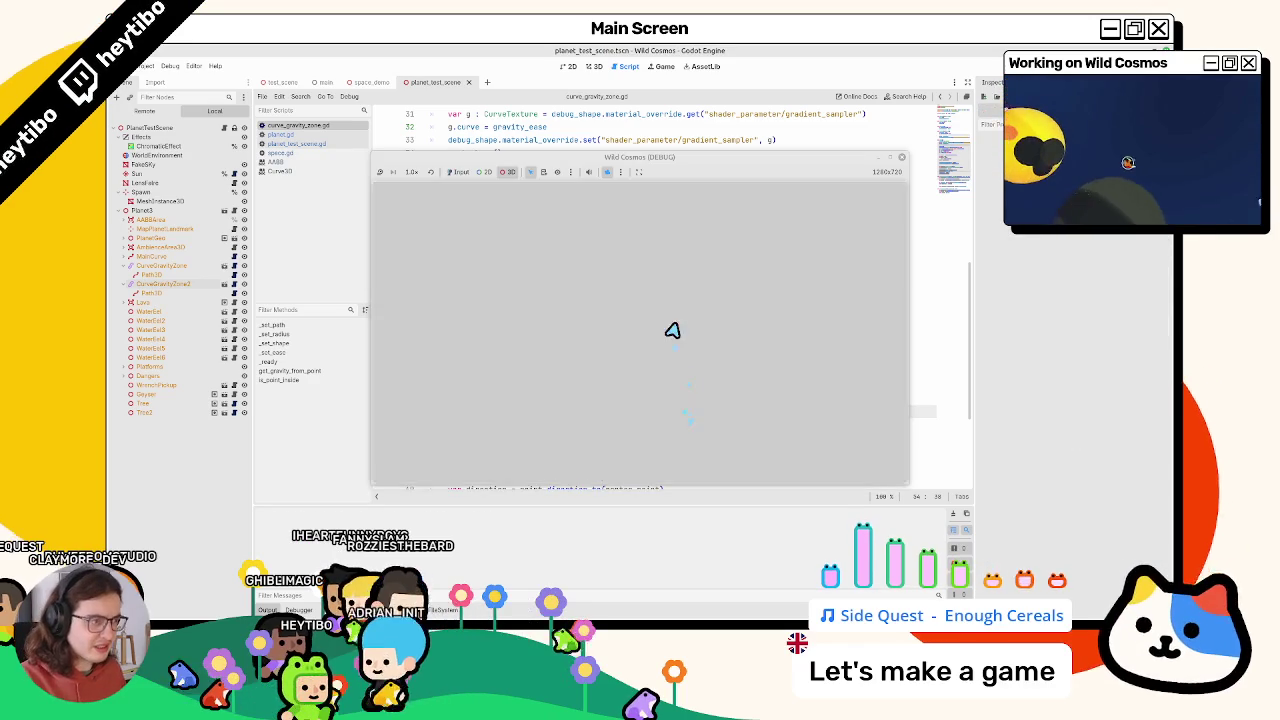
Take free control of the game camera, zoom around the translucent zone box, then stop the game
click(607, 171)
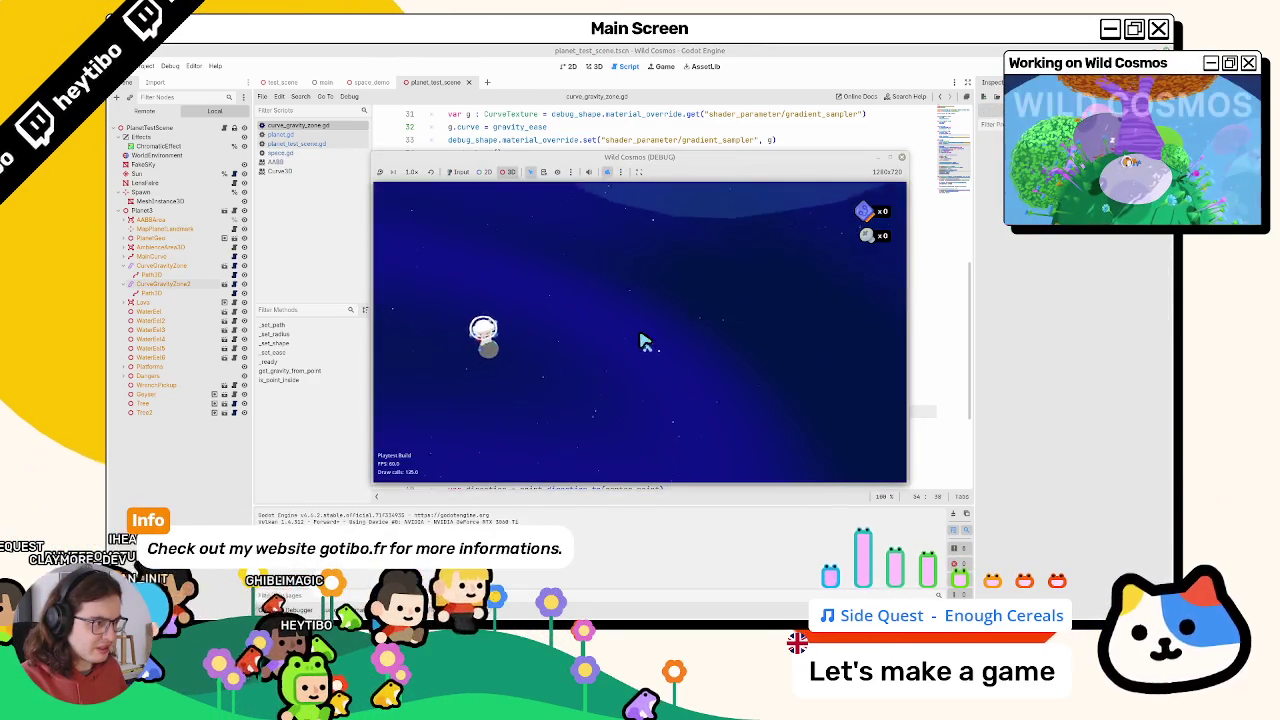
scroll(646, 340, up, 5)
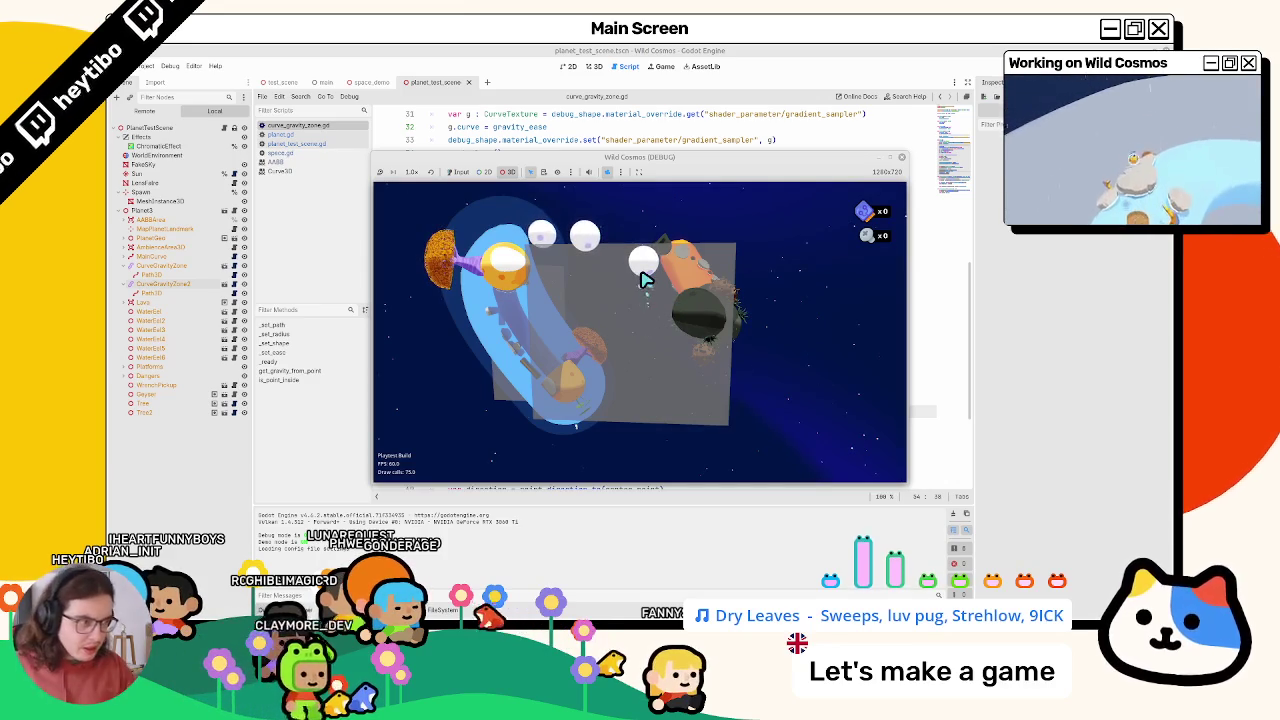
scroll(643, 335, up, 5)
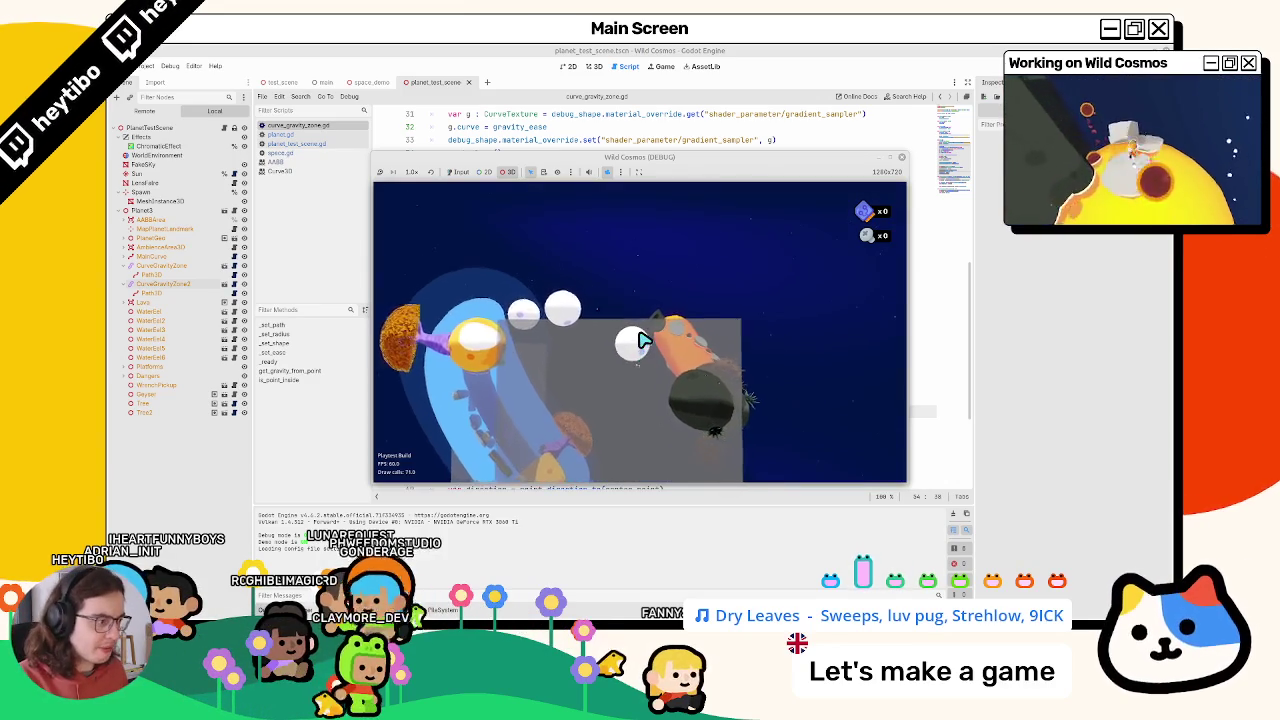
scroll(643, 341, down, 5)
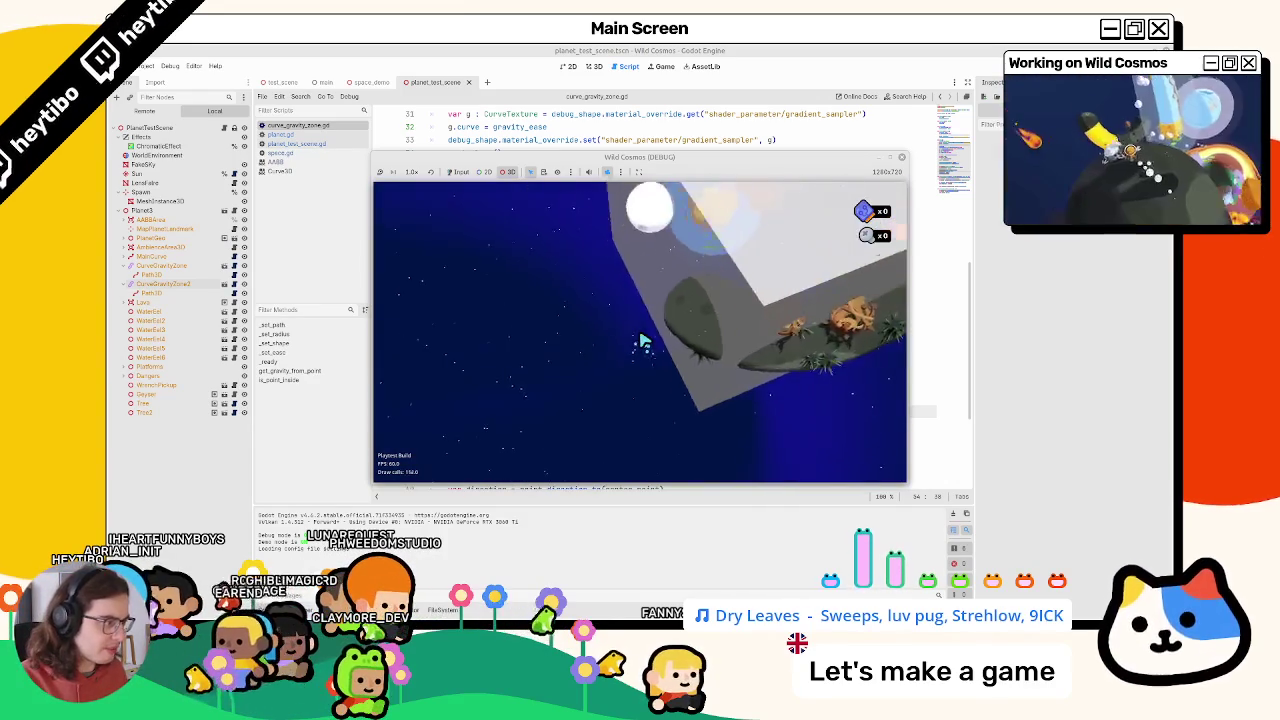
scroll(643, 341, down, 5)
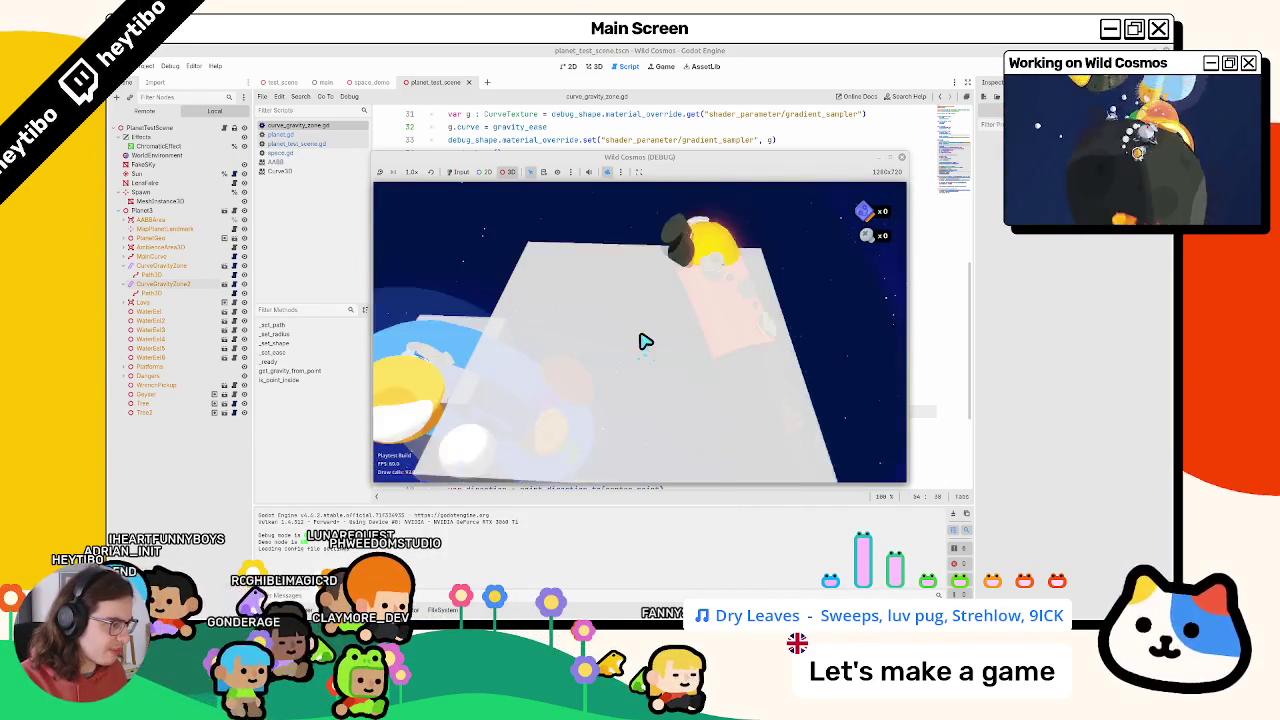
scroll(643, 341, up, 5)
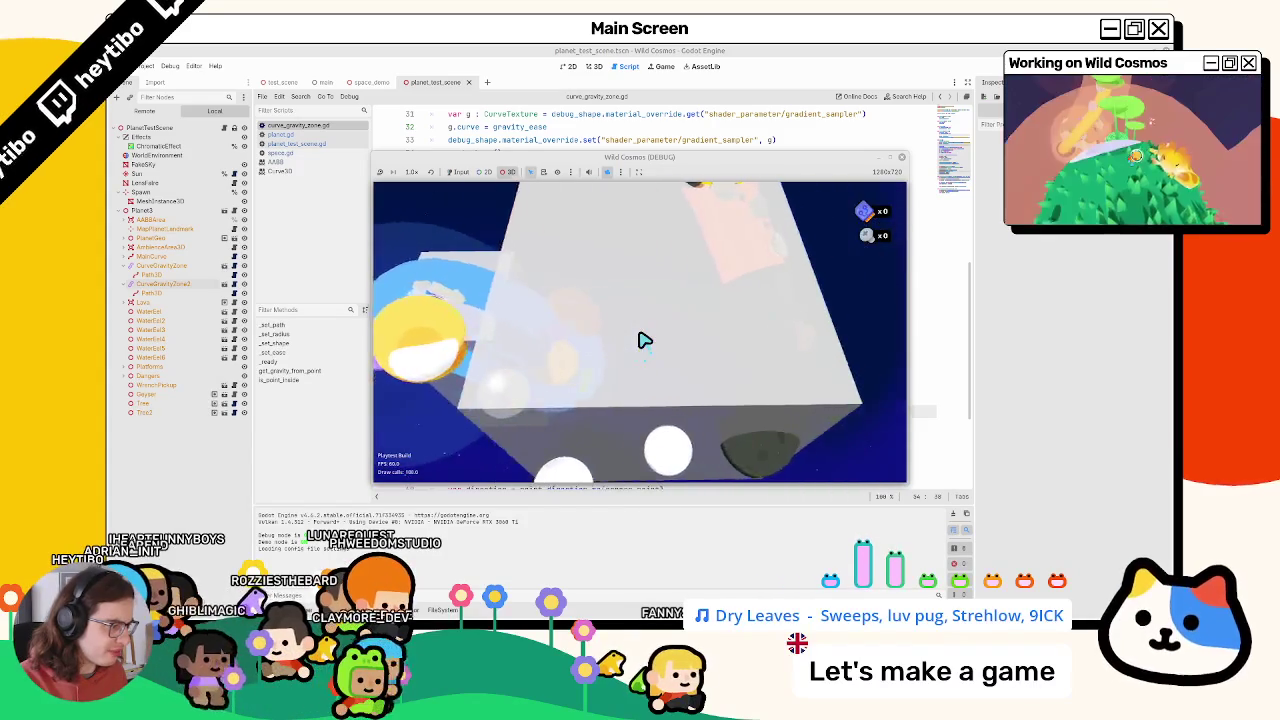
key(F8)
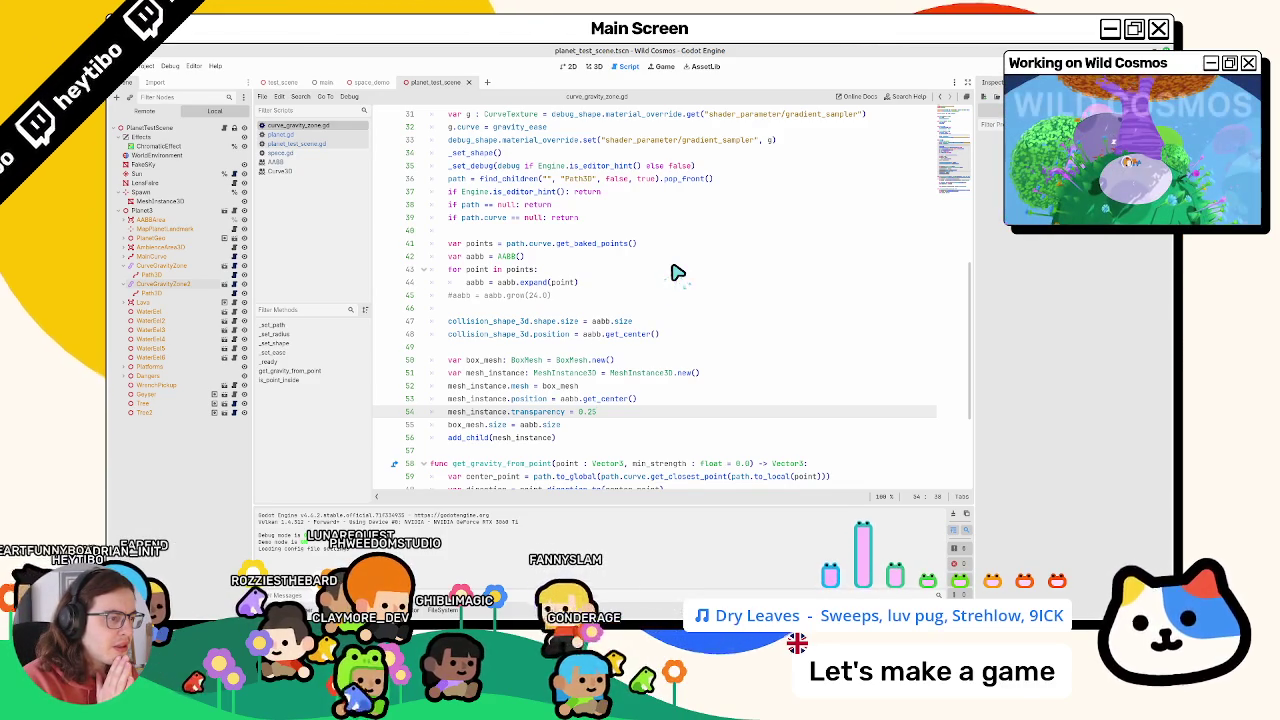
Select aabb.expand(point) and briefly rerun the game to recheck the box
double_click(512, 283)
drag(517, 283, 606, 284)
key(F6)
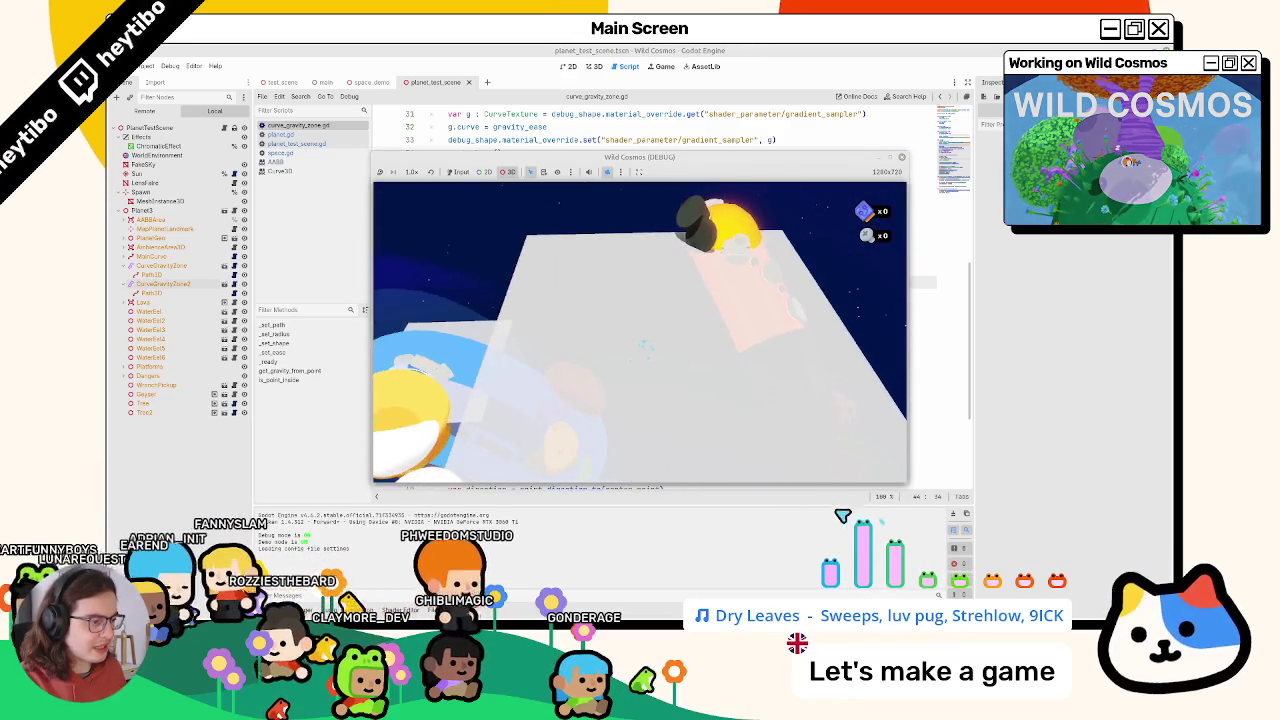
key(F8)
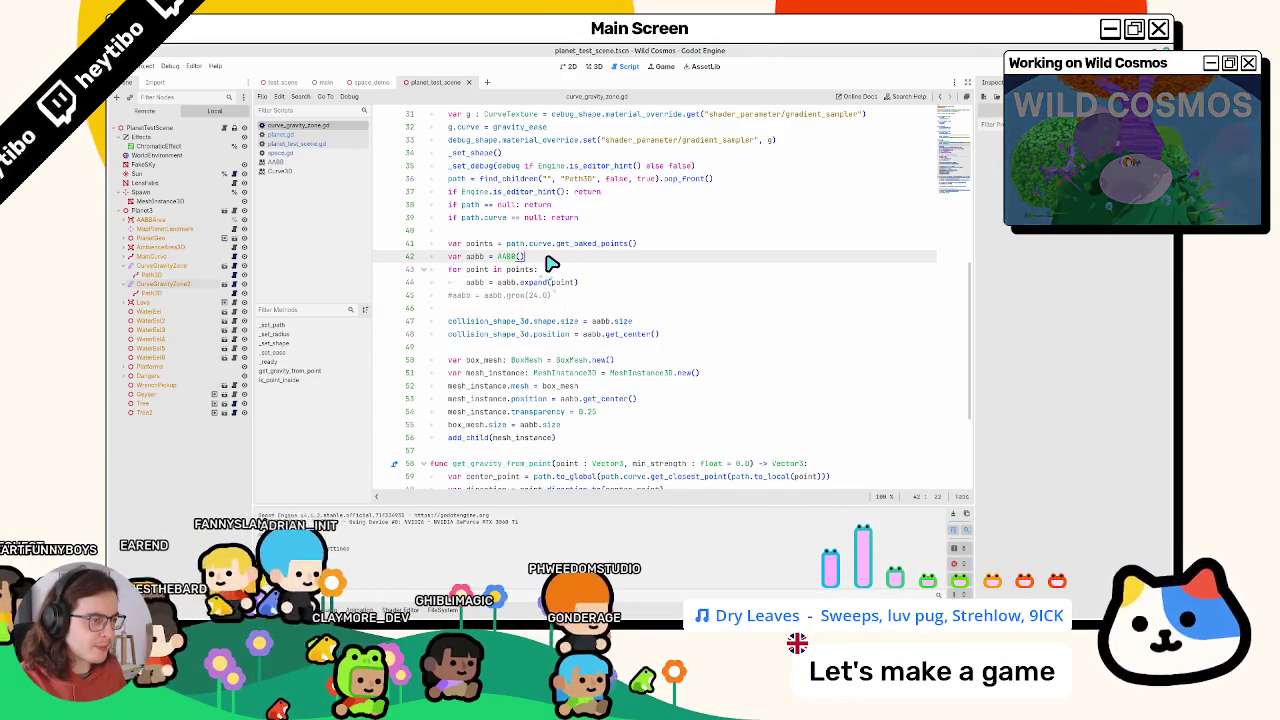
Start an aabb.add_ line below the AABB declaration, then trim the partial method name
double_click(482, 244)
click(574, 257)
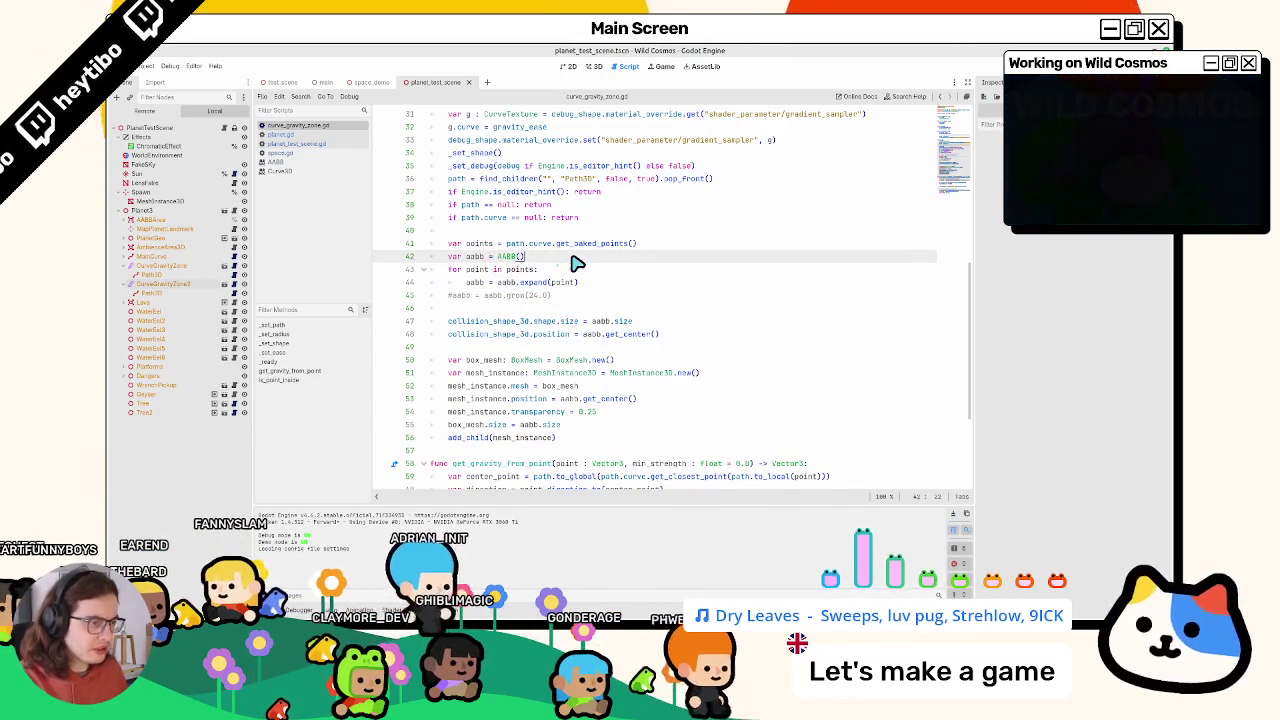
key(Return)
text(aa)
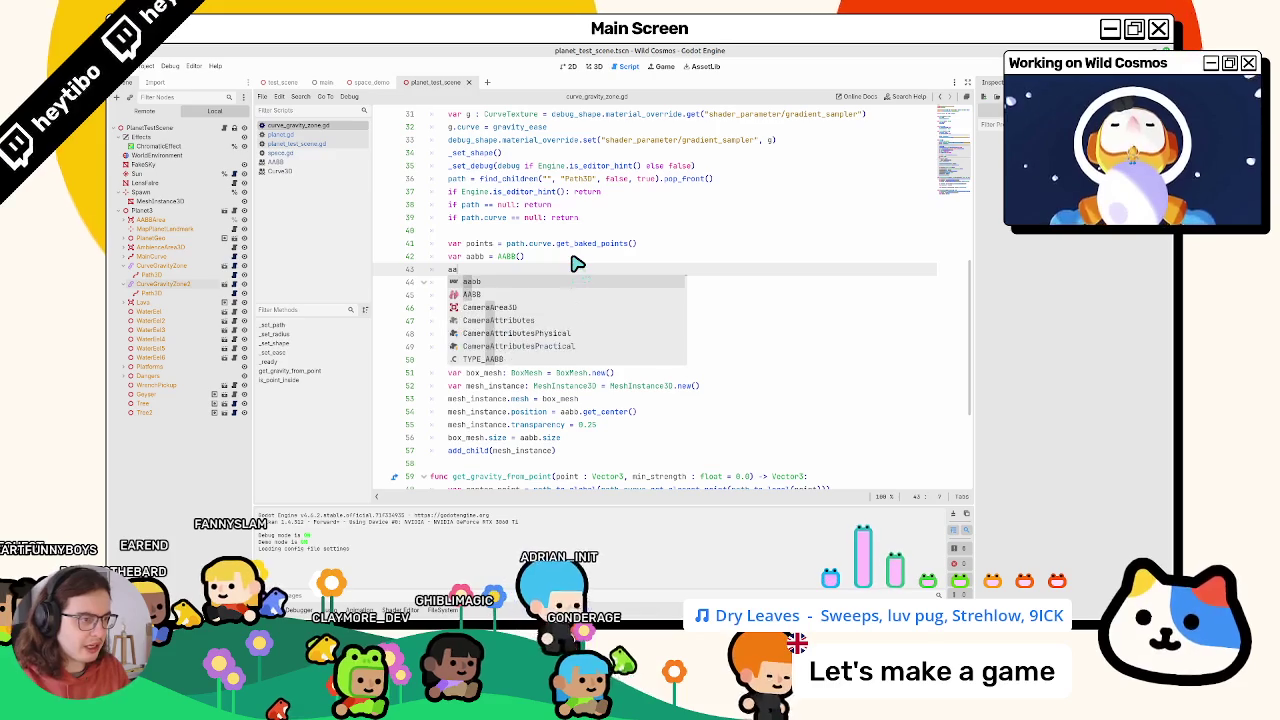
text(bb.add_po)
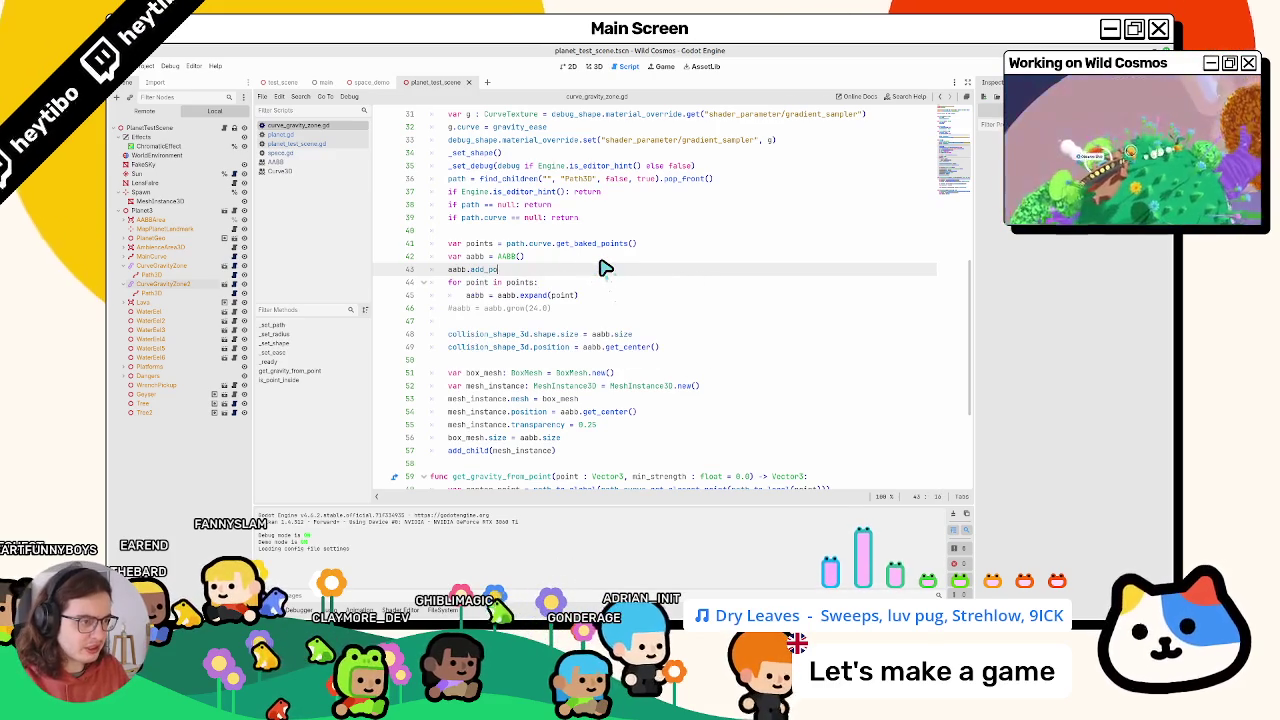
key(BackSpace)
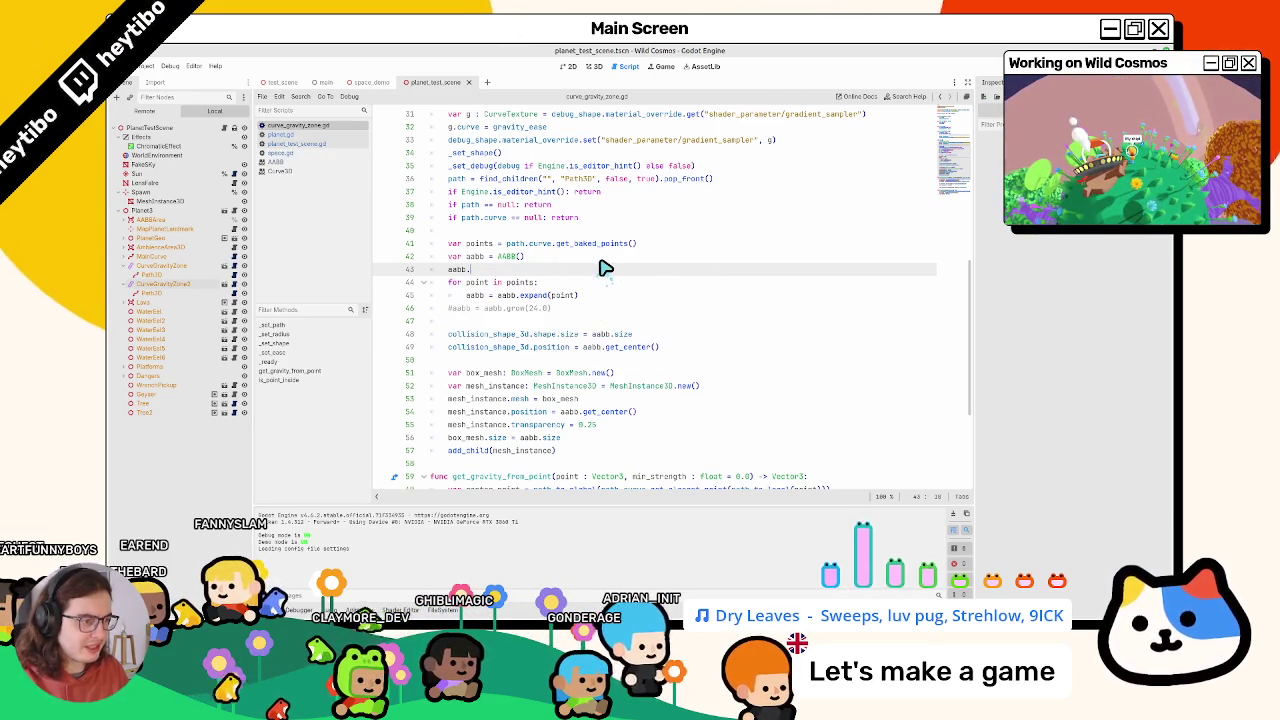
text(add_)
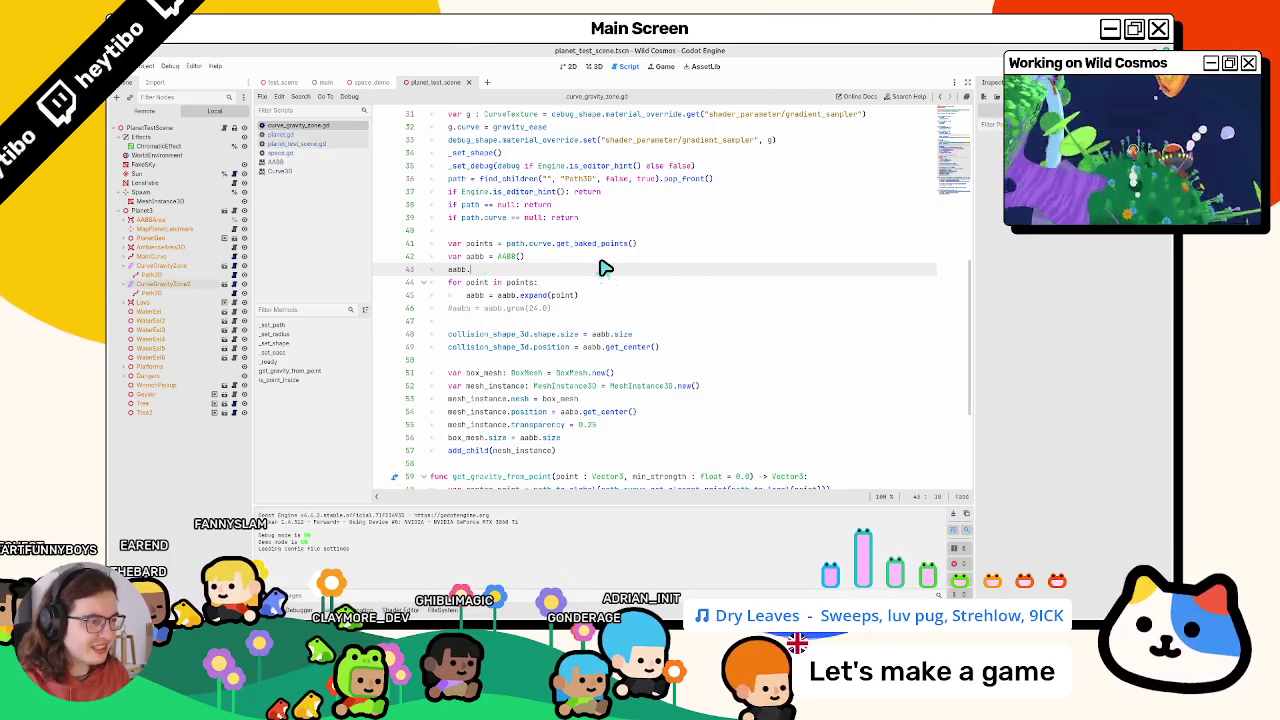
key(BackSpace)
key(BackSpace)
key(BackSpace)
key(BackSpace)
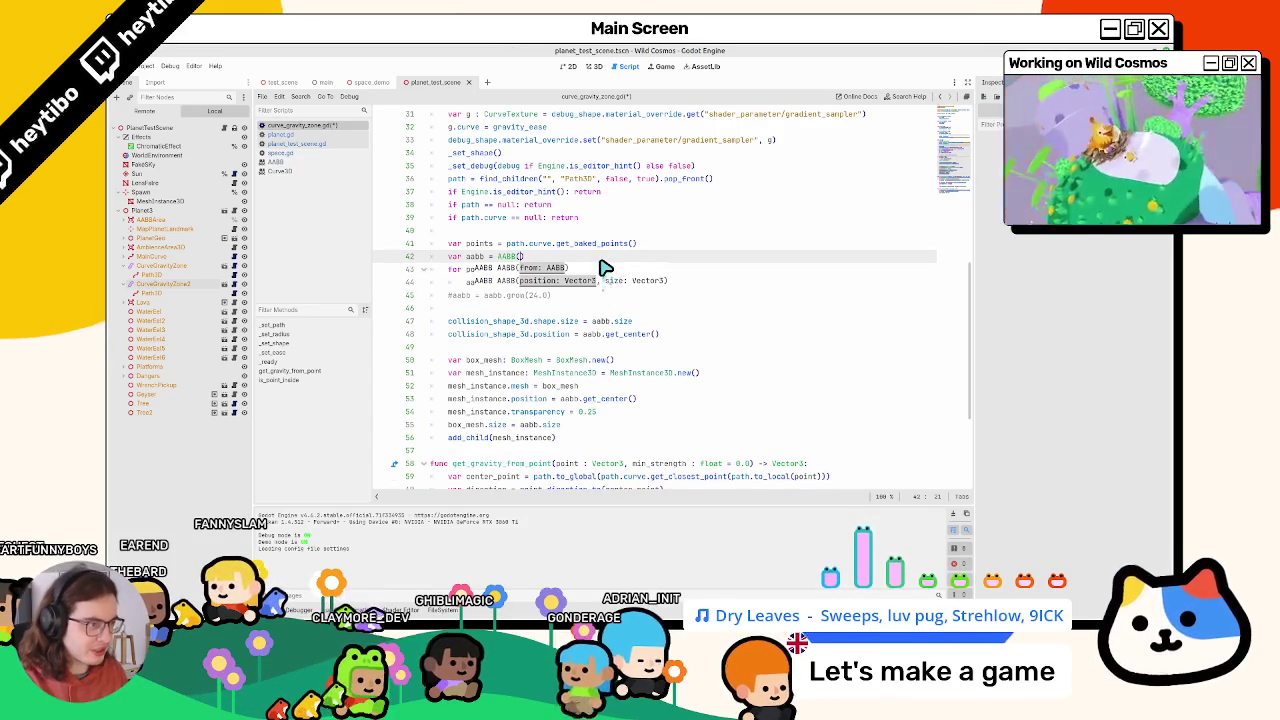
Add 'var first_point: Vector3 = points.' above the AABB declaration and open the get_baked_points docs
key(ctrl+shift+Return)
text(var first_point)
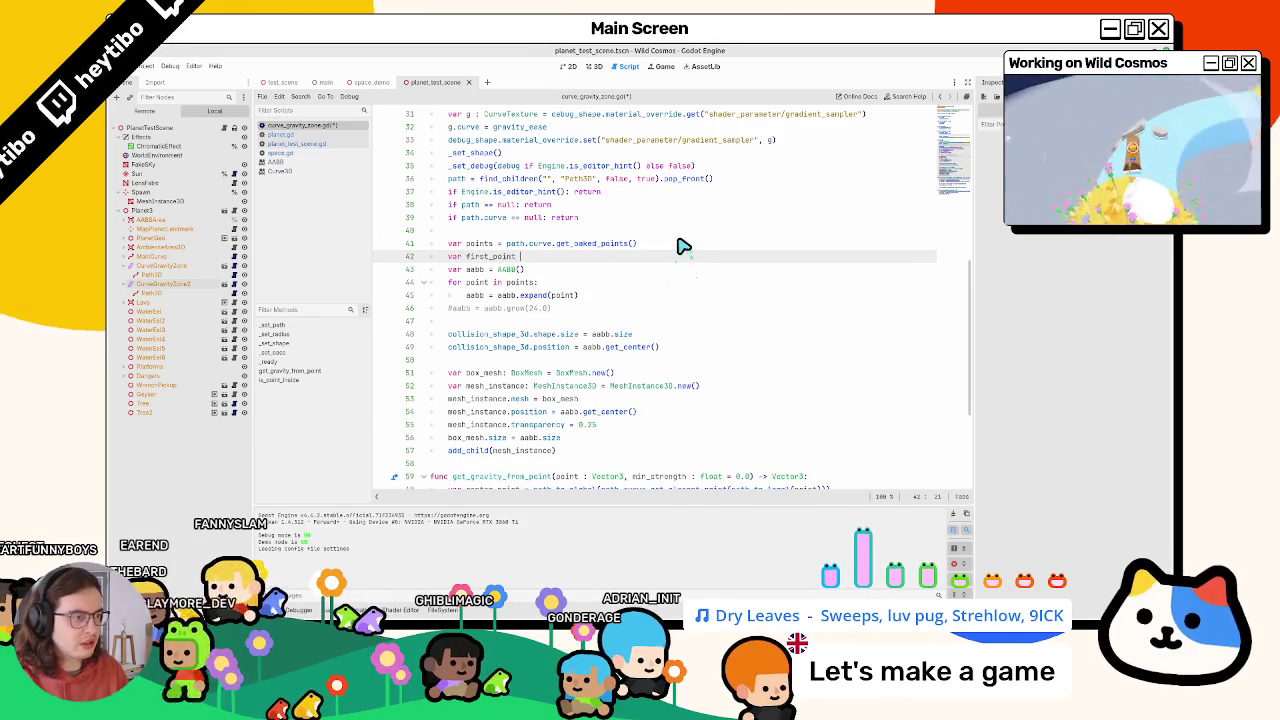
text(Vec)
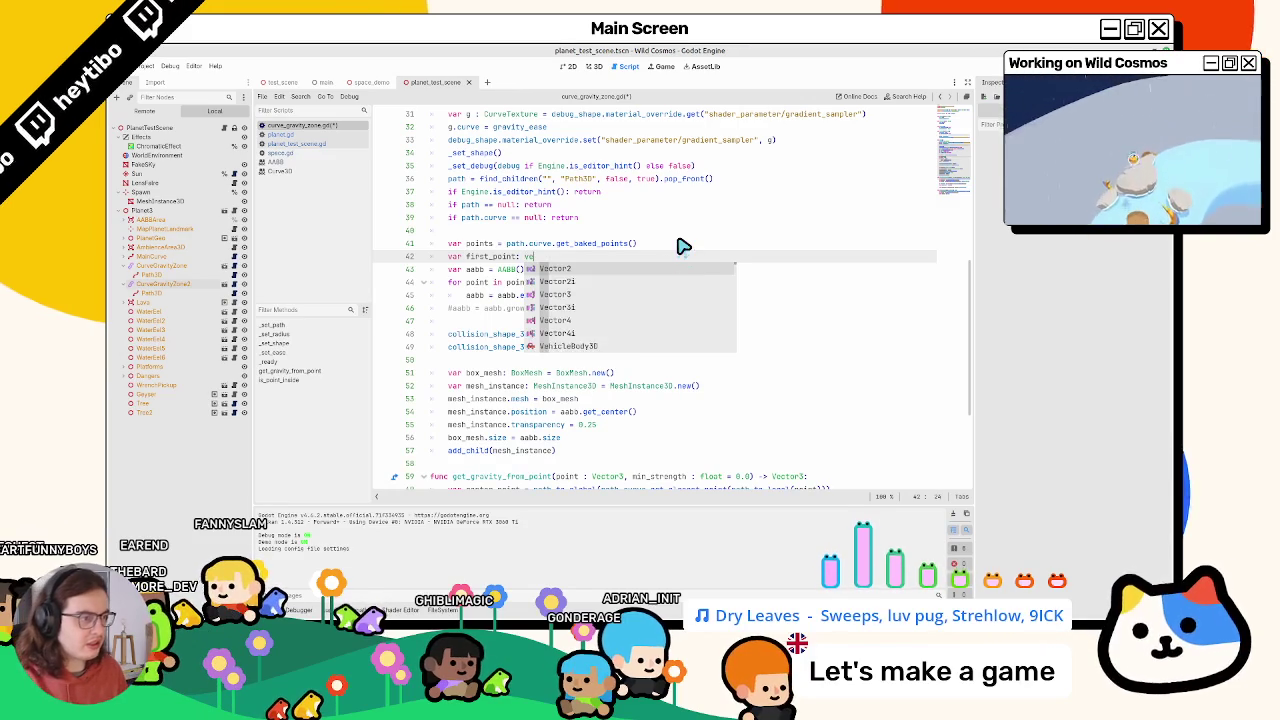
key(Return)
text(= )
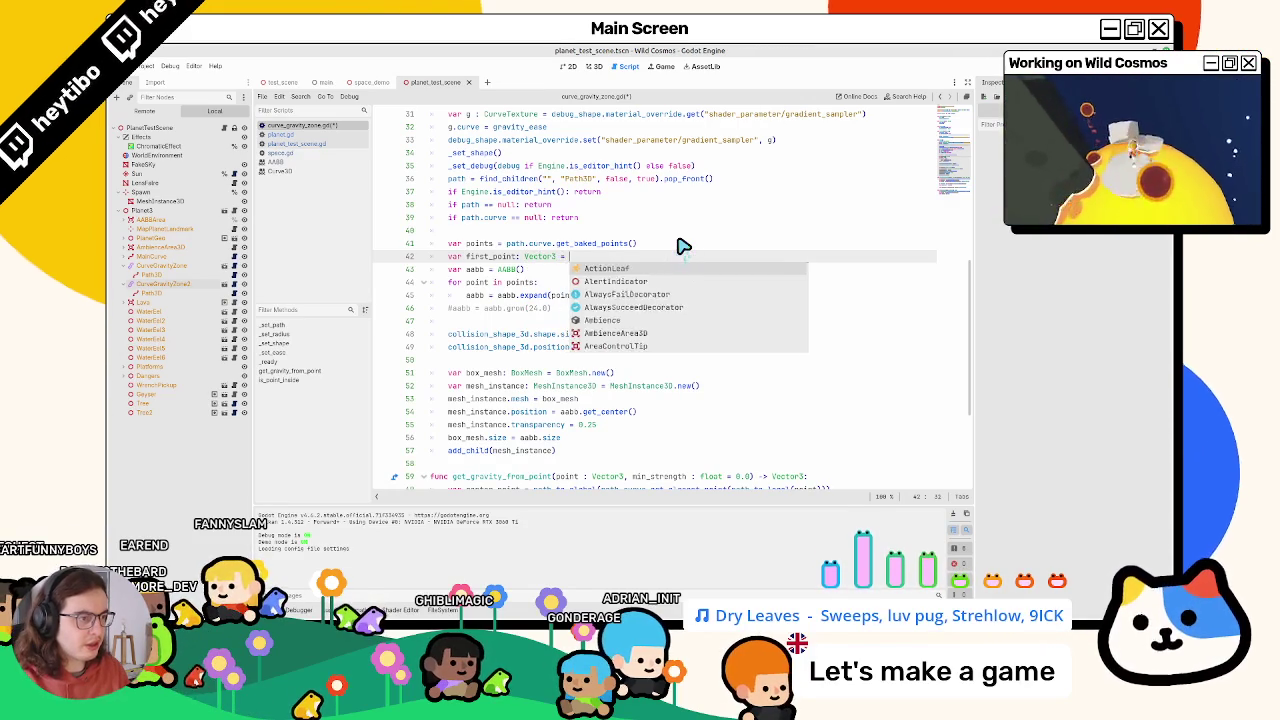
text(points.)
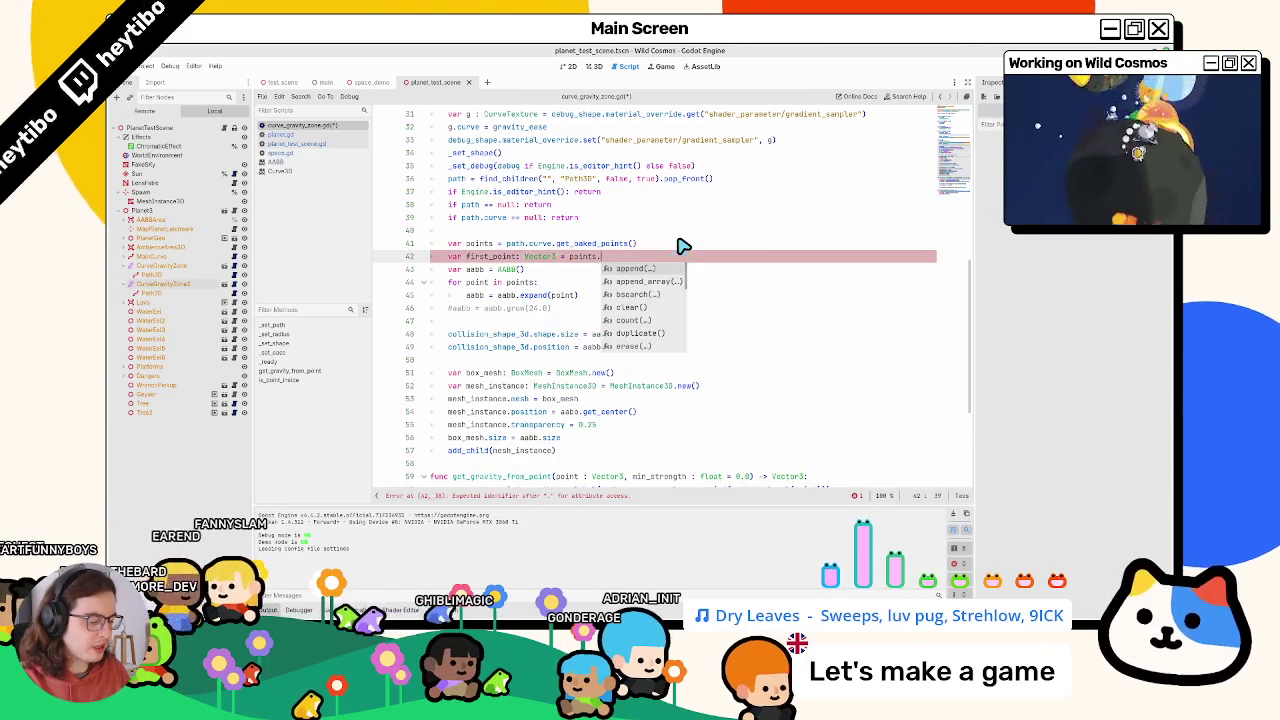
text(po)
key(BackSpace)
key(BackSpace)
key(BackSpace)
text(fir)
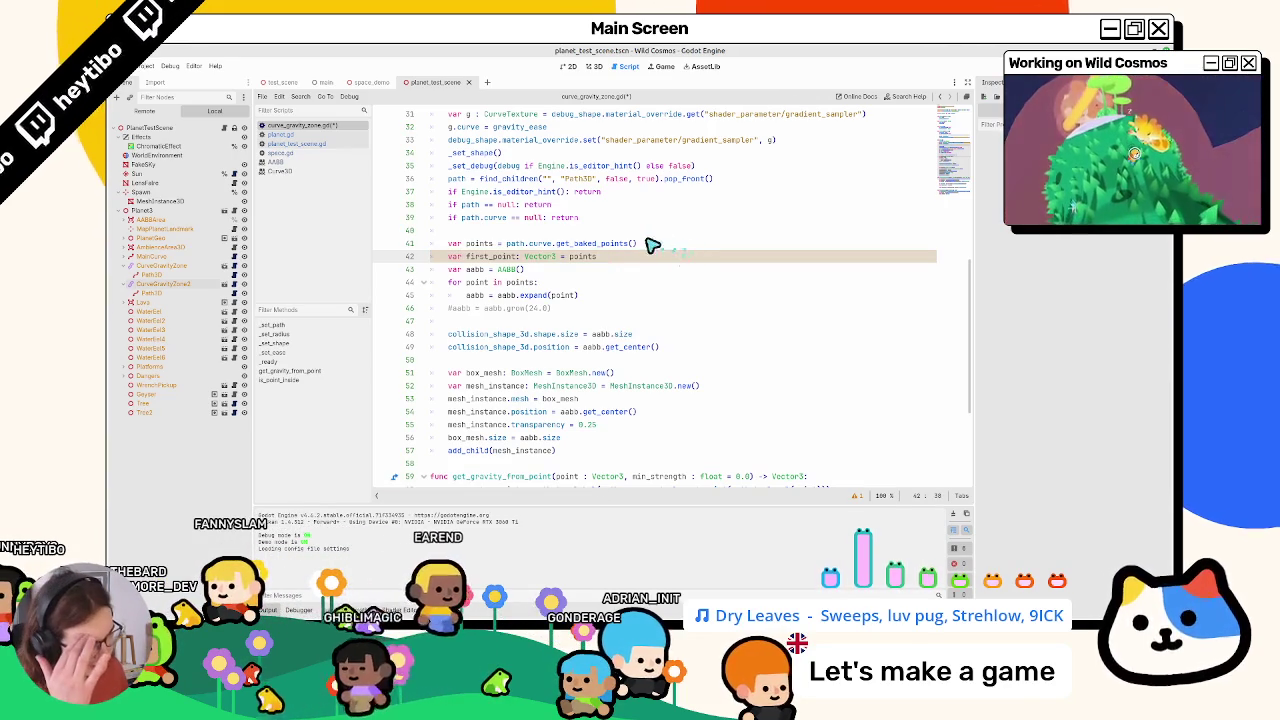
ctrl+click(590, 244)
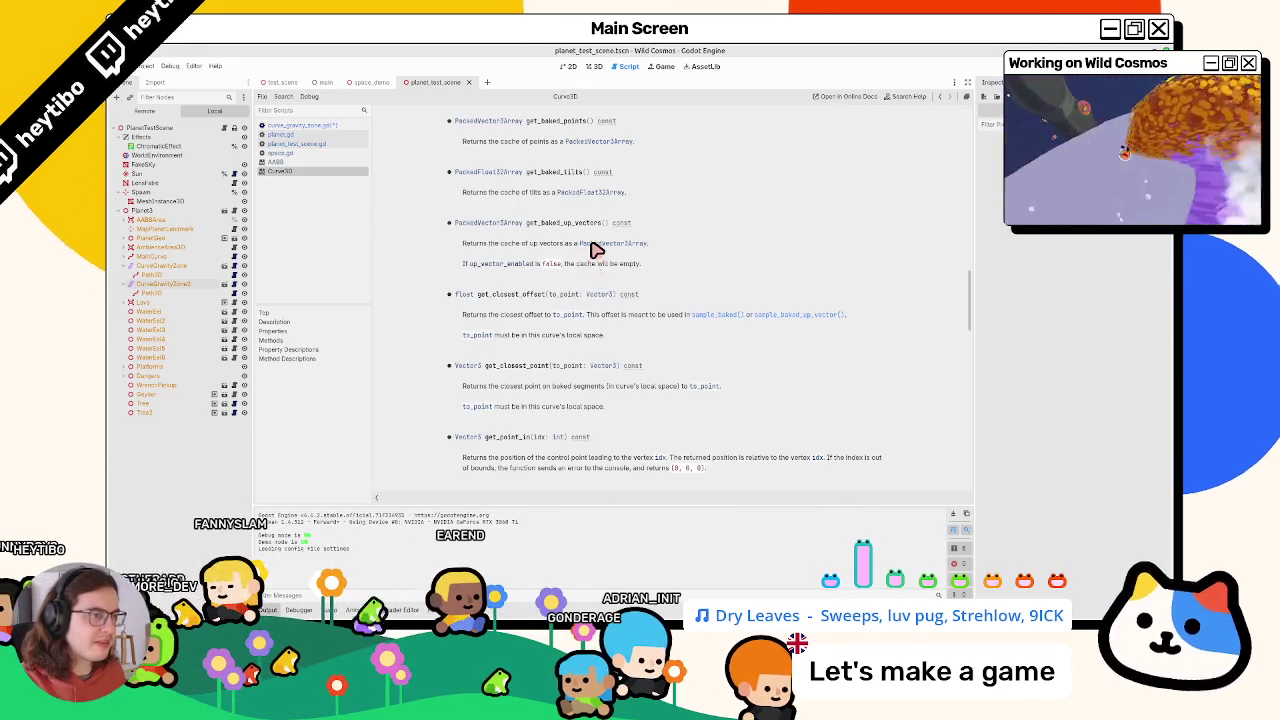
Read through the PackedVector3Array reference, closing the Curve3D and PackedVector3Array doc pages afterward
click(480, 121)
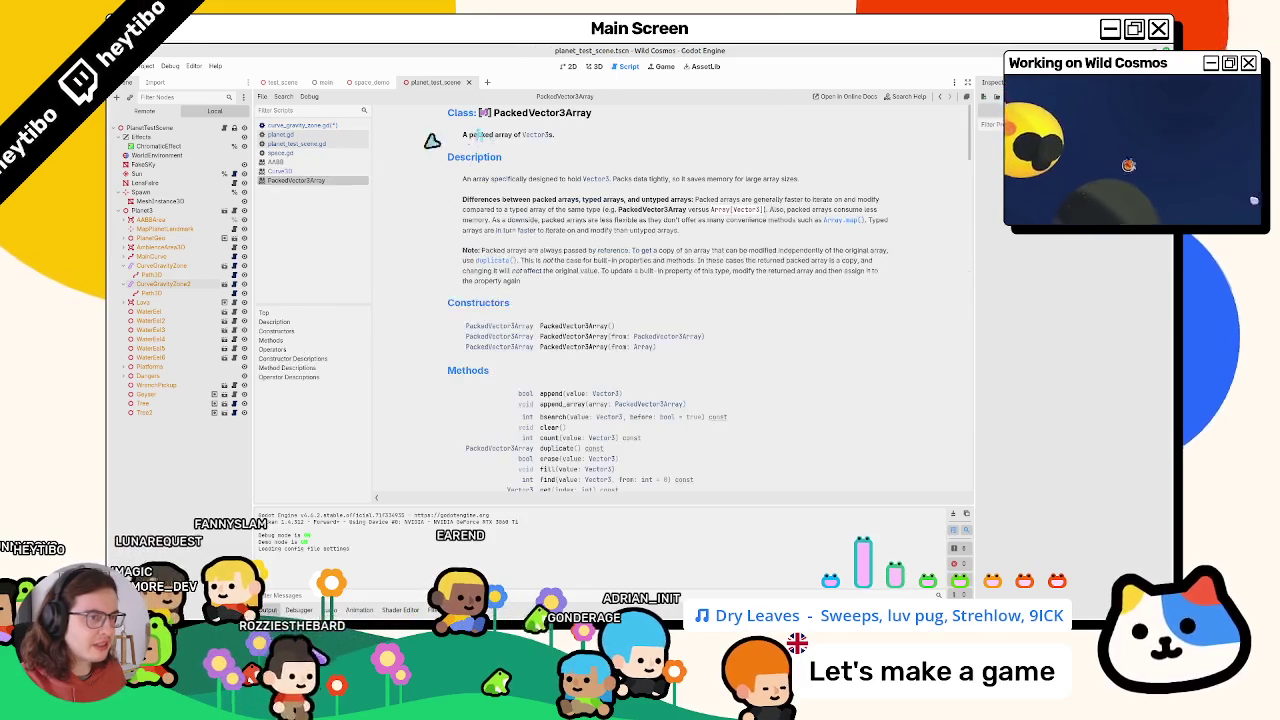
middle_click(316, 172)
scroll(486, 329, down, 3)
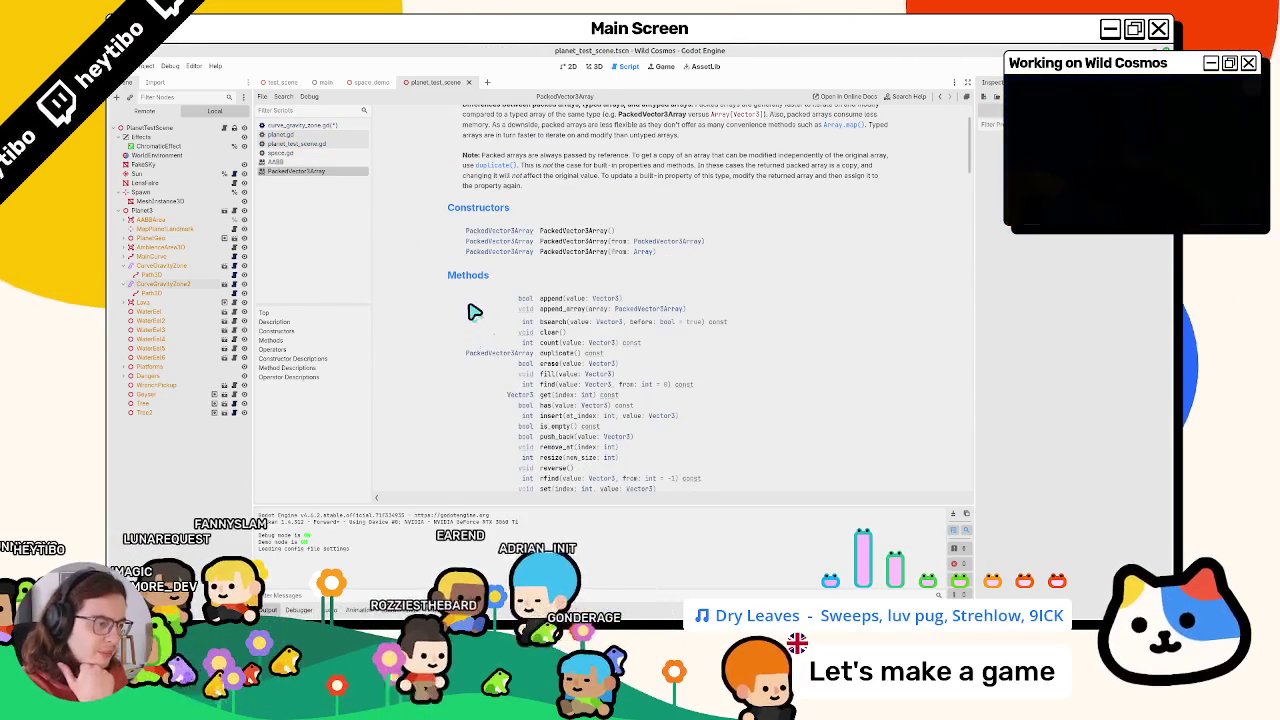
scroll(467, 312, down, 3)
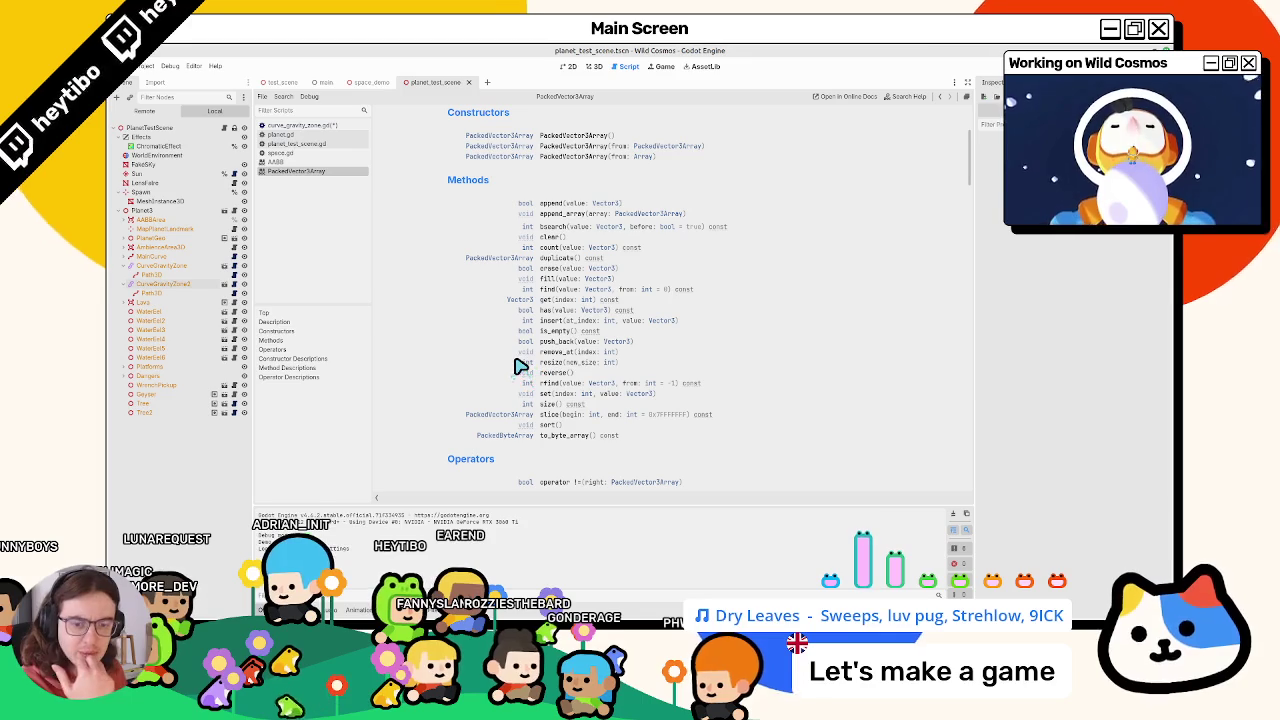
scroll(518, 368, down, 6)
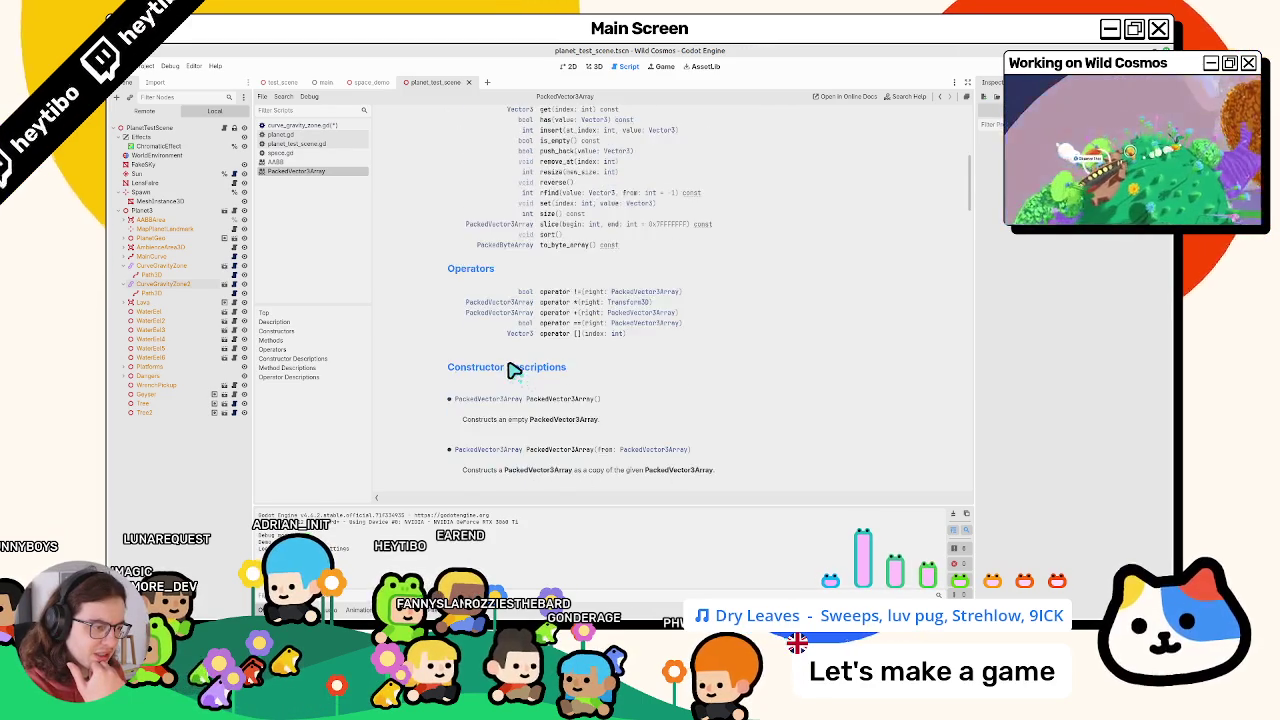
scroll(512, 370, up, 5)
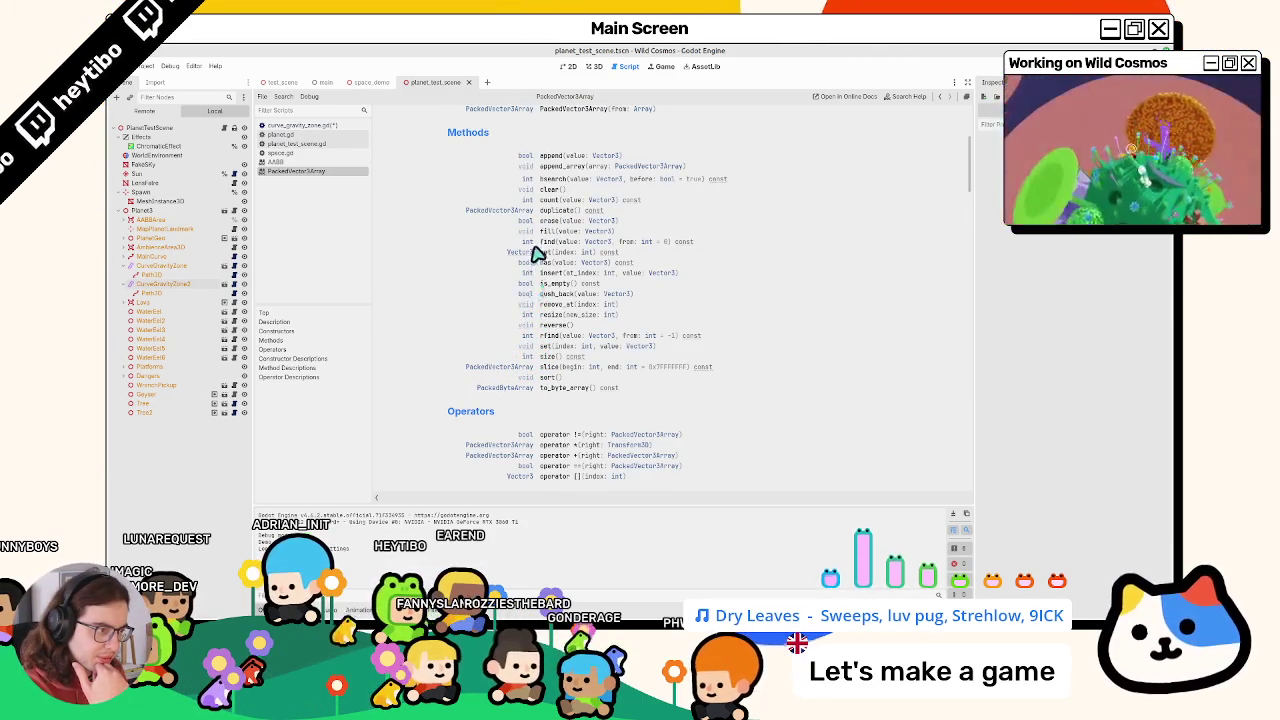
scroll(537, 254, up, 1)
scroll(525, 232, up, 2)
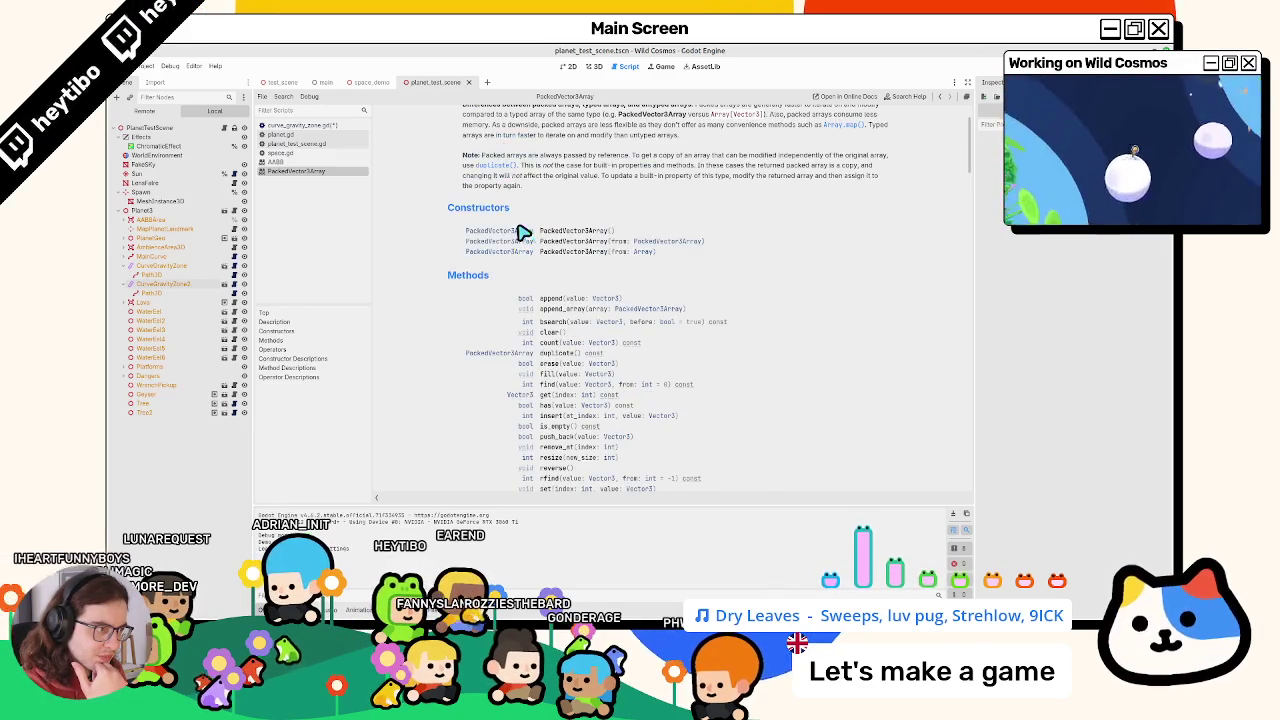
middle_click(298, 171)
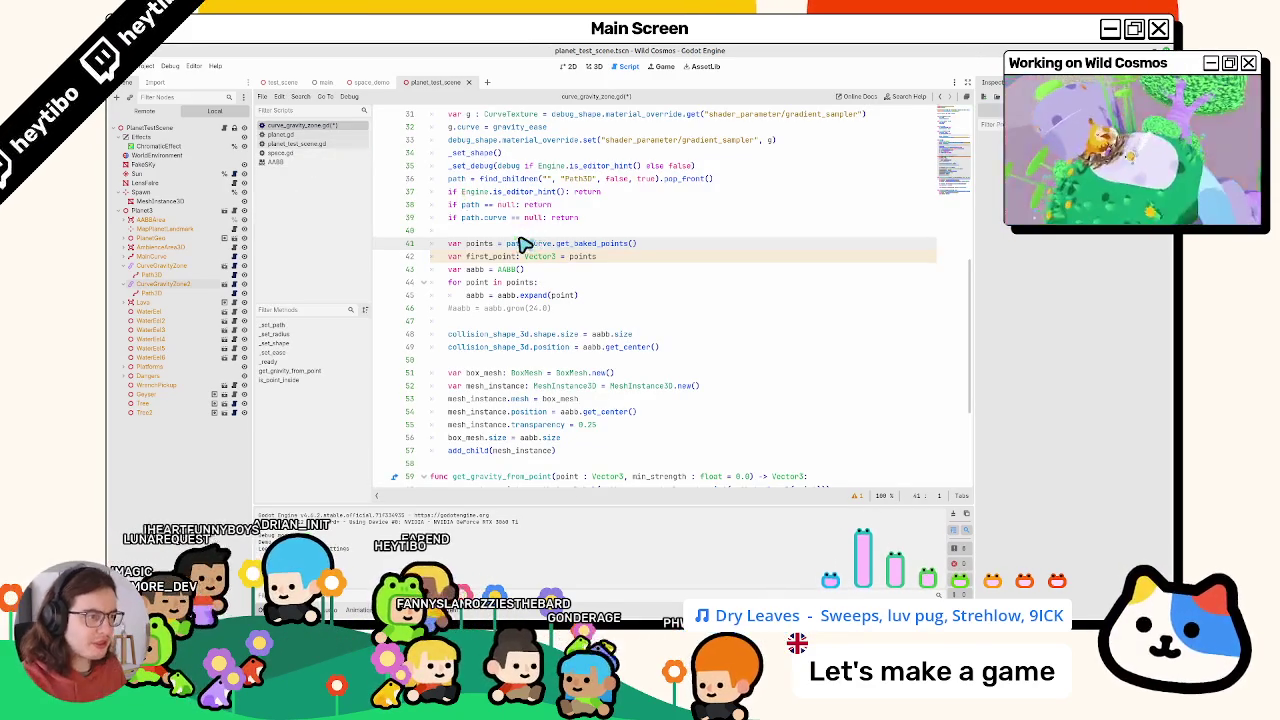
Declare points on line 41 as Array[Vector3] and remove its initializer
drag(657, 249, 668, 249)
text(rray()
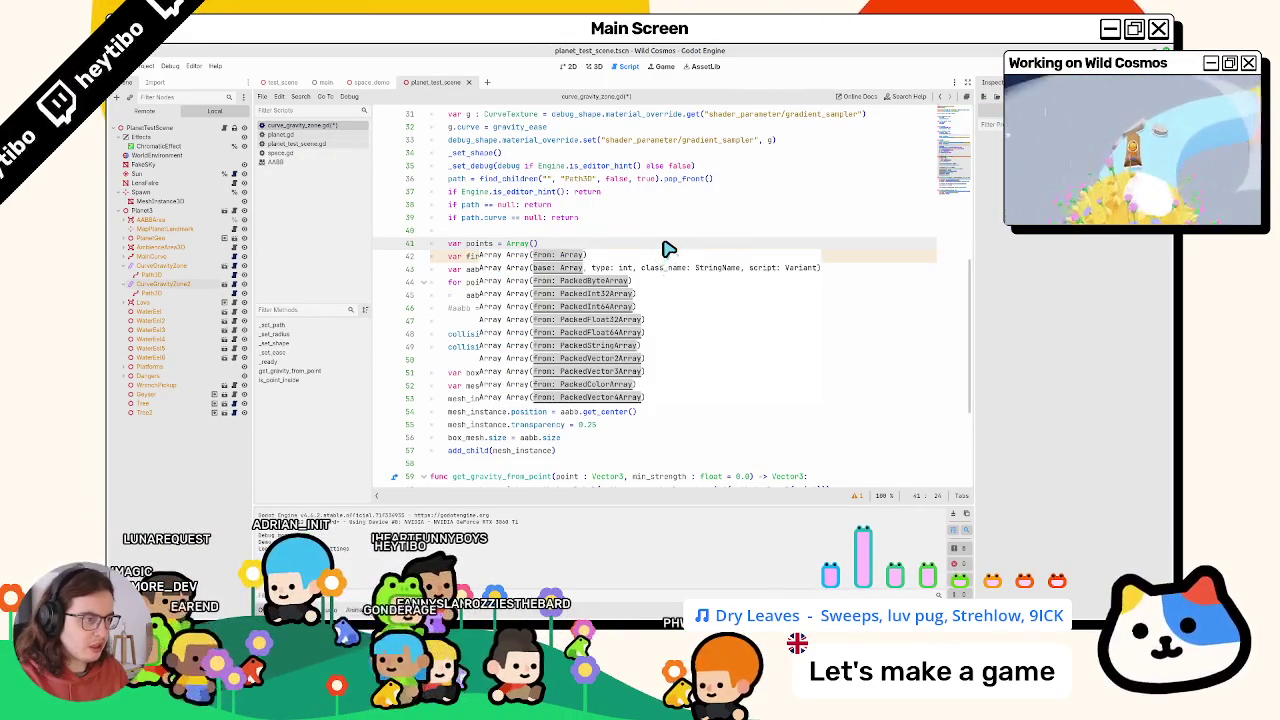
click(496, 243)
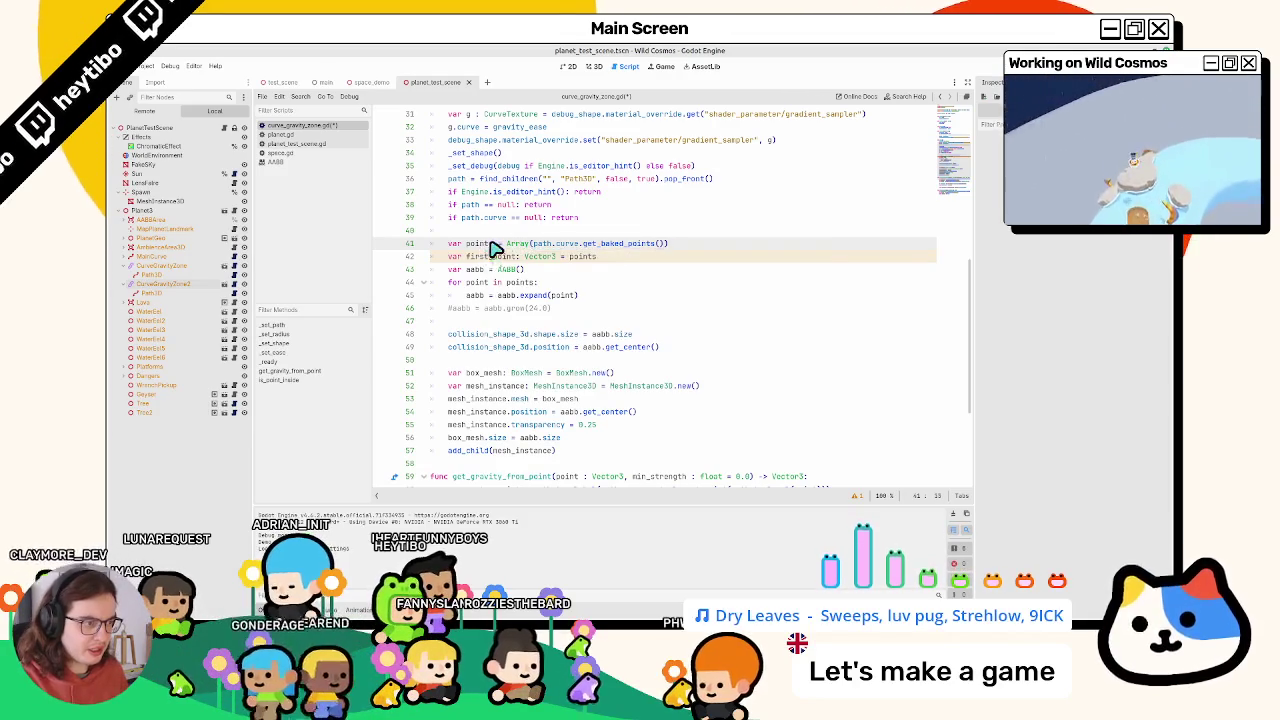
text(: )
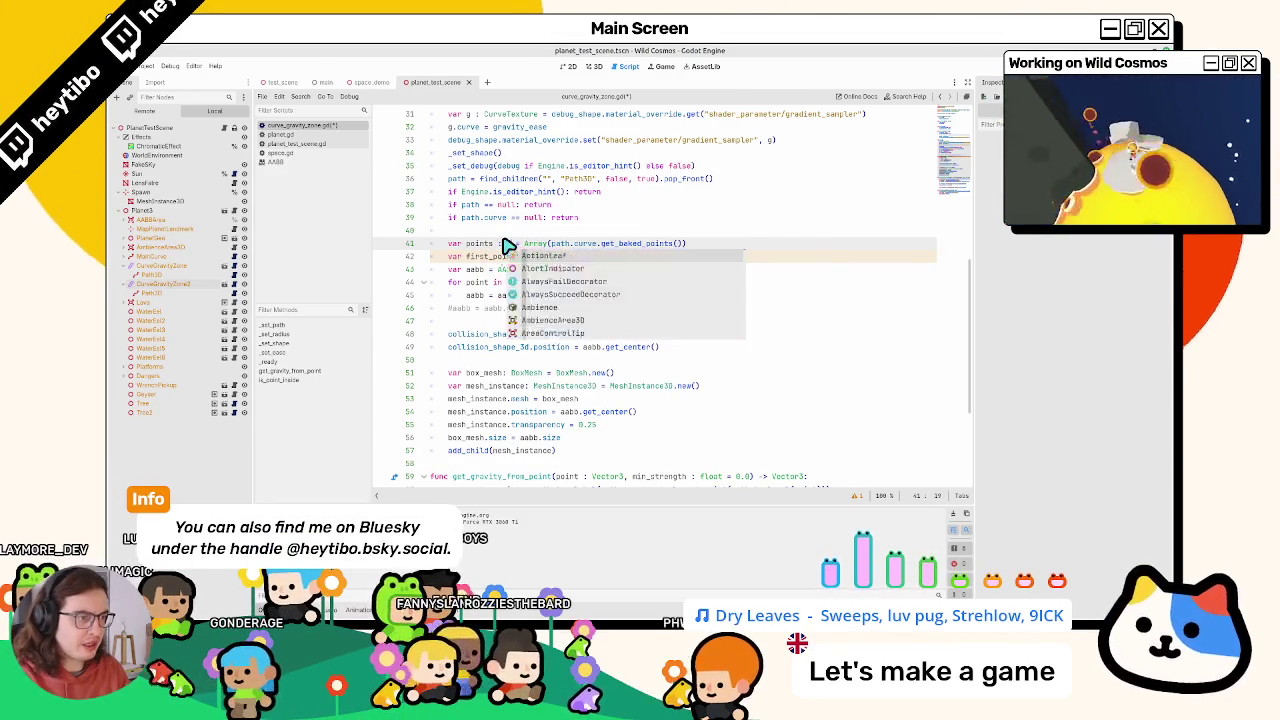
text(Array[] = )
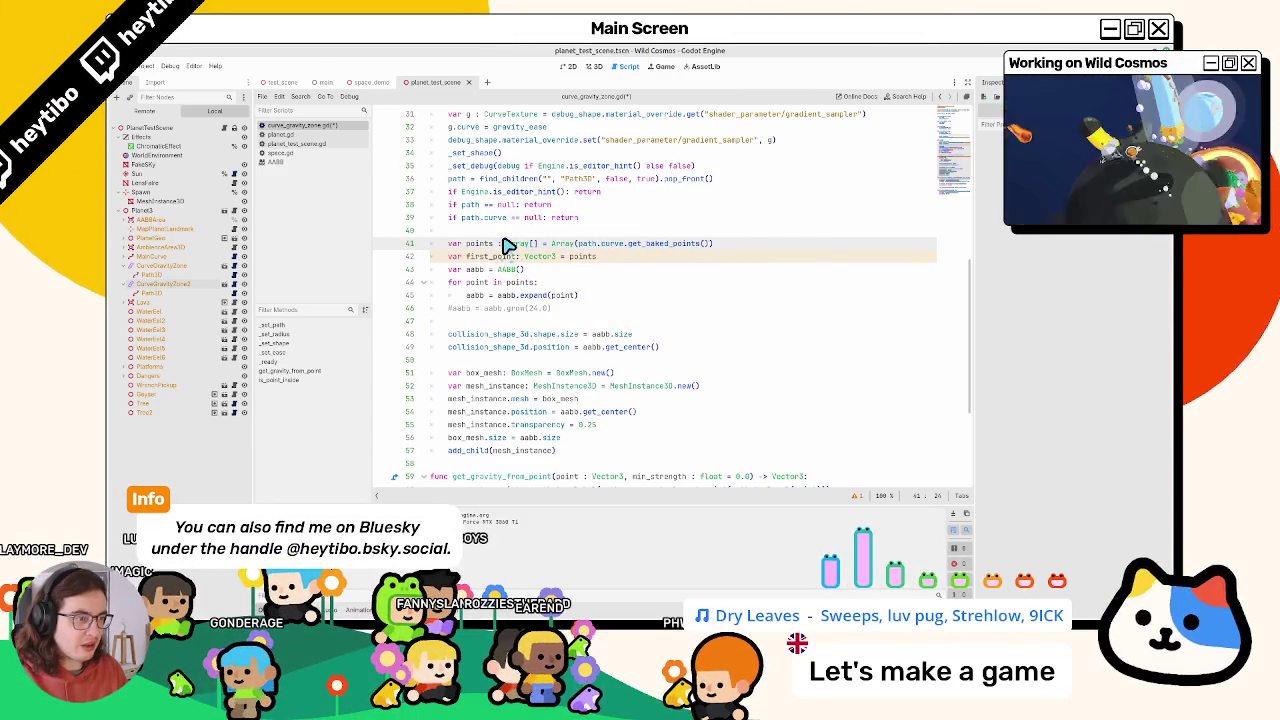
text(Vector3)
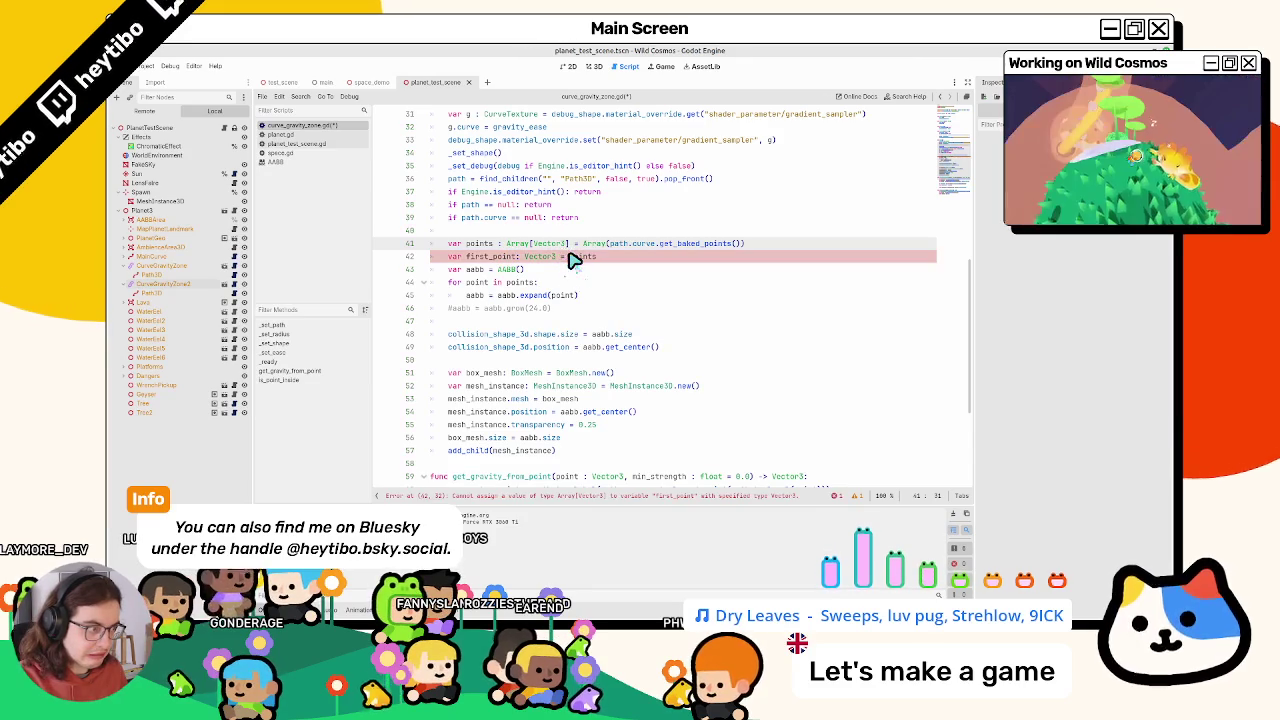
drag(584, 243, 822, 246)
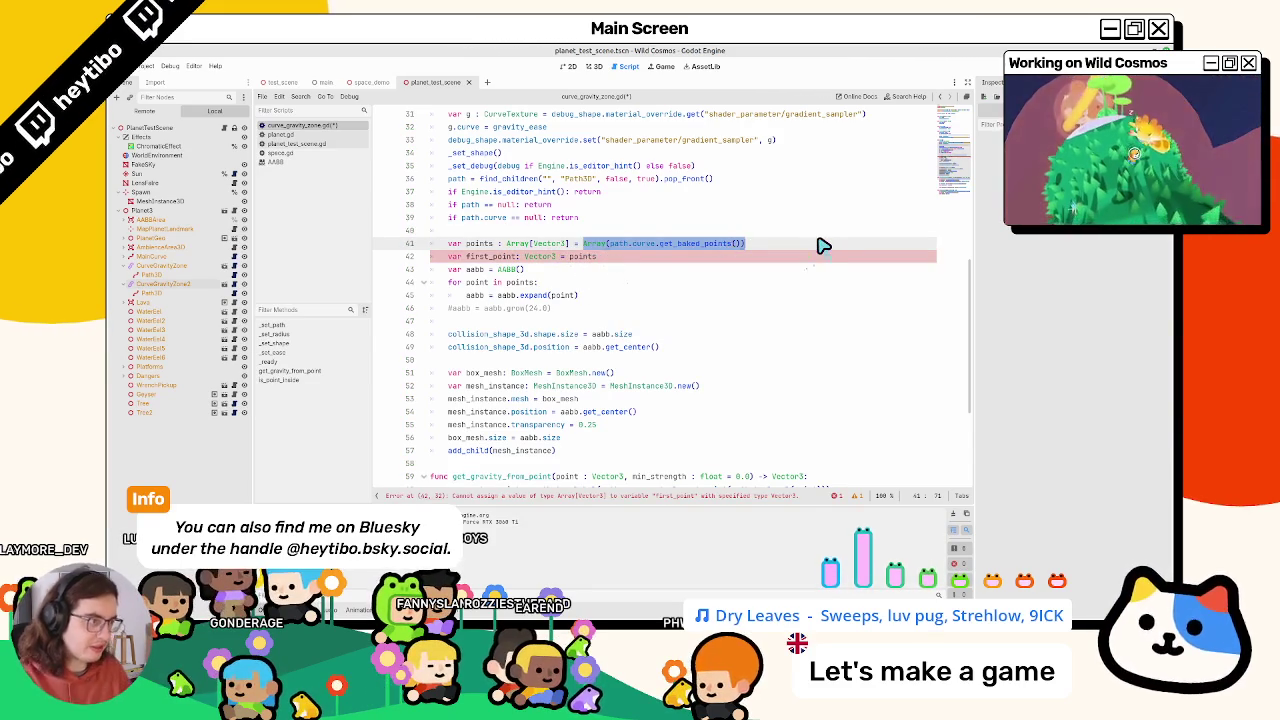
drag(609, 244, 731, 250)
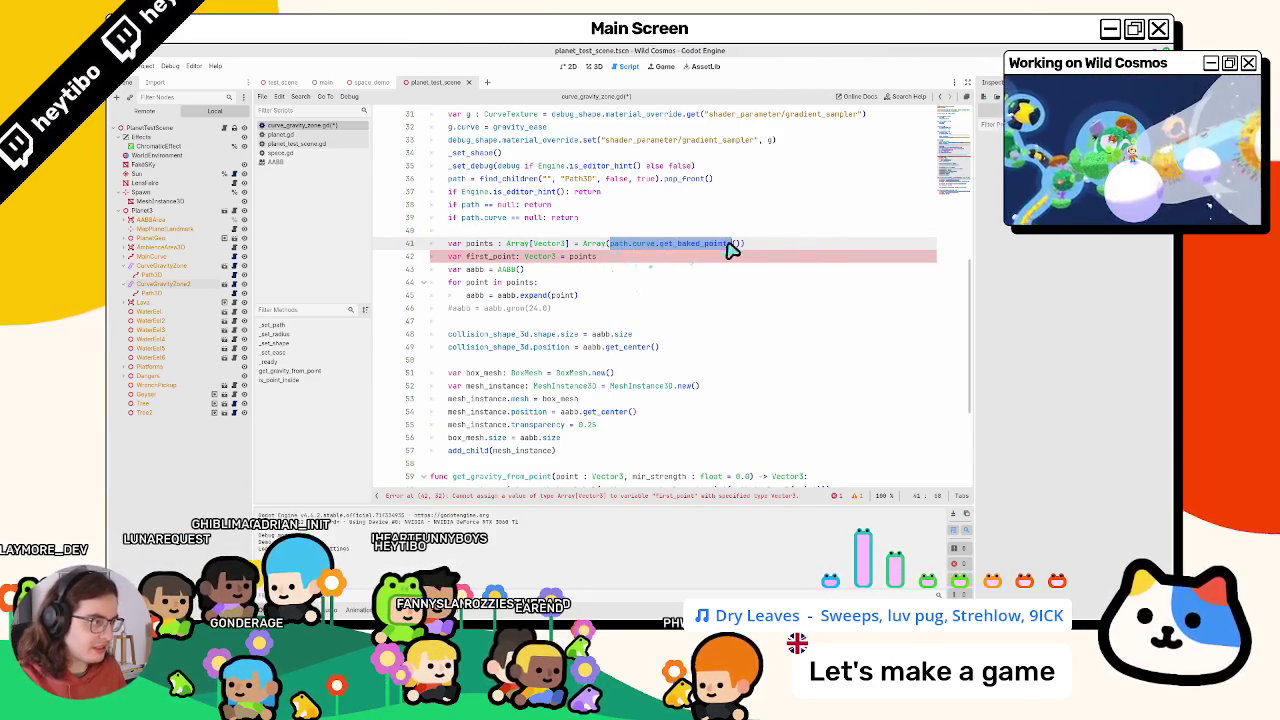
drag(578, 247, 766, 251)
key(ctrl+c)
key(BackSpace)
Fill points via assign(path.curve.get_baked_points()) and set first_point = points.pop_front()
key(Return)
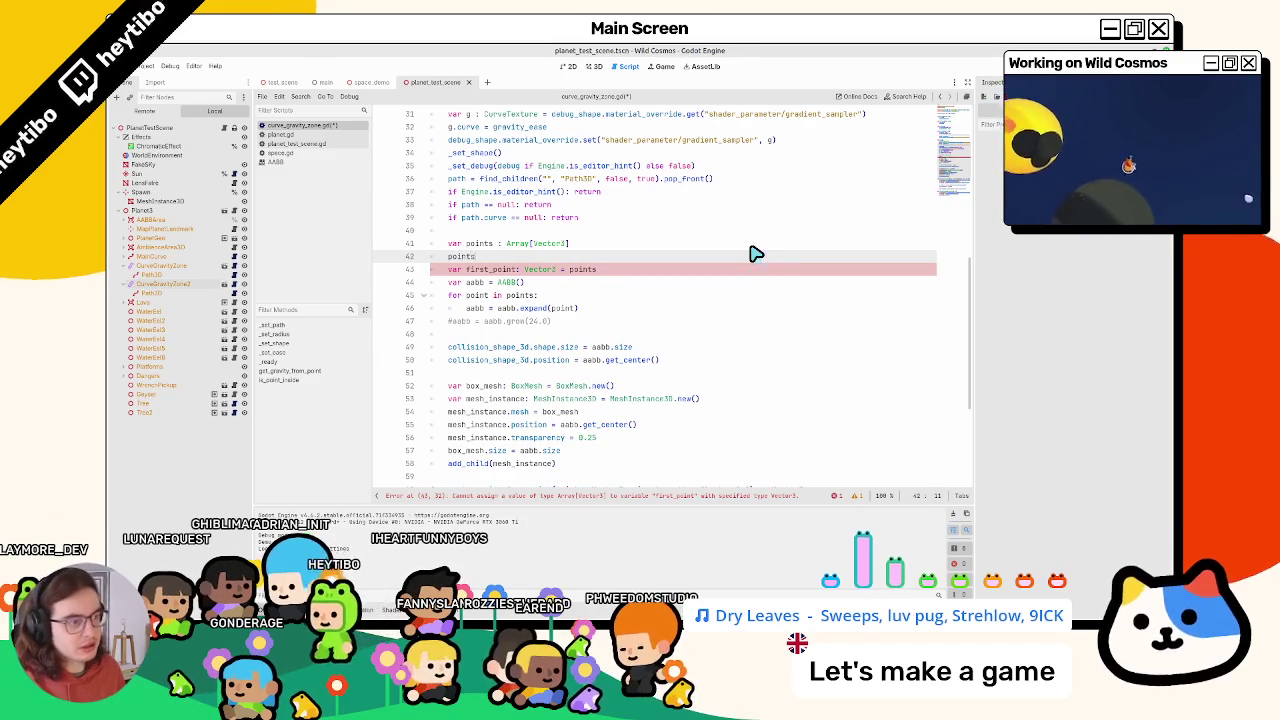
text(.assign()
key(ctrl+v)
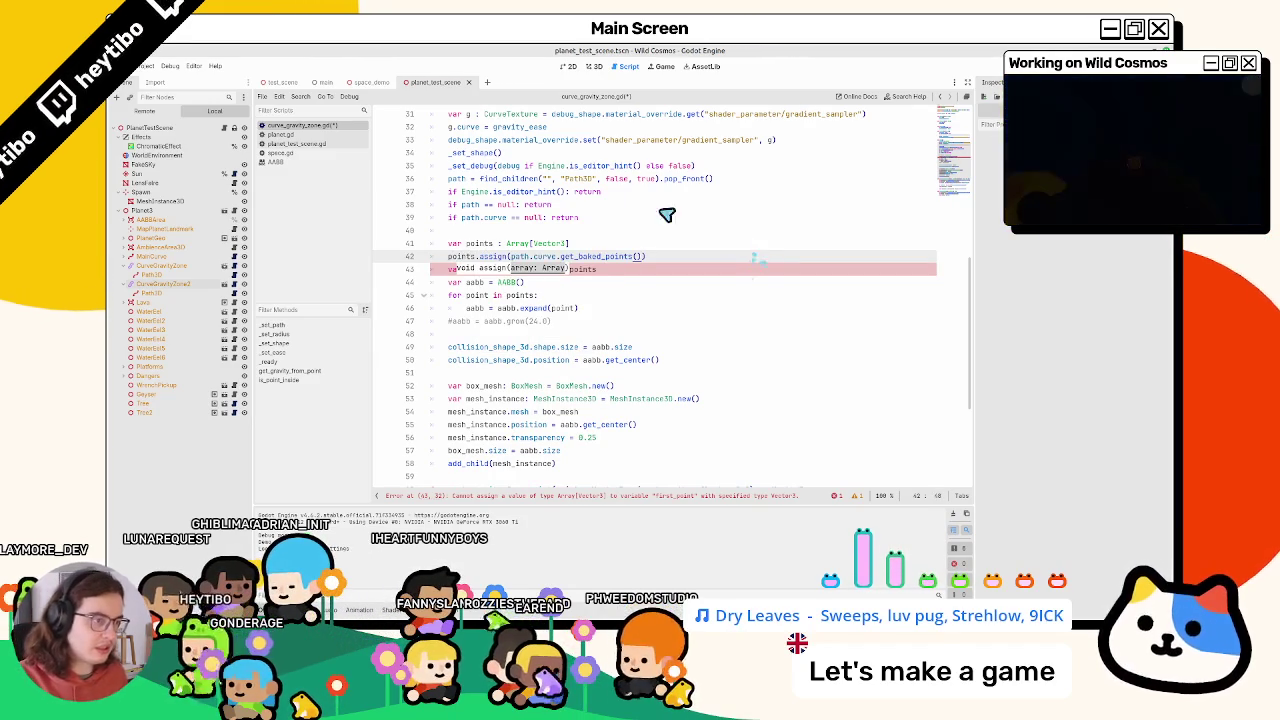
key(Escape)
click(590, 272)
text(.pop_f)
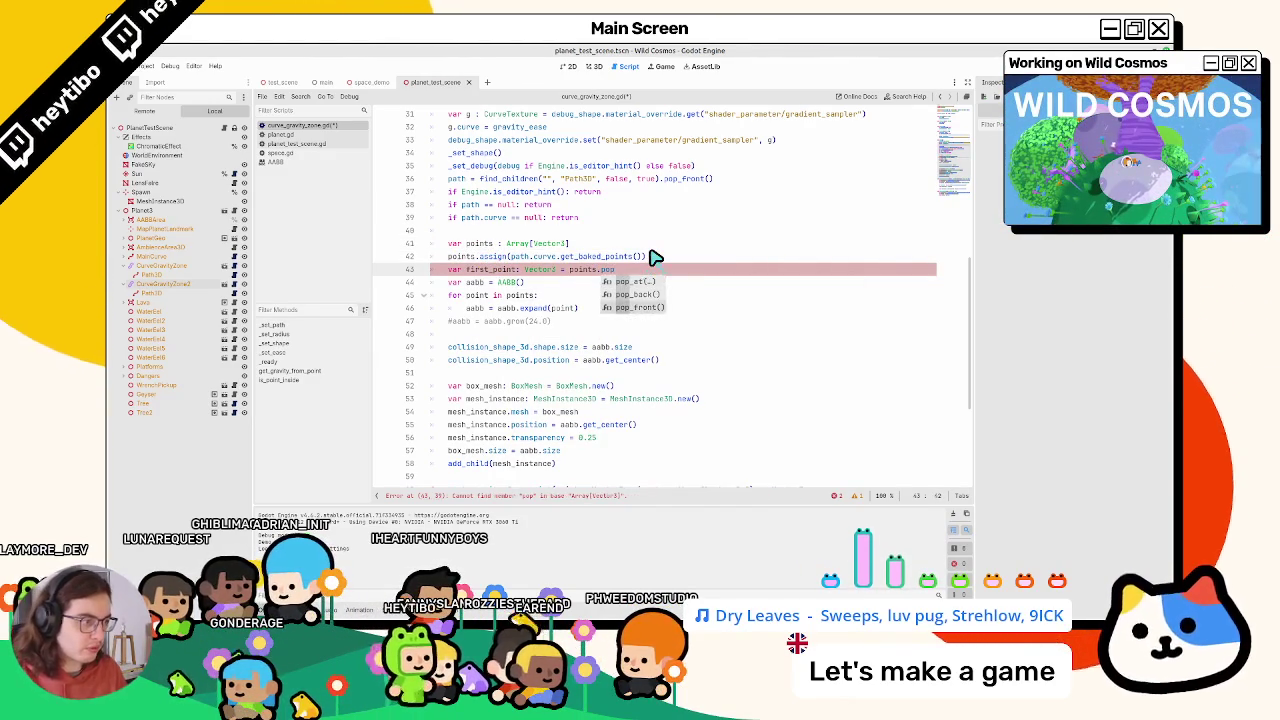
key(Return)
ctrl+click(620, 272)
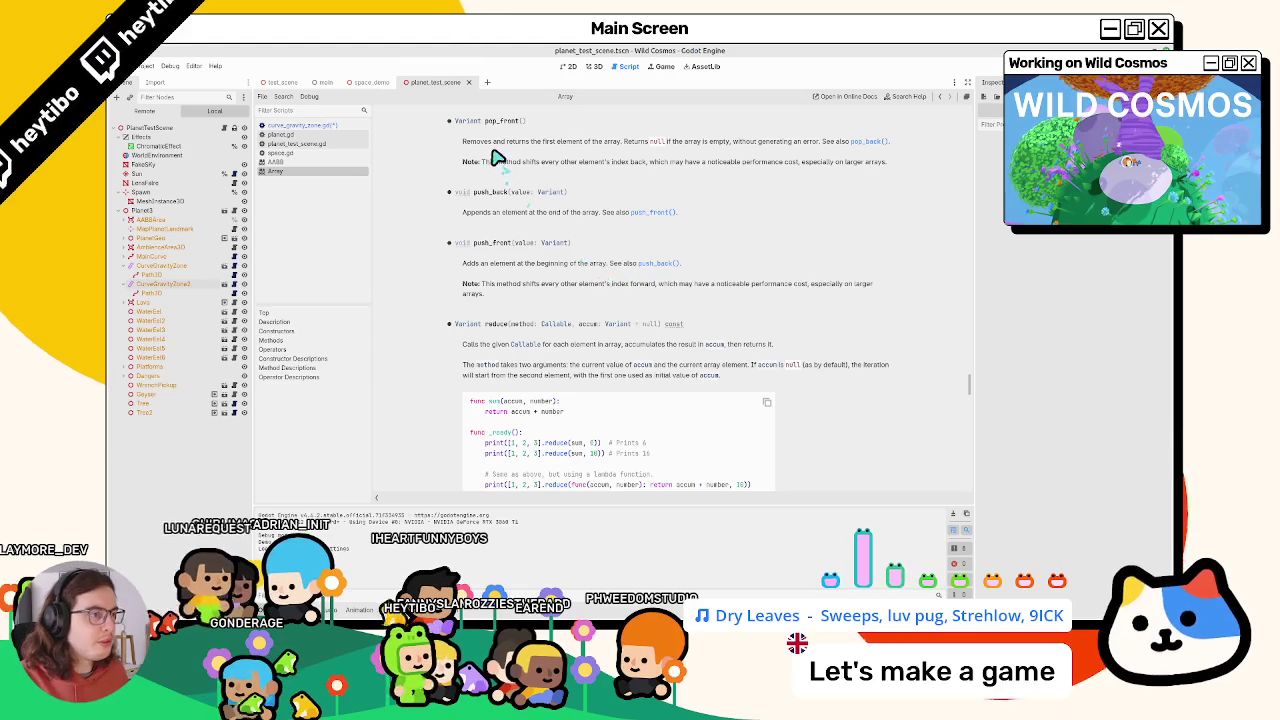
drag(520, 150, 563, 143)
key(ctrl+w)
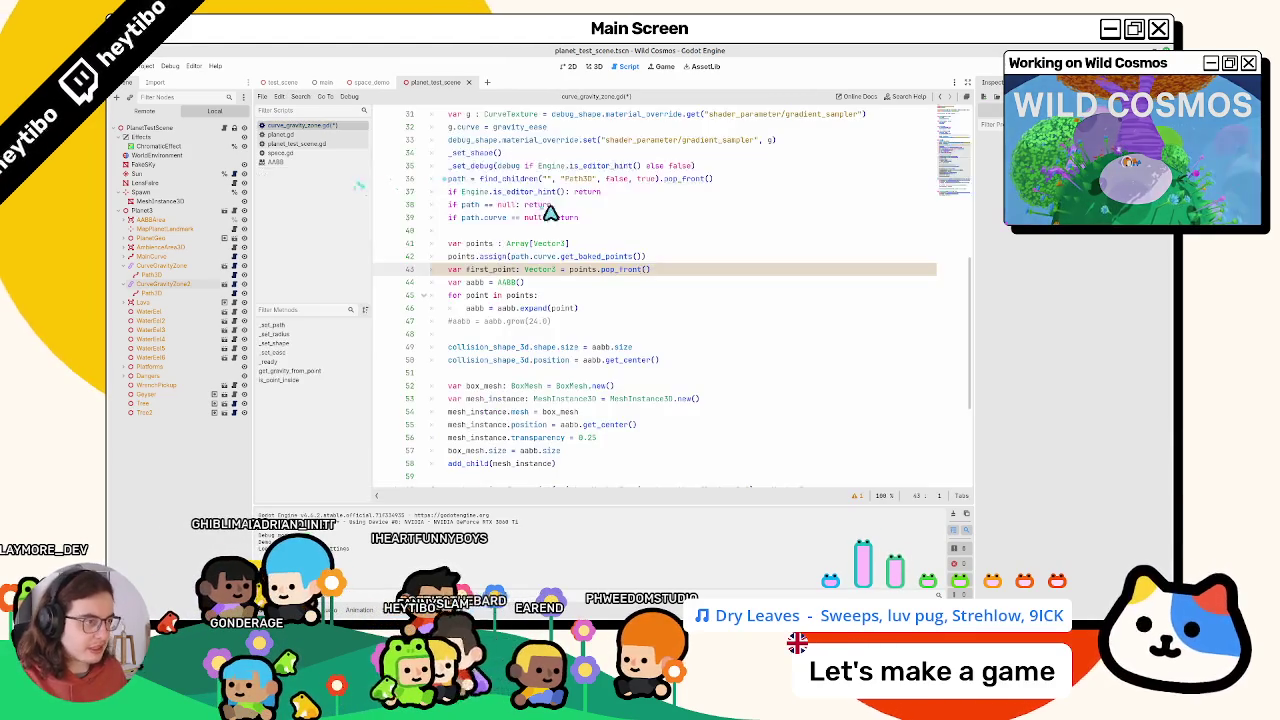
Change the AABB to AABB(first_point, Vector3.ZERO) and run the project
click(518, 282)
text(first_point, V)
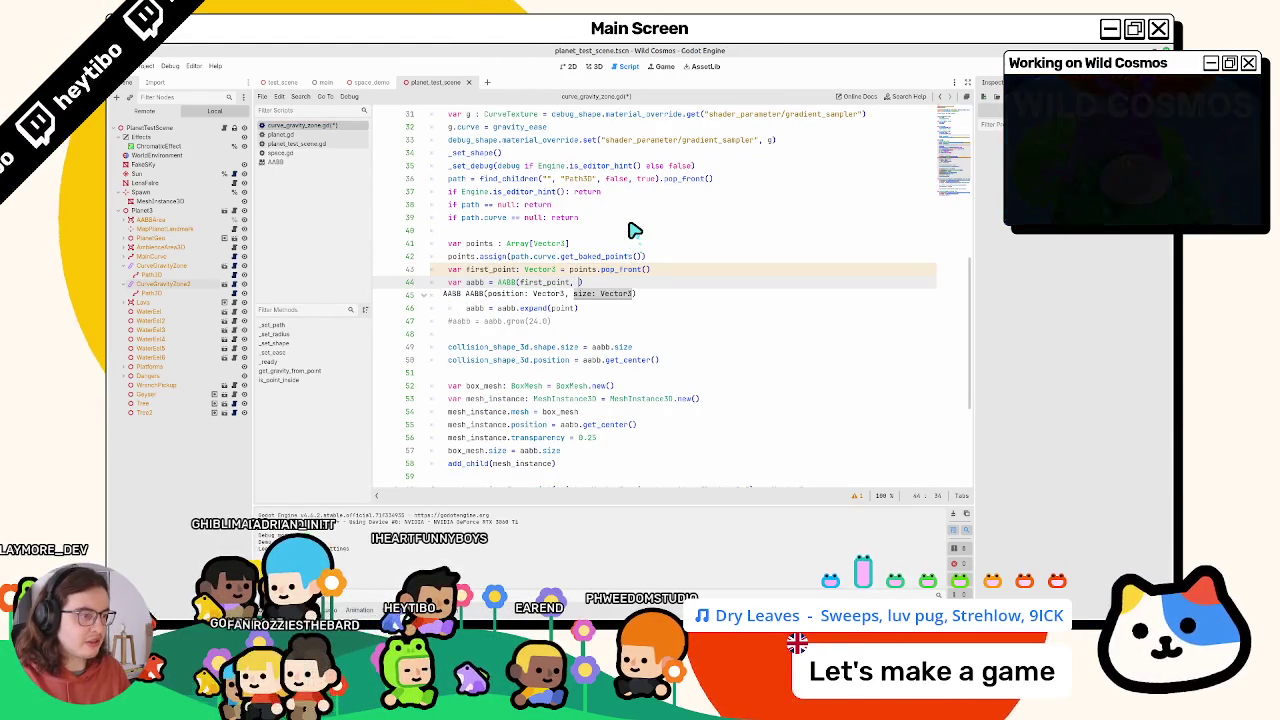
text(ec)
key(Return)
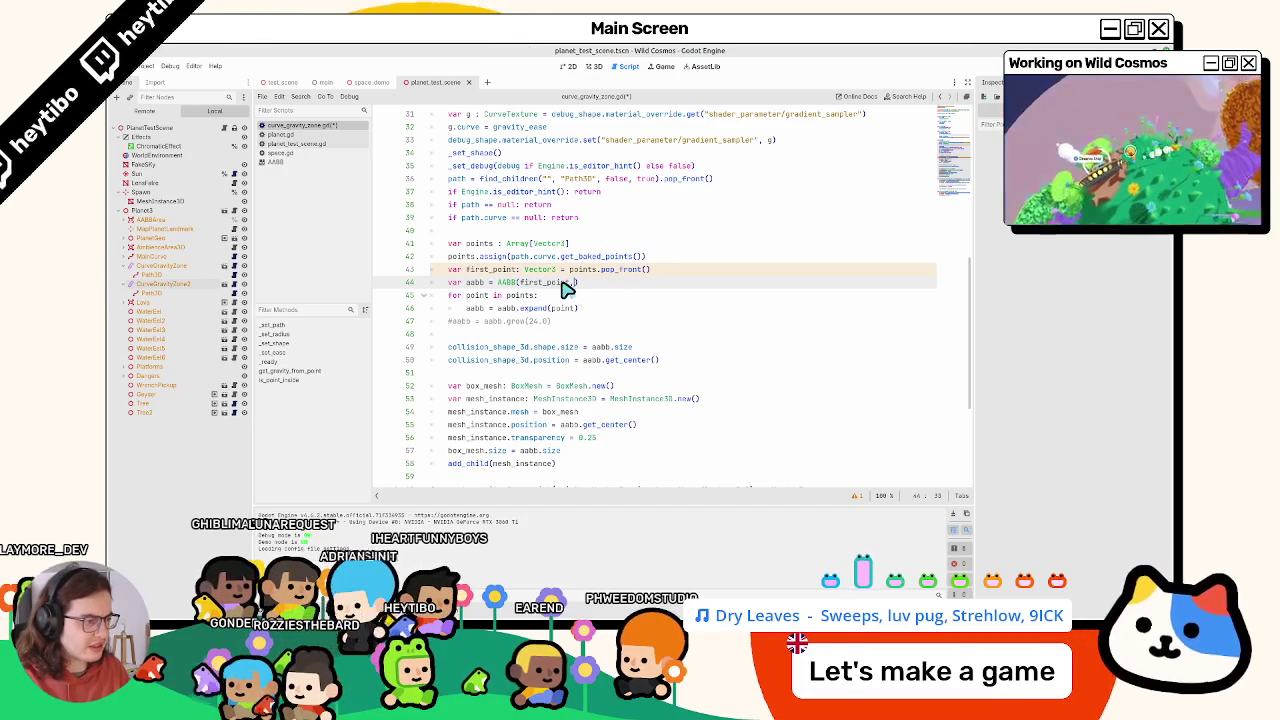
text(, Ve)
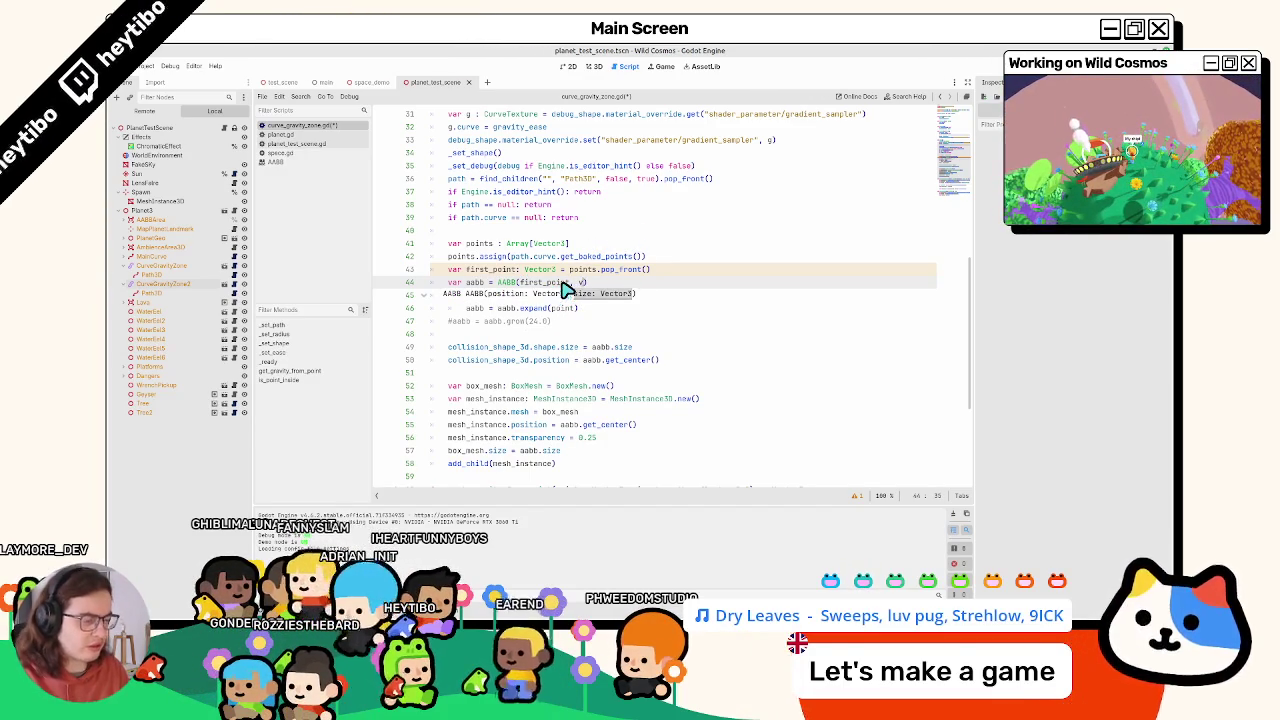
text(c)
text(tor3.ZERO)
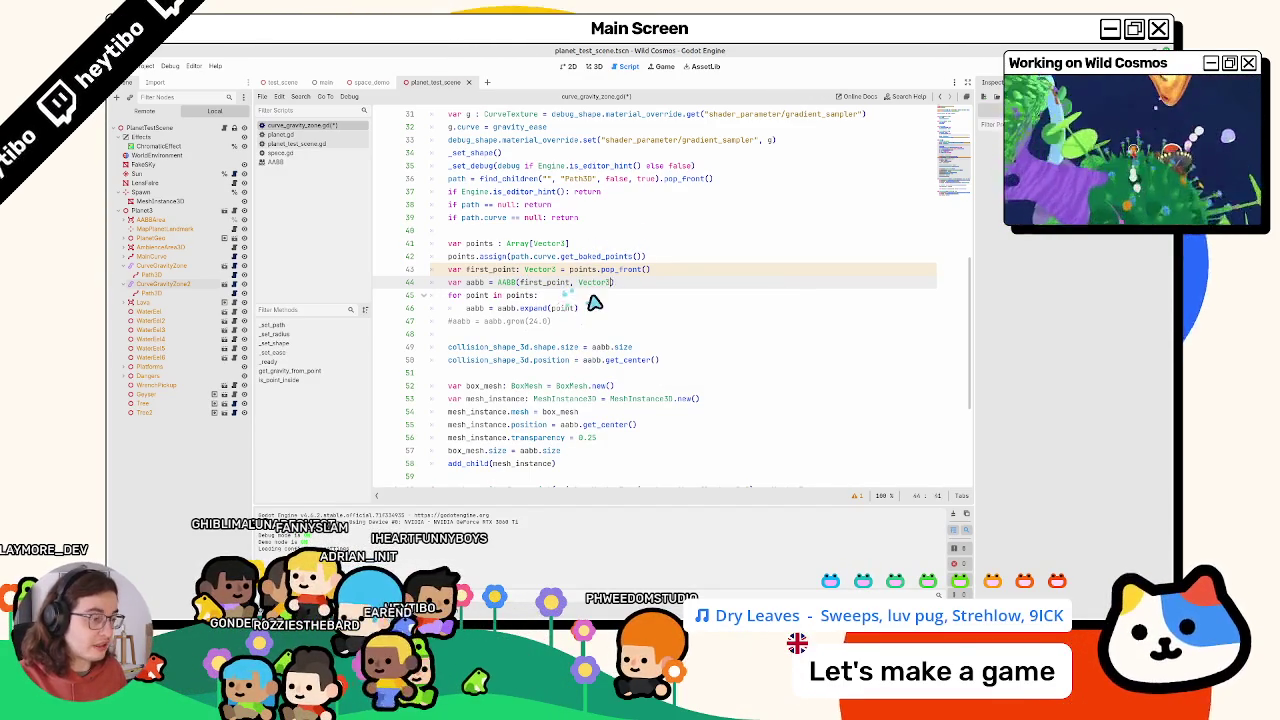
double_click(475, 282)
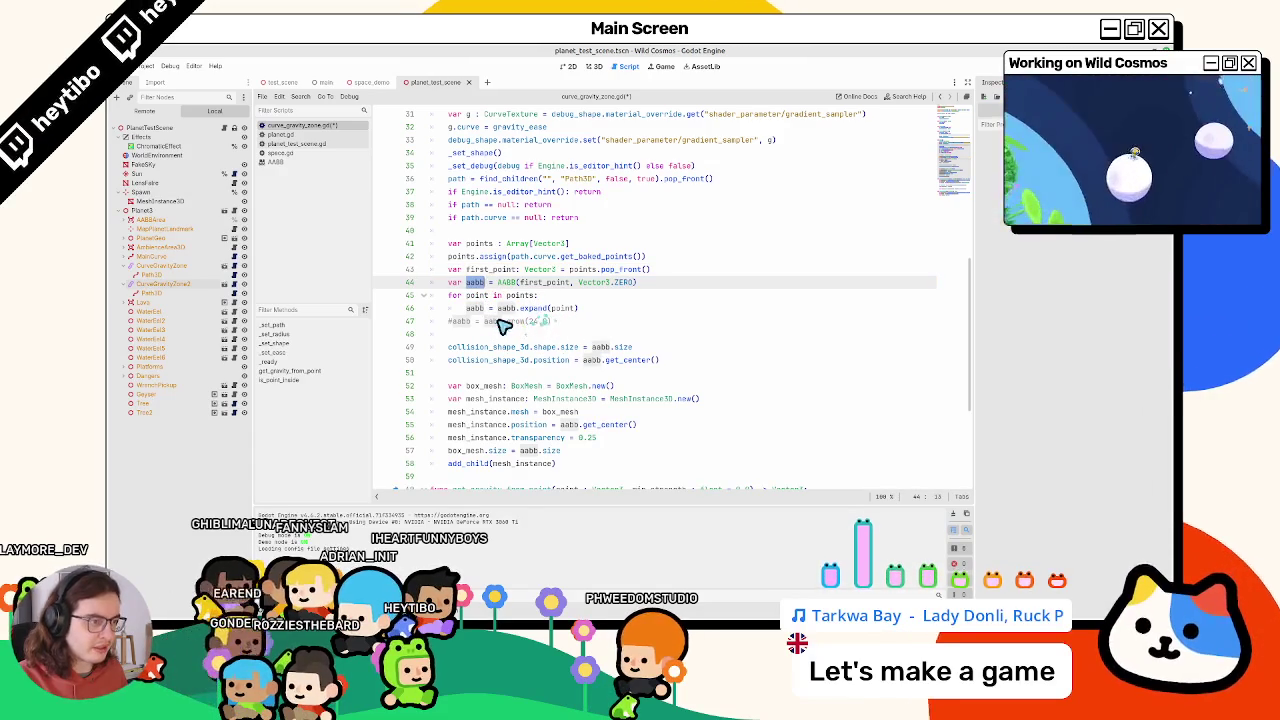
double_click(497, 321)
key(F6)
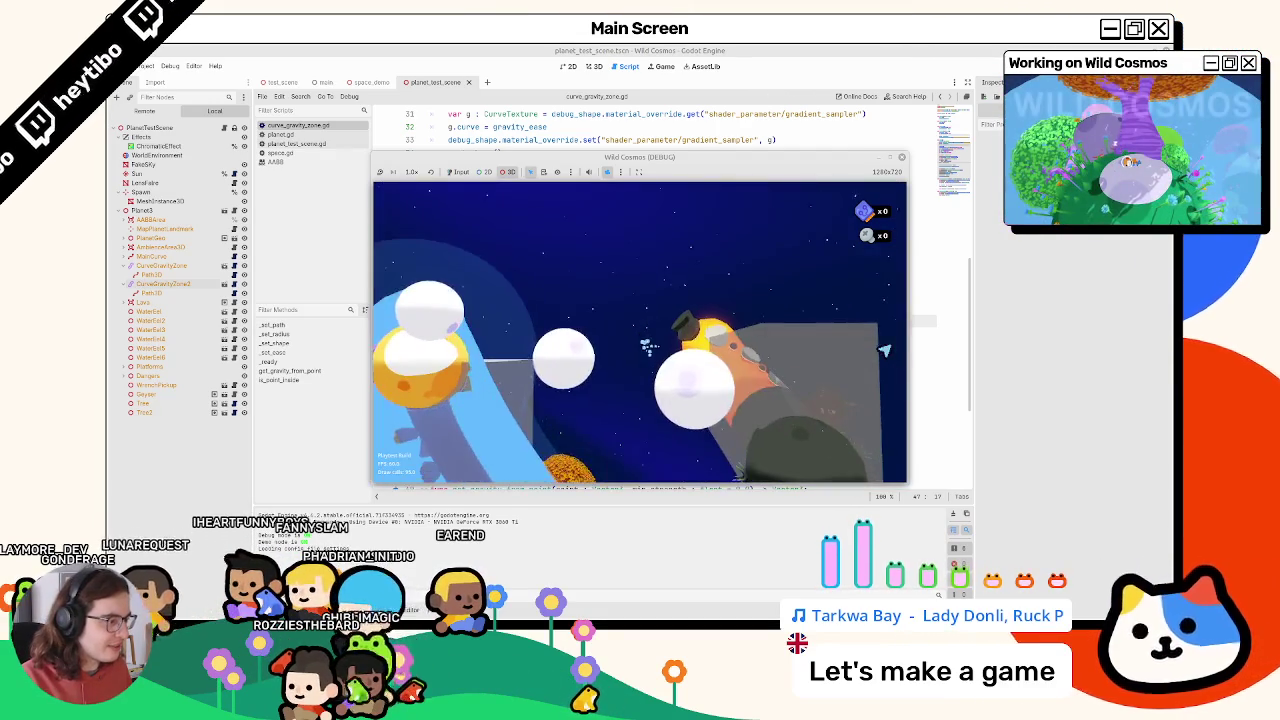
Stop the game, review the code down to the grow() call, then relaunch and maximize the debug window
key(F8)
click(566, 321)
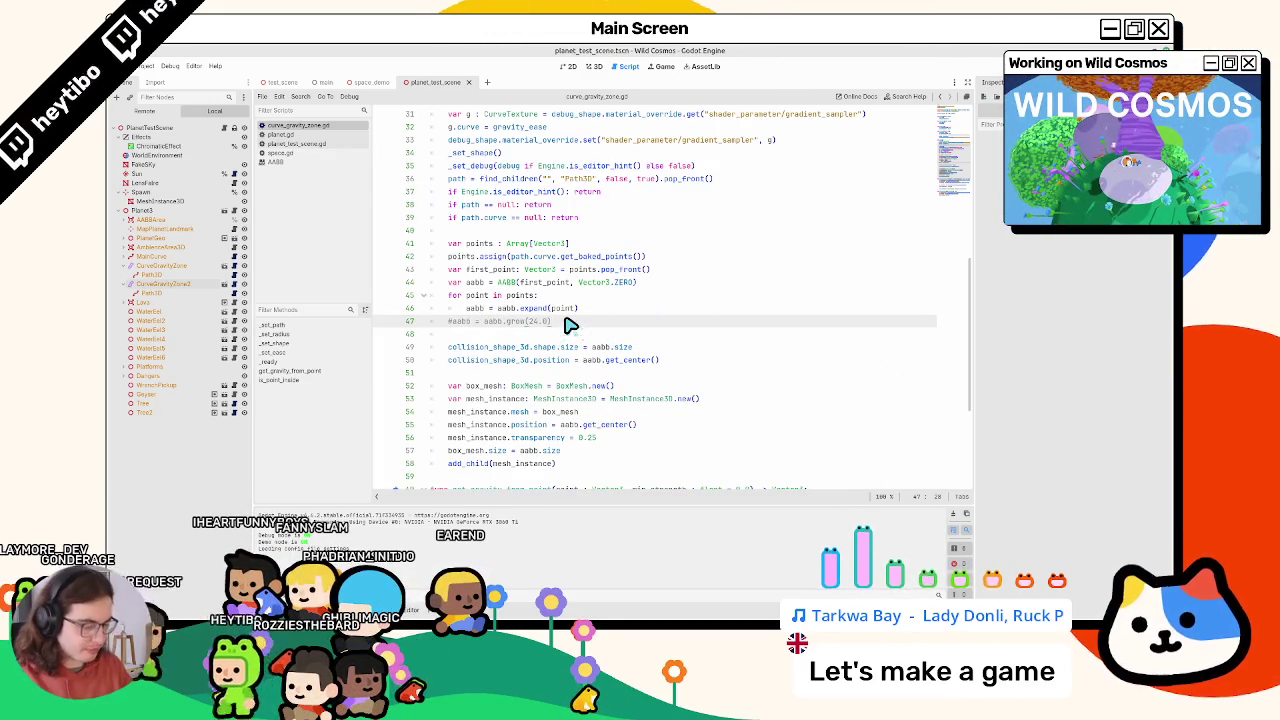
scroll(558, 315, up, 1)
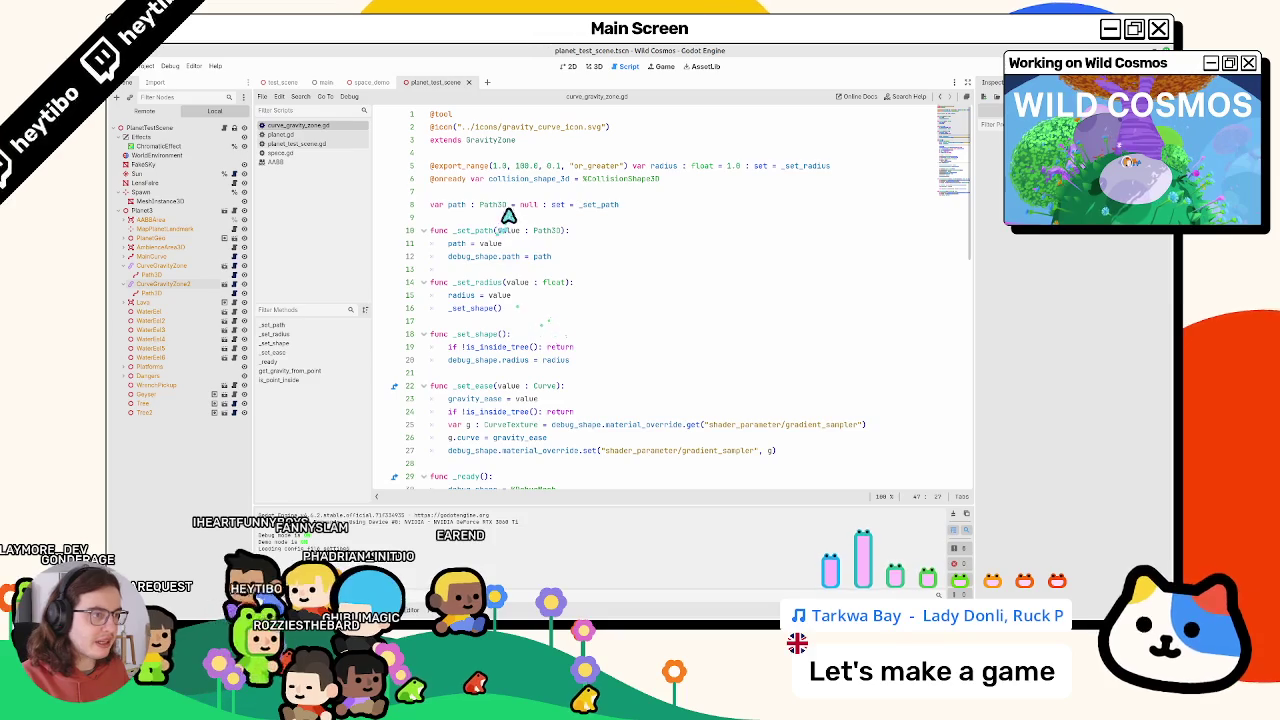
scroll(654, 180, down, 6)
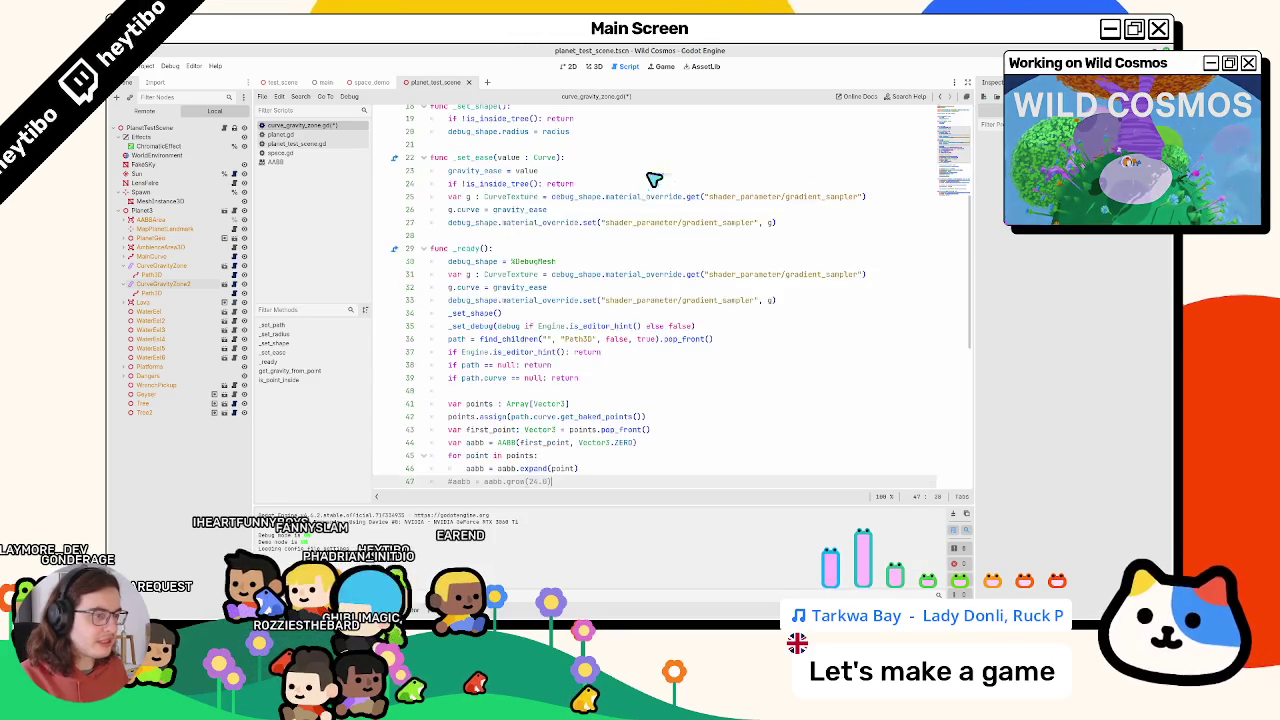
scroll(530, 462, down, 1)
click(533, 447)
key(F6)
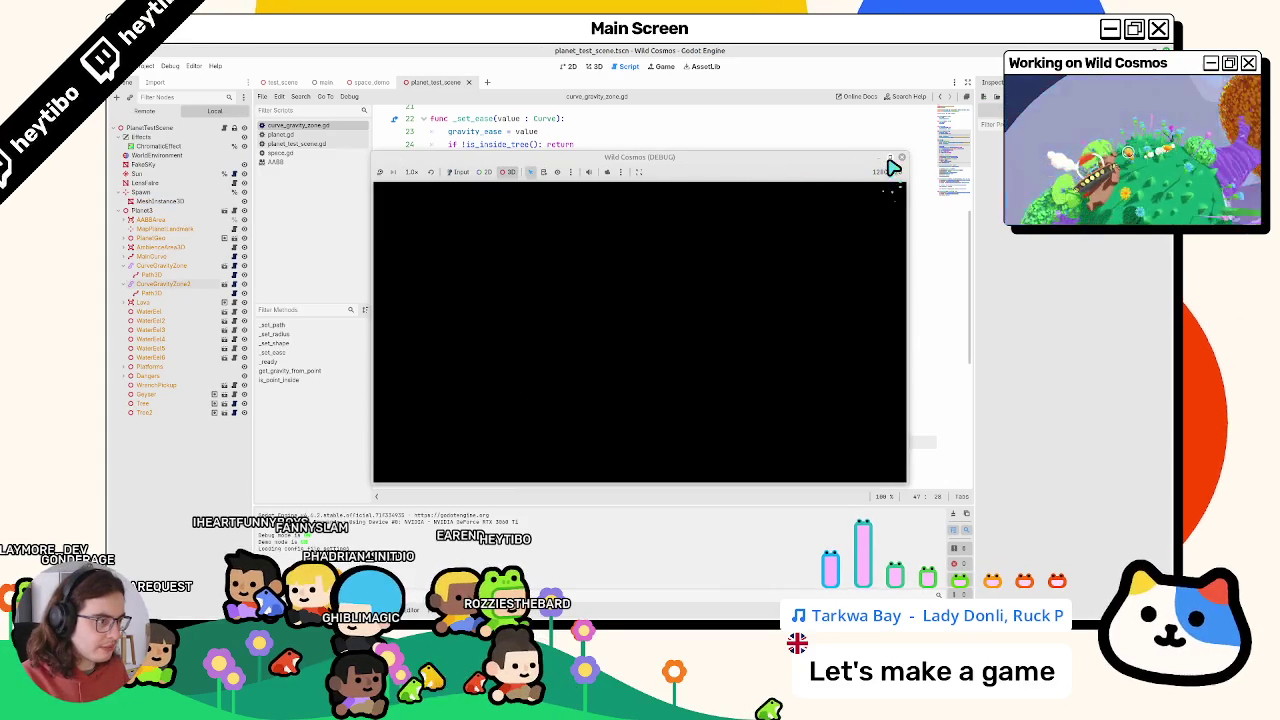
key(super+Up)
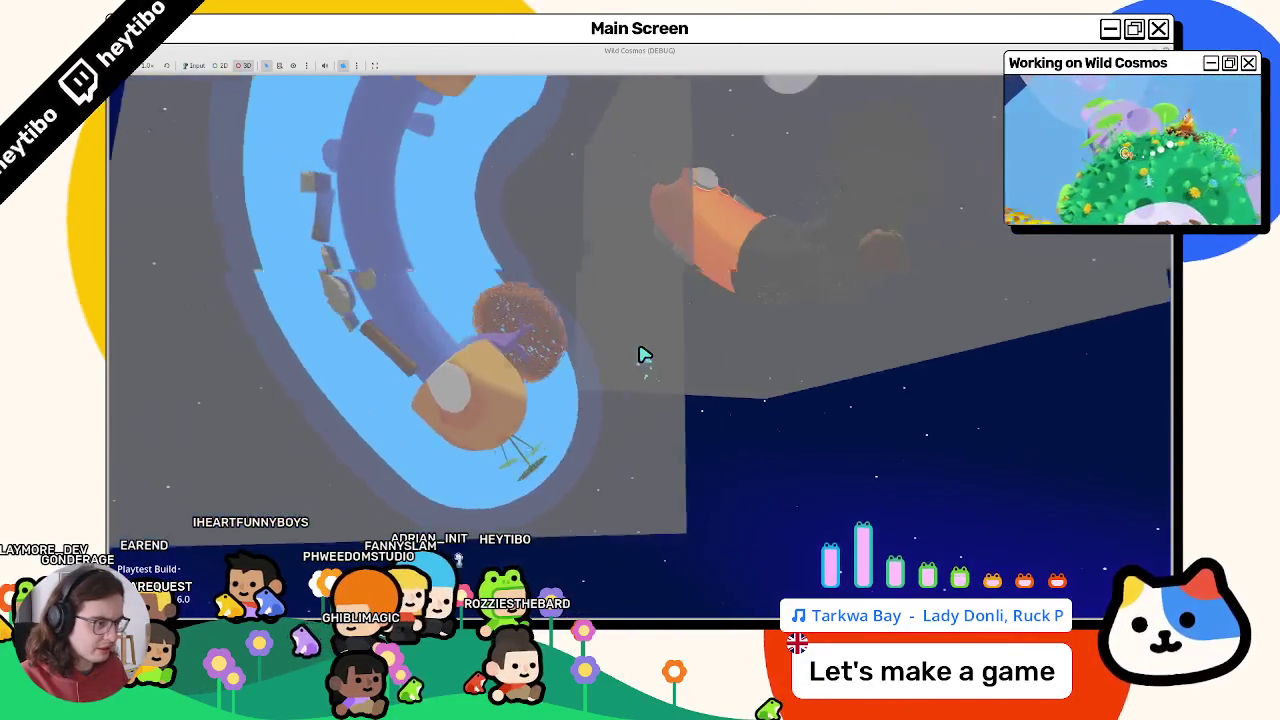
Select CurveGravityZone2, playtest again, then stop the game and save planet_test_scene
key(alt+Tab)
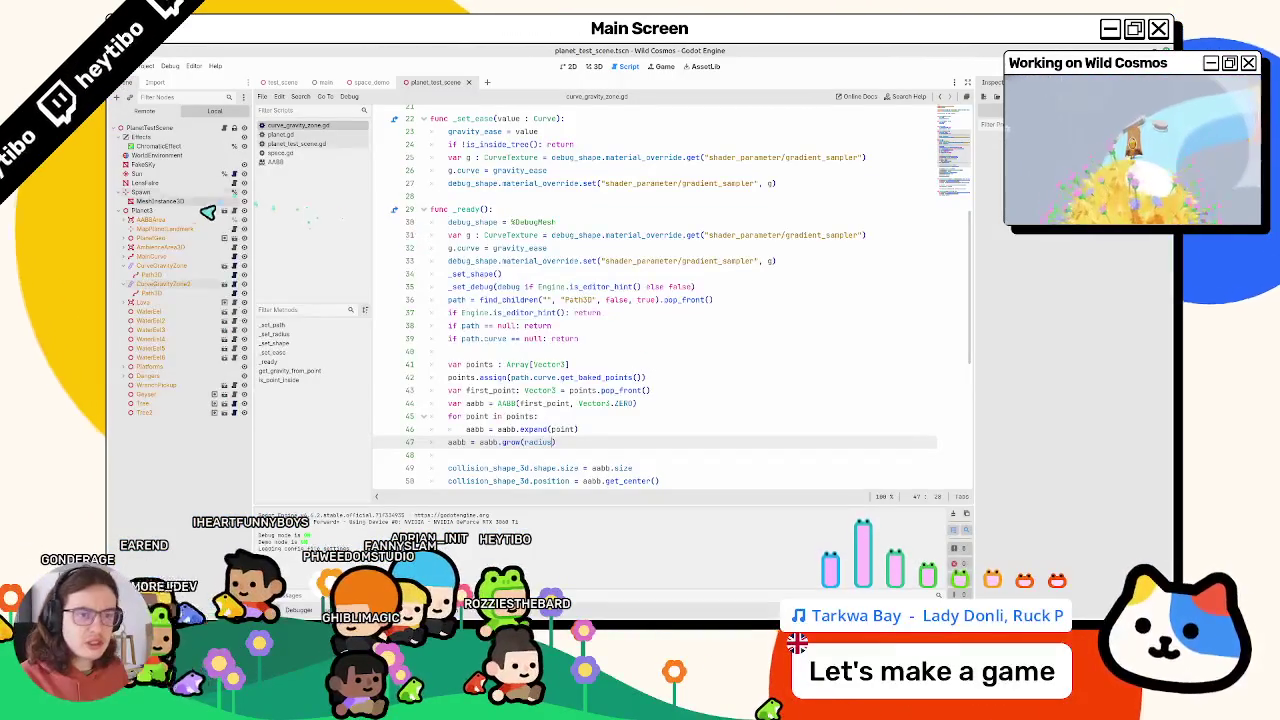
click(160, 283)
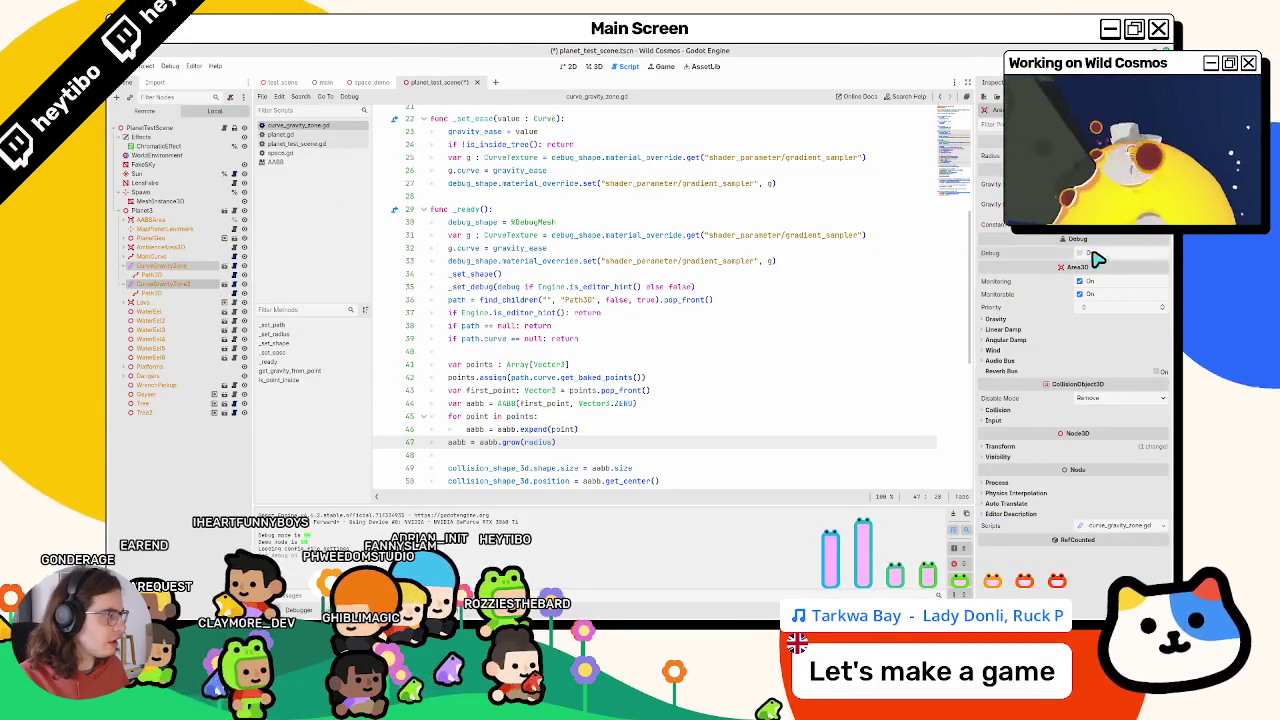
key(alt+Tab)
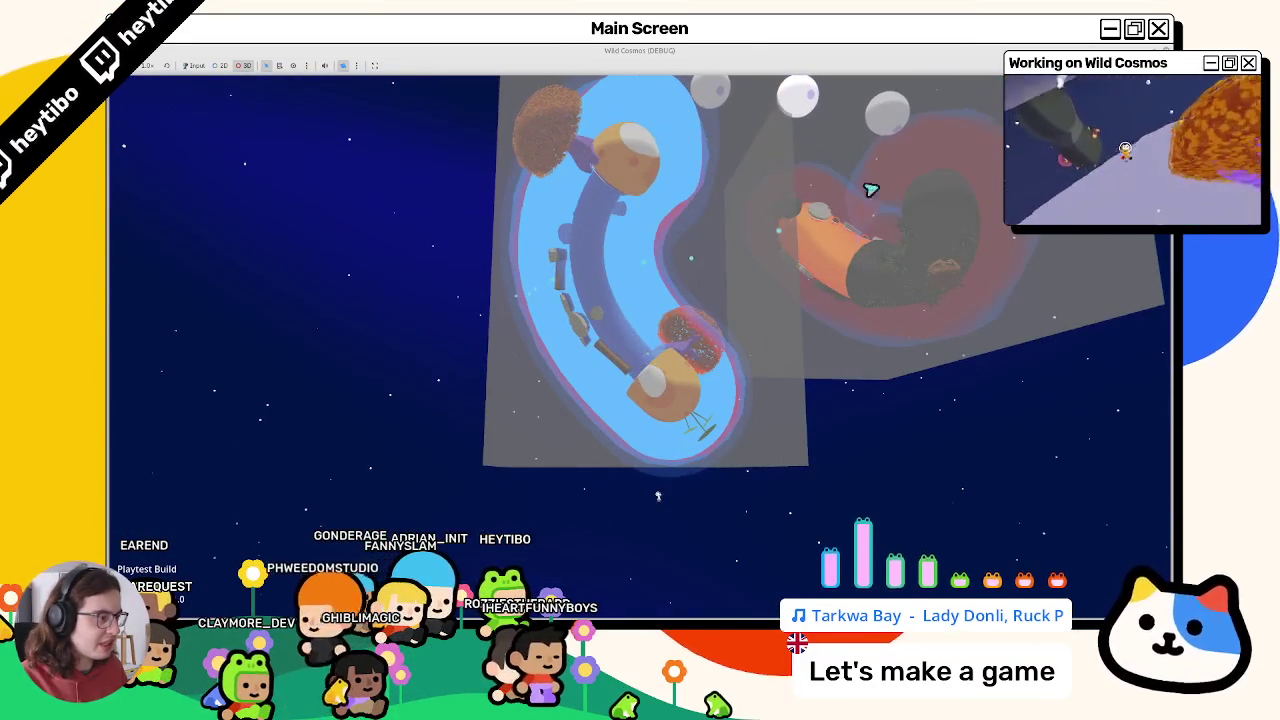
key(F8)
key(ctrl+s)
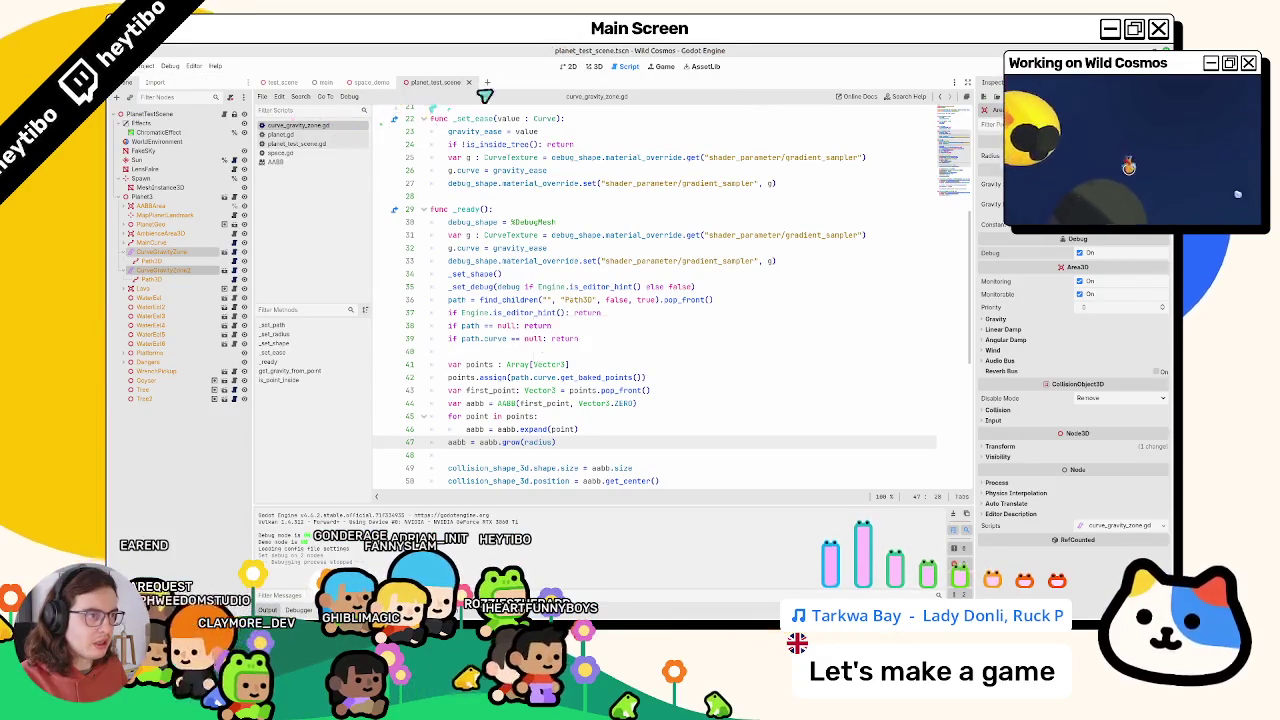
In the 3D view, drag the Spawn node onto the curved gravity tube, then save and run
click(584, 72)
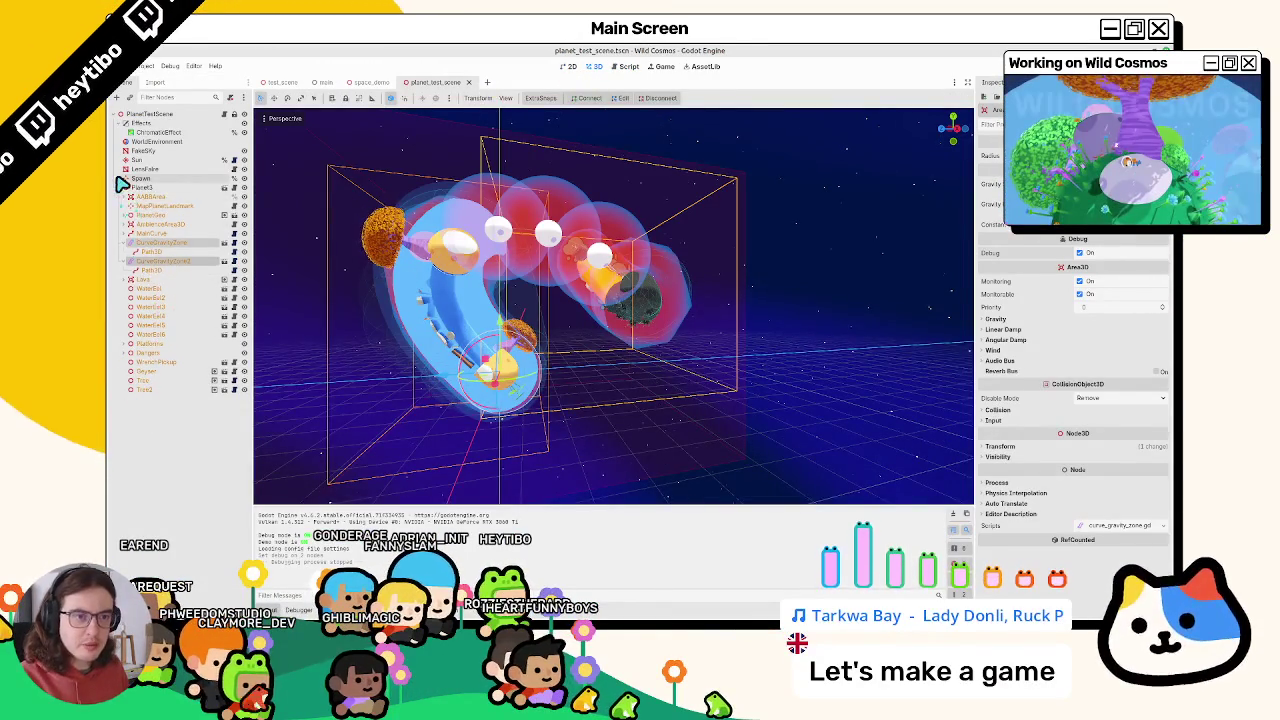
key(f)
click(120, 196)
click(145, 178)
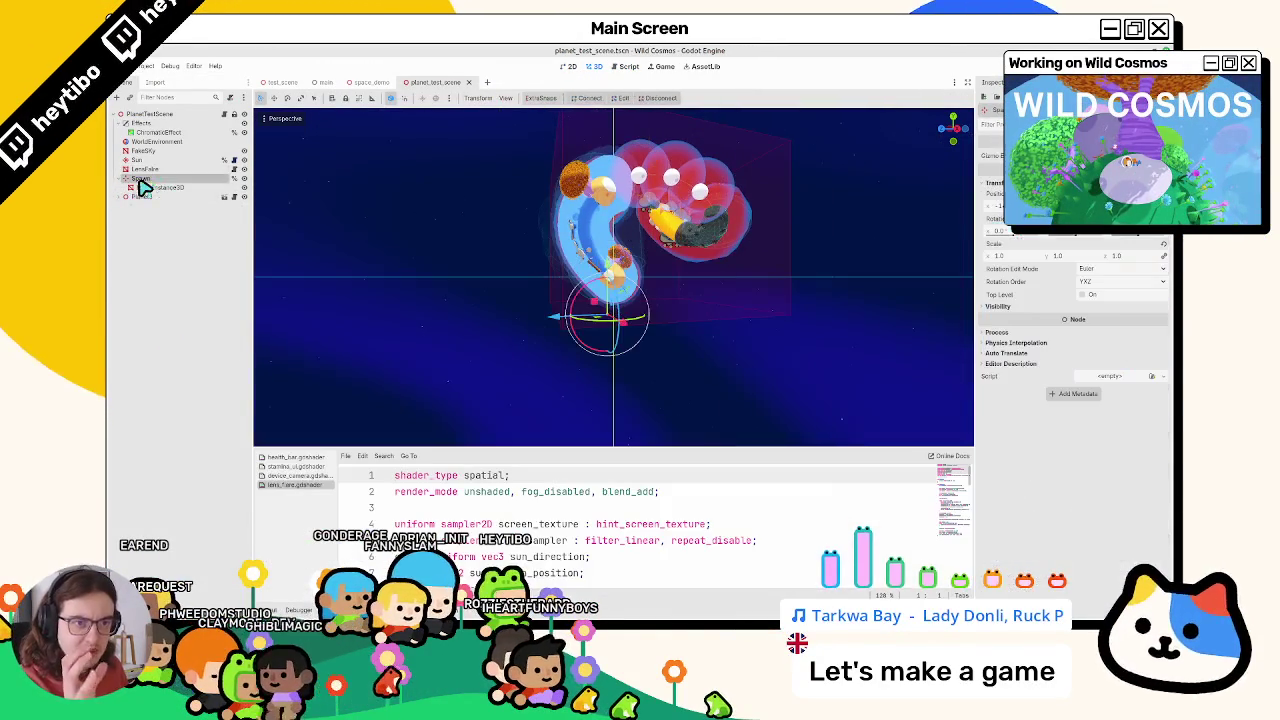
scroll(567, 347, up, 5)
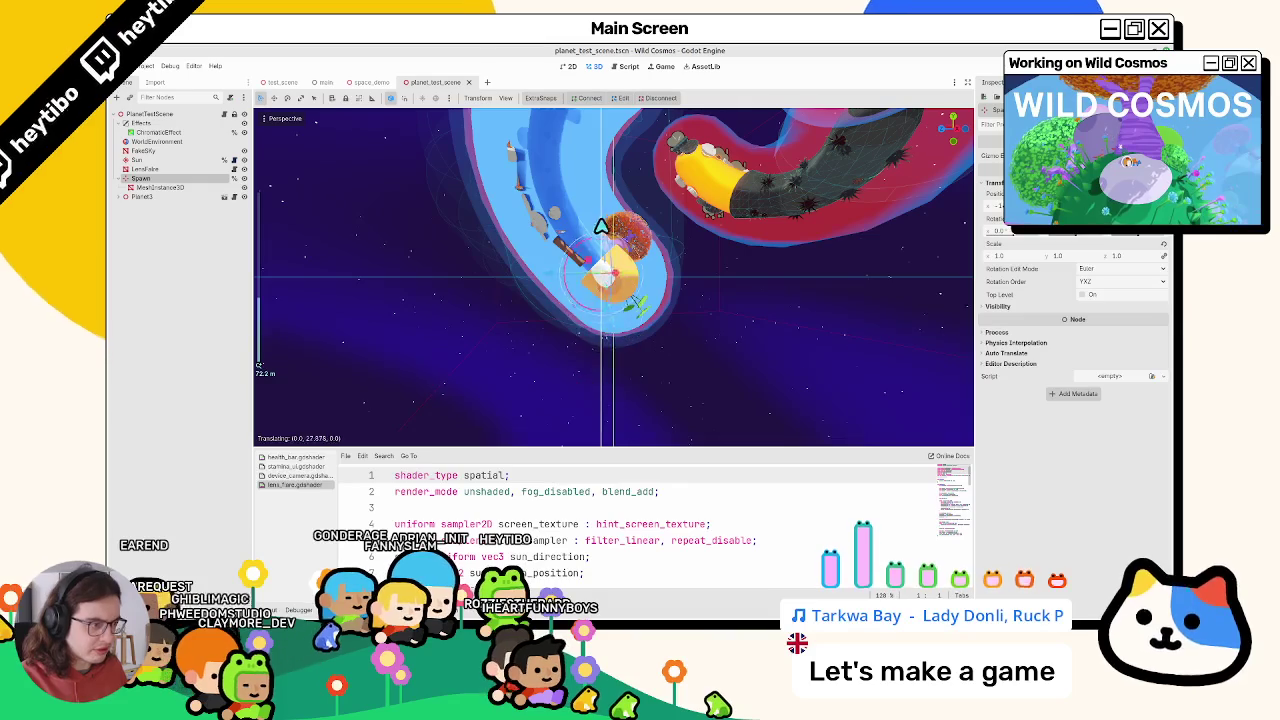
drag(557, 263, 642, 263)
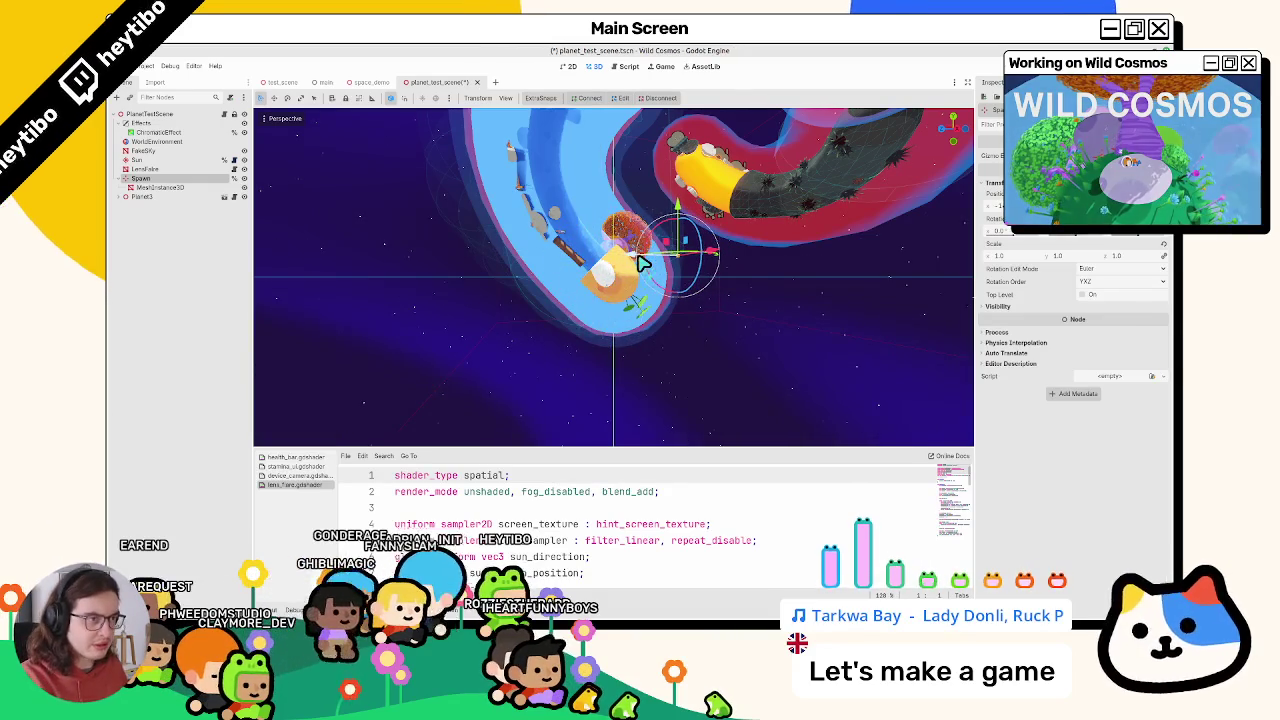
key(F6)
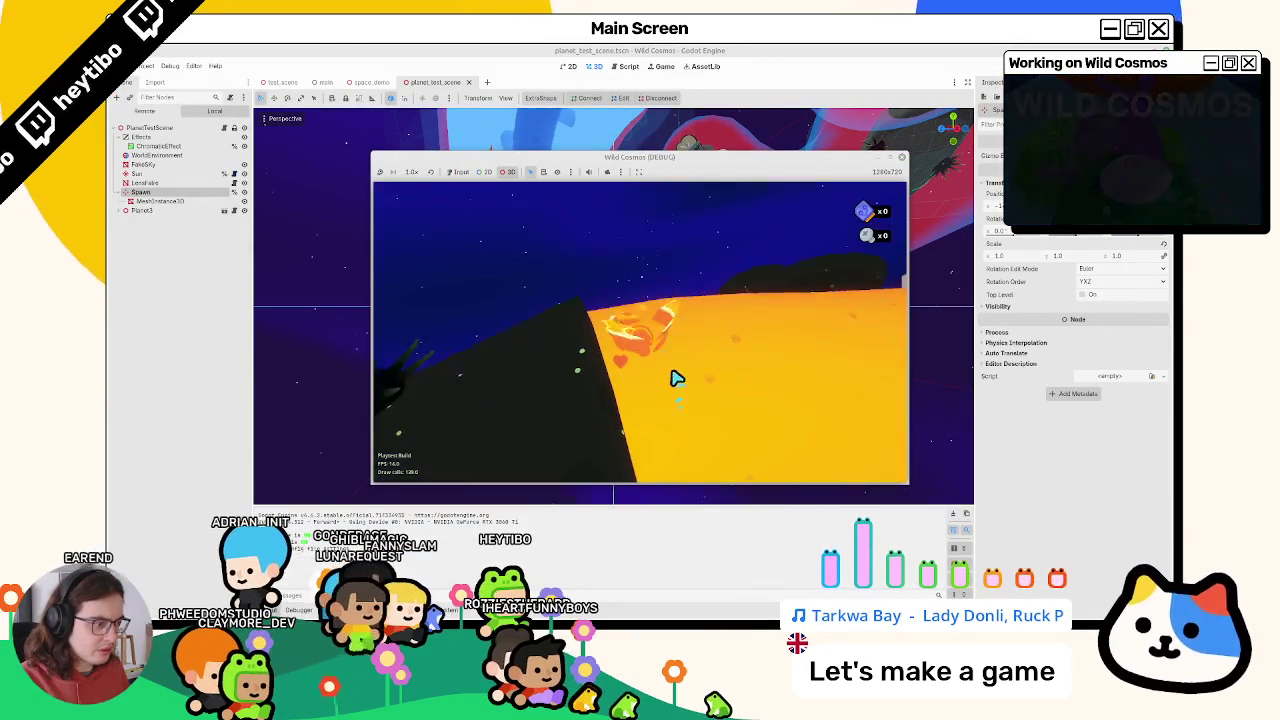
Maximize the game window, detach the game camera to look around, then stop the game
click(670, 368)
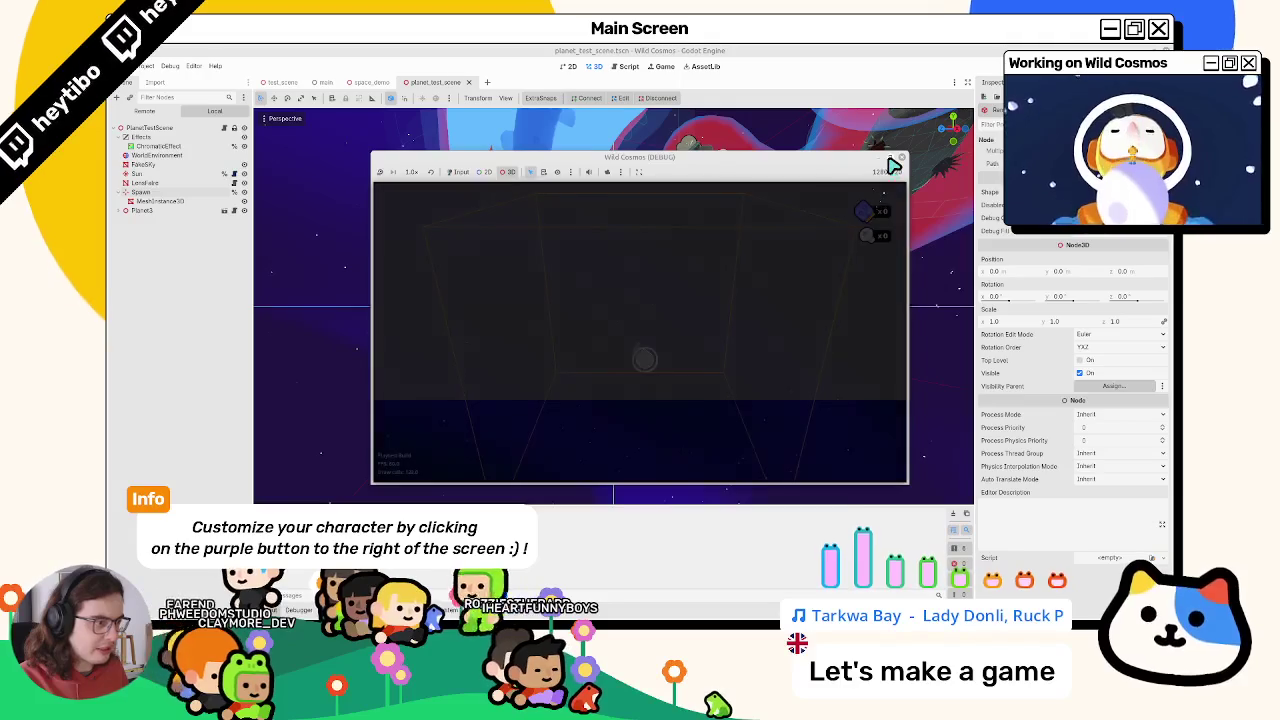
click(890, 157)
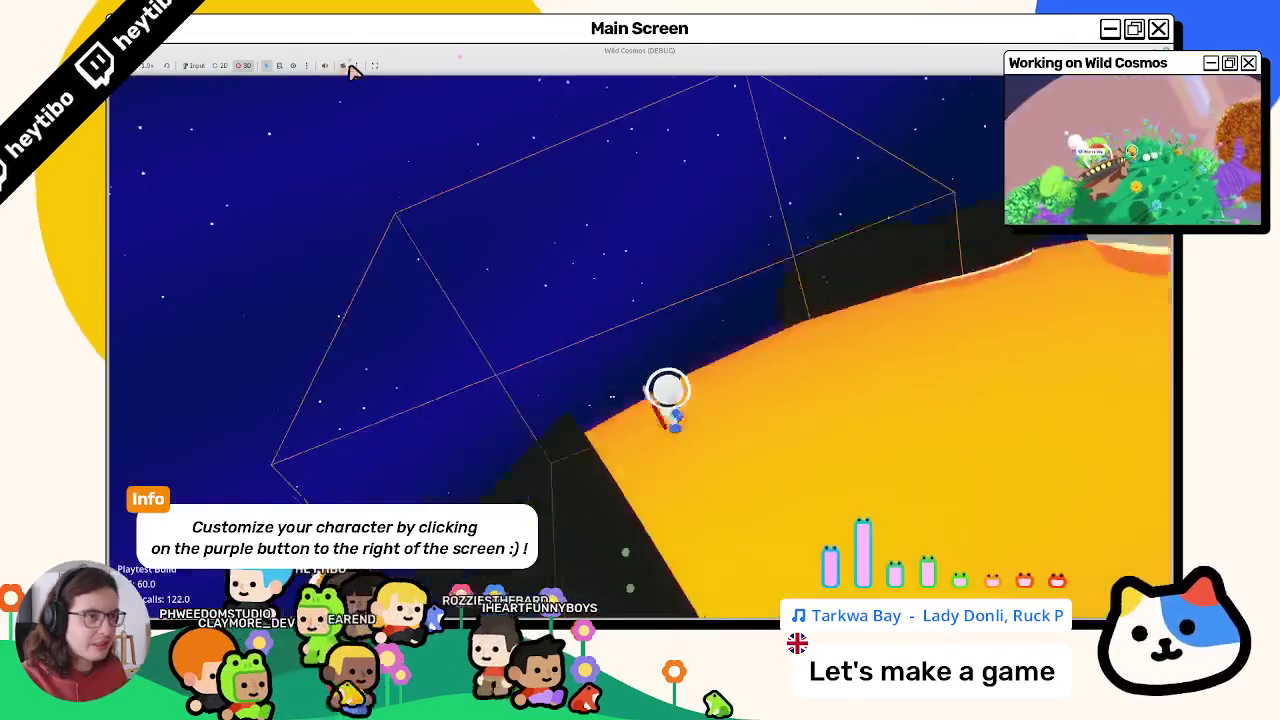
click(343, 65)
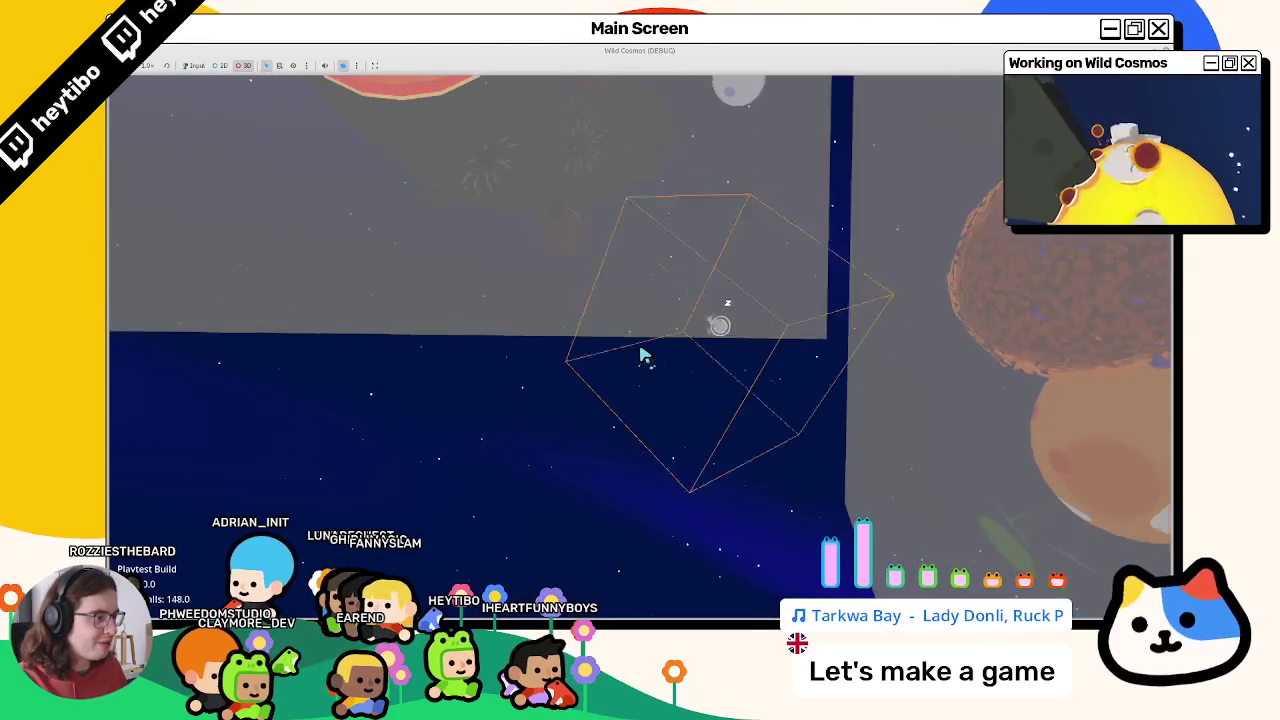
key(F8)
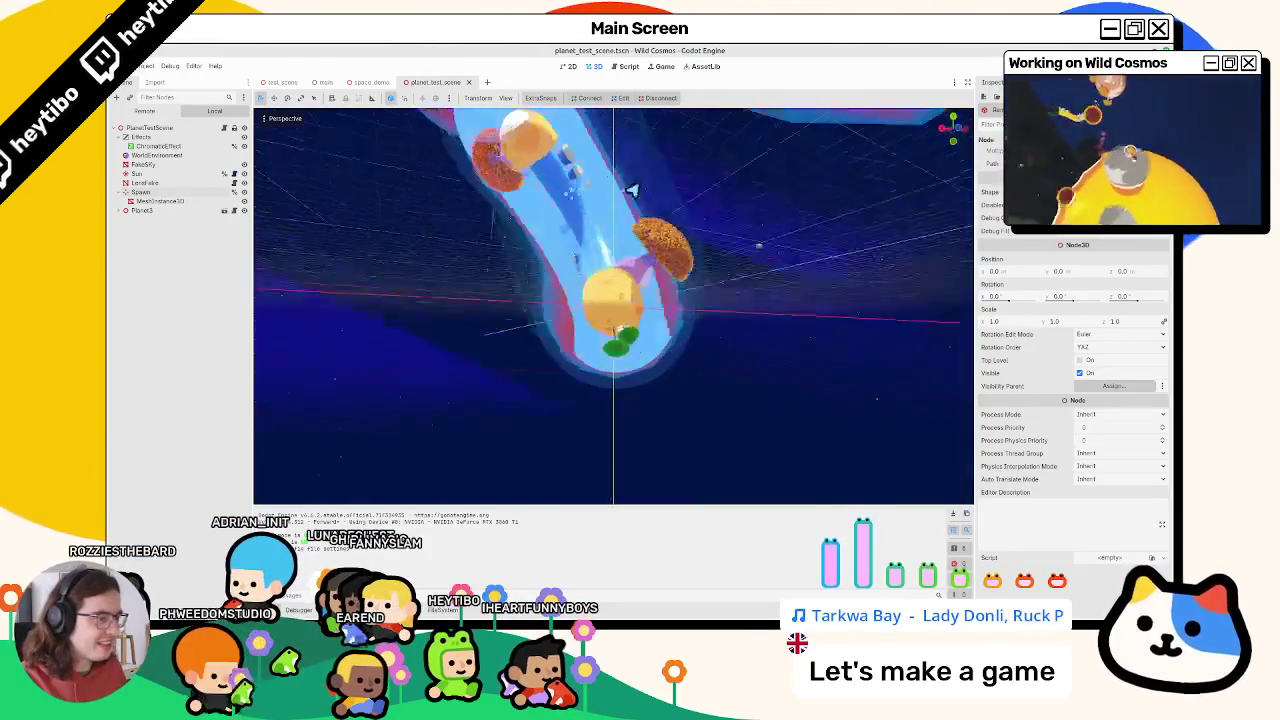
click(155, 202)
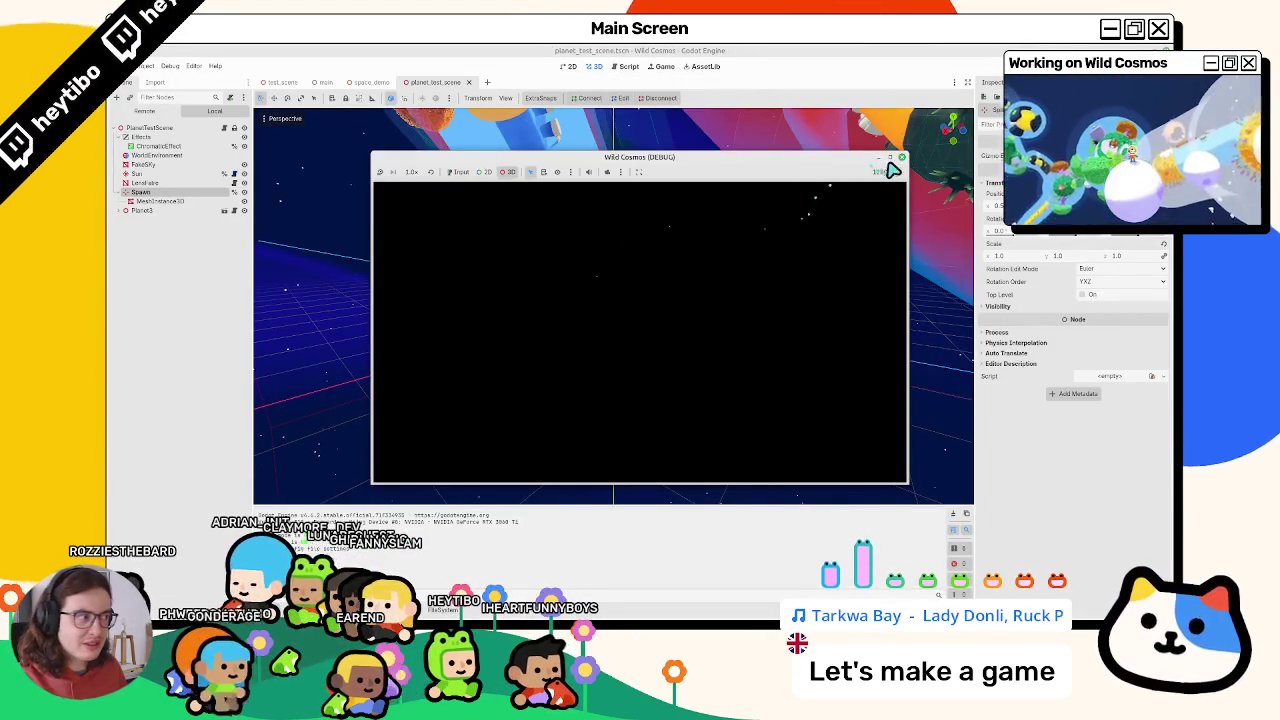
click(889, 161)
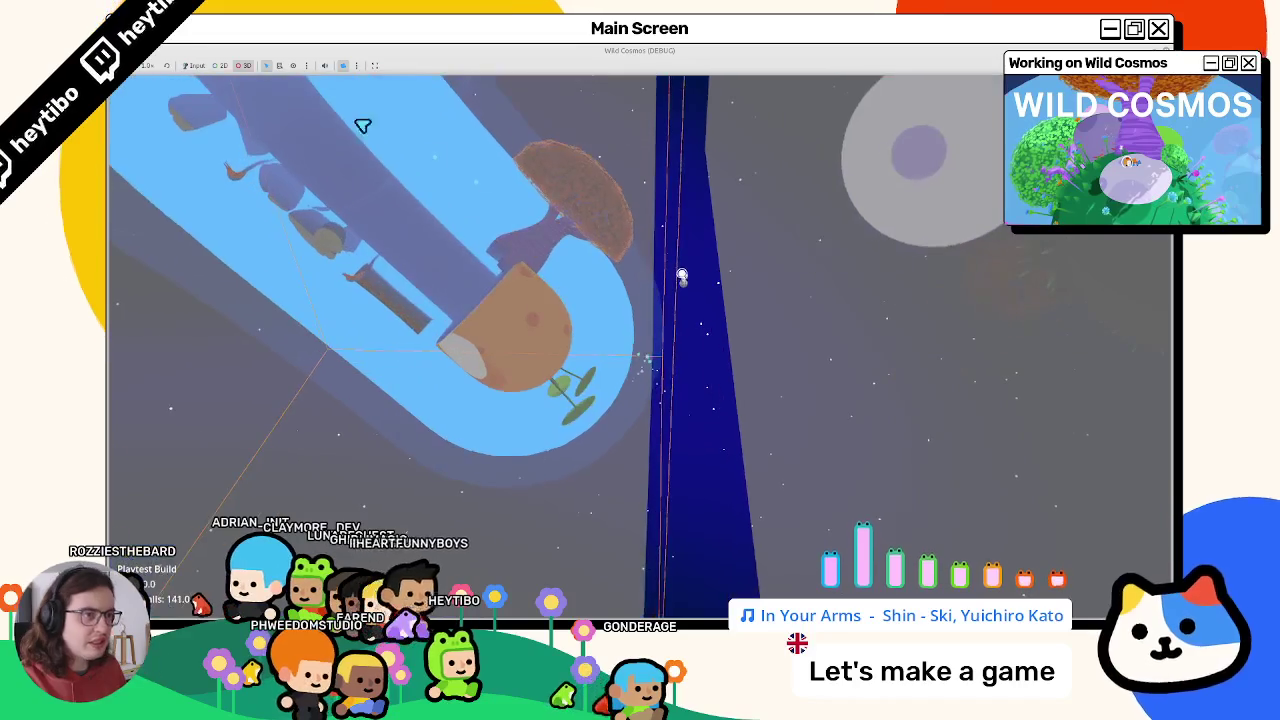
click(243, 66)
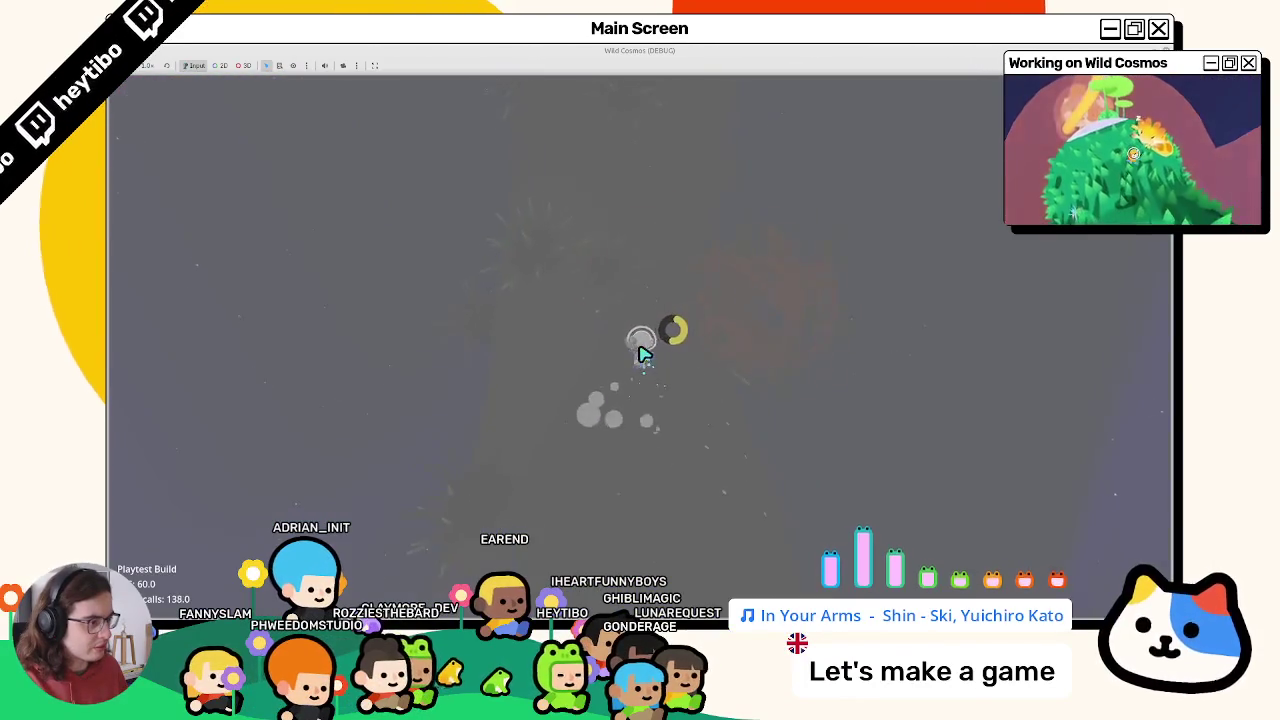
key(Escape)
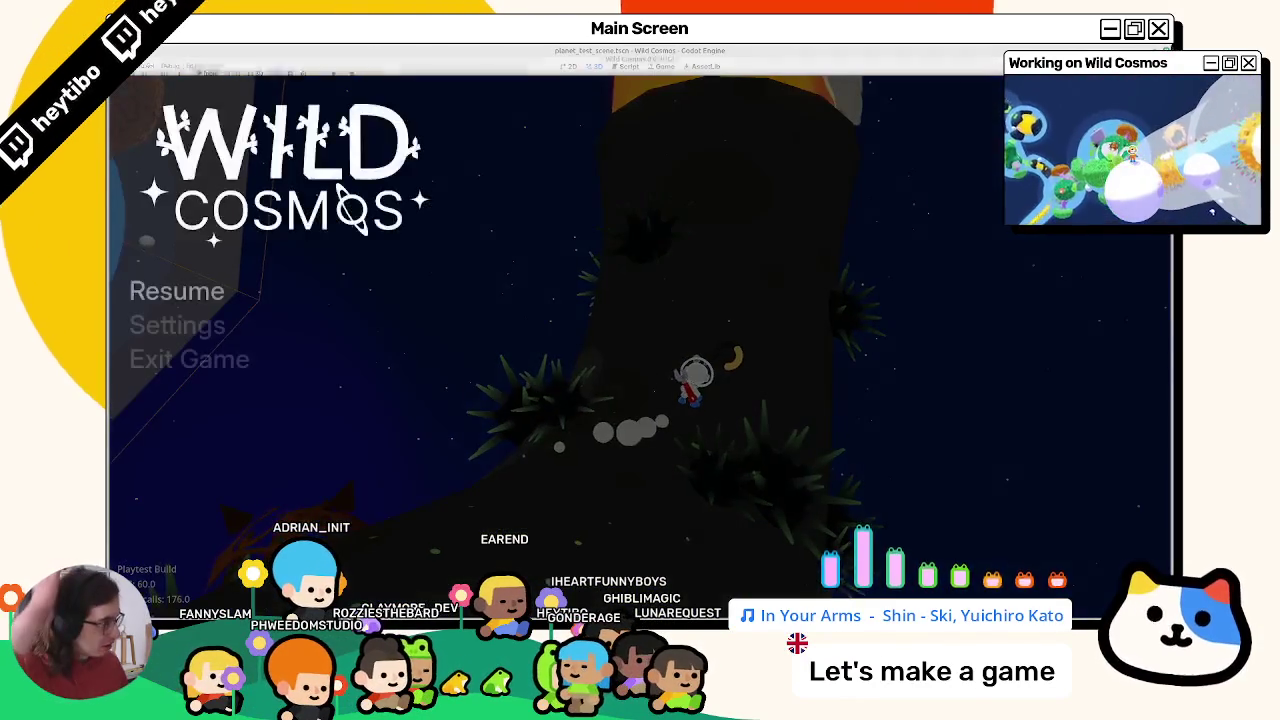
key(F8)
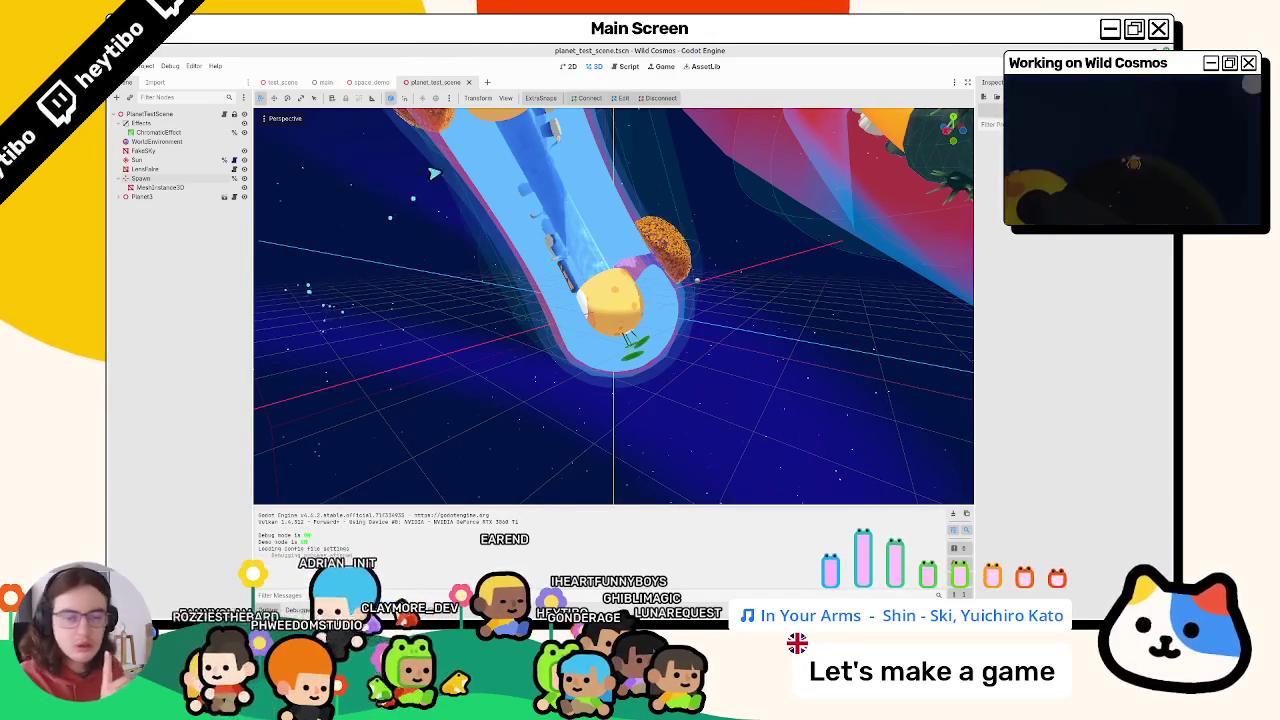
Comment out the box-mesh debug lines 52–58 in curve_gravity_zone.gd and open a blank line above for the label
click(630, 66)
scroll(612, 427, down, 4)
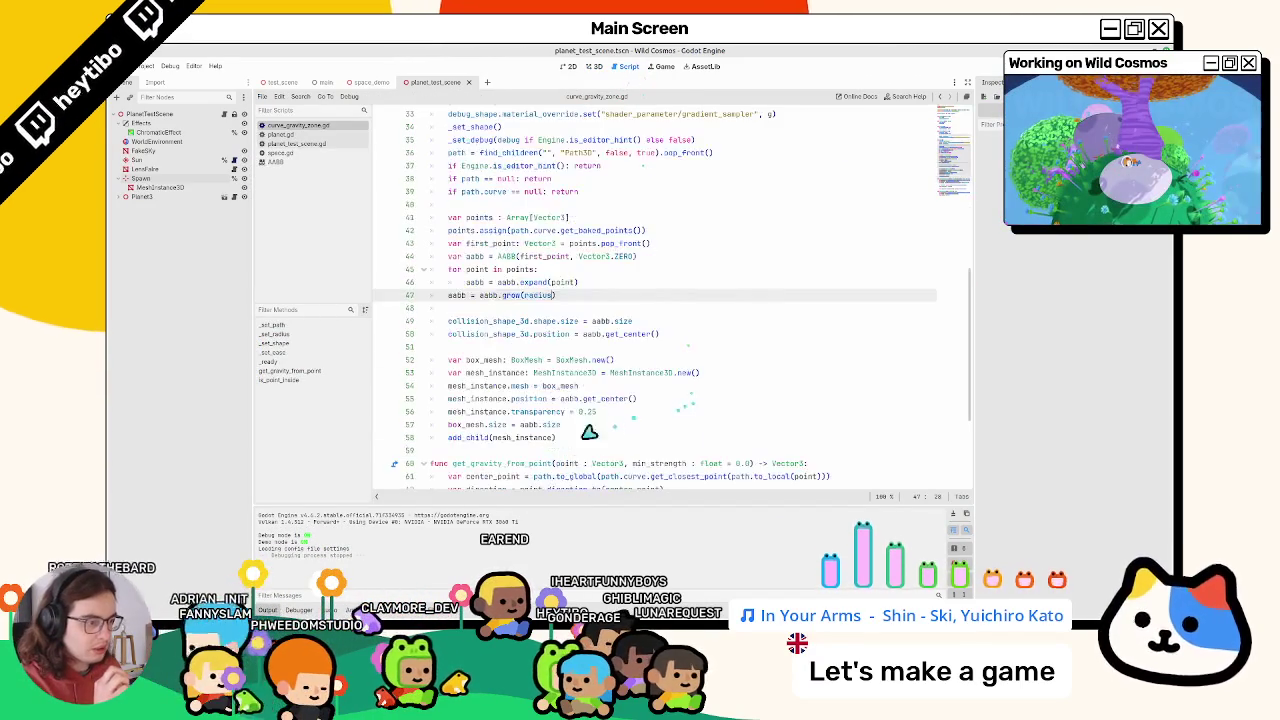
mouse_move(585, 450)
mouse_down()
mouse_move(406, 409)
mouse_move(422, 365)
mouse_up()
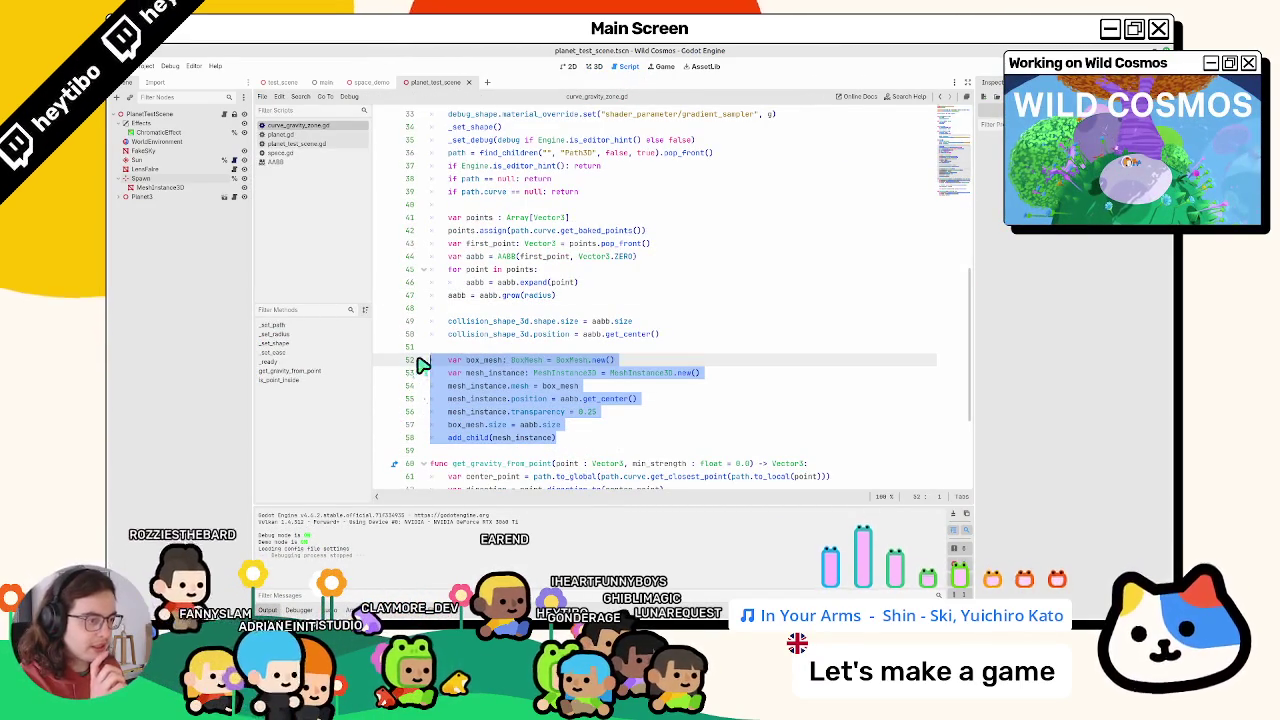
key(ctrl+k)
key(ctrl+shift+Return)
text(# AABB debug mesh)
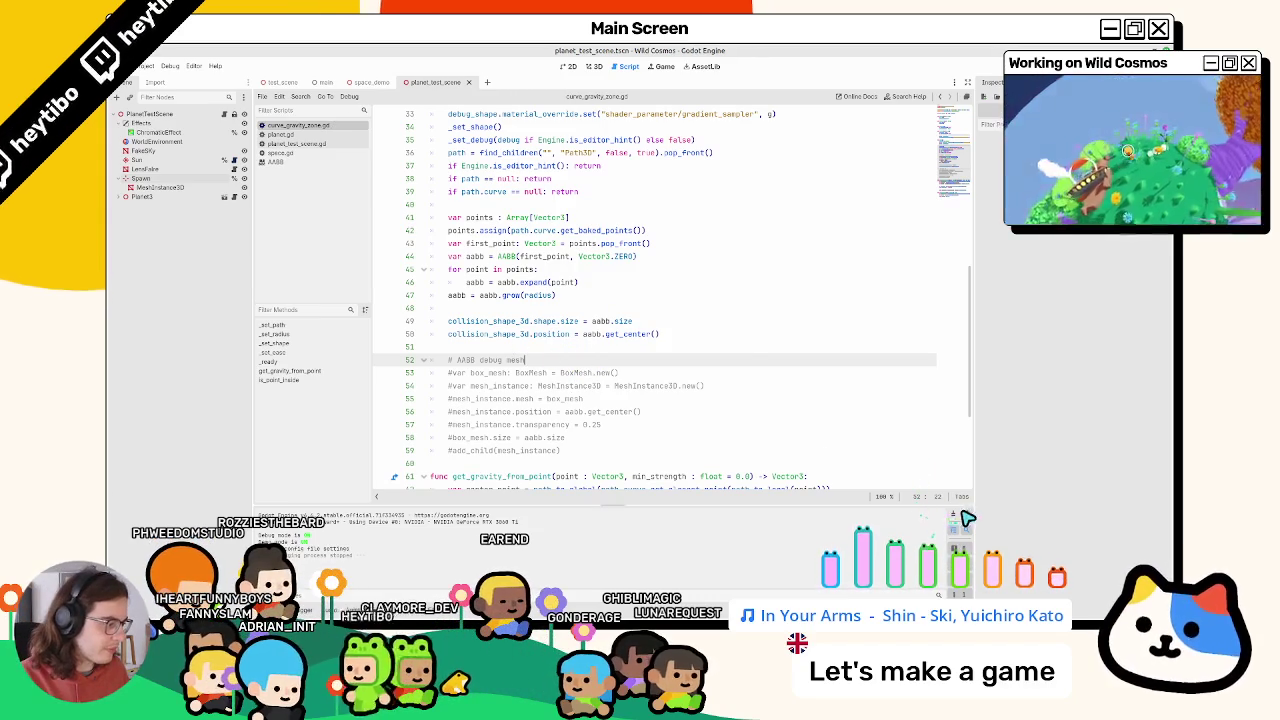
drag(628, 452, 340, 362)
scroll(505, 380, up, 15)
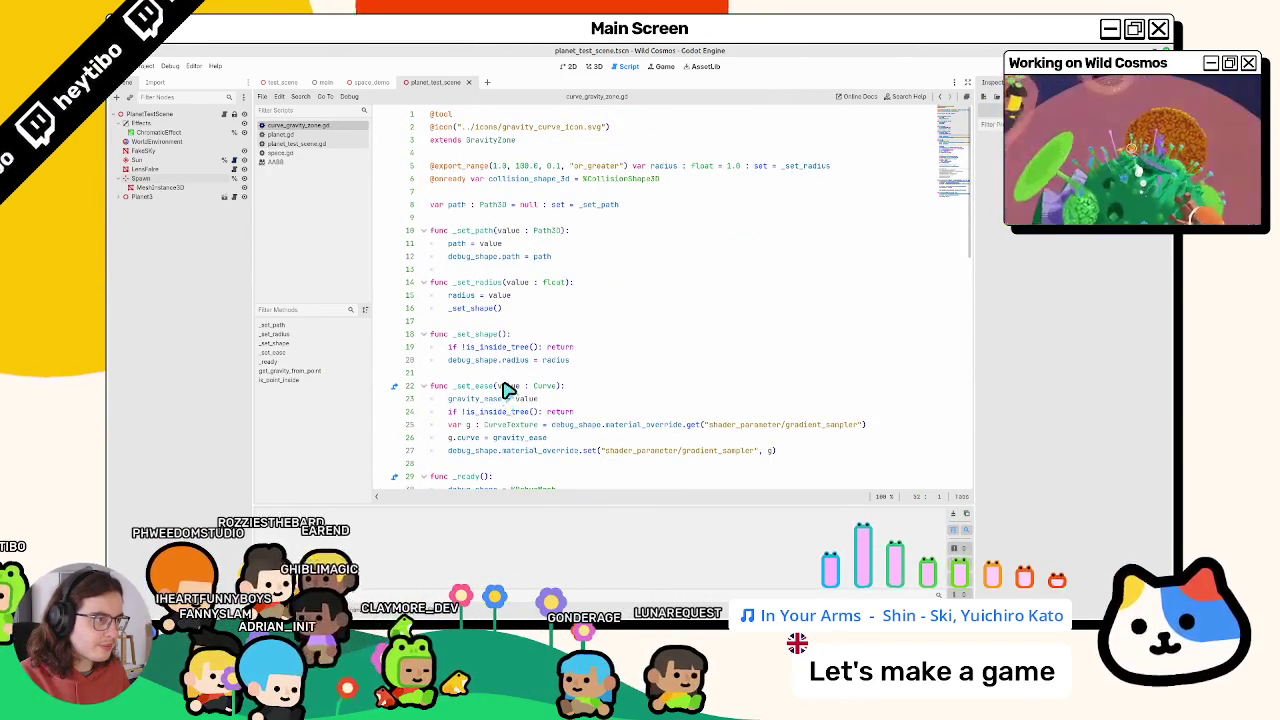
click(578, 193)
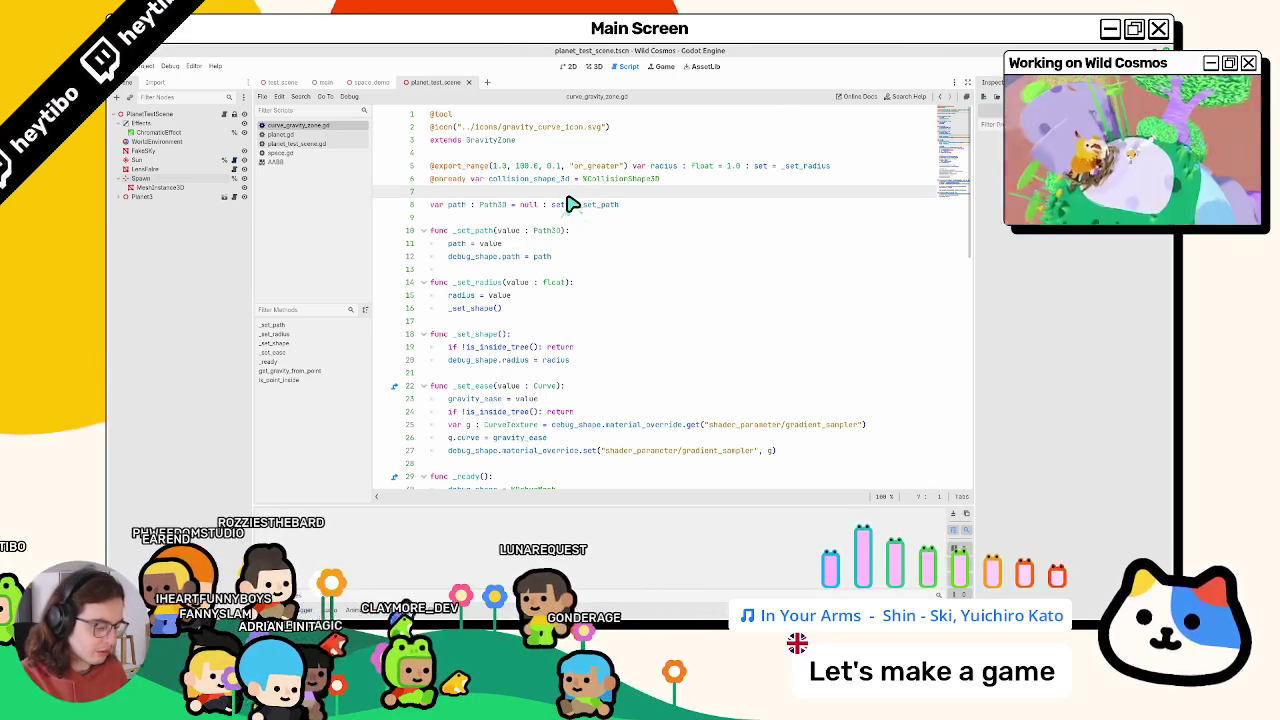
text(@export var debug_aabb: b)
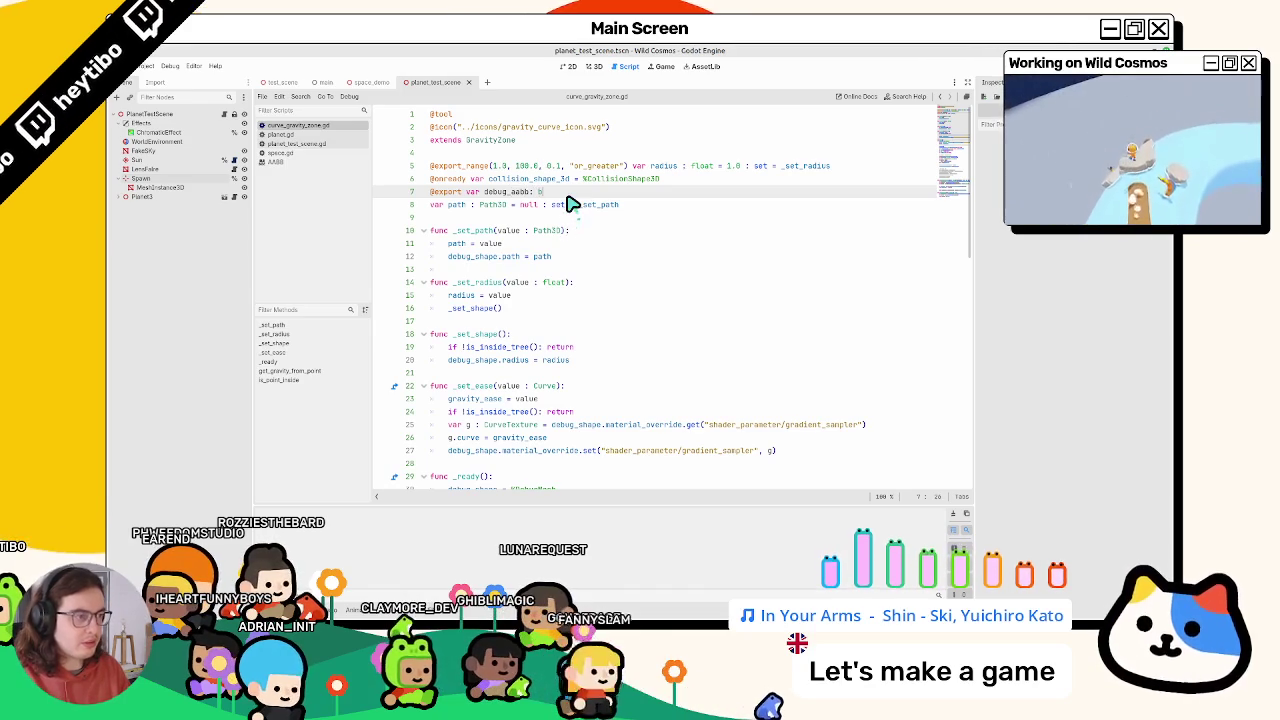
text(ool = false)
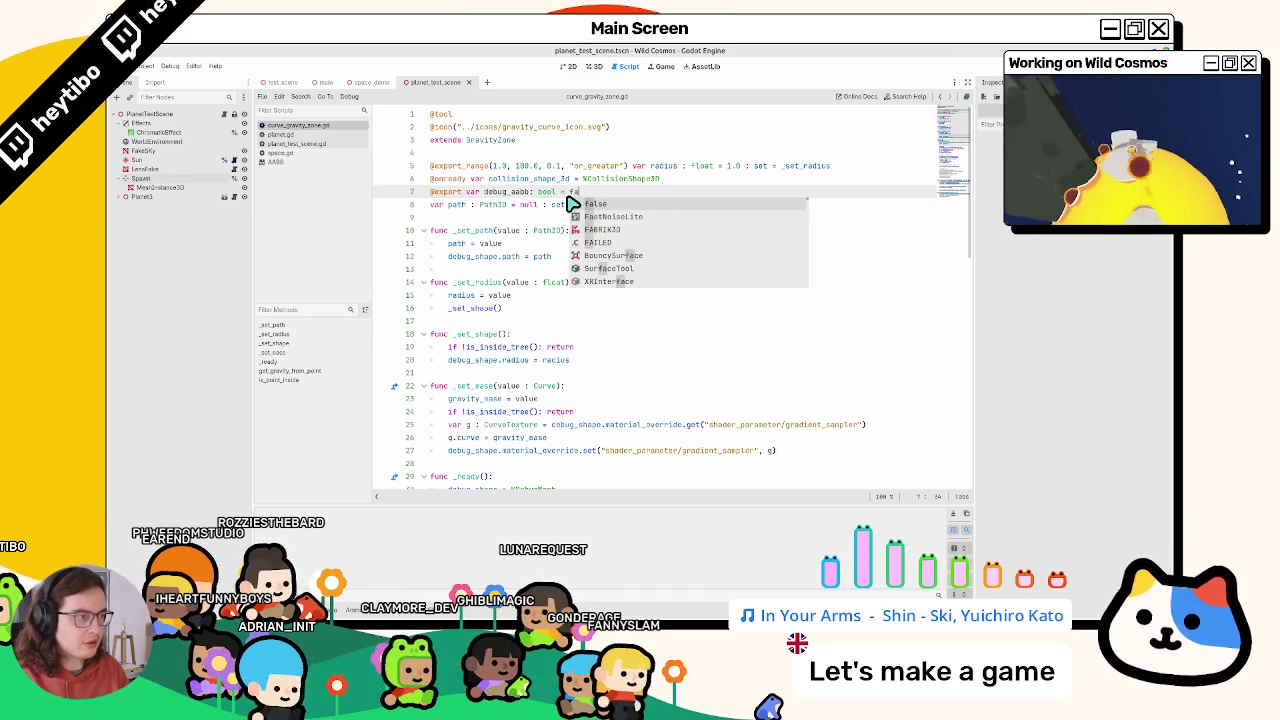
key(Return)
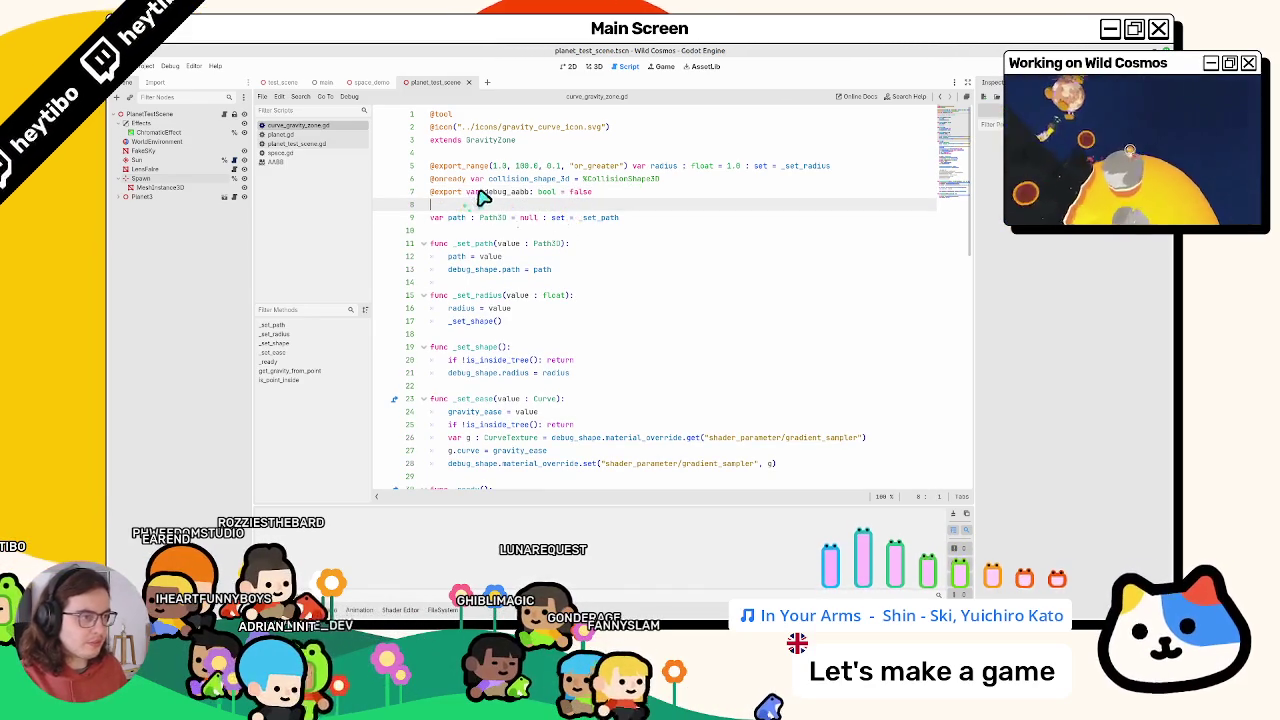
click(490, 192)
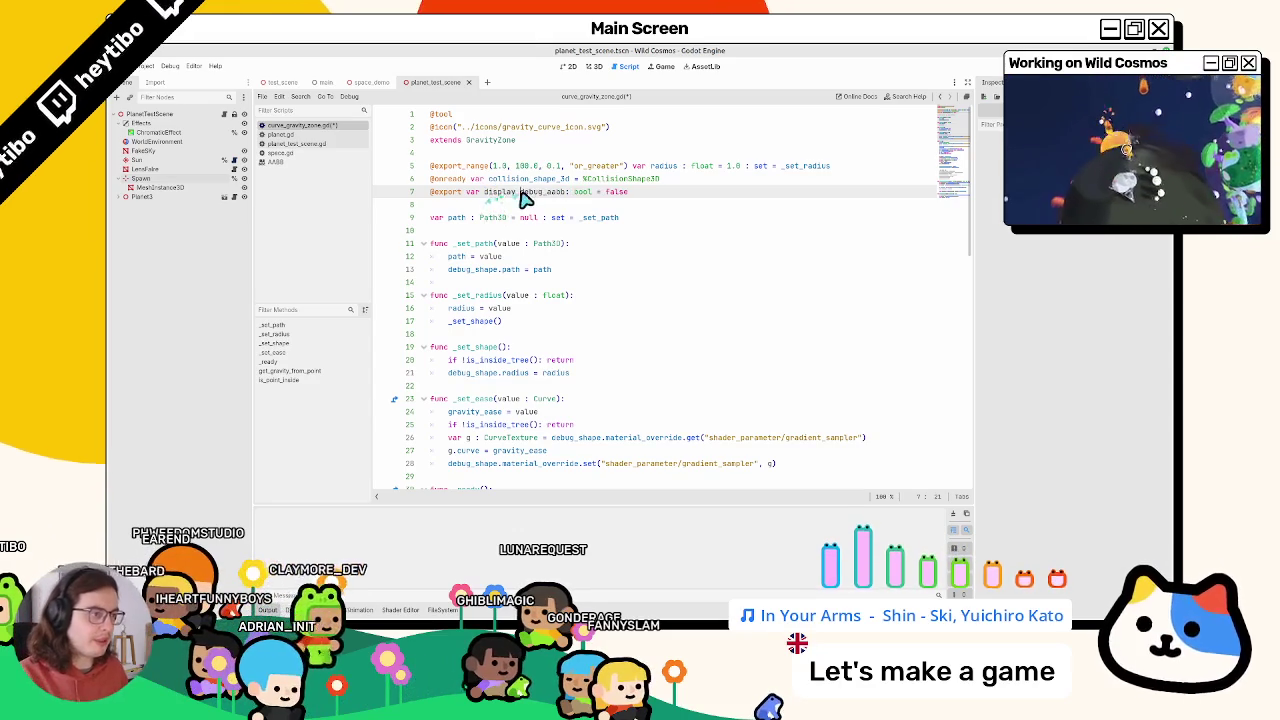
double_click(491, 193)
Uncomment the debug mesh block, wrap it in 'if display_debug_aabb:', indent it, and run the game
scroll(492, 222, down, 10)
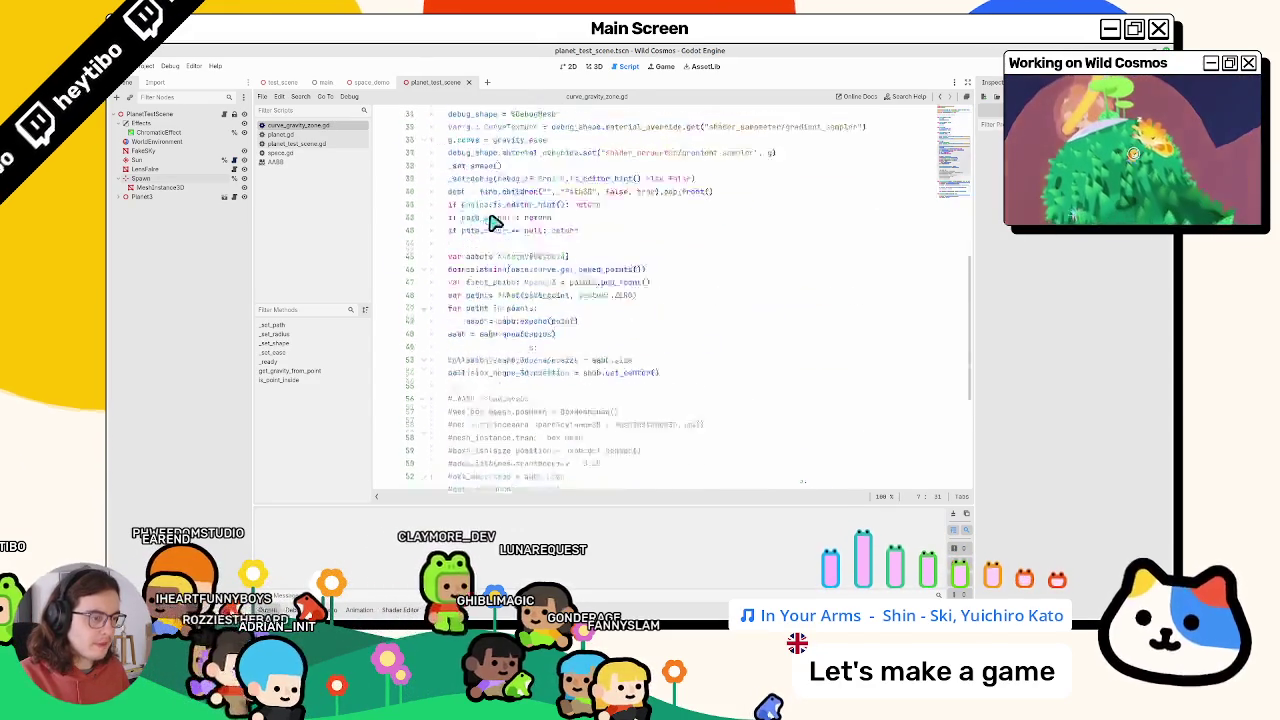
mouse_move(432, 372)
mouse_down()
mouse_move(450, 378)
mouse_move(475, 461)
mouse_up()
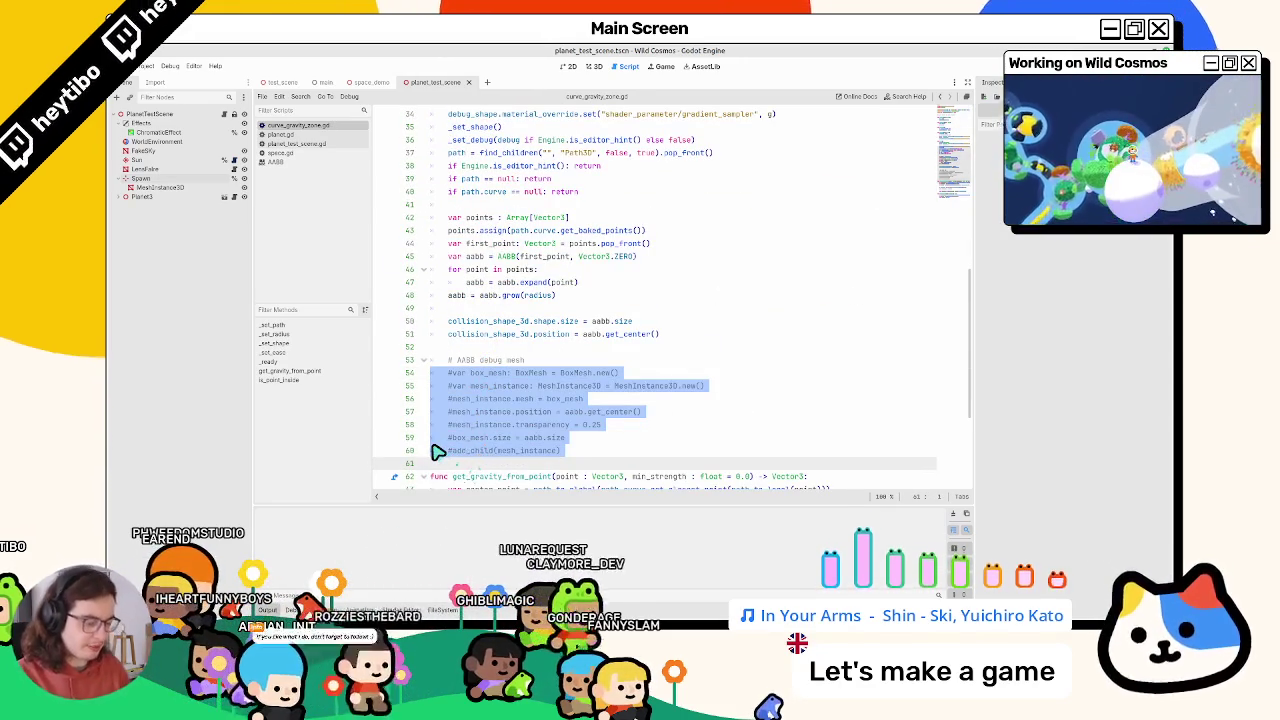
key(ctrl+k)
click(578, 362)
key(Return)
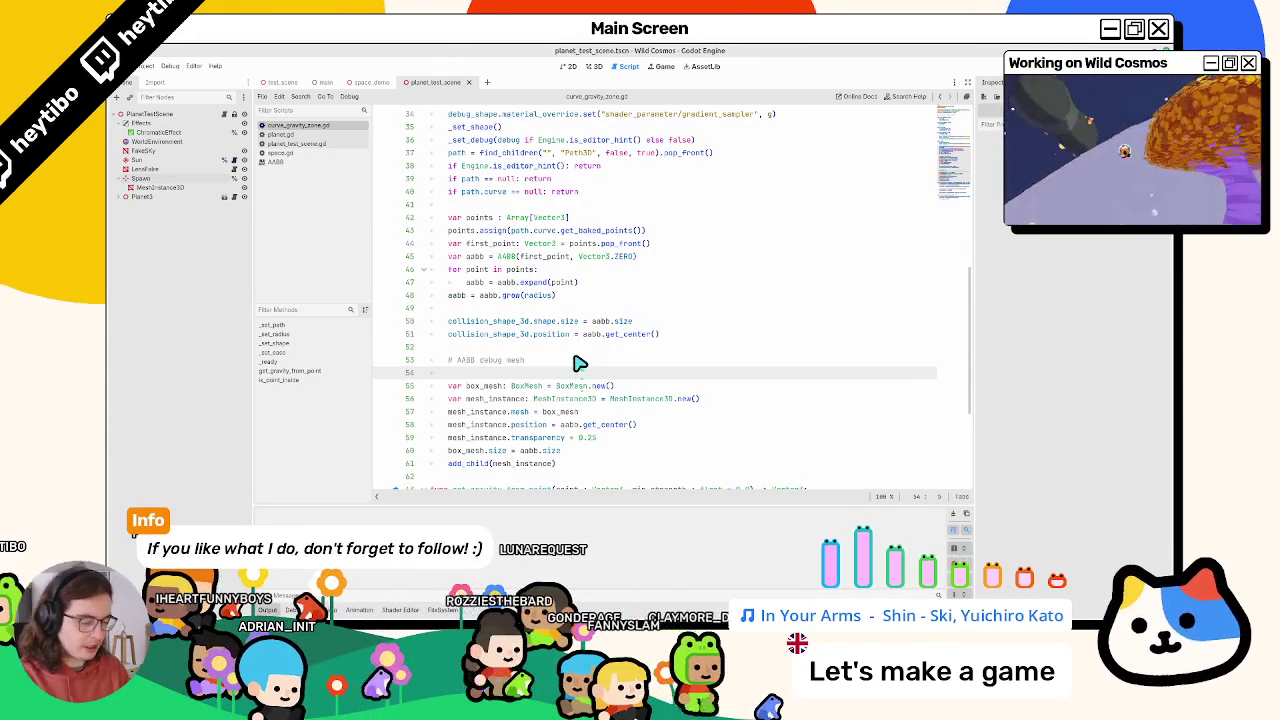
text(if display_debug_aabb:)
double_click(526, 385)
drag(519, 397, 517, 466)
key(Tab)
key(F5)
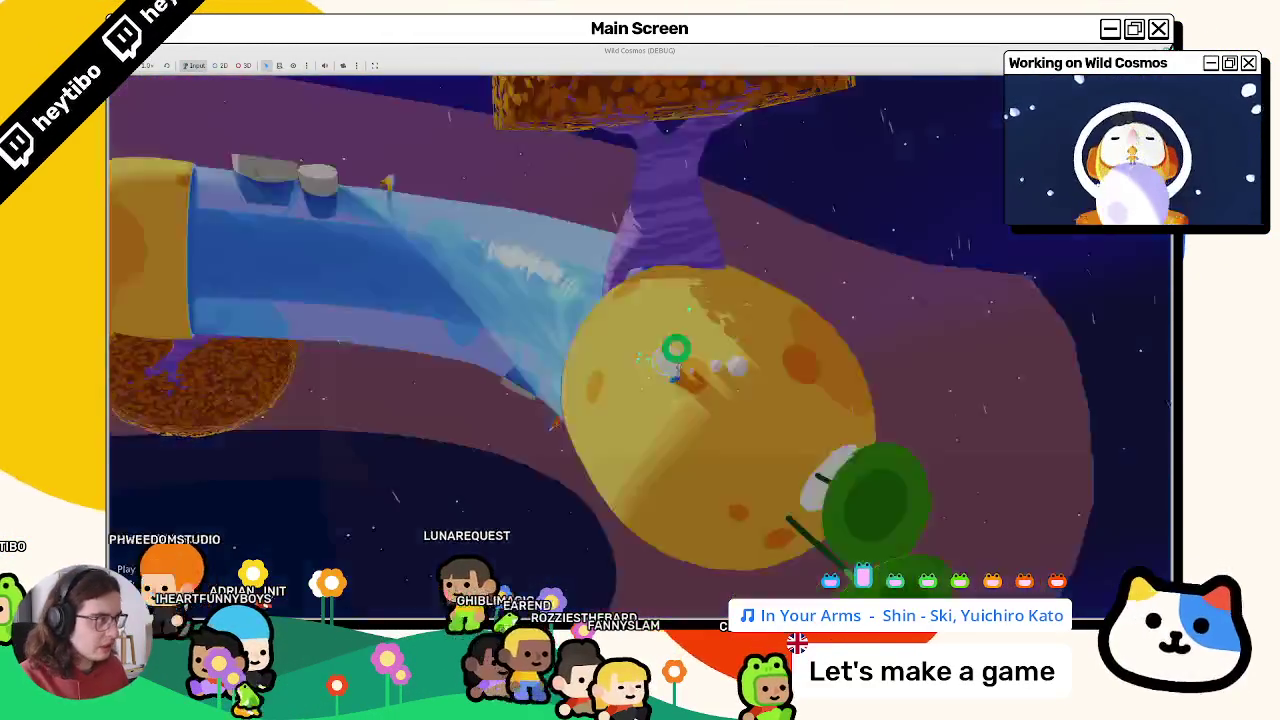
Stop the running game and hide the bottom output panel
key(F8)
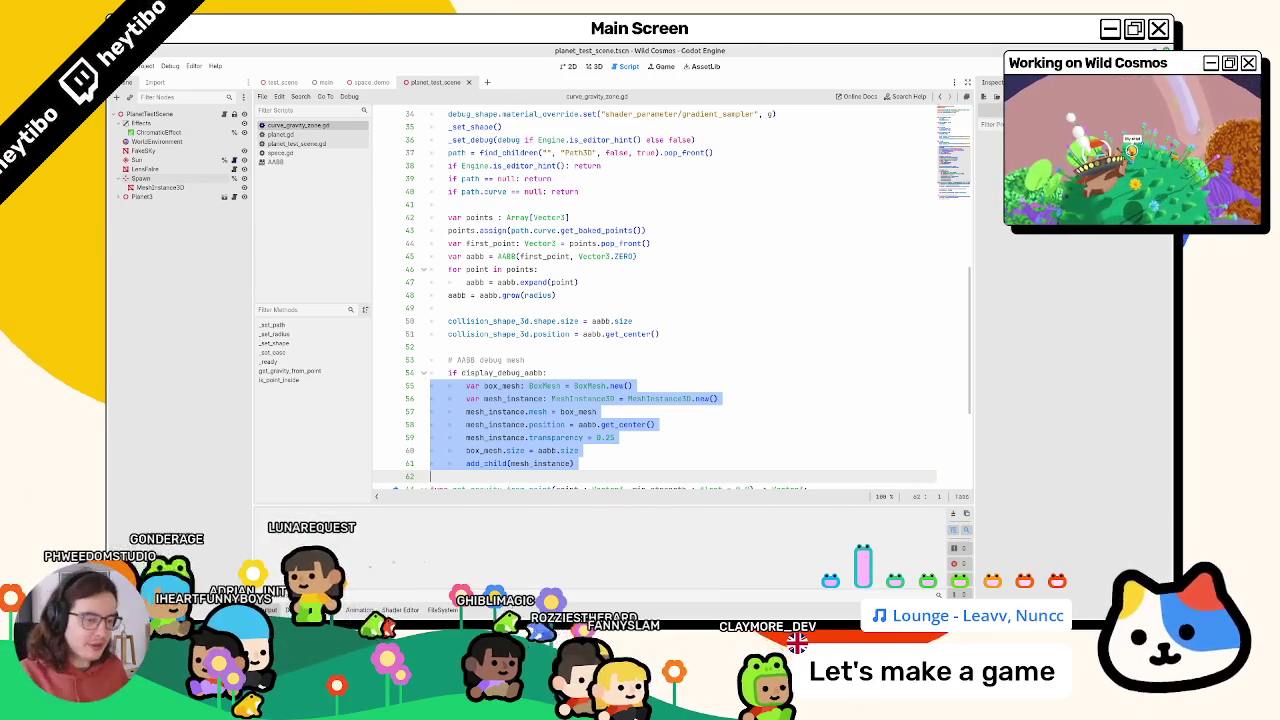
key(ctrl+j)
click(500, 178)
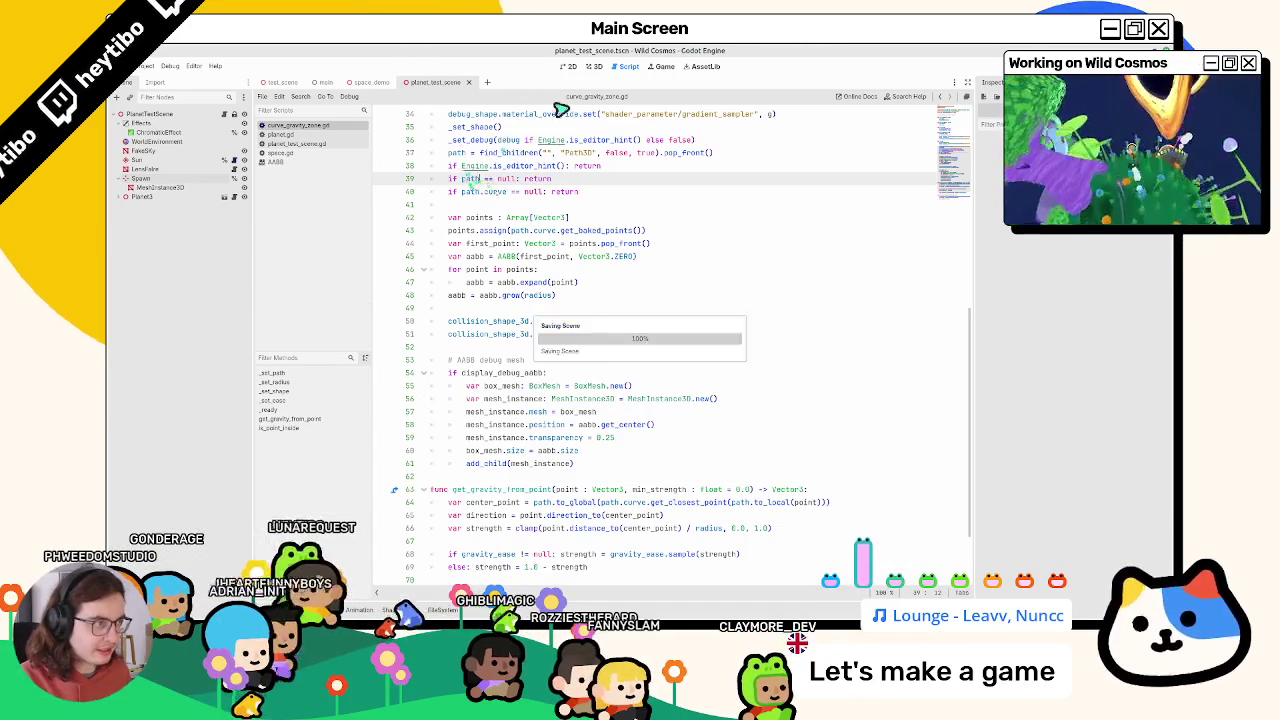
Select the Spawn node in the 3D view and save the planet test scene
click(593, 66)
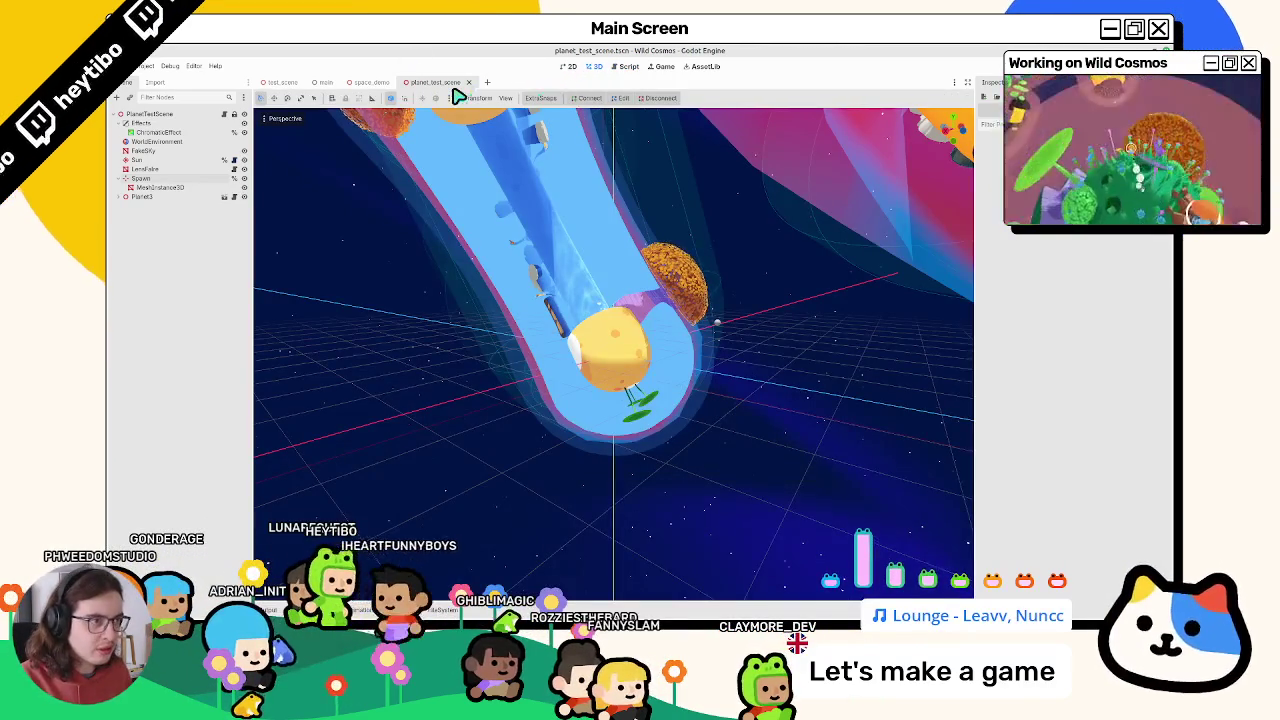
click(170, 180)
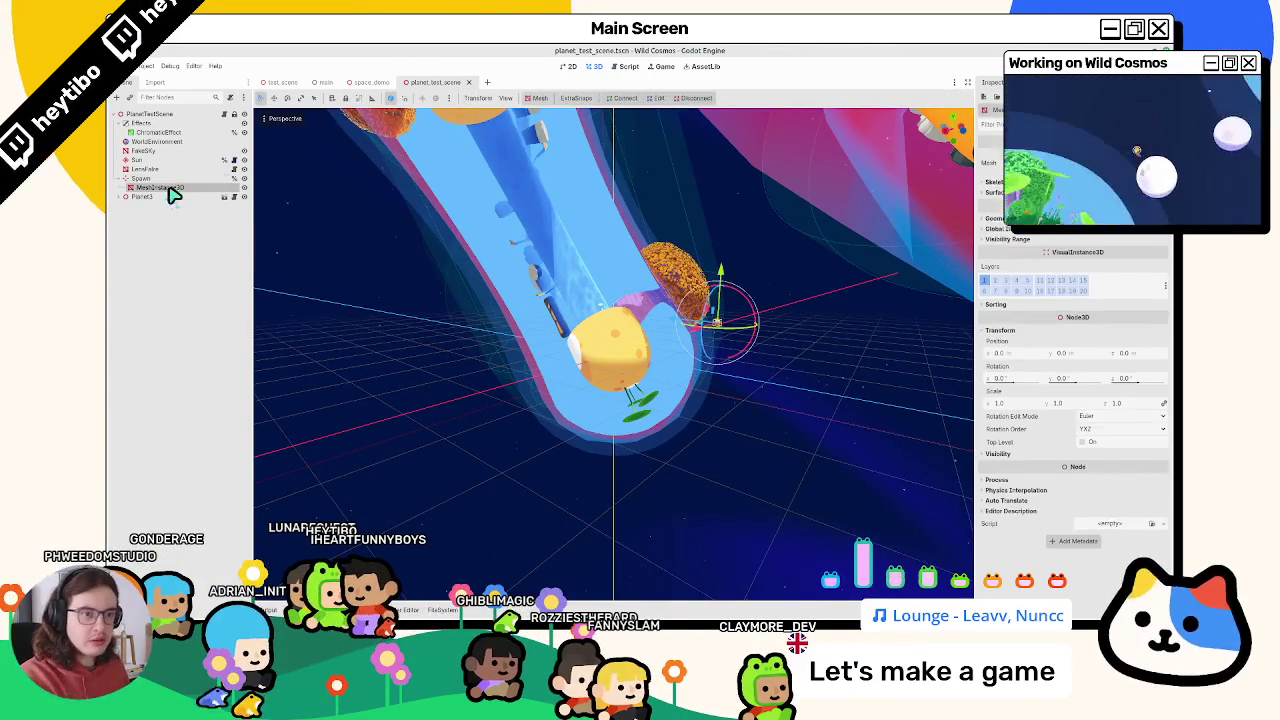
key(ctrl+s)
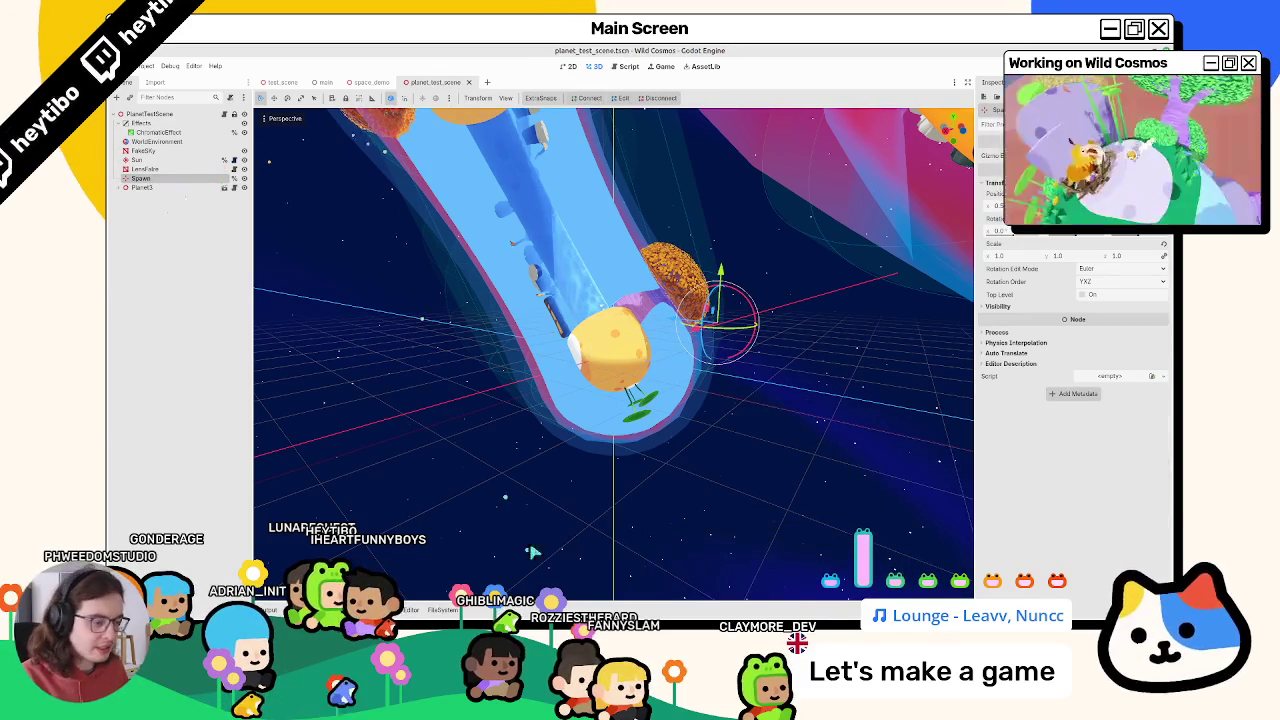
key(alt+Tab)
Check git status and review the diff of bestiary.gd
text(g)
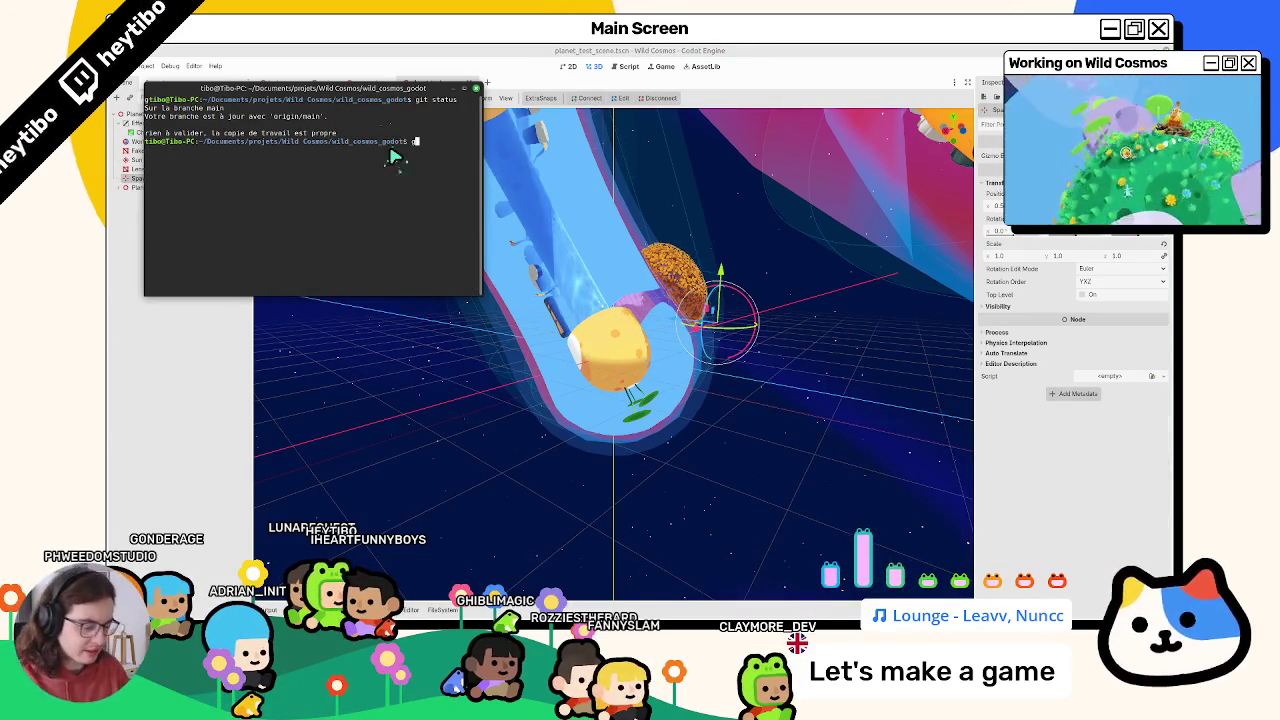
text(it status)
key(Return)
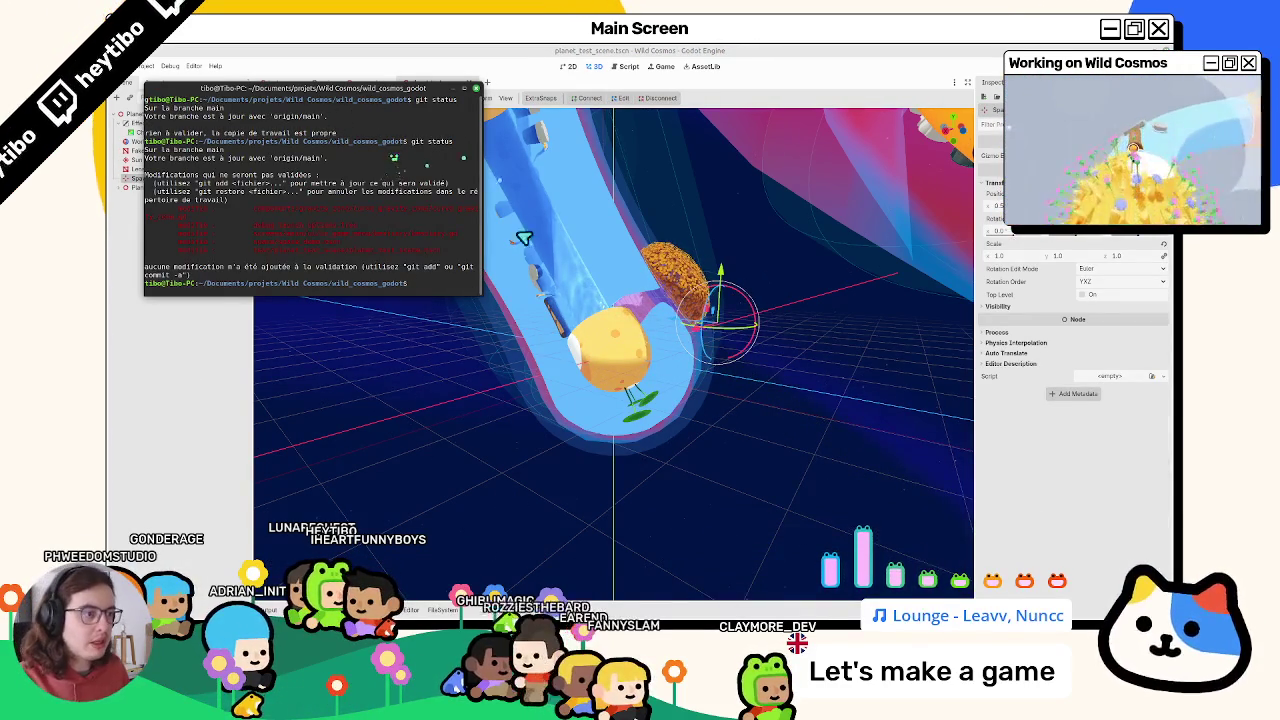
drag(500, 303, 842, 347)
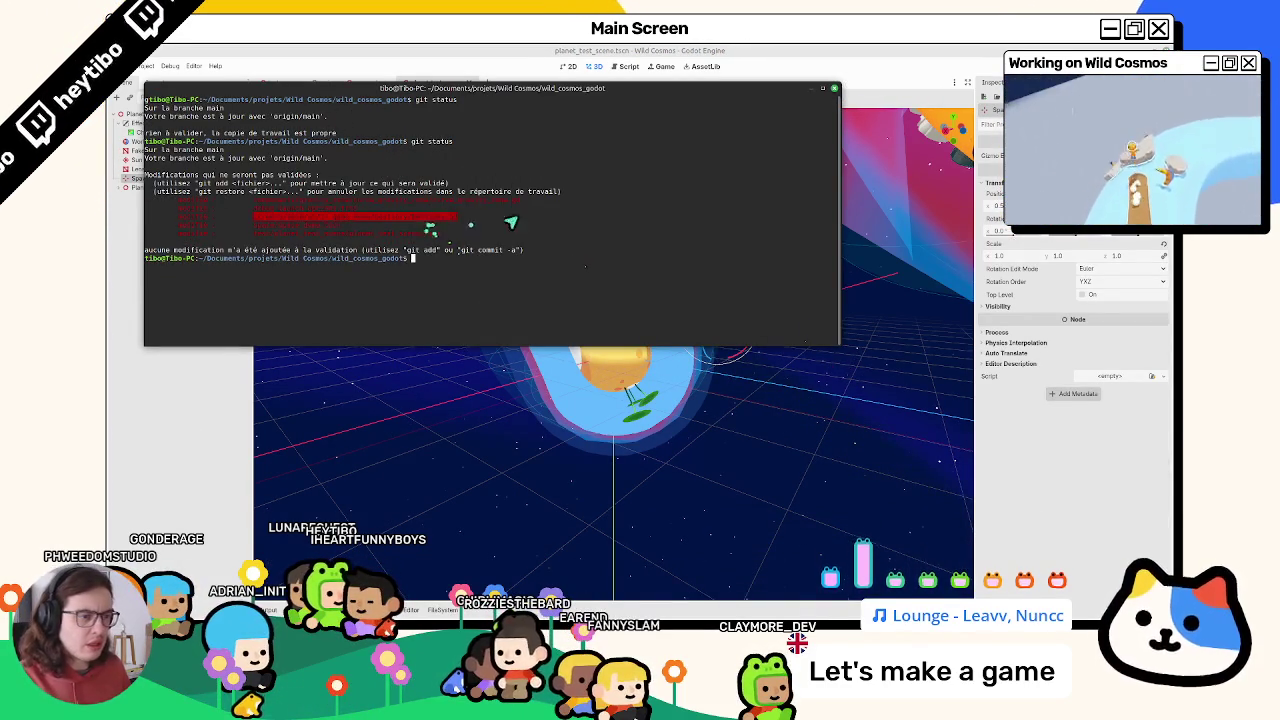
text(git diff screens/main/ui/in_game_menu/bestiary/bestiary.gd)
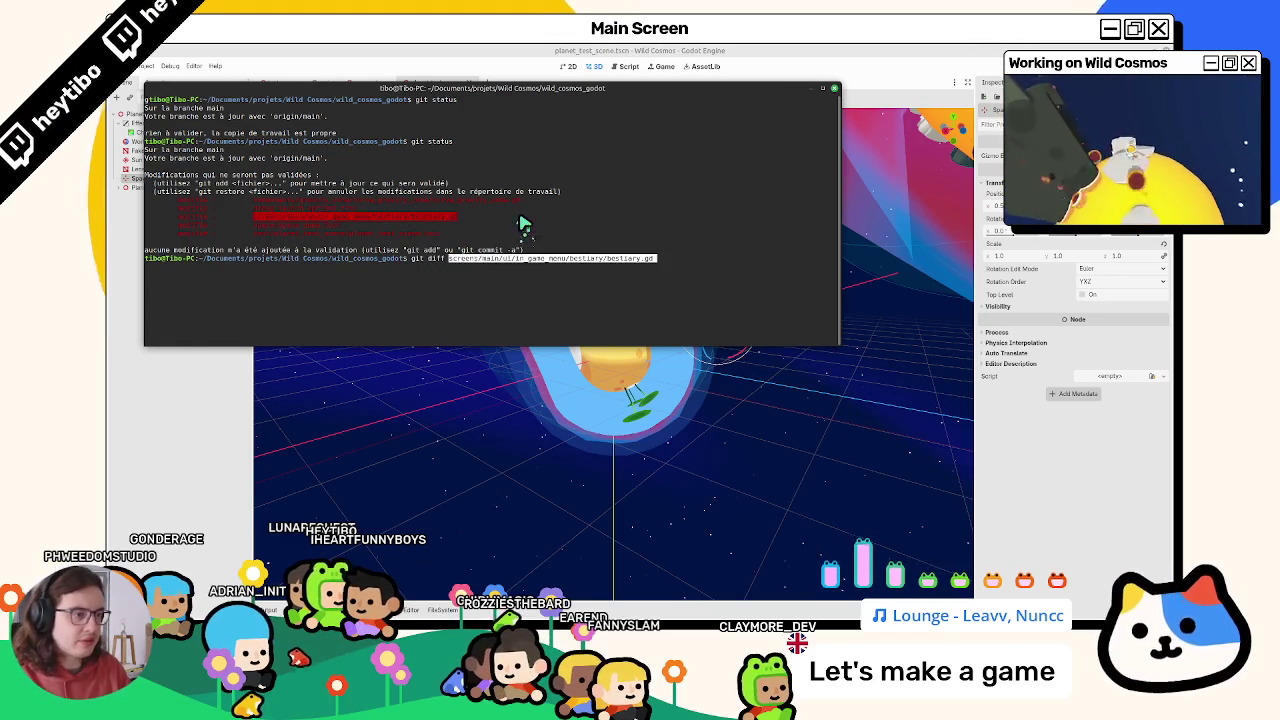
key(Return)
text(git a)
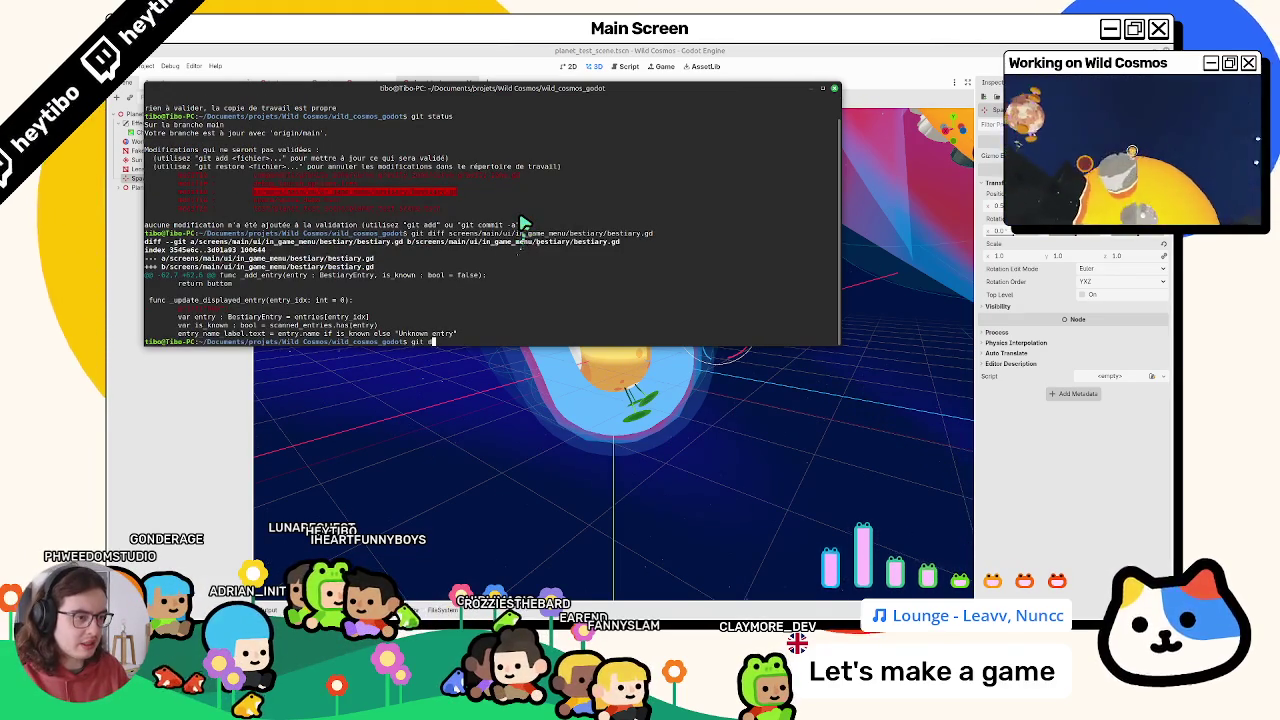
Stage bestiary.gd and commit it with the message 'fix: remove print in bestiary'
text(dd screens/main/ui/in_game_menu/bestiary/bestiary.gd)
key(Return)
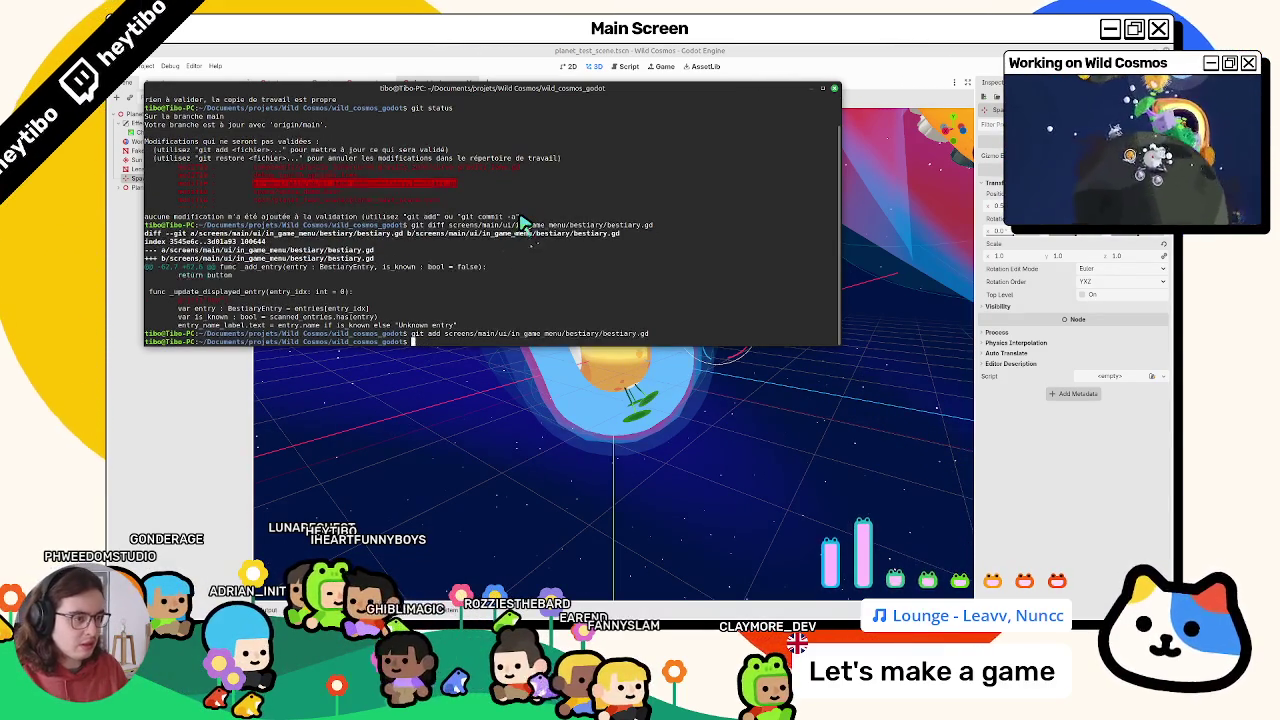
text(git status)
key(Return)
text(git com)
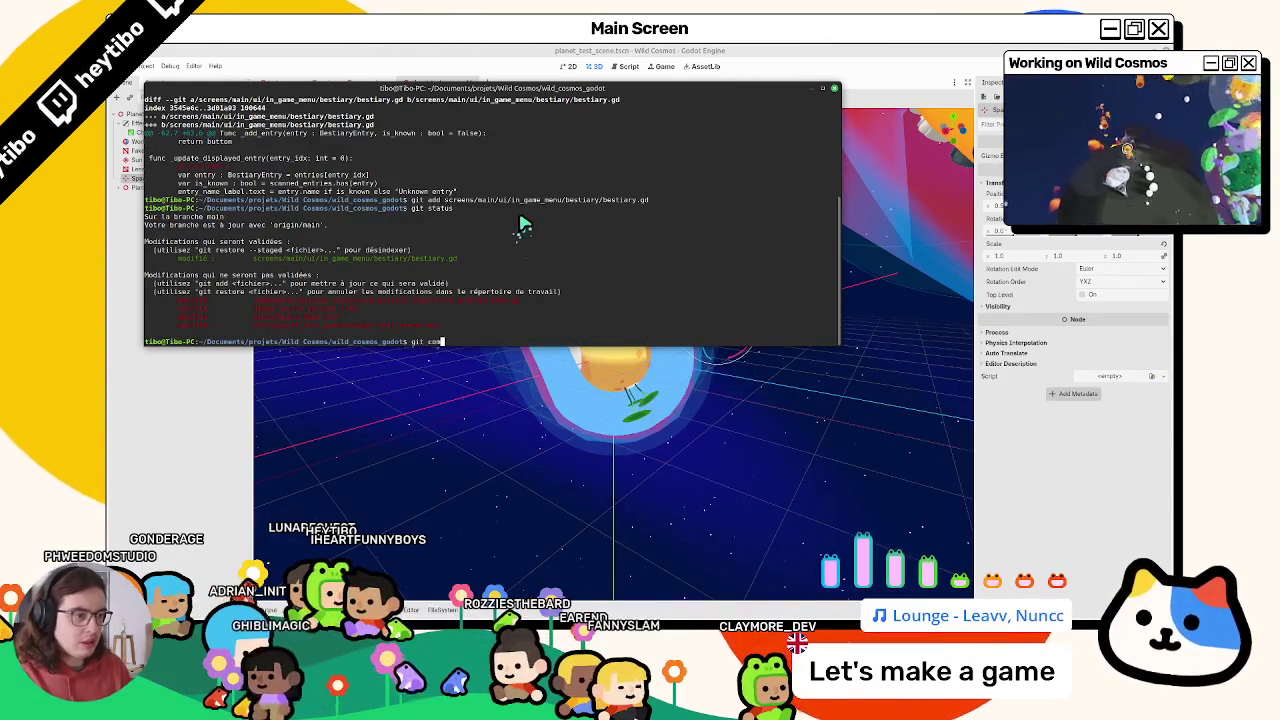
text(mit -m "fix:)
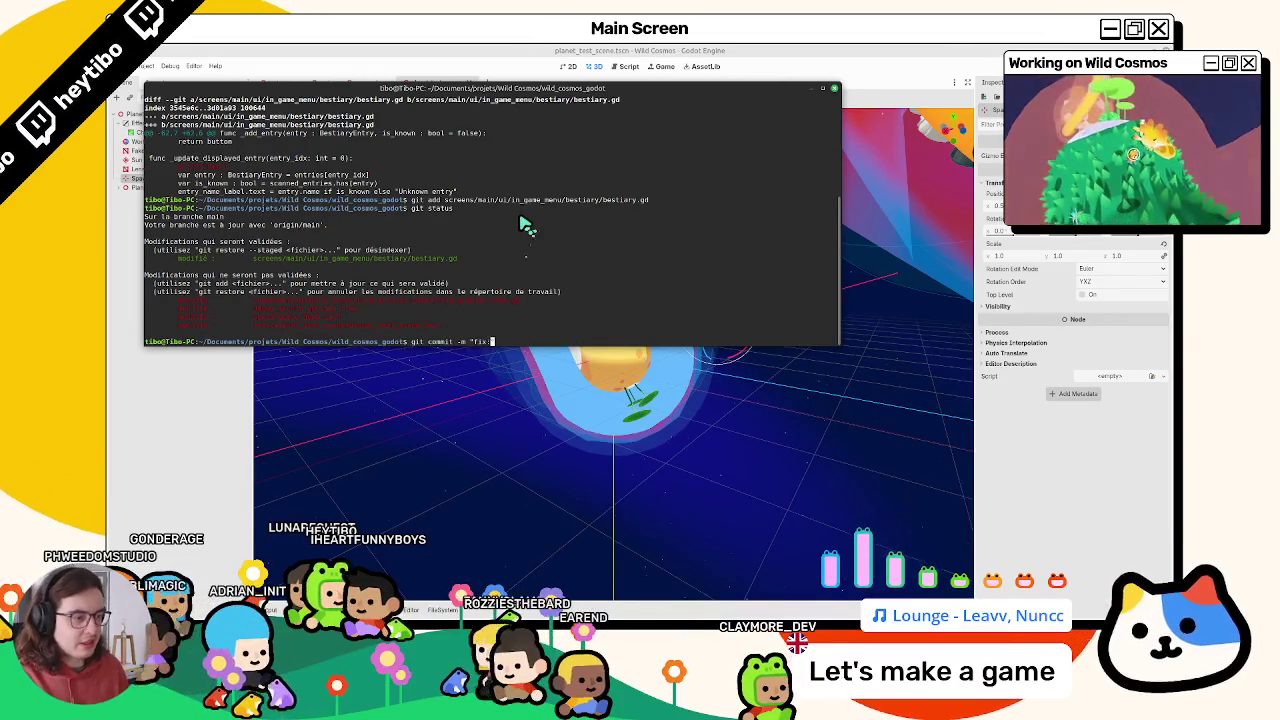
text( remove print in )
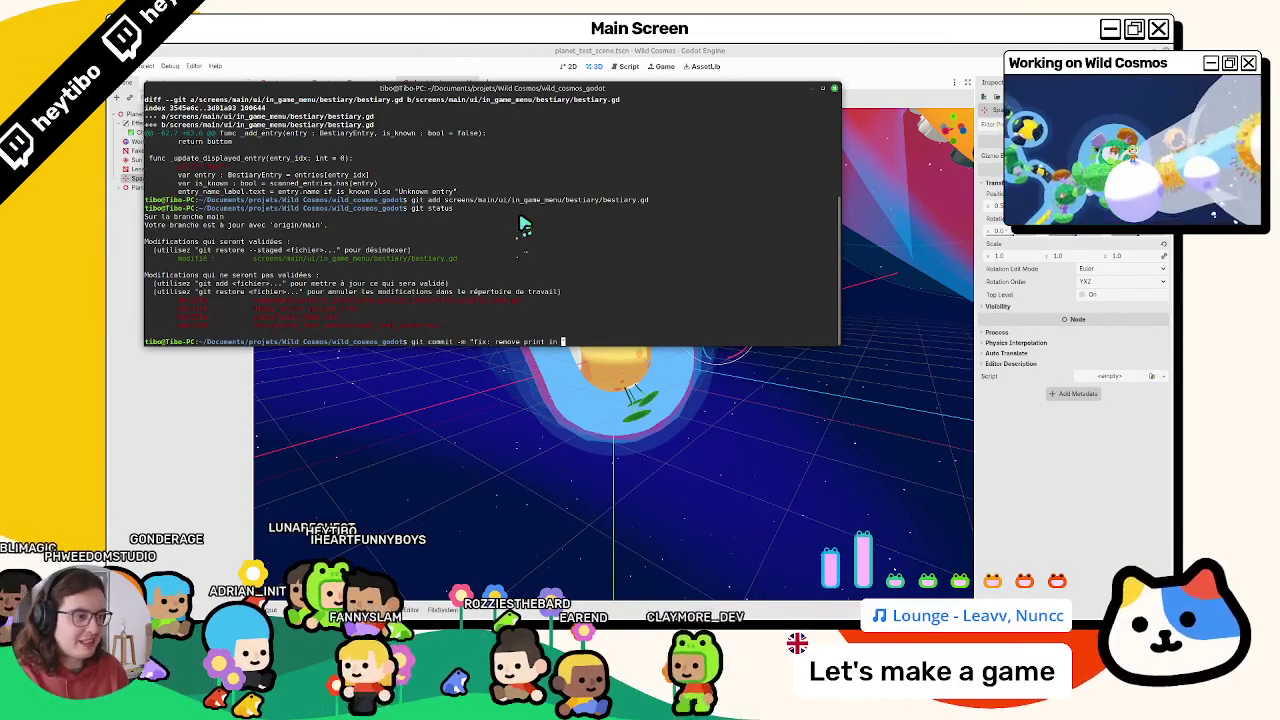
text(bestiary")
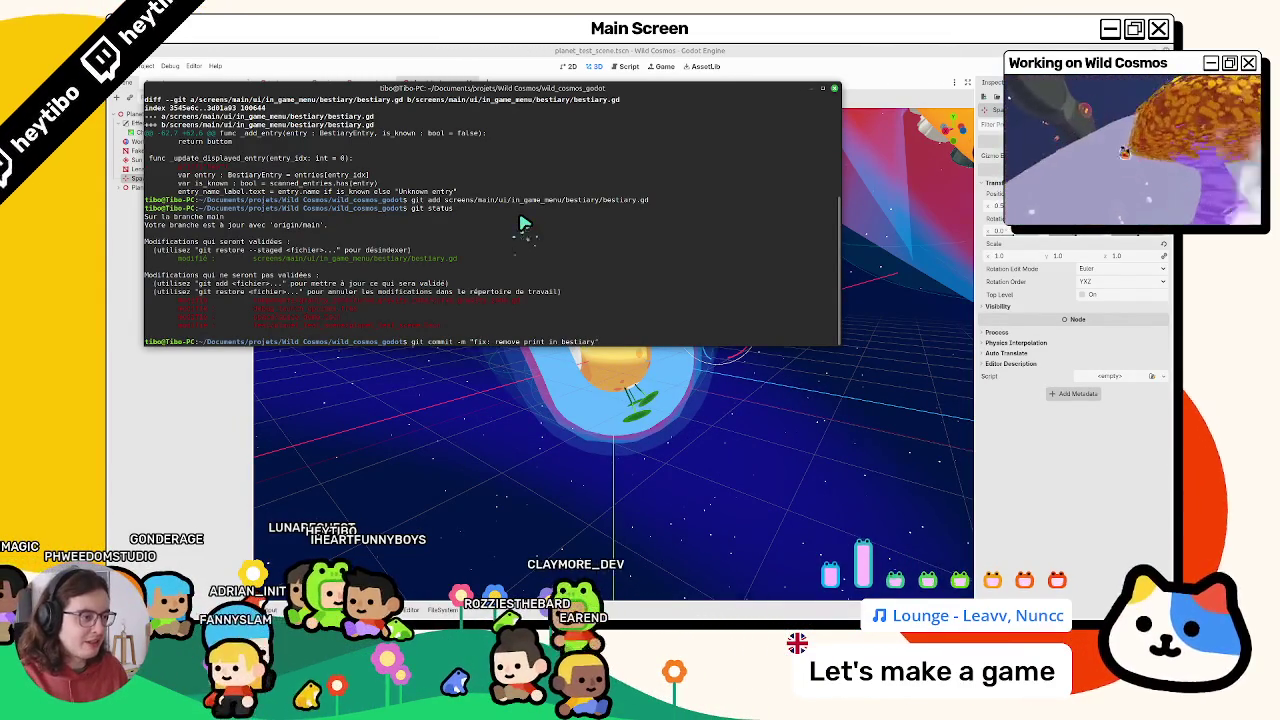
key(Return)
Recheck git status and show the uncommitted diff in components/
key(Up)
key(Up)
key(Return)
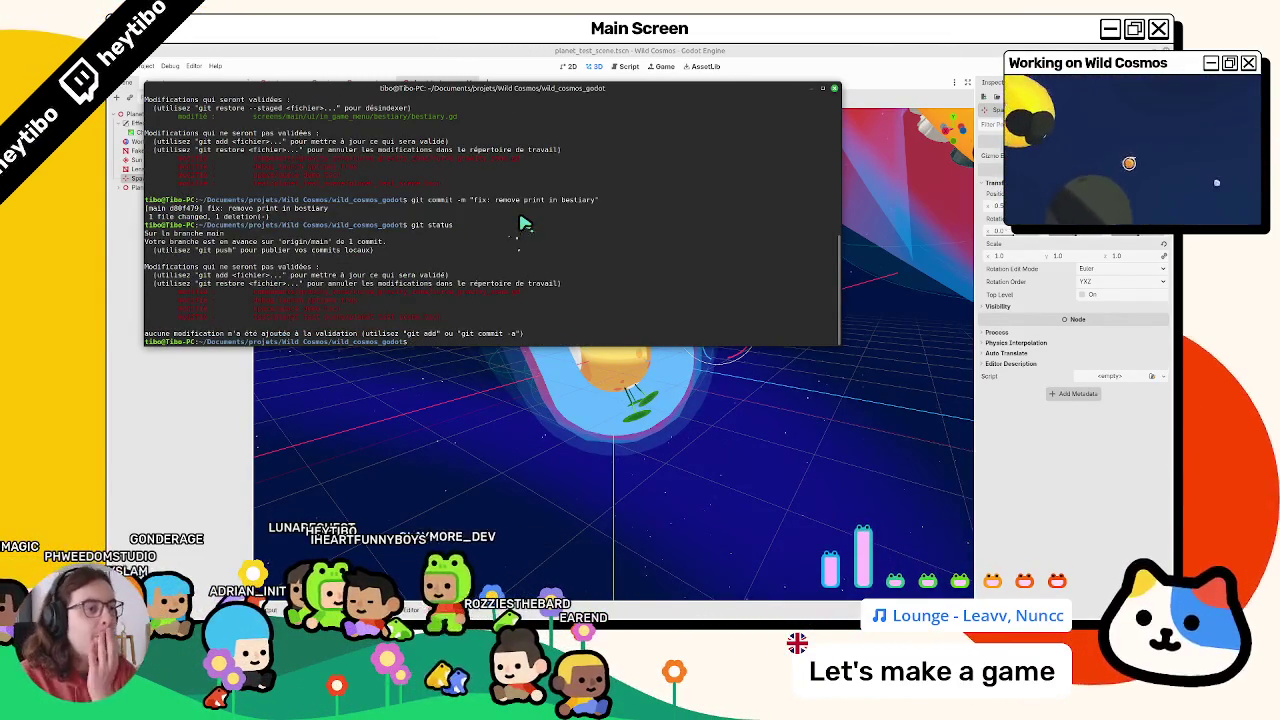
text(git diff components/gravity_zone/)
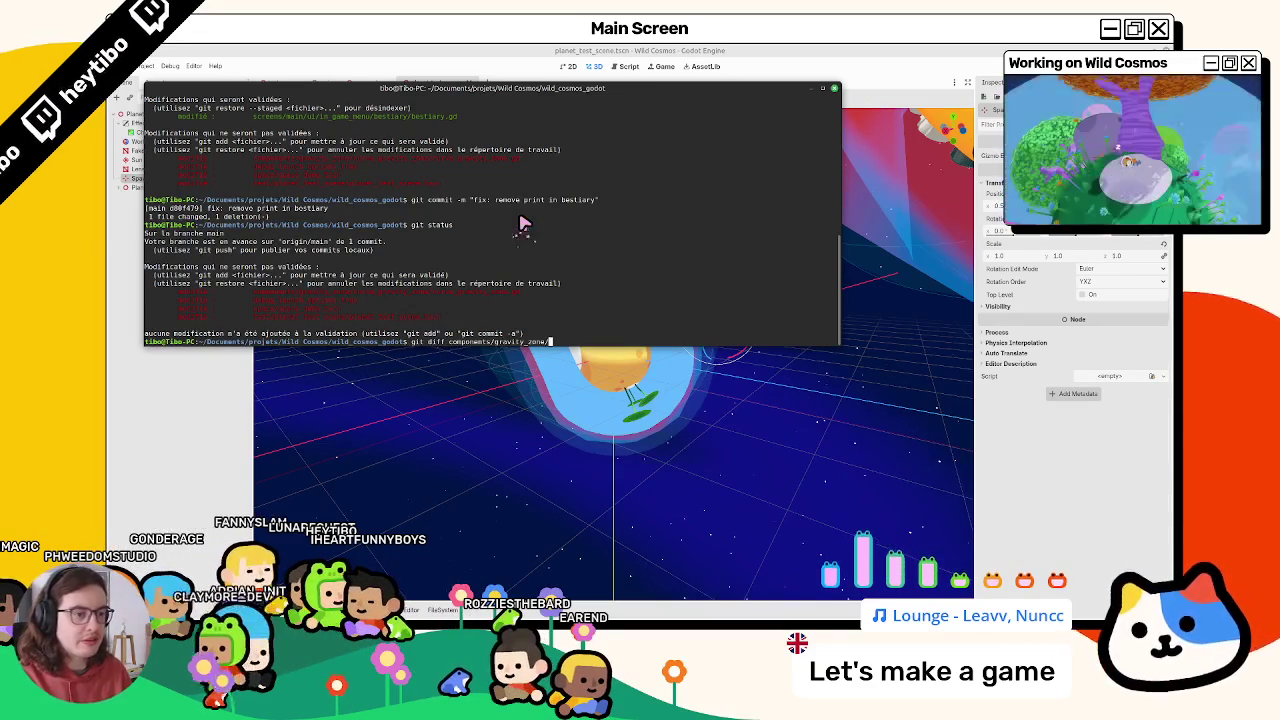
key(Return)
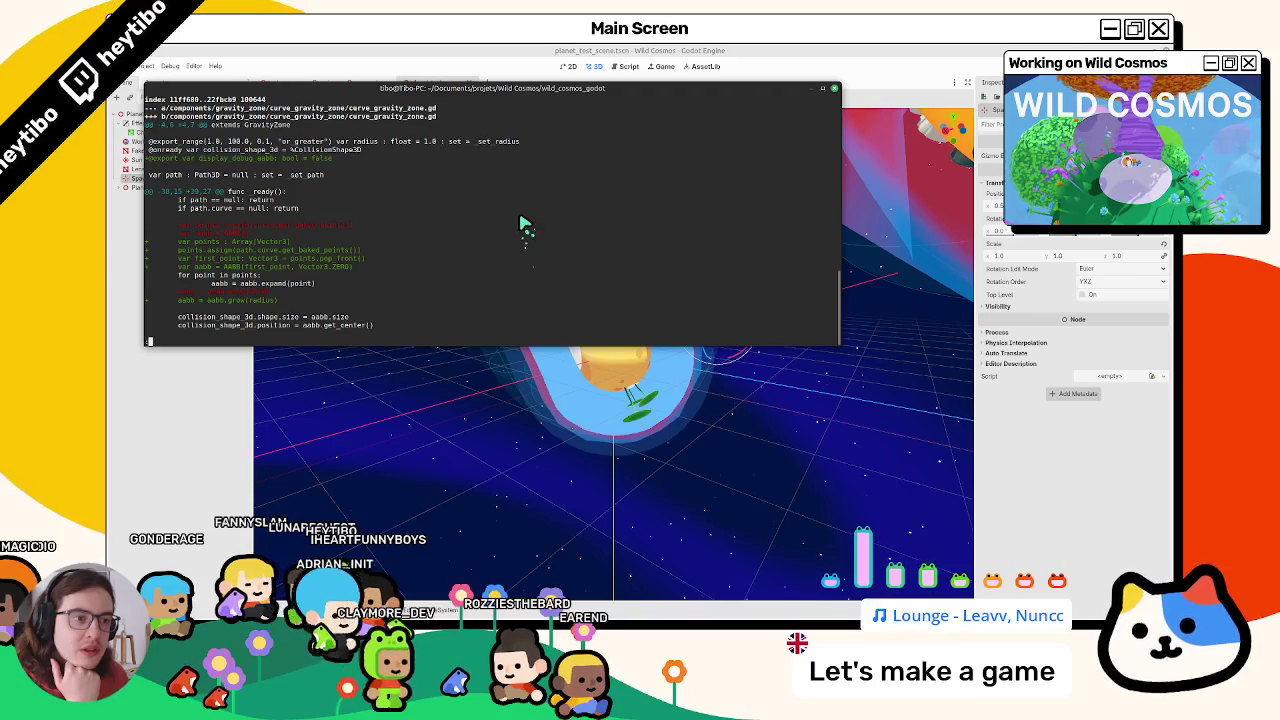
Compare against curve_gravity_zone.gd and the 3D view in Godot, then return to the terminal
click(594, 77)
click(626, 67)
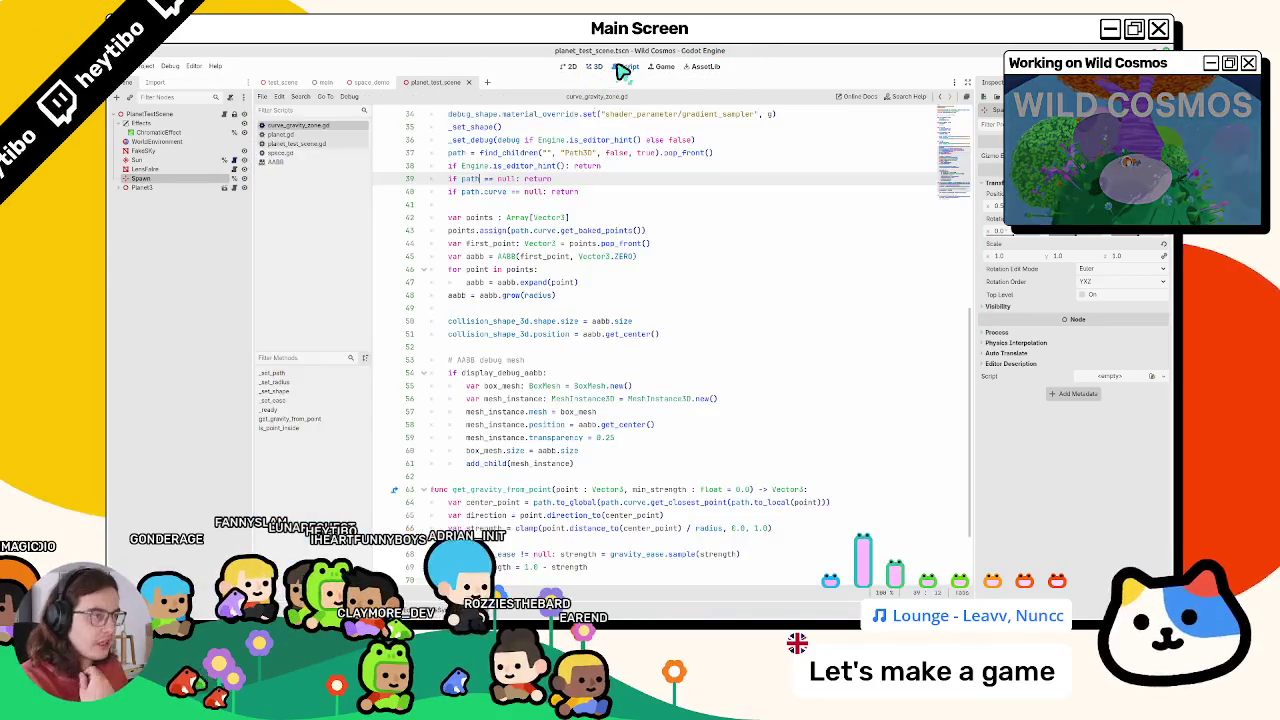
click(590, 68)
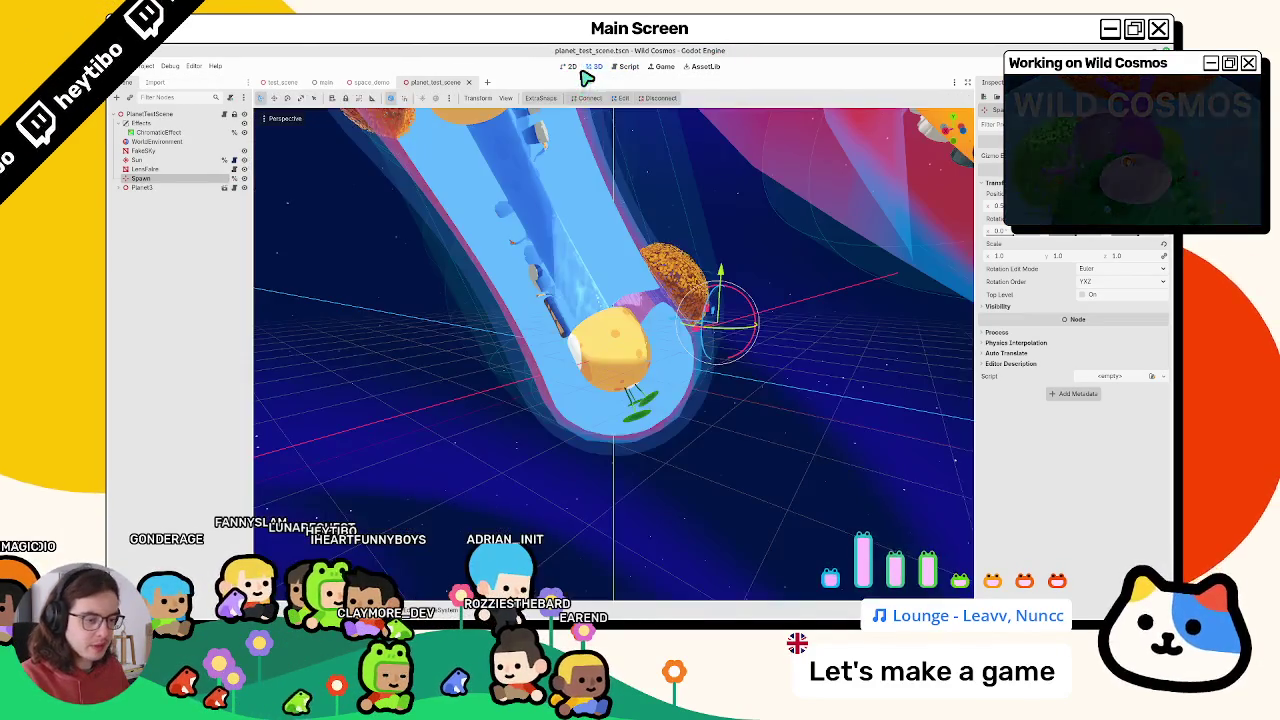
key(alt+Tab)
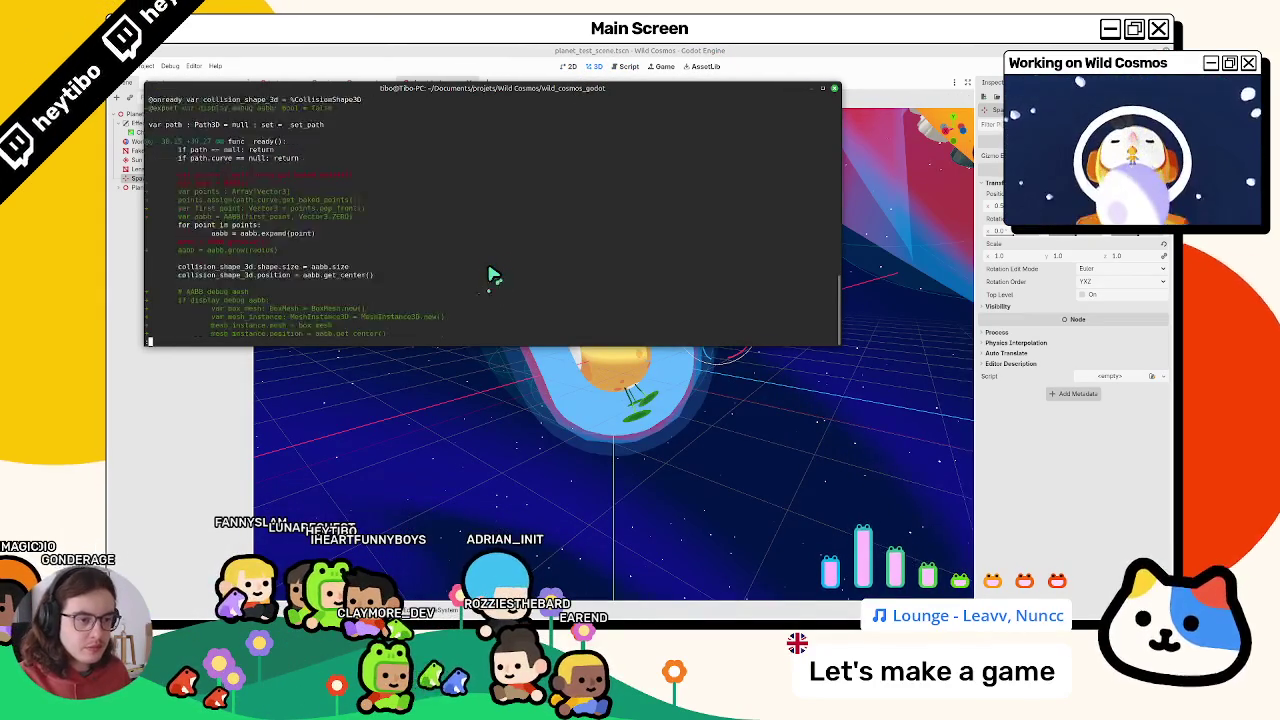
Quit the diff viewer and rerun git status
key(q)
scroll(490, 273, up, 2)
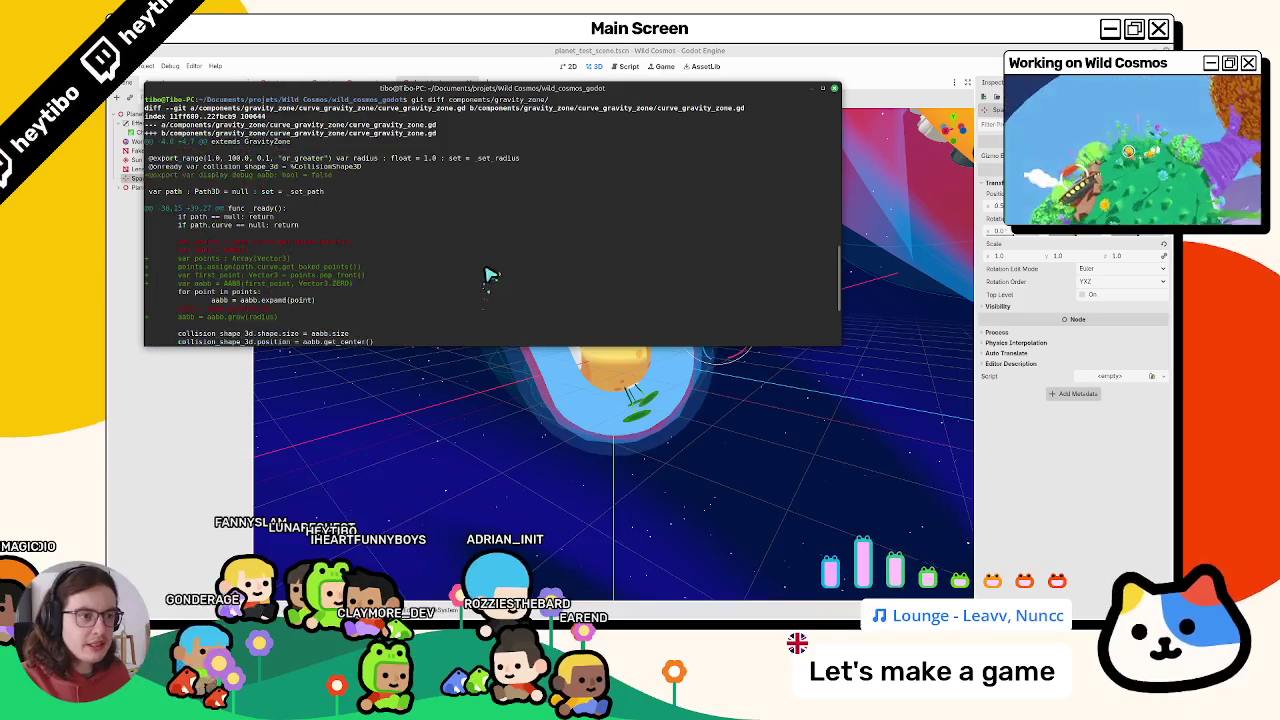
scroll(470, 277, down, 1)
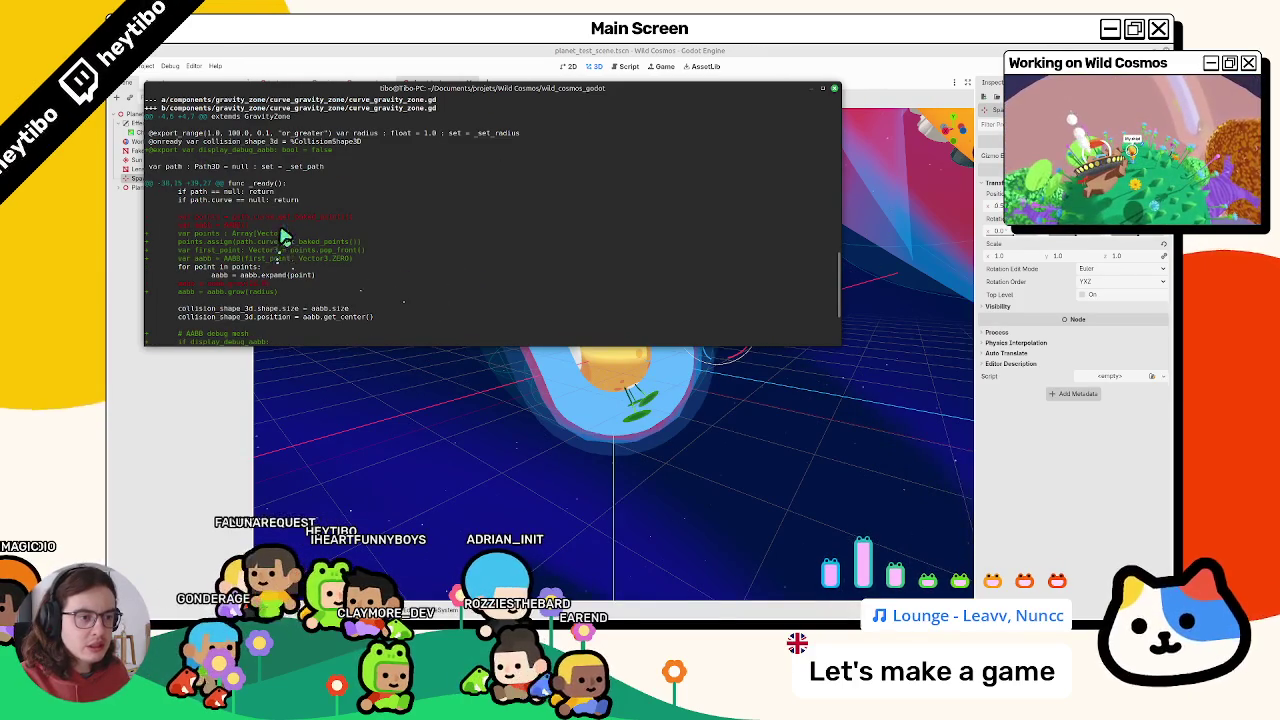
scroll(300, 240, down, 4)
text(git status)
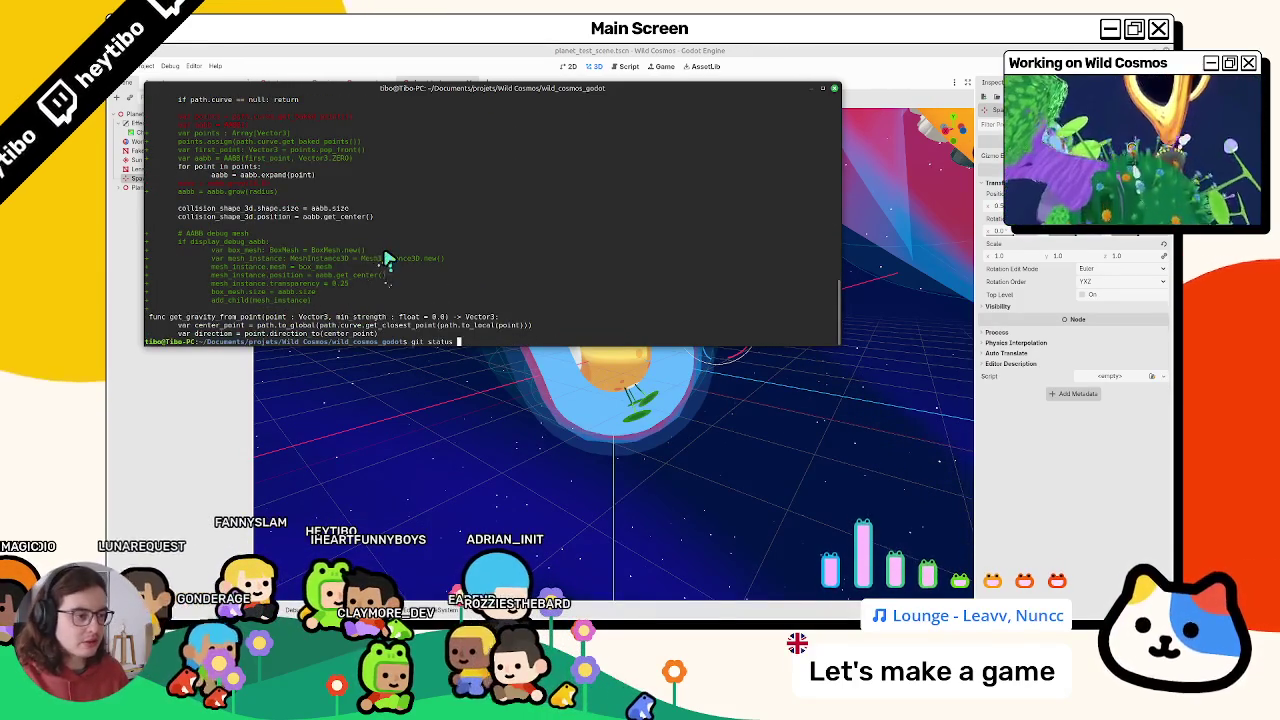
key(Return)
Stage the components/ folder changes, confirm them in git status, and clear the terminal
text(git add .)
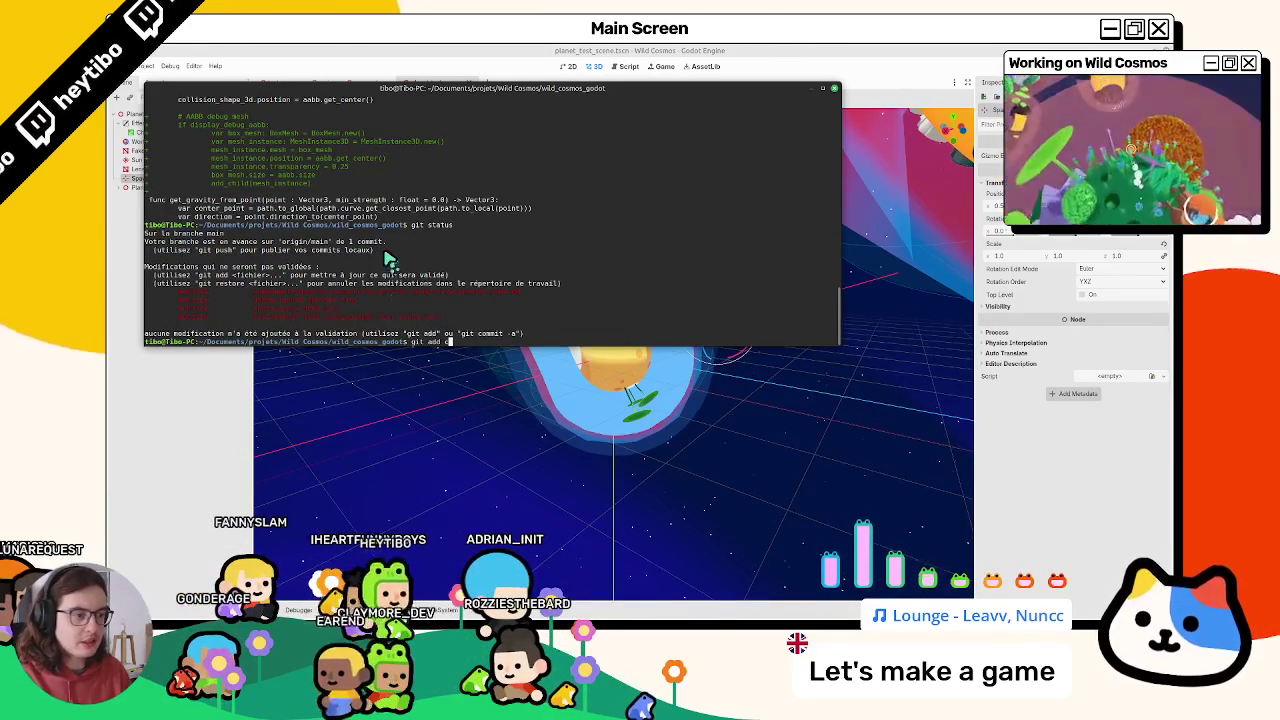
text(omponents/)
key(Return)
key(Up)
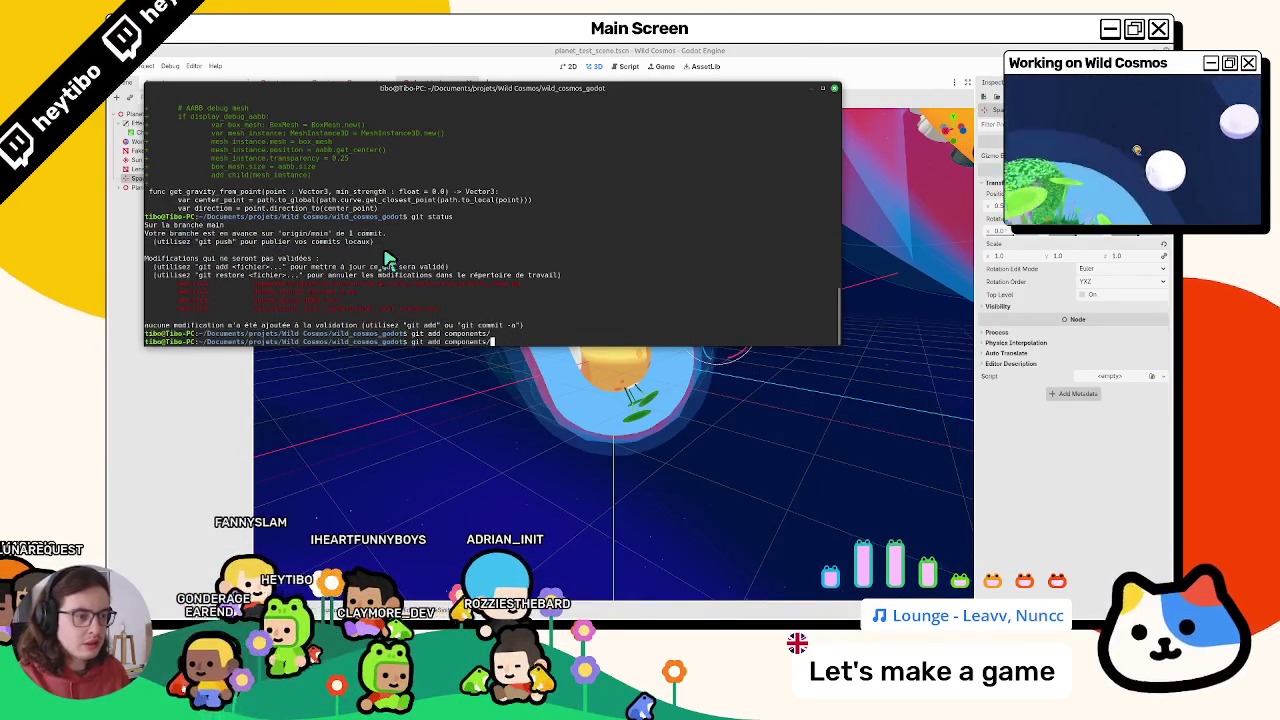
key(Up)
key(Return)
text(git)
key(ctrl+c)
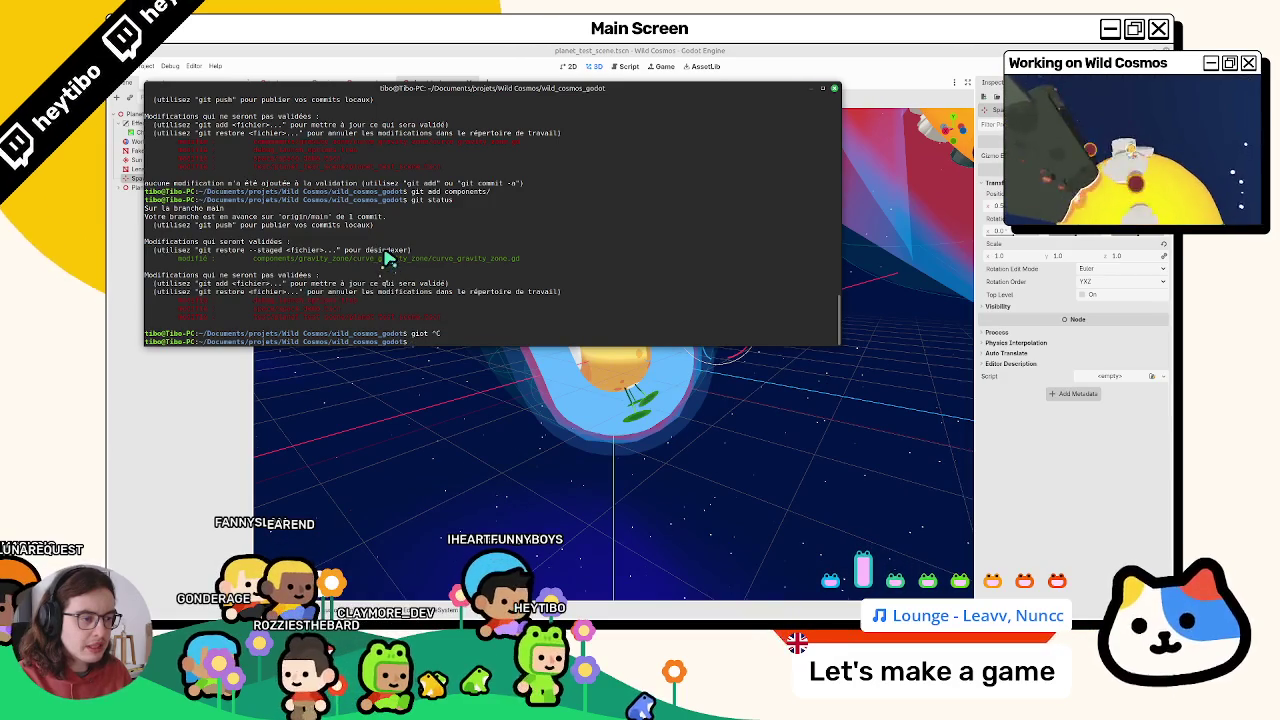
text(clear)
key(Return)
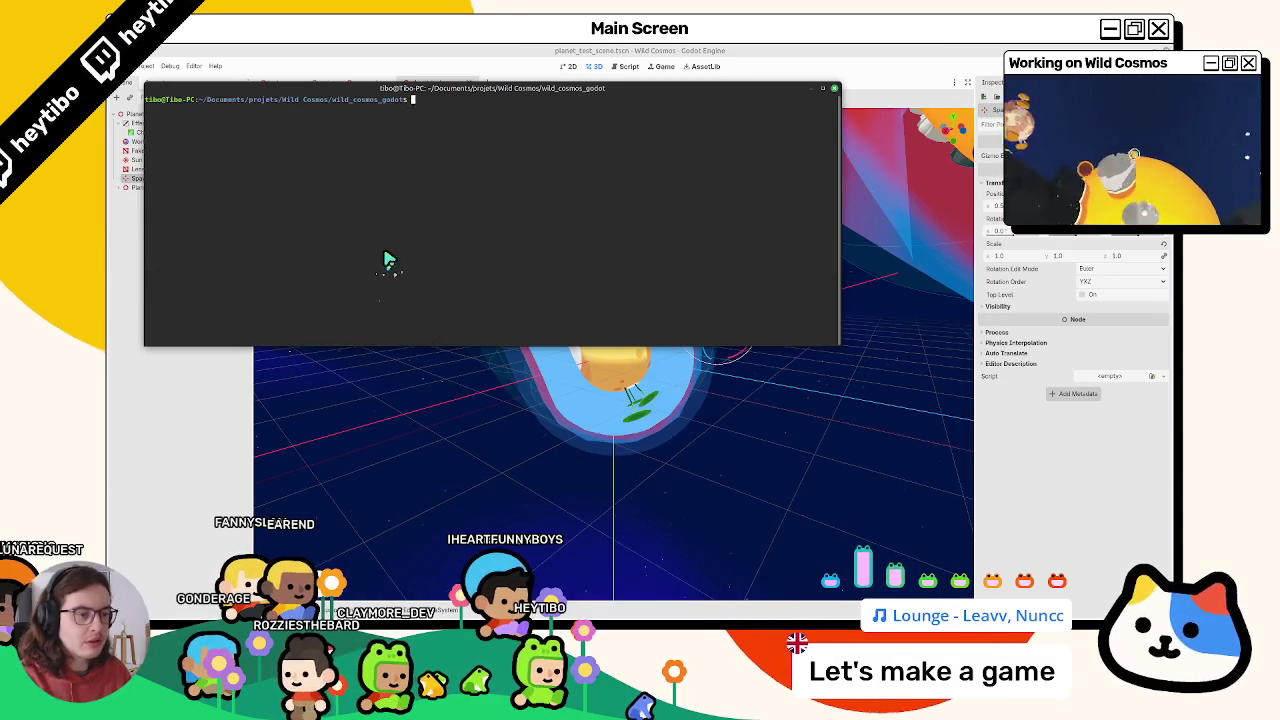
Commit the staged changes with the message 'curve gravity zone AABB position and size'
text(git commit -m "fix: gra)
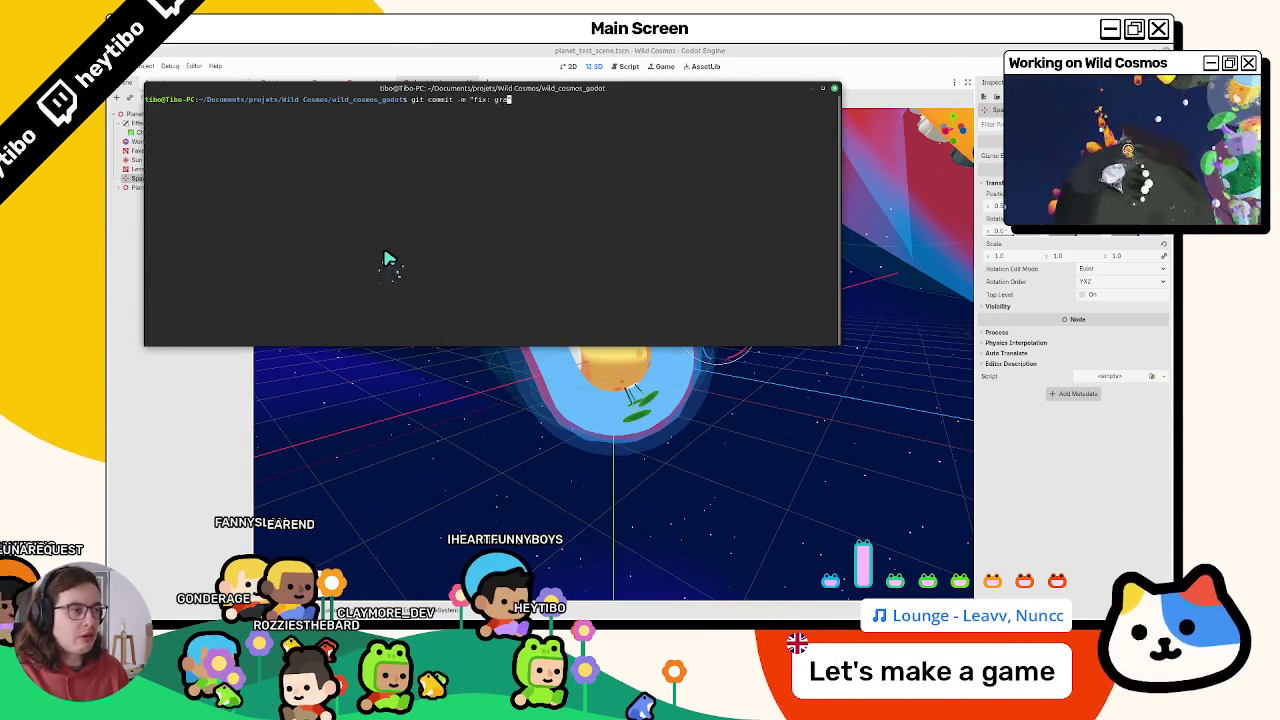
key(F12)
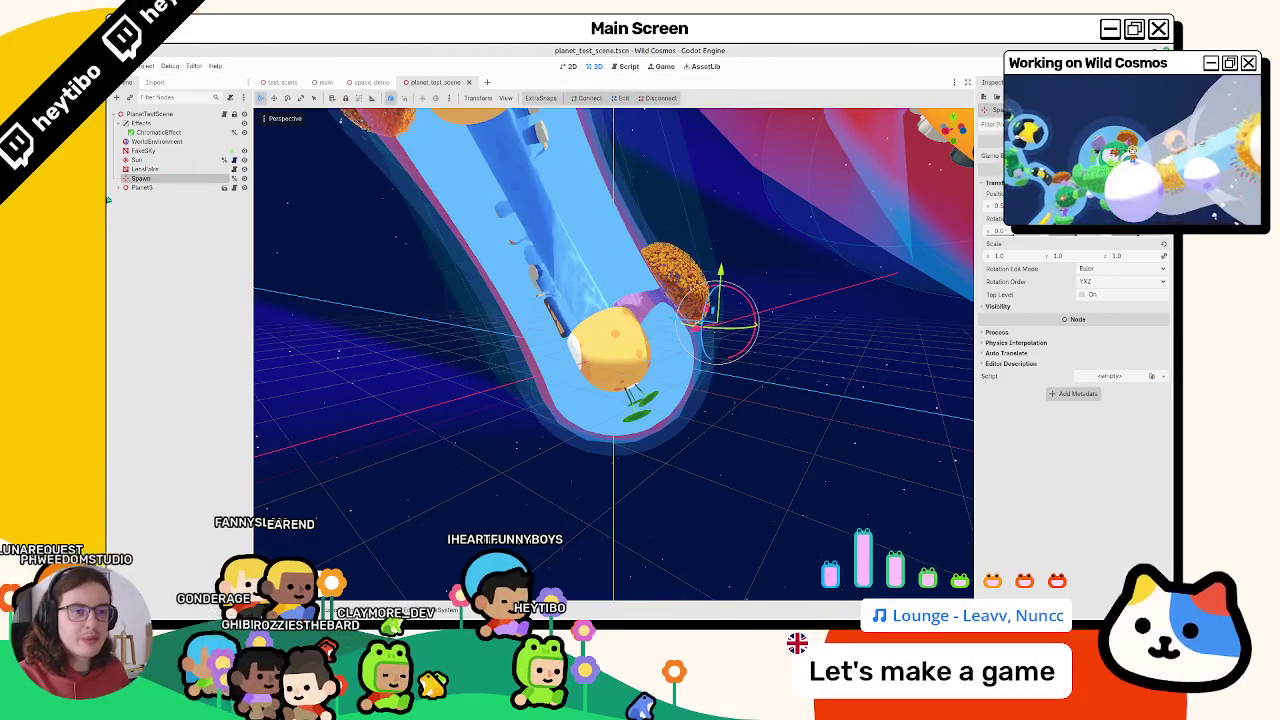
click(140, 187)
click(121, 187)
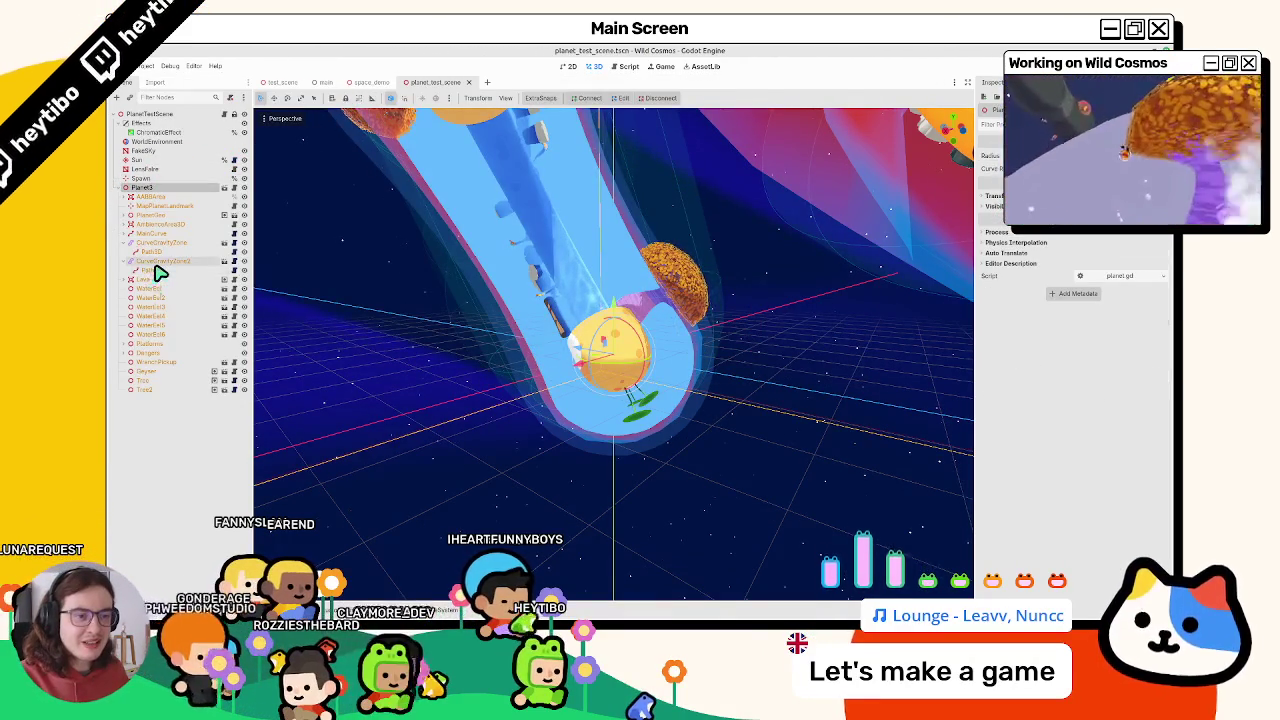
key(F12)
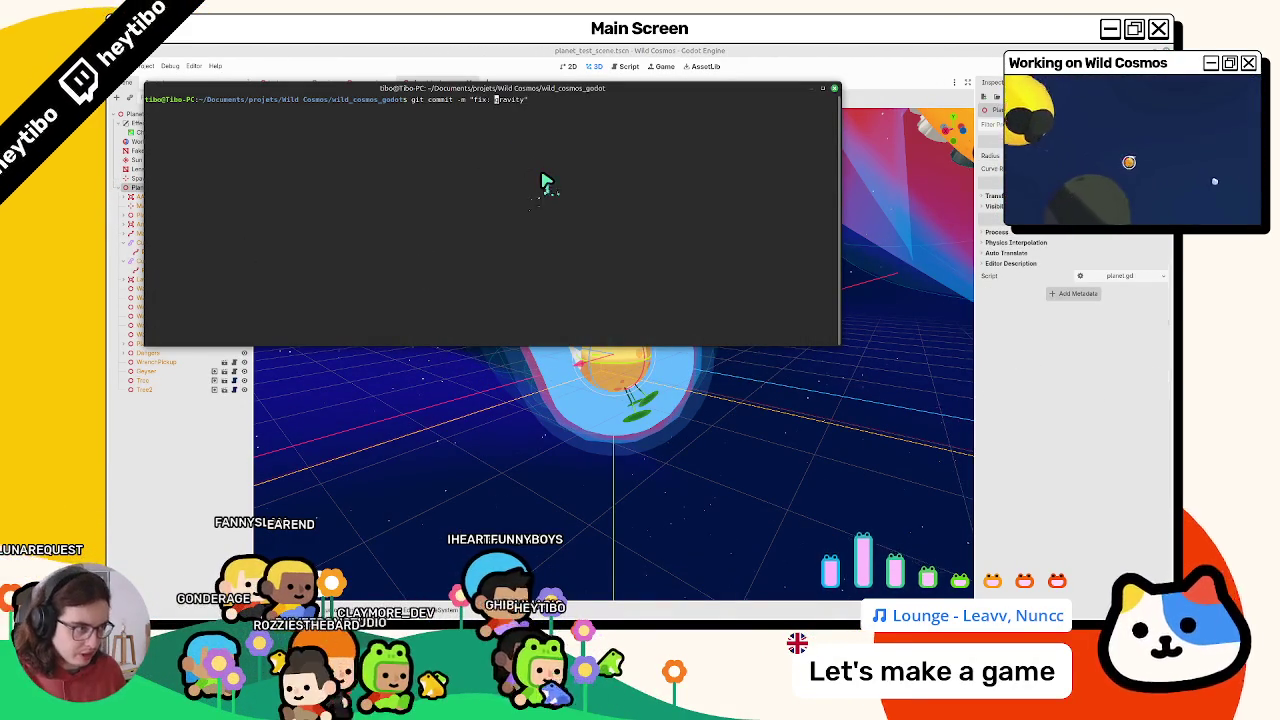
key(BackSpace)
text(urve)
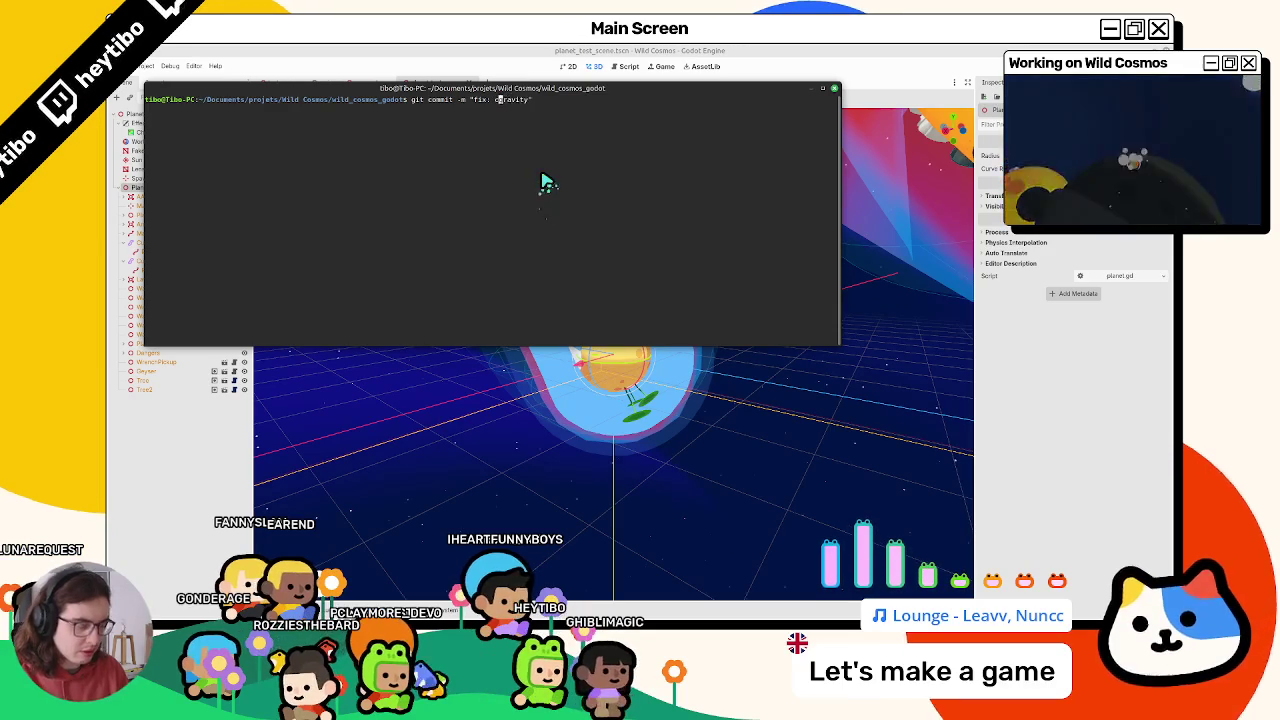
key(End)
text(zone AABB")
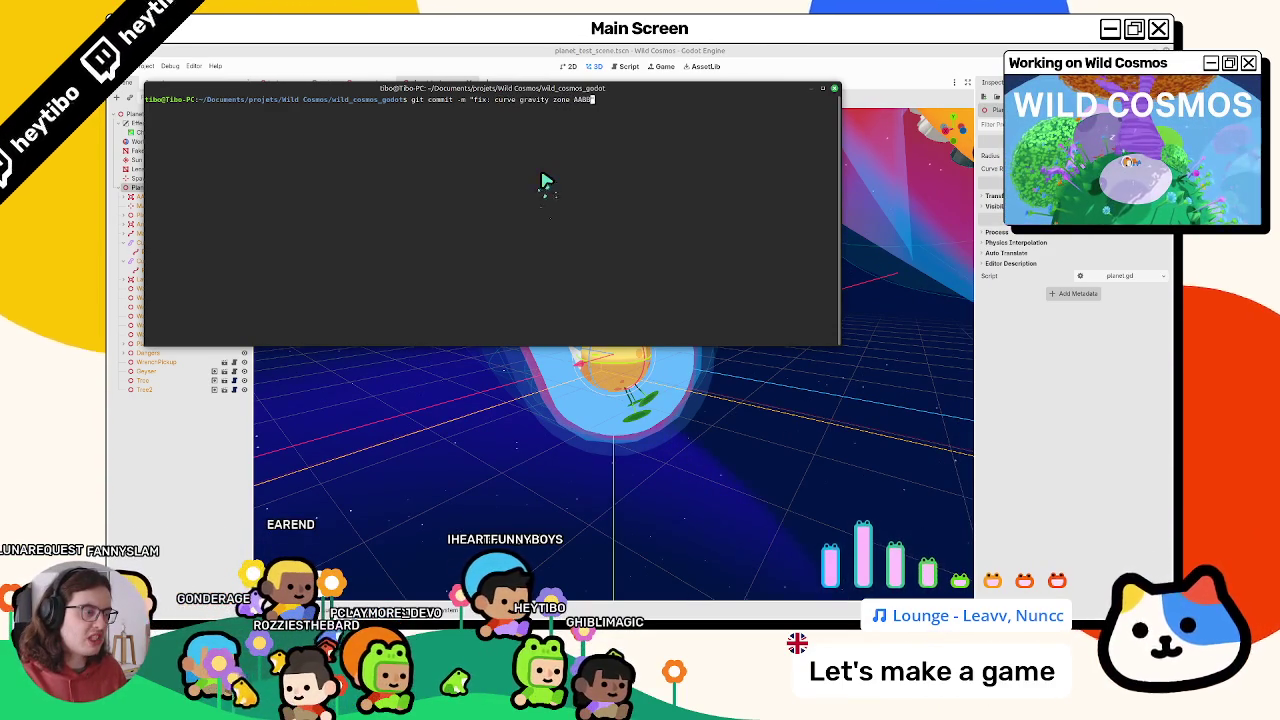
text( size and)
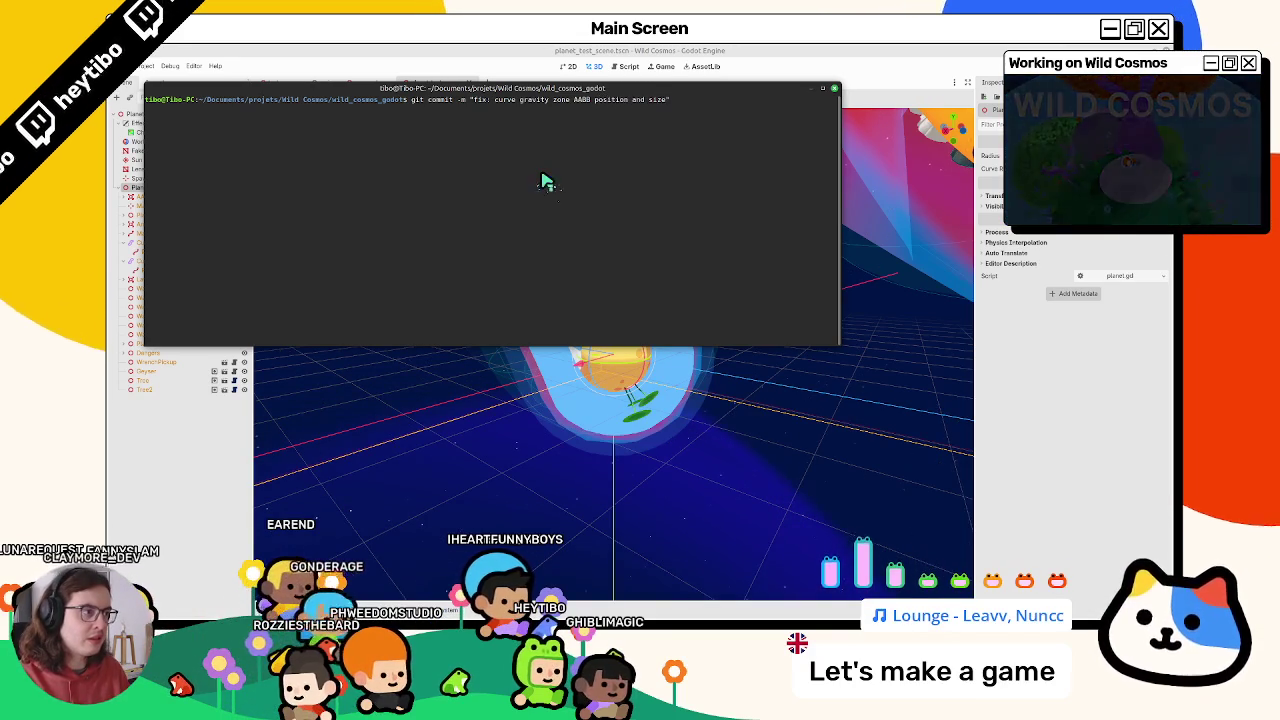
key(Return)
Check git status after the commit, clear the screen, and move the terminal lower
key(Up)
key(Up)
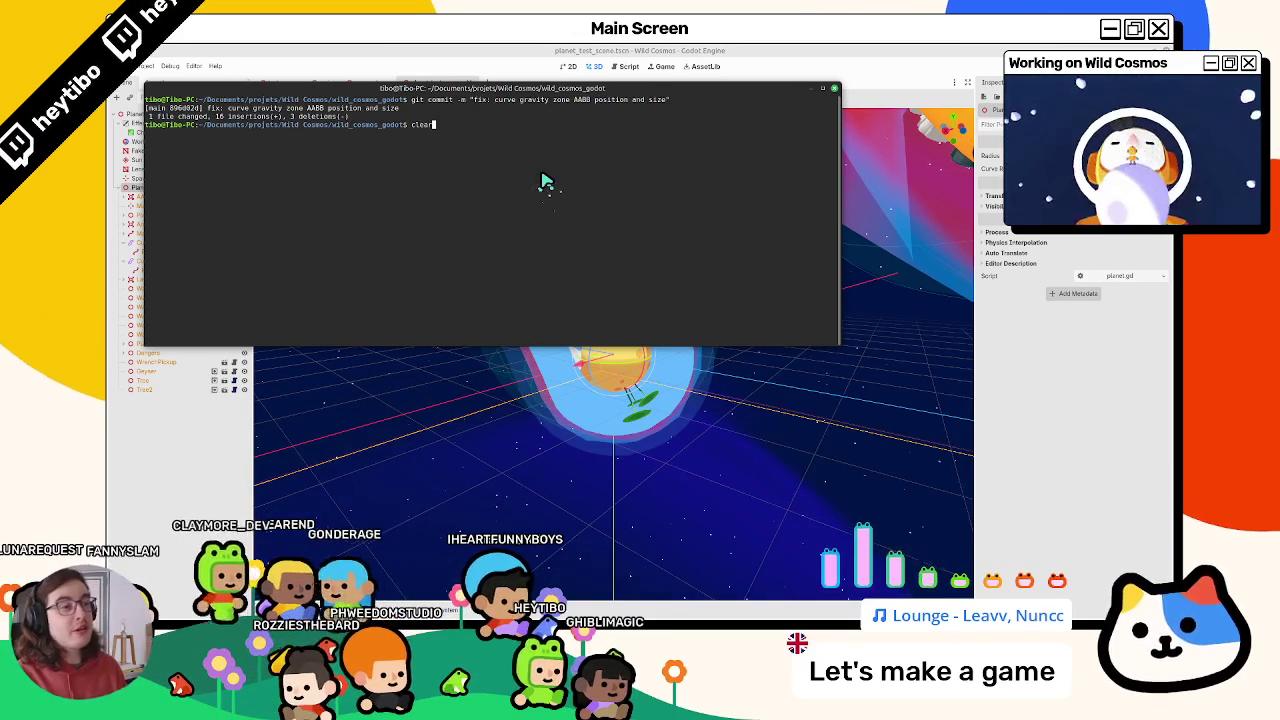
key(Return)
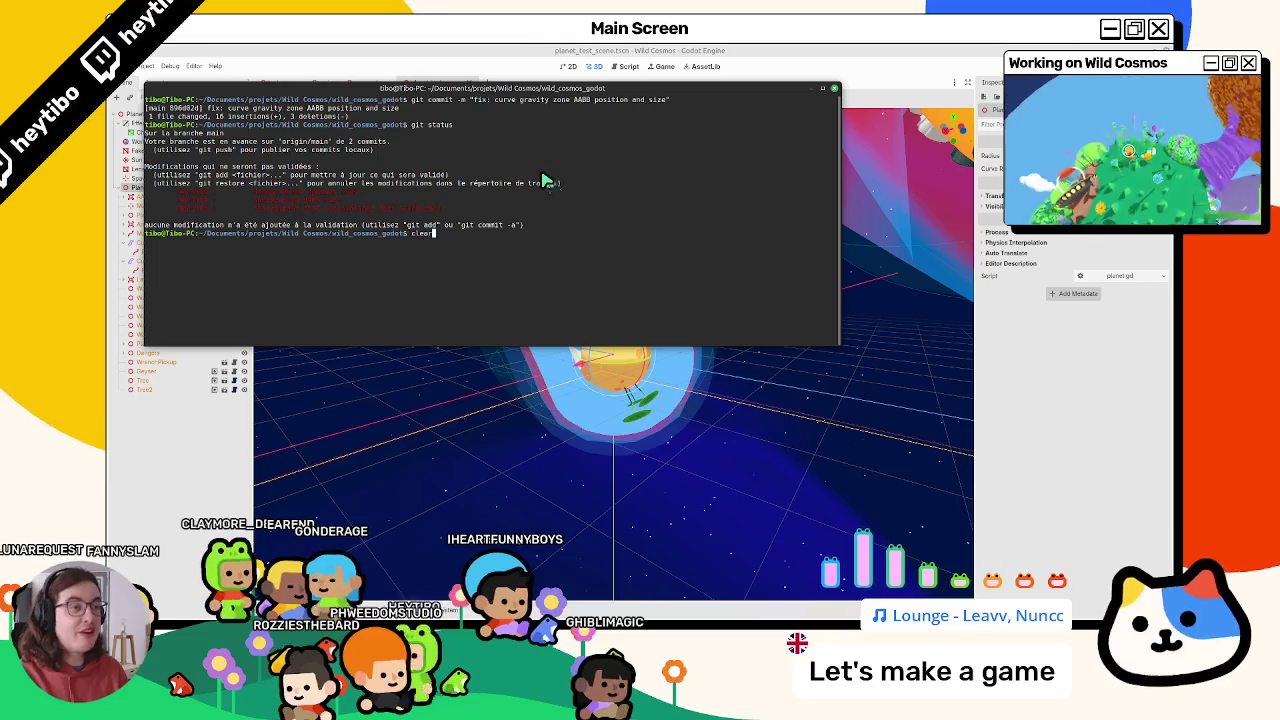
key(Return)
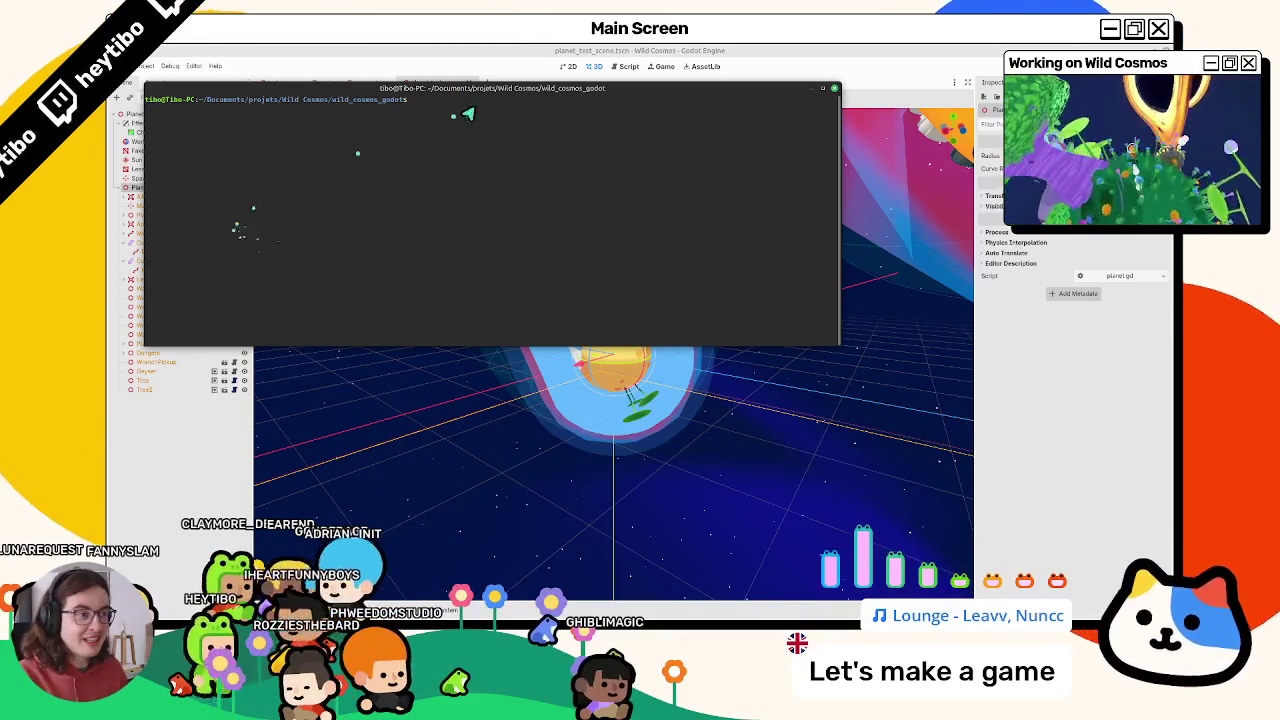
drag(490, 89, 508, 169)
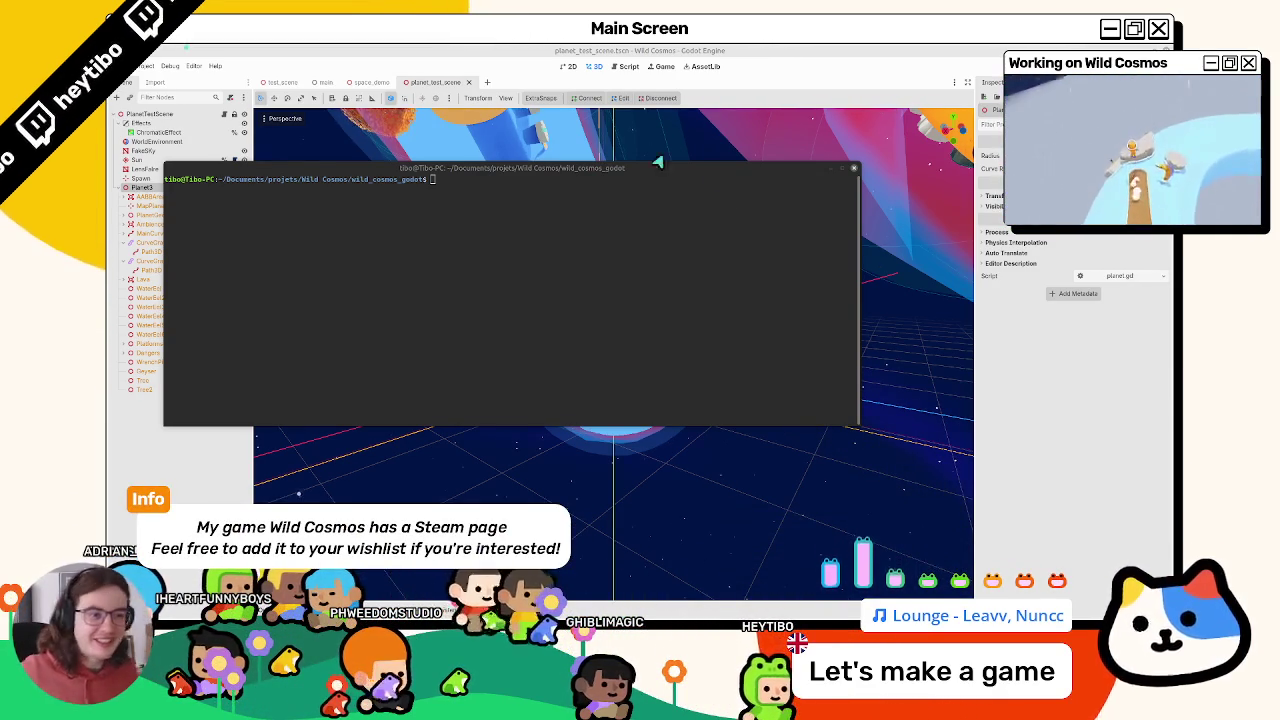
Turn off Editable Children on Planet3, save the planet test scene, and open a fresh terminal
key(ctrl+d)
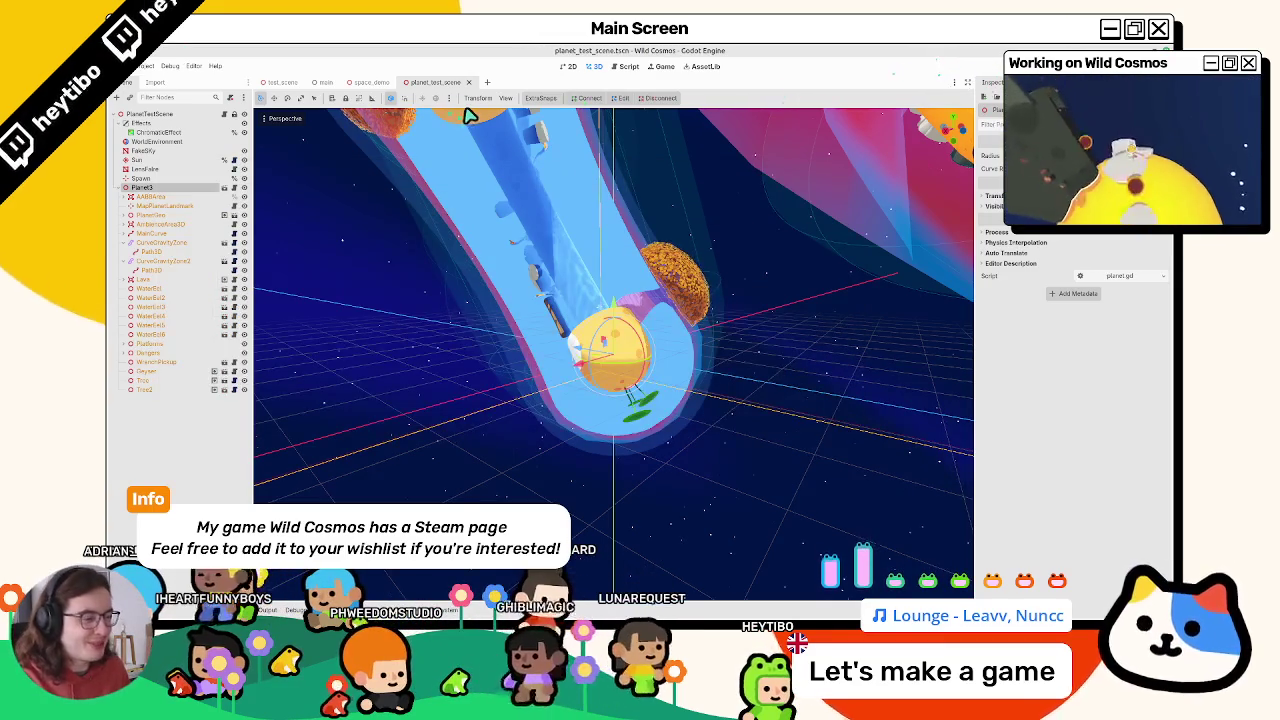
drag(470, 115, 447, 250)
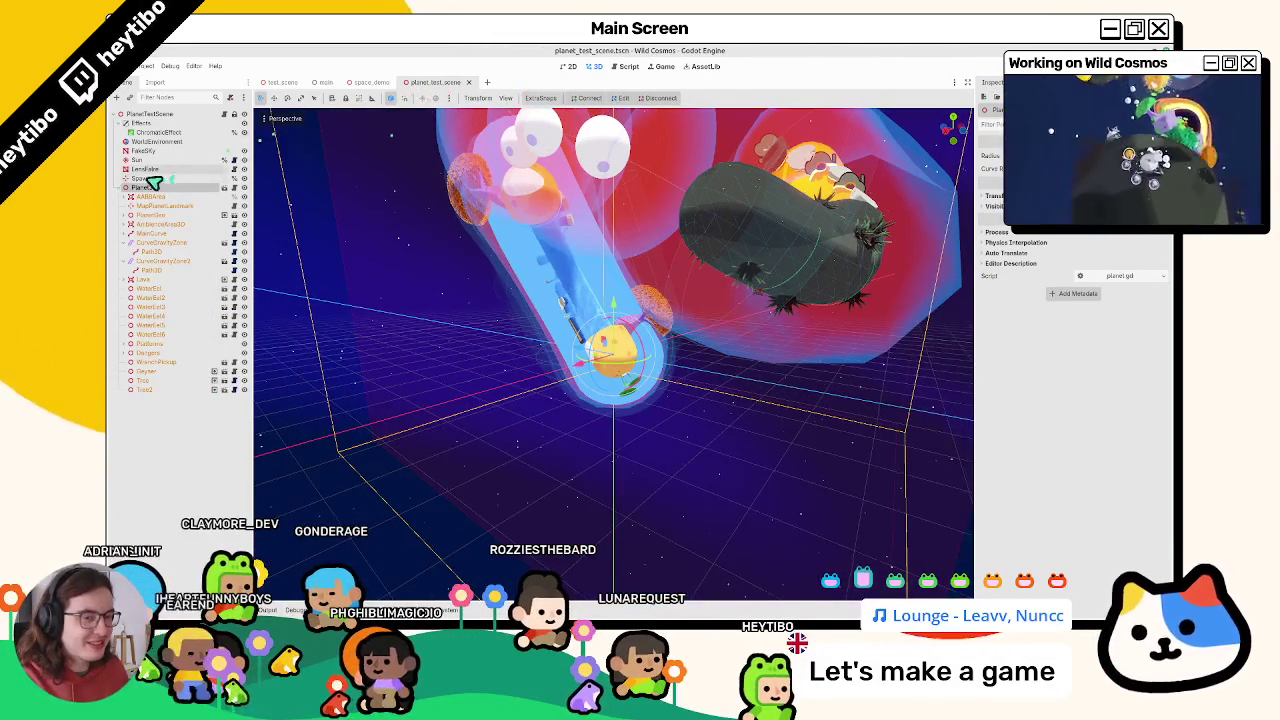
right_click(146, 189)
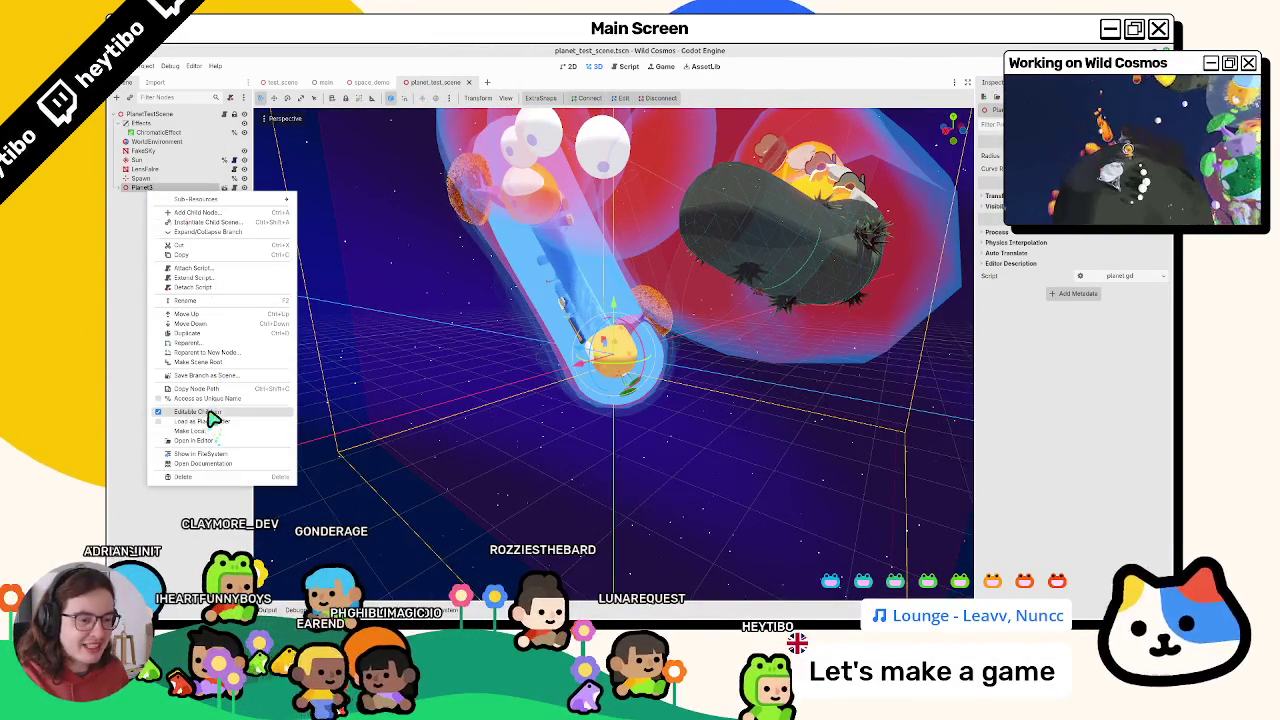
click(211, 421)
click(705, 356)
key(ctrl+s)
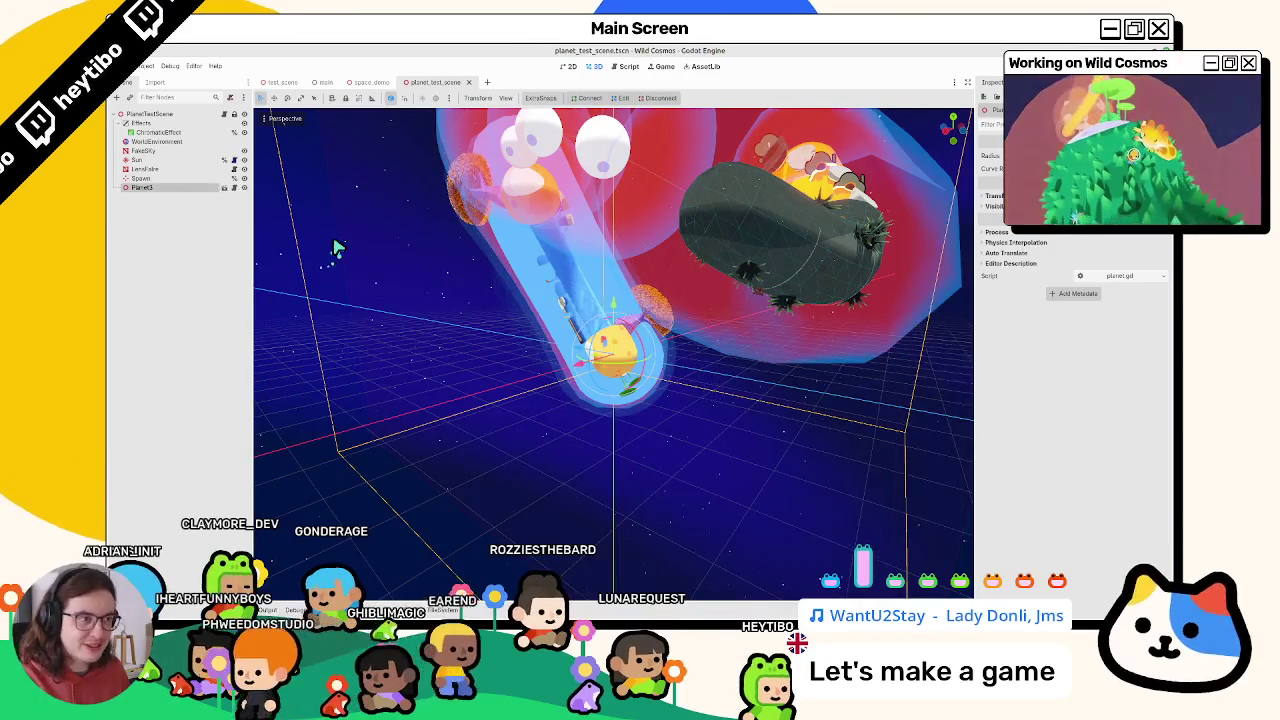
scroll(404, 240, up, 3)
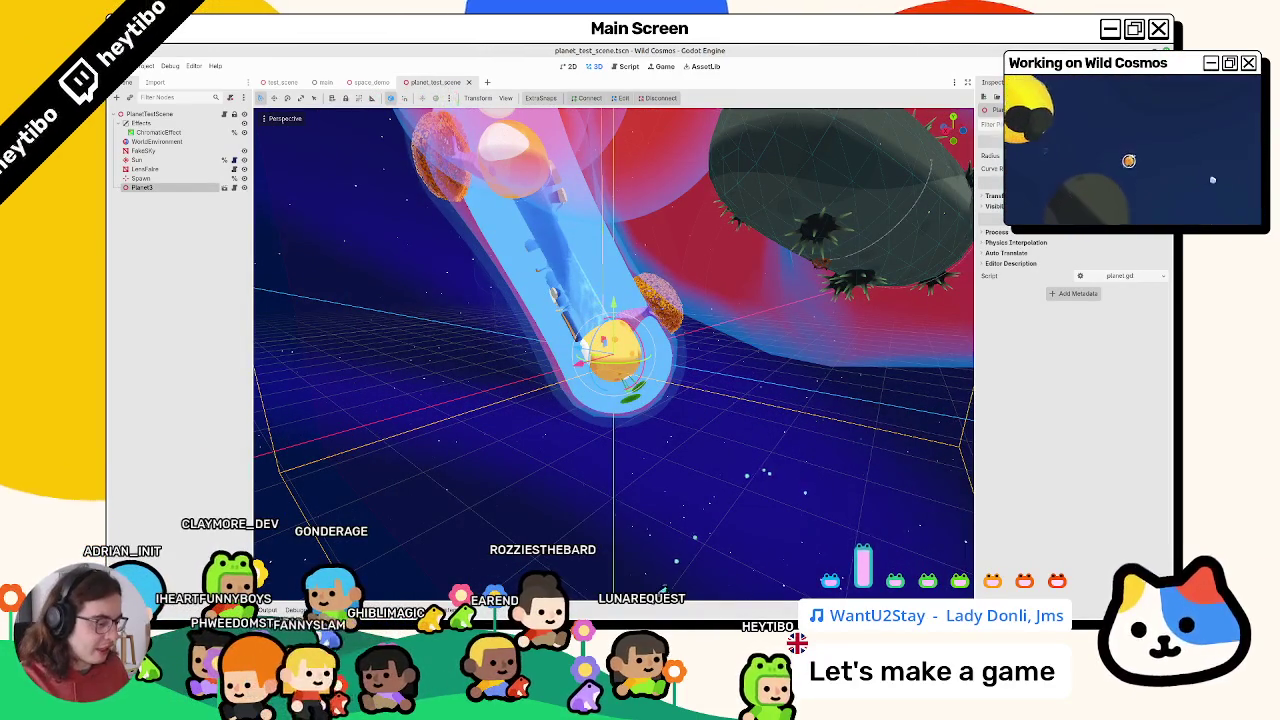
key(ctrl+alt+t)
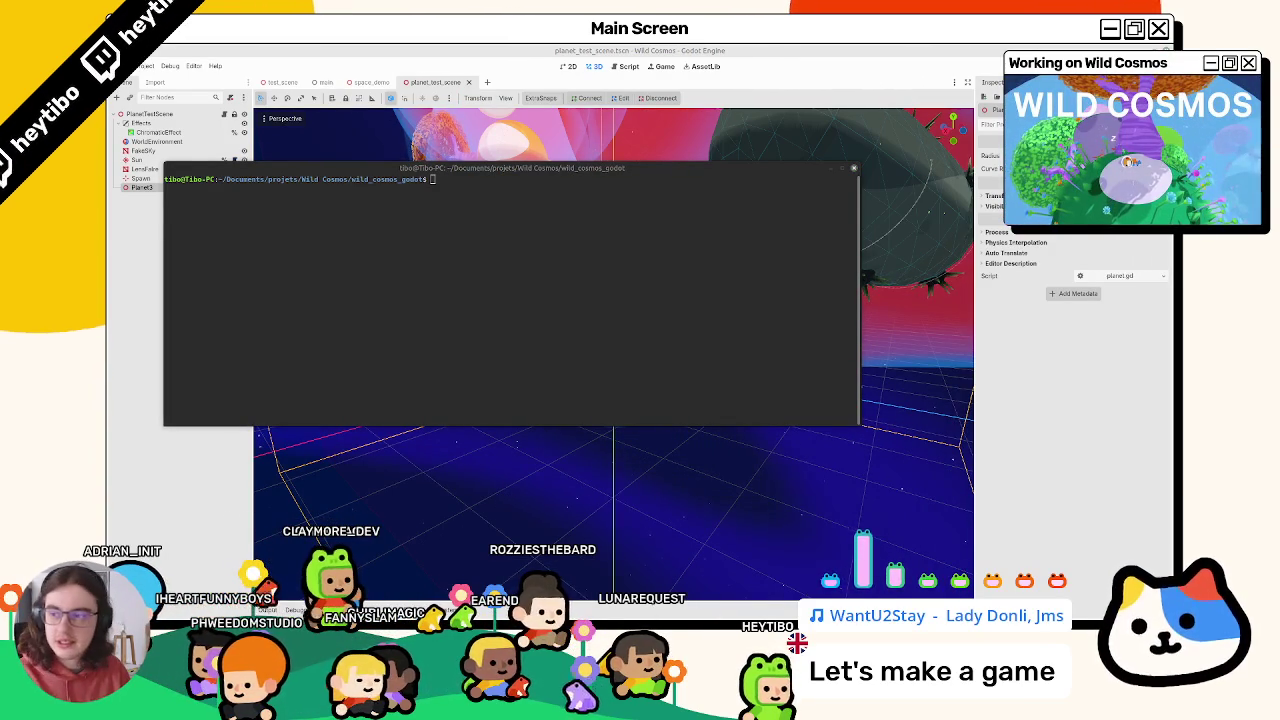
Run git log to confirm the curve gravity zone AABB commit is on top, then return to Godot
click(380, 295)
text(git log)
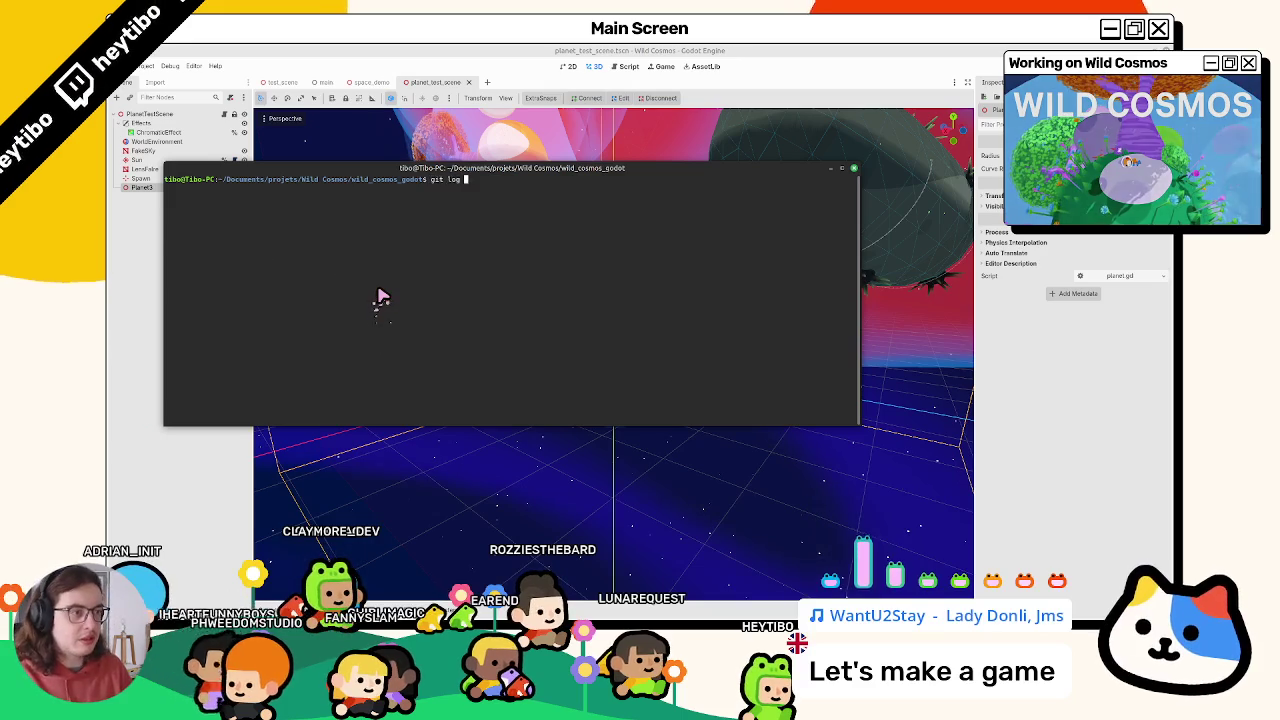
key(Return)
drag(201, 213, 357, 216)
key(alt+Tab)
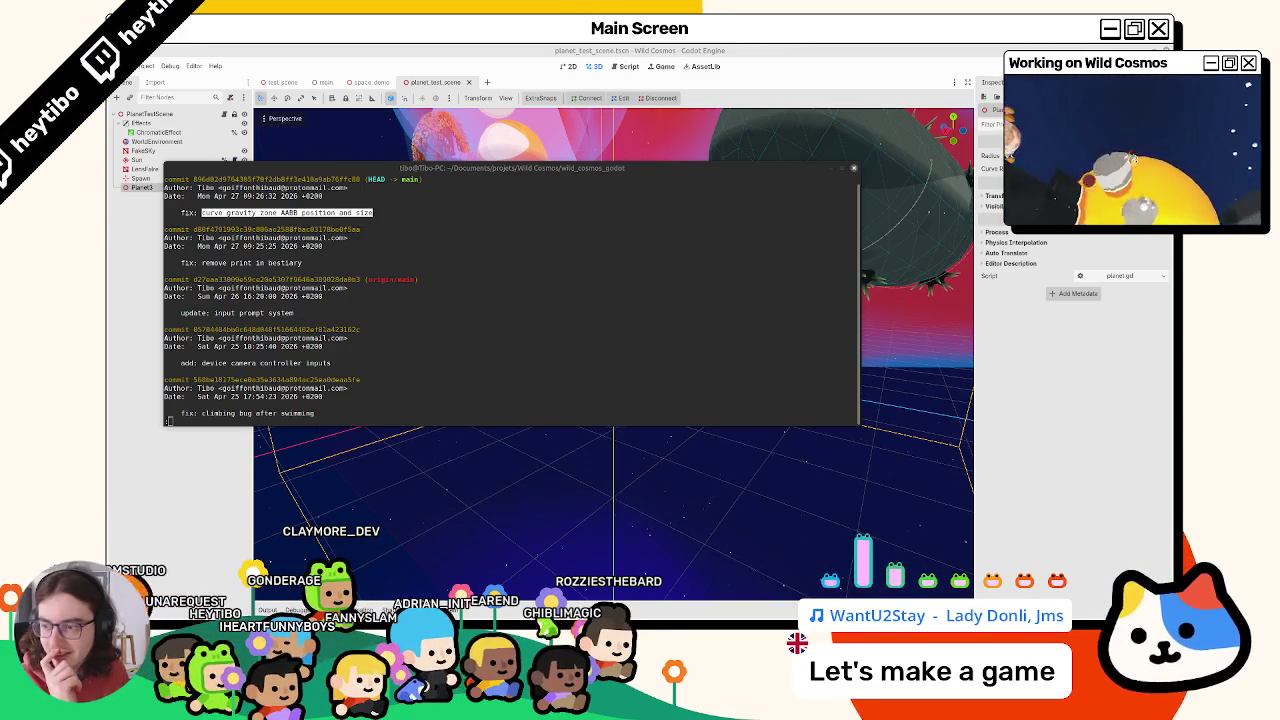
click(422, 74)
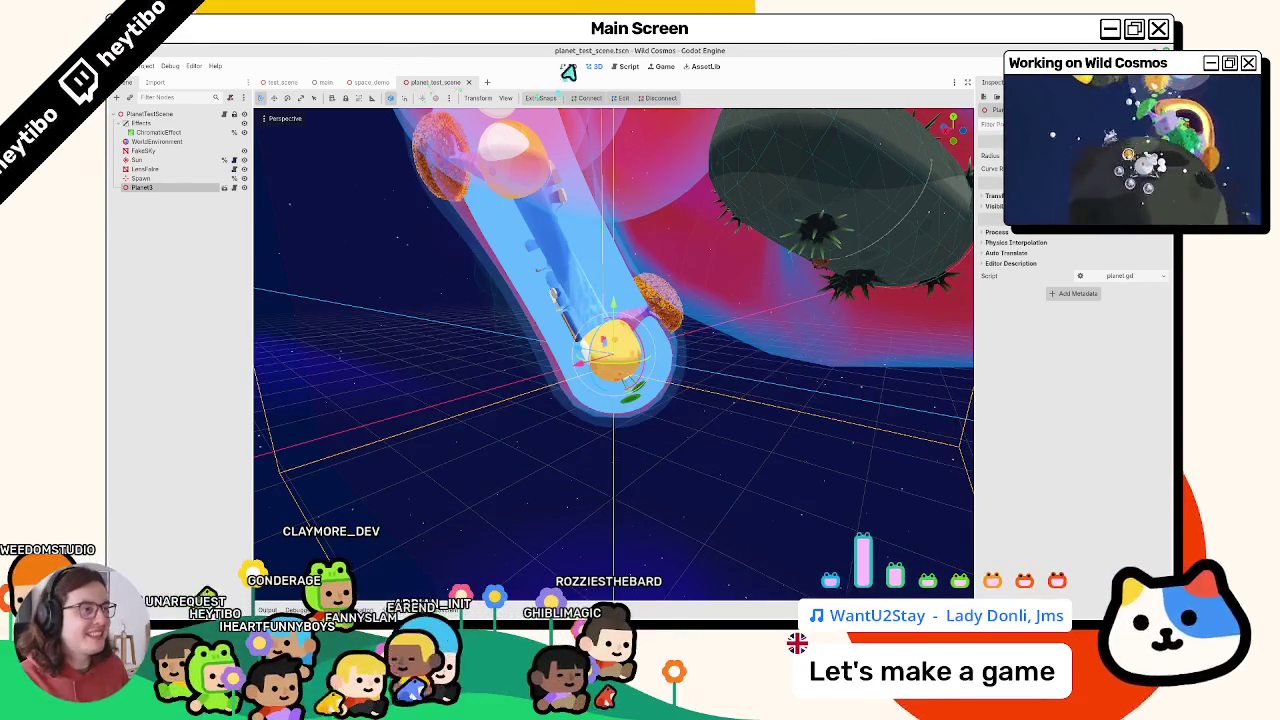
Switch to the space_demo scene, select and focus its spawn point node, then save and run
click(372, 82)
scroll(420, 202, down, 5)
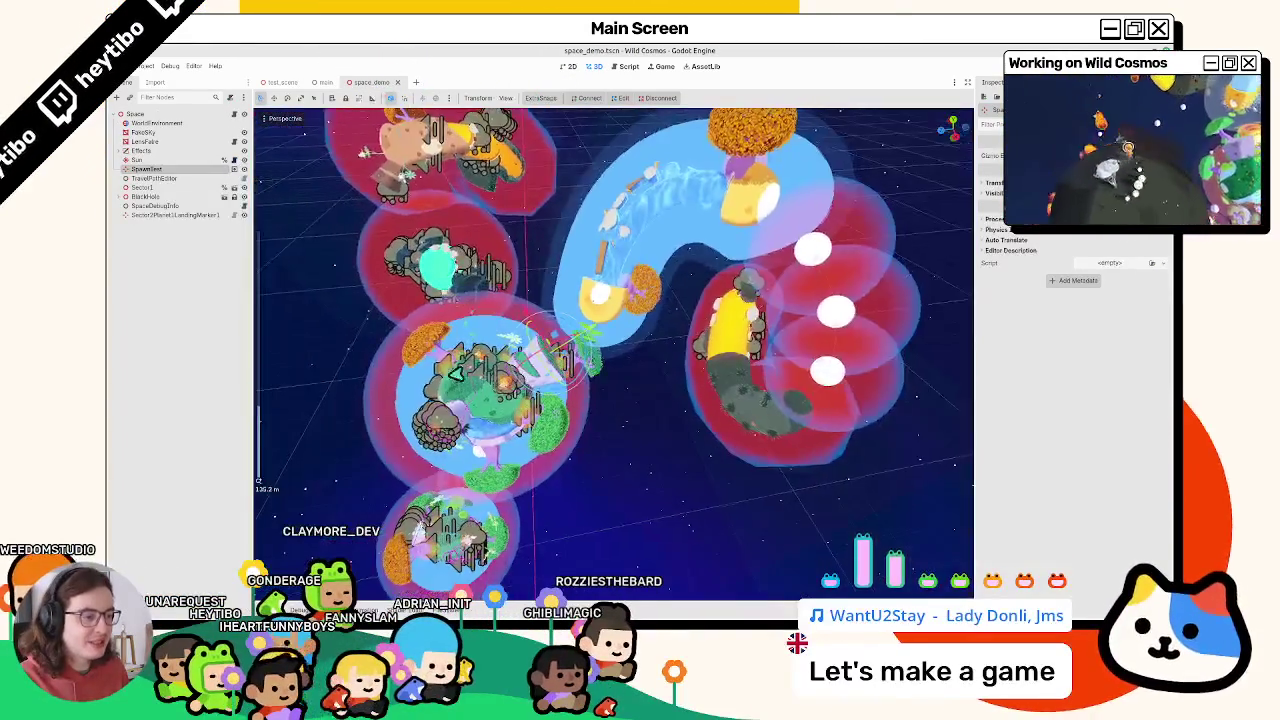
scroll(371, 450, up, 5)
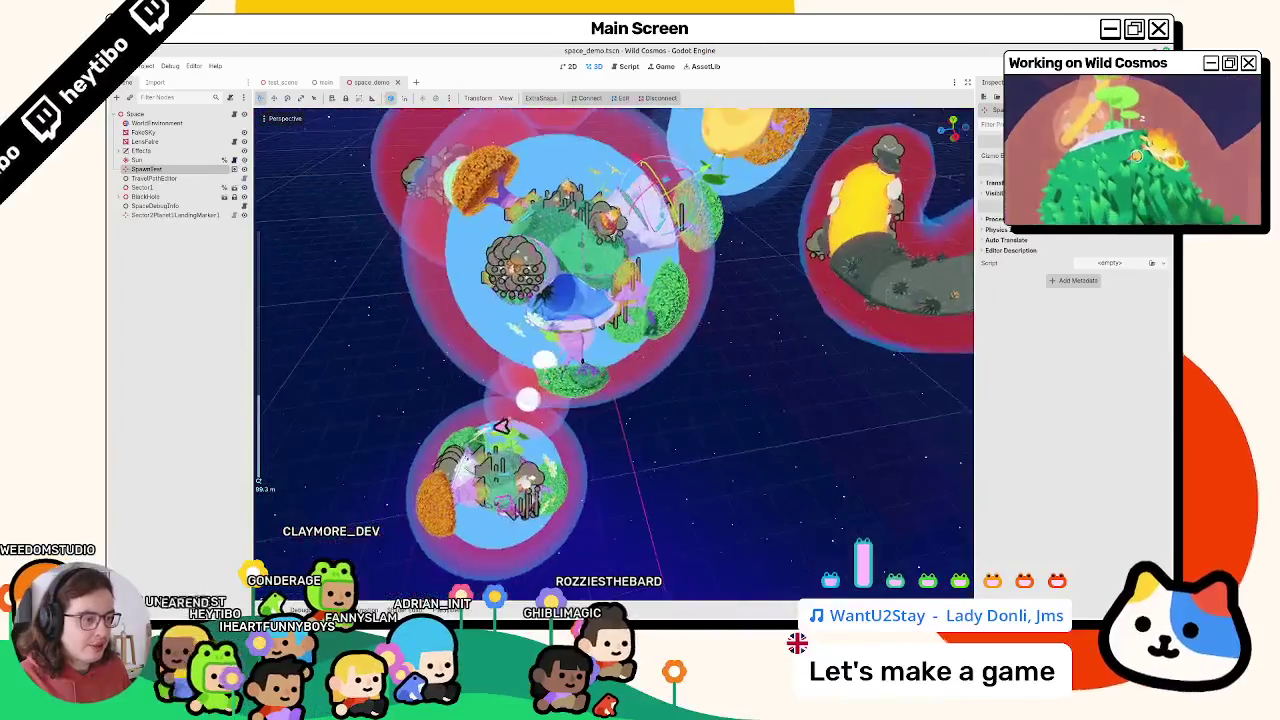
scroll(499, 426, up, 3)
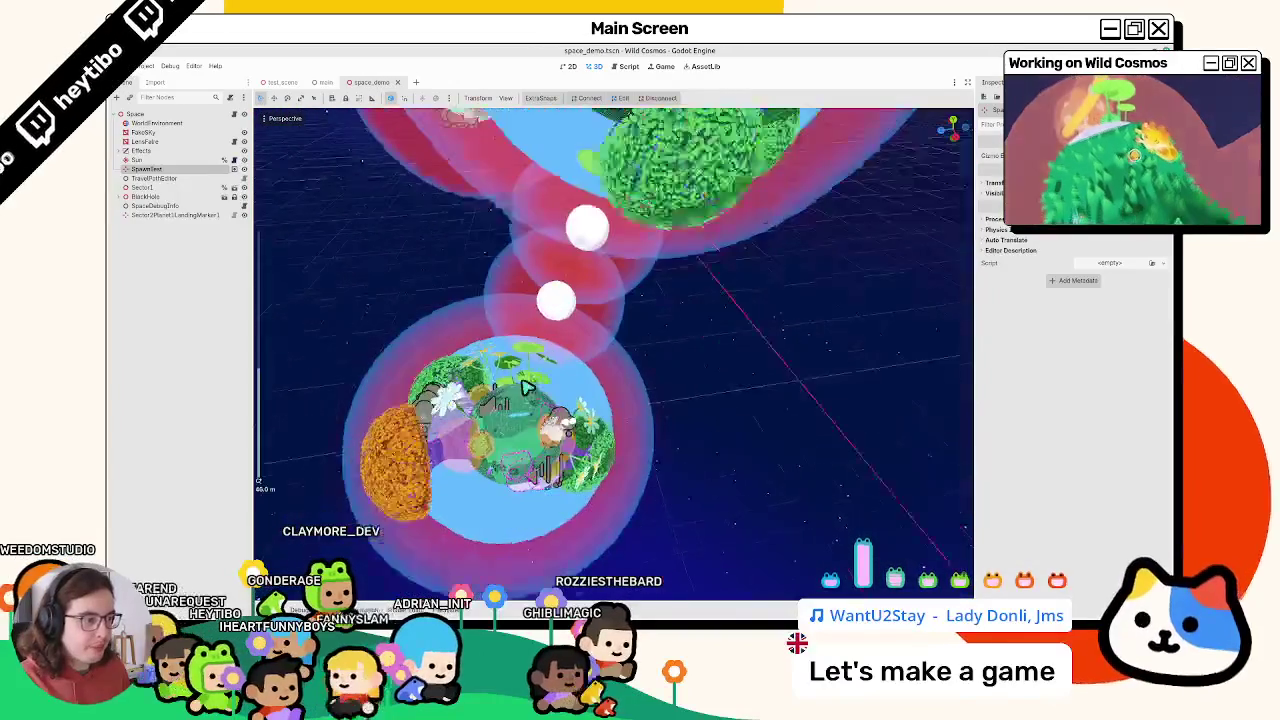
click(160, 175)
key(f)
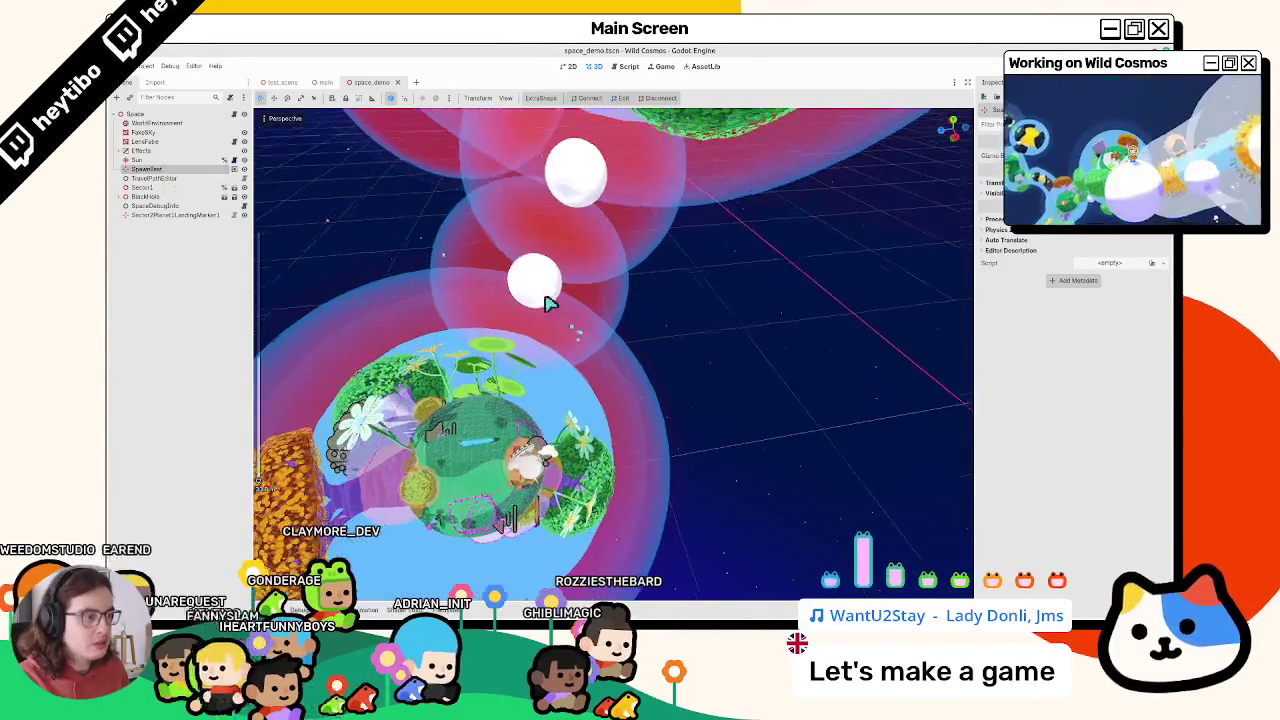
scroll(637, 350, down, 5)
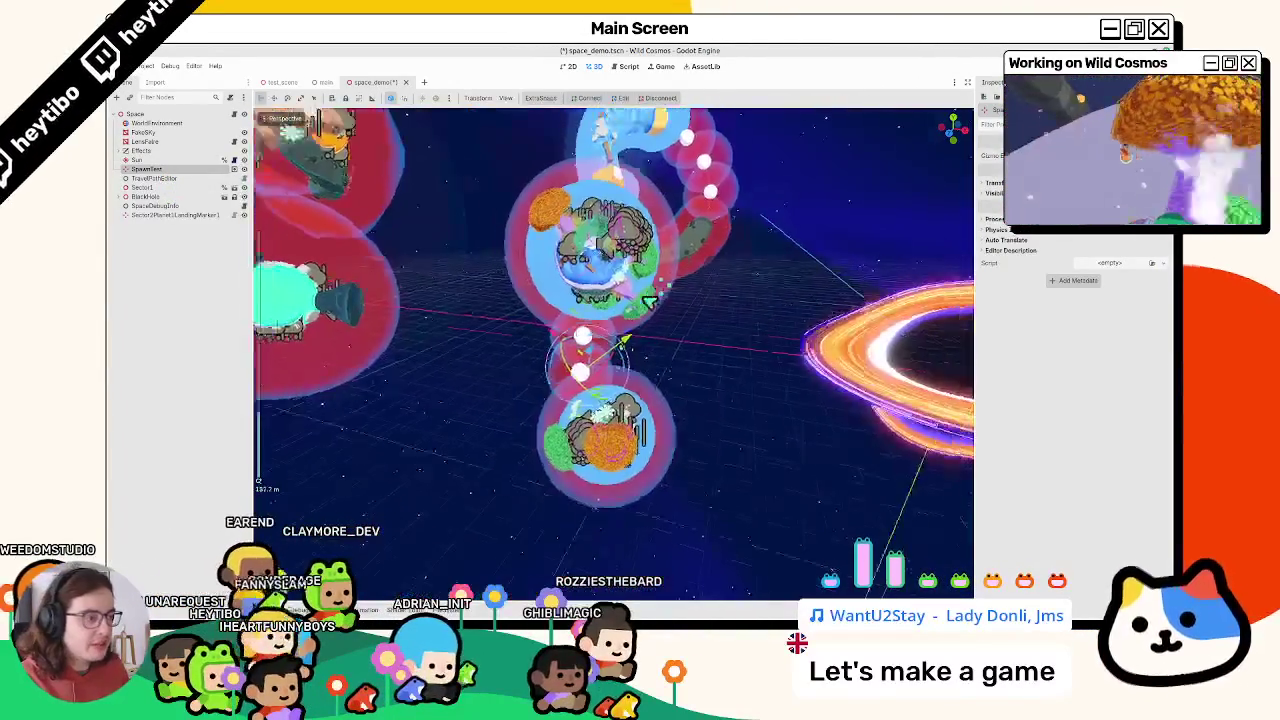
scroll(637, 350, up, 2)
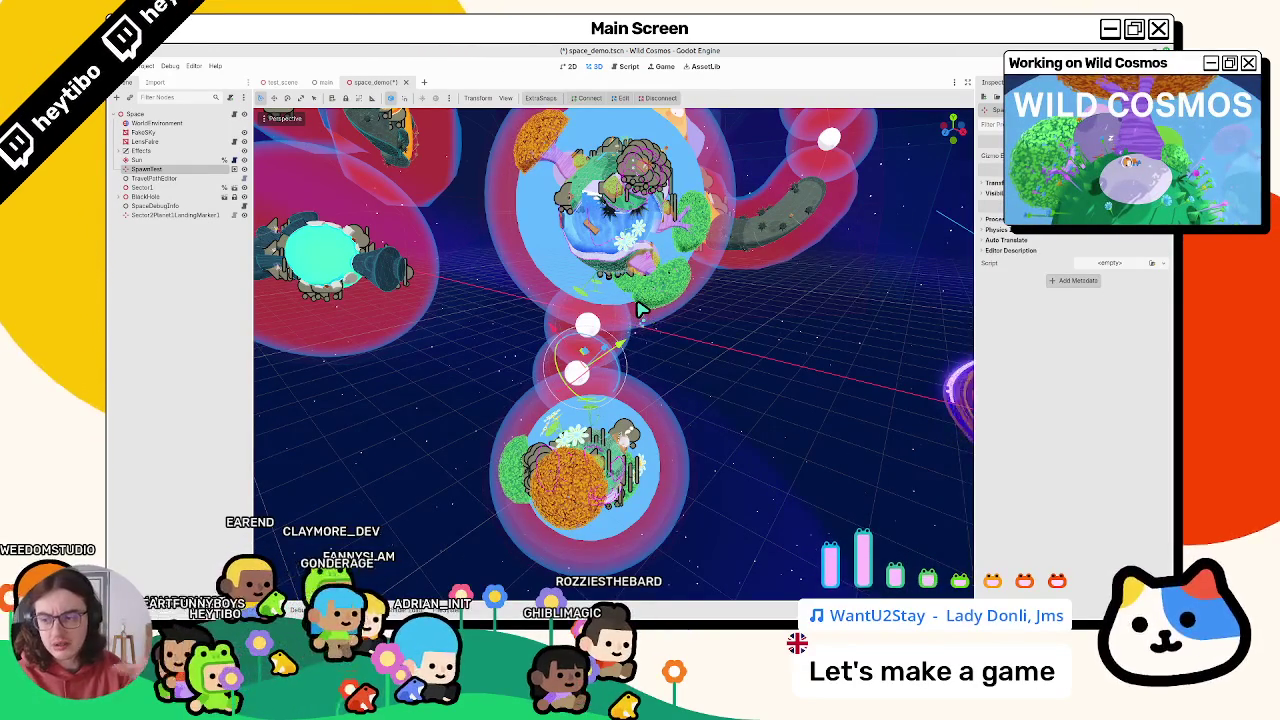
key(F5)
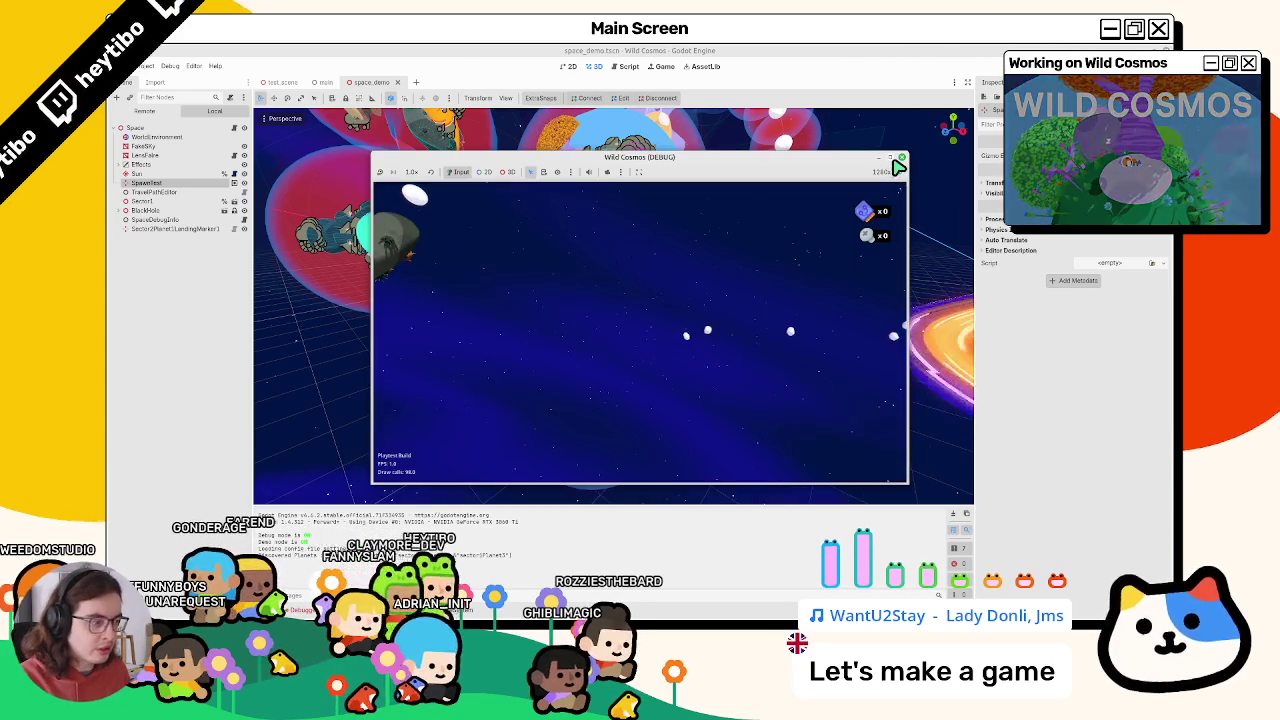
Restart the game, run a chosen scene, then close the main scene tab and rerun
key(F8)
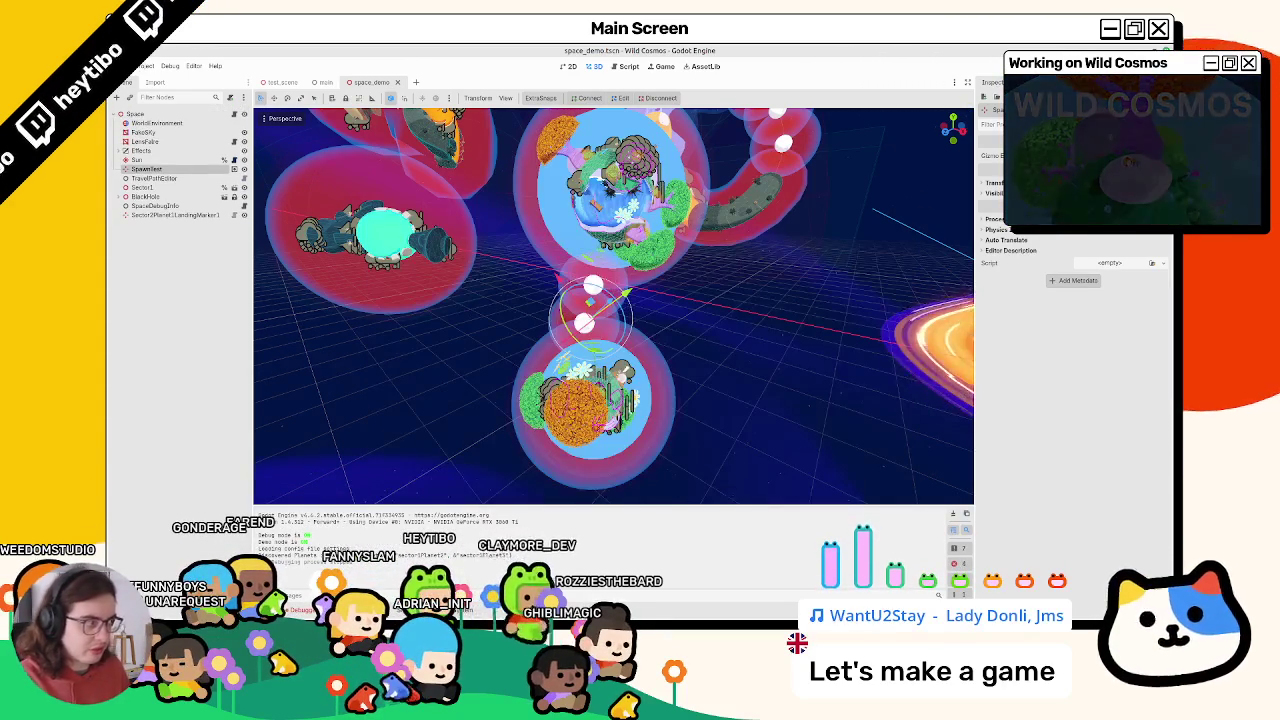
key(ctrl+shift+F5)
key(Return)
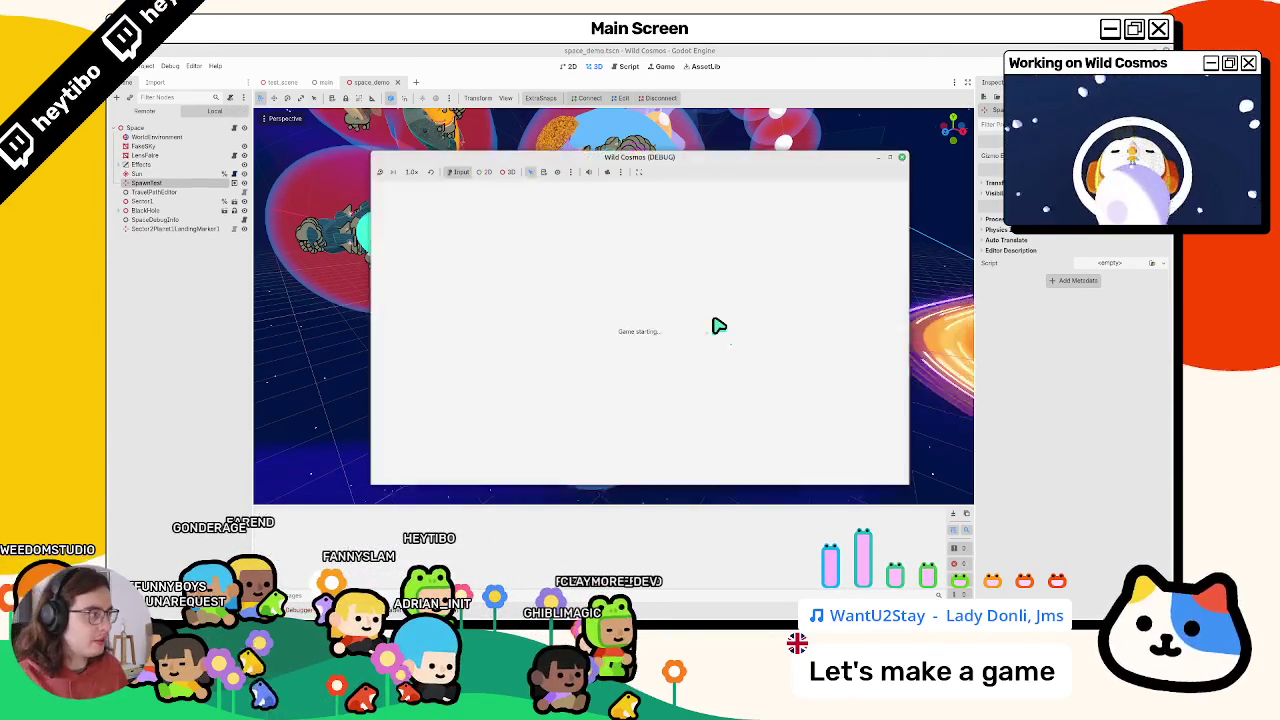
key(F8)
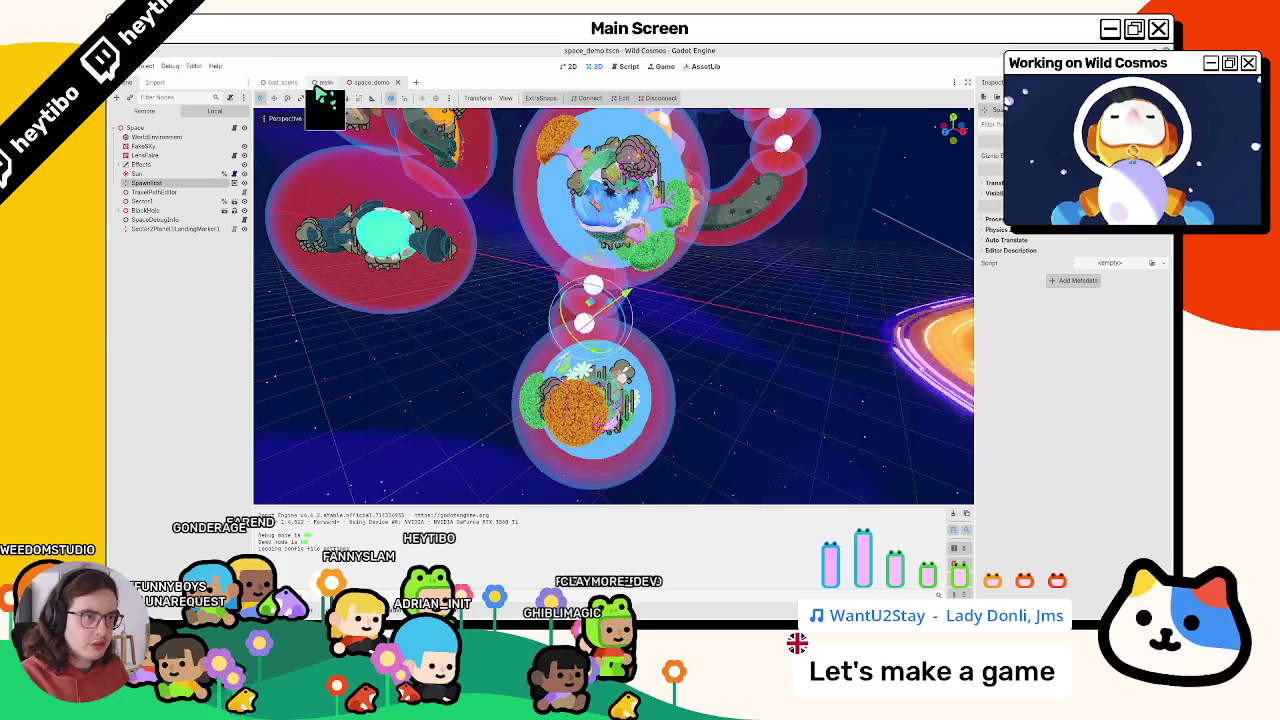
click(322, 86)
key(F5)
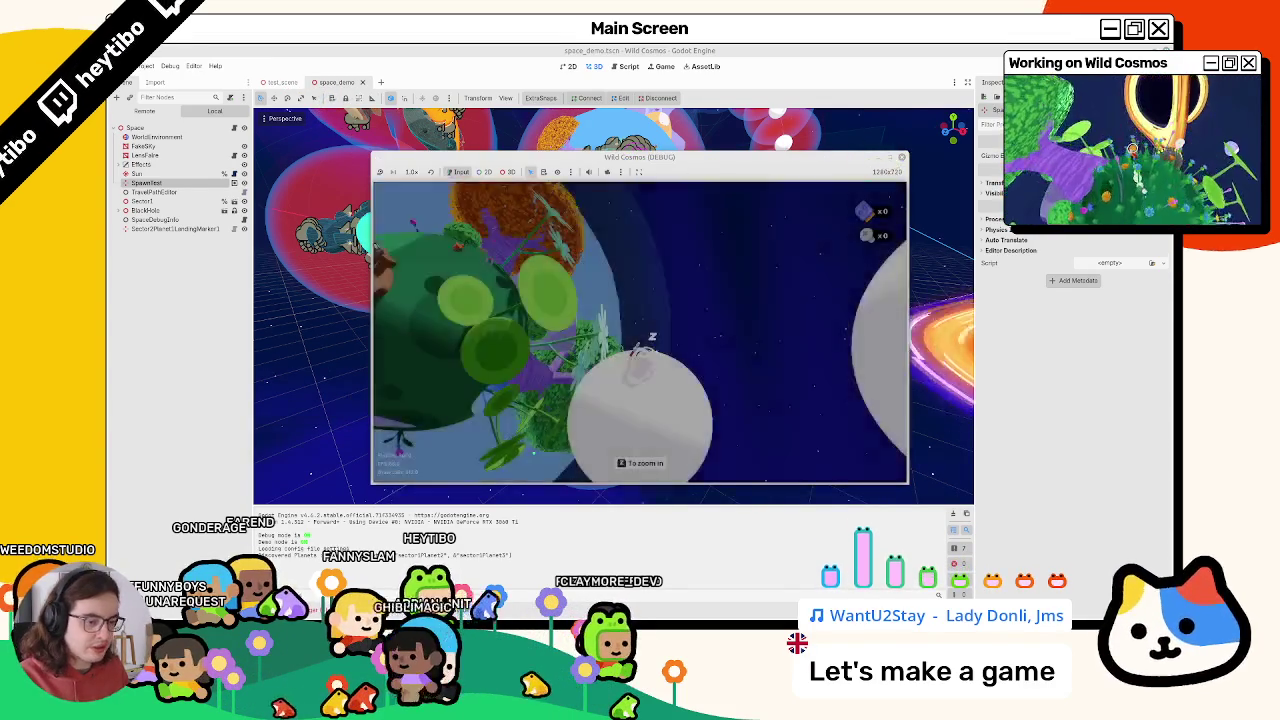
Bring the Wild Cosmos debug window to the front and maximize it
click(898, 159)
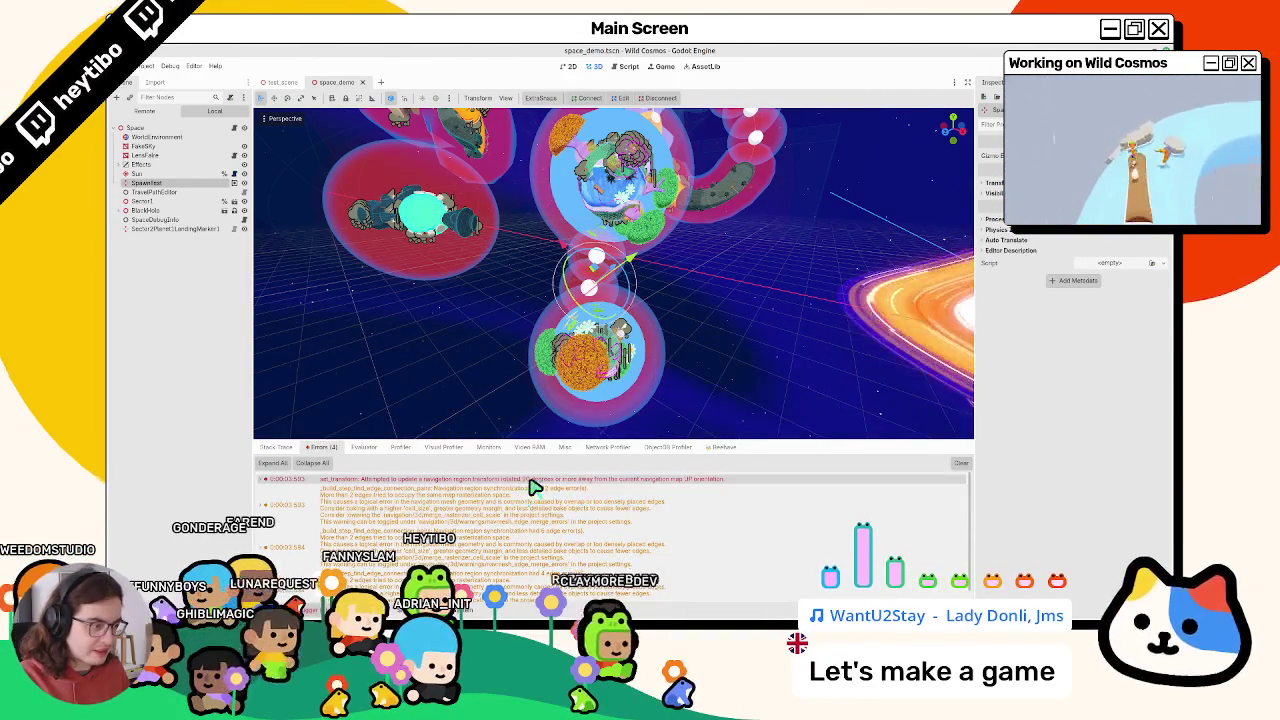
click(727, 608)
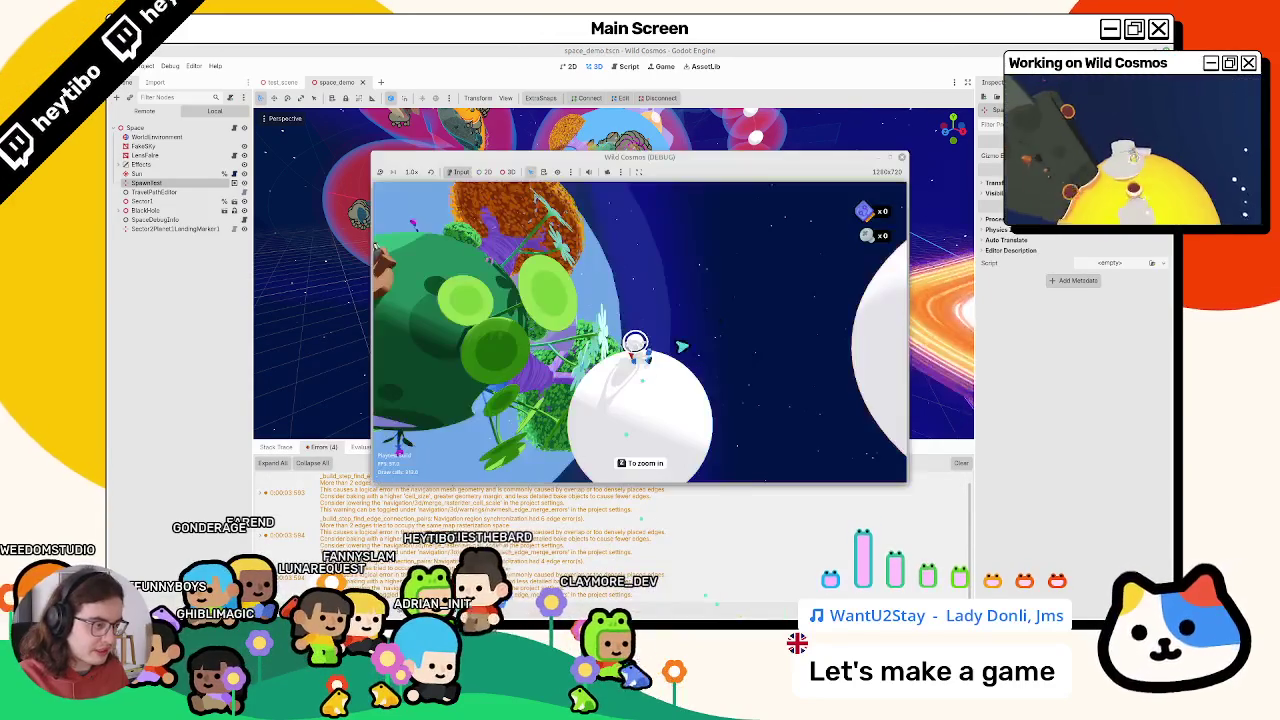
click(893, 162)
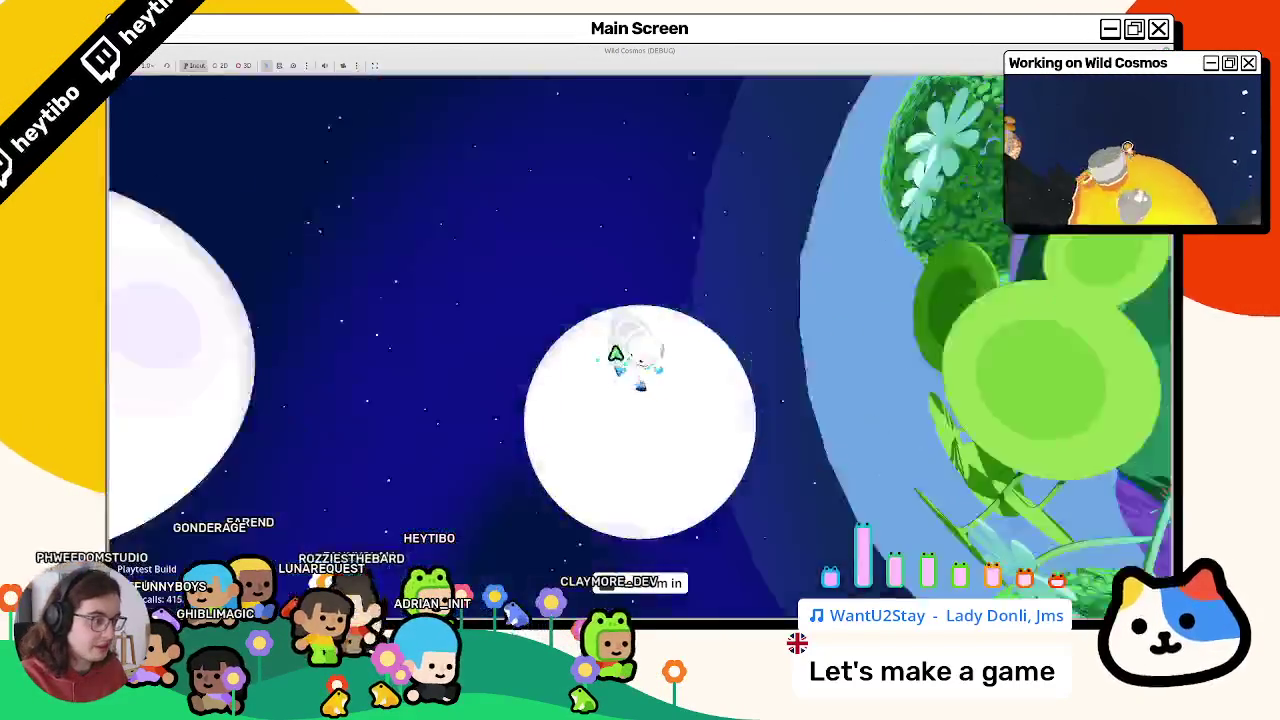
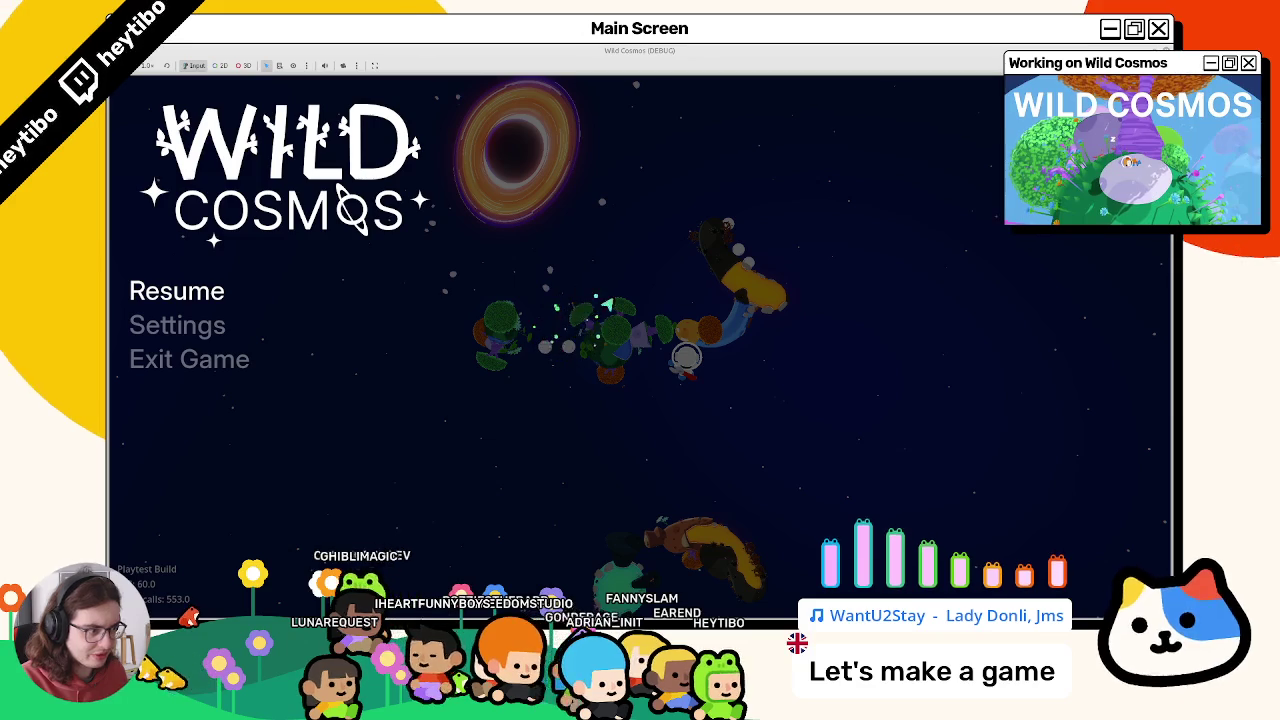
Resume the game, drop the astronaut onto the teal planet, then pause and stop the run
key(Escape)
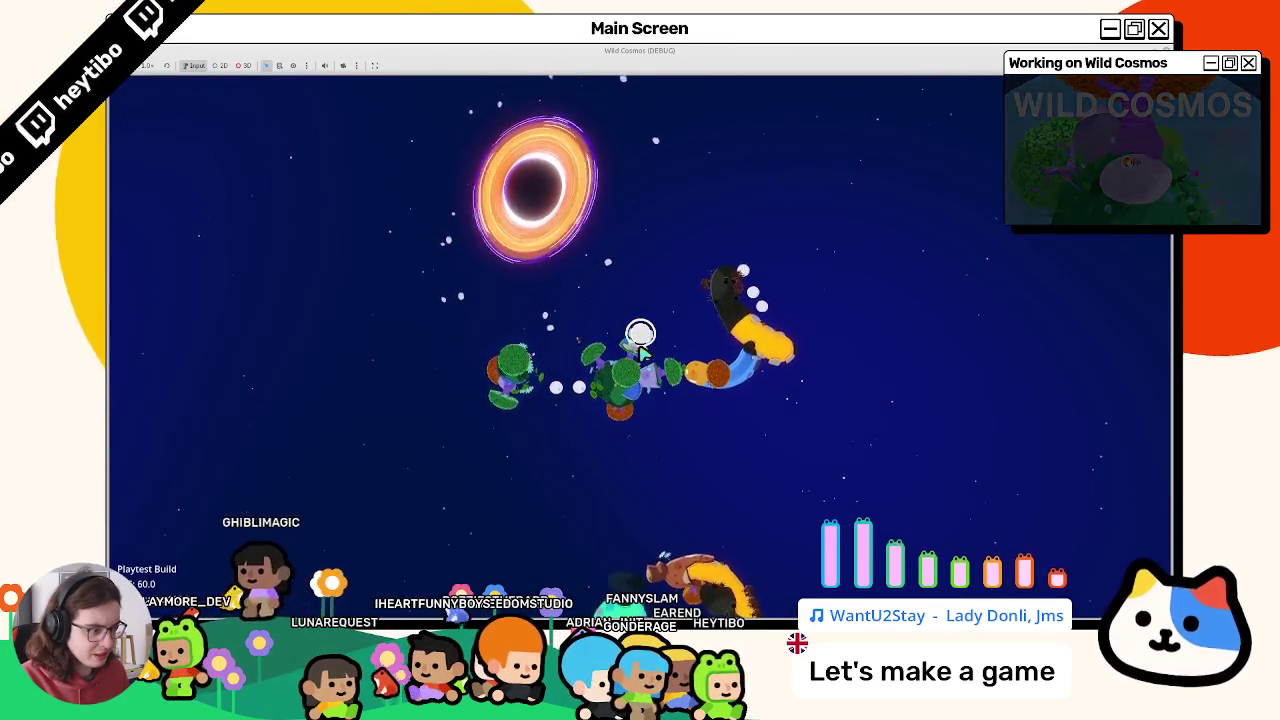
key(space)
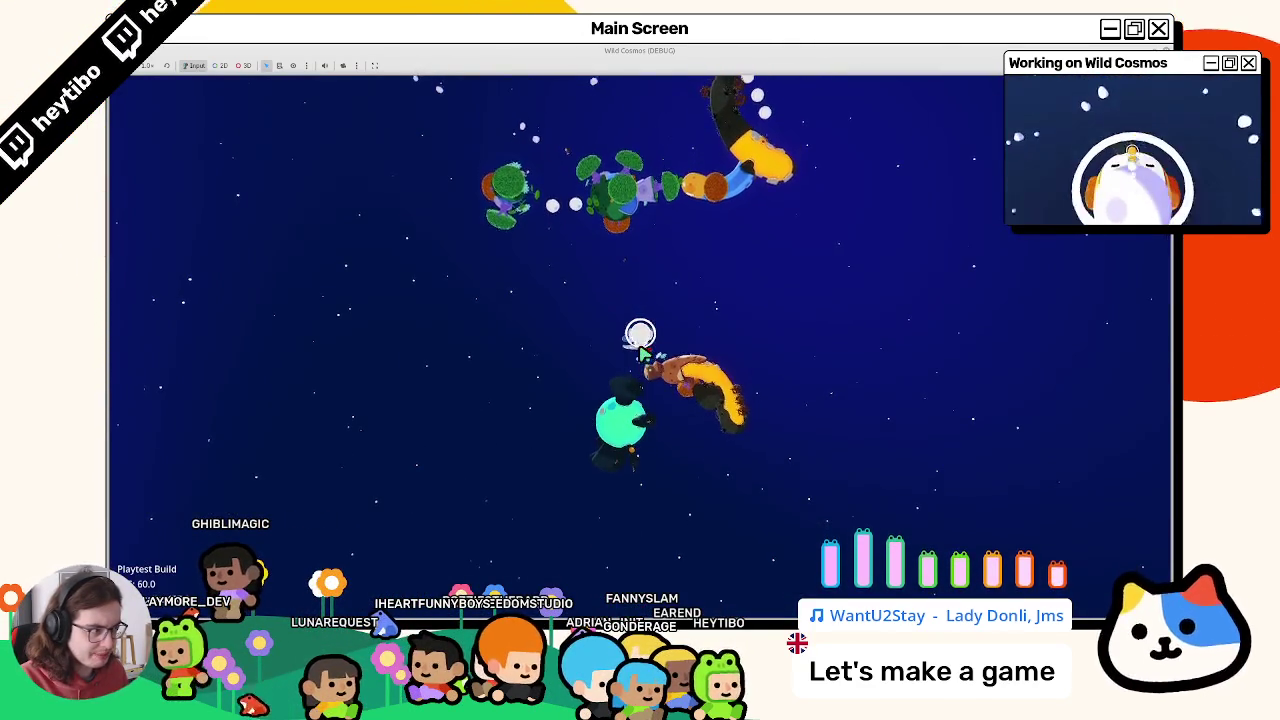
key(Escape)
key(F8)
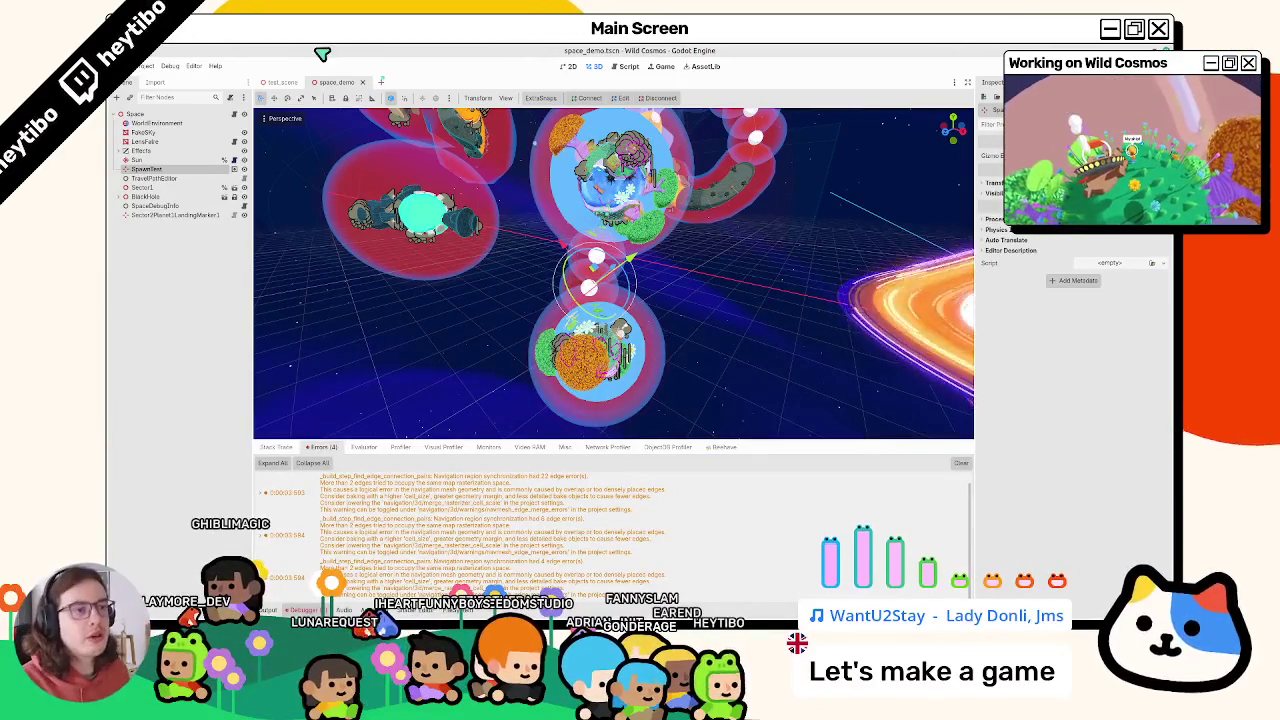
Collapse the Debugger panel and open player.tscn through the quick-open scene search
click(300, 609)
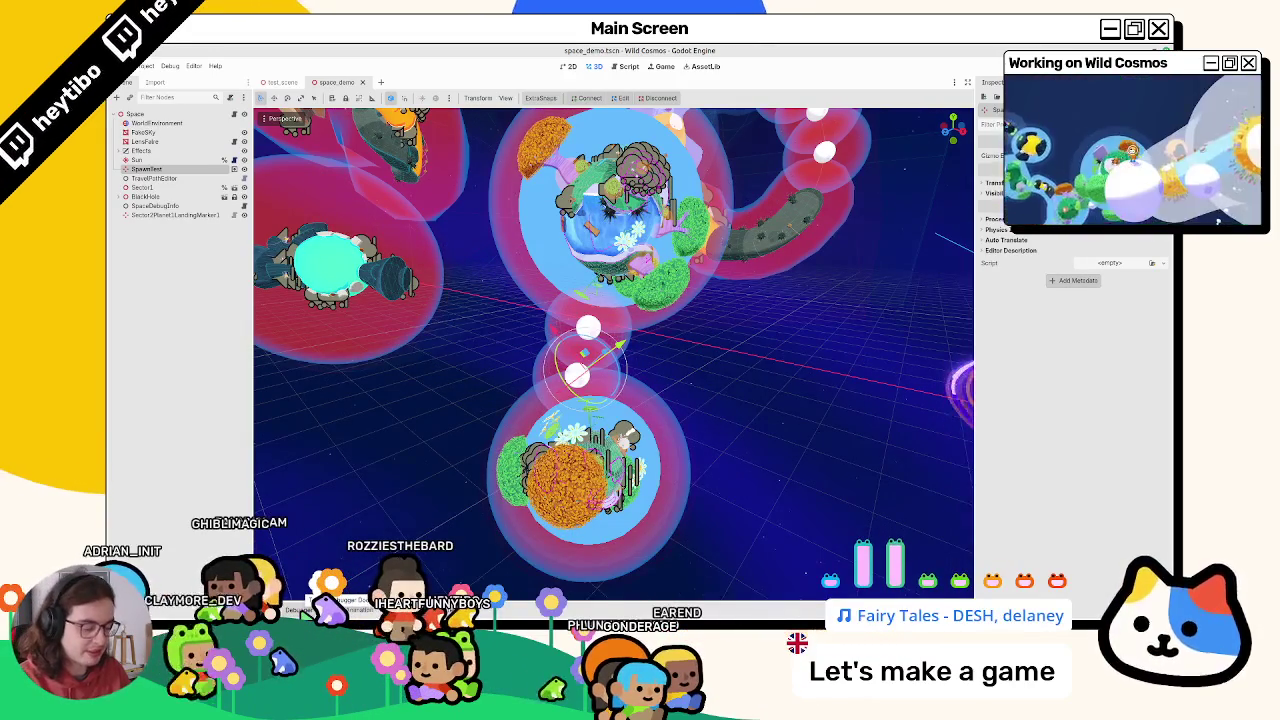
key(ctrl+shift+o)
text(player)
key(Return)
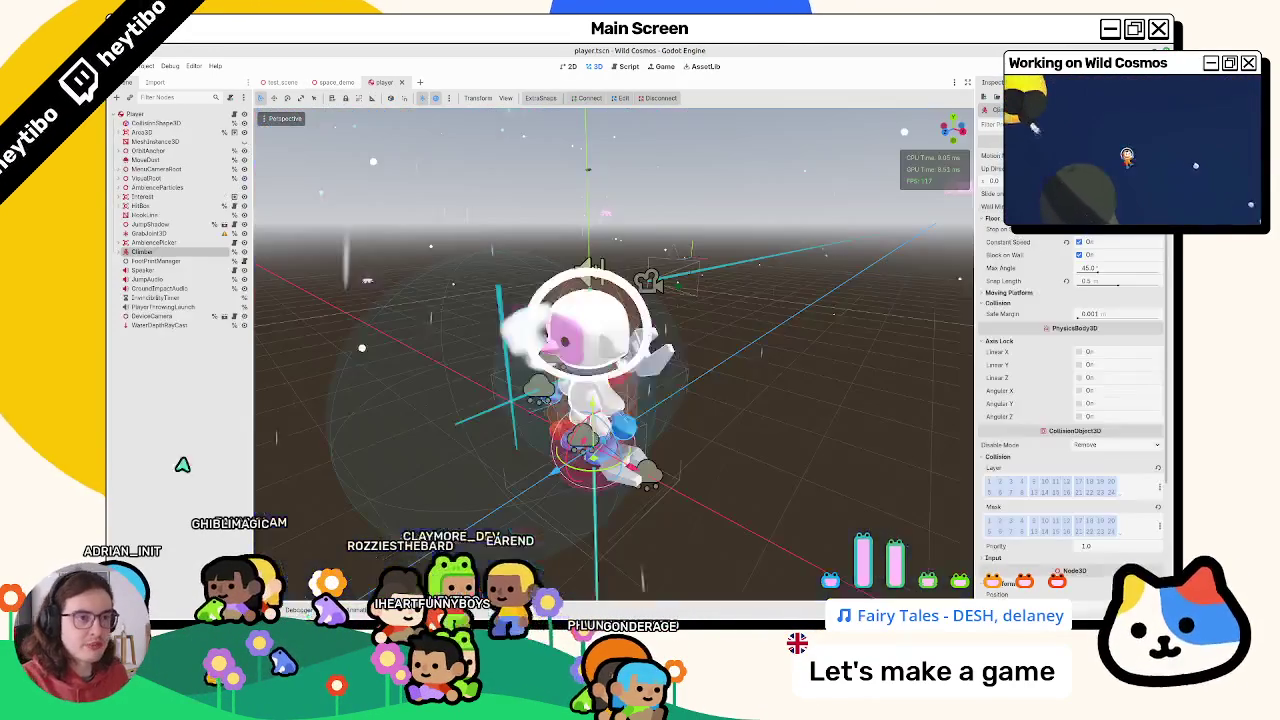
Show player.gd and search it for 'fall', then for 'gravity_z' references
key(ctrl+F3)
key(ctrl+f)
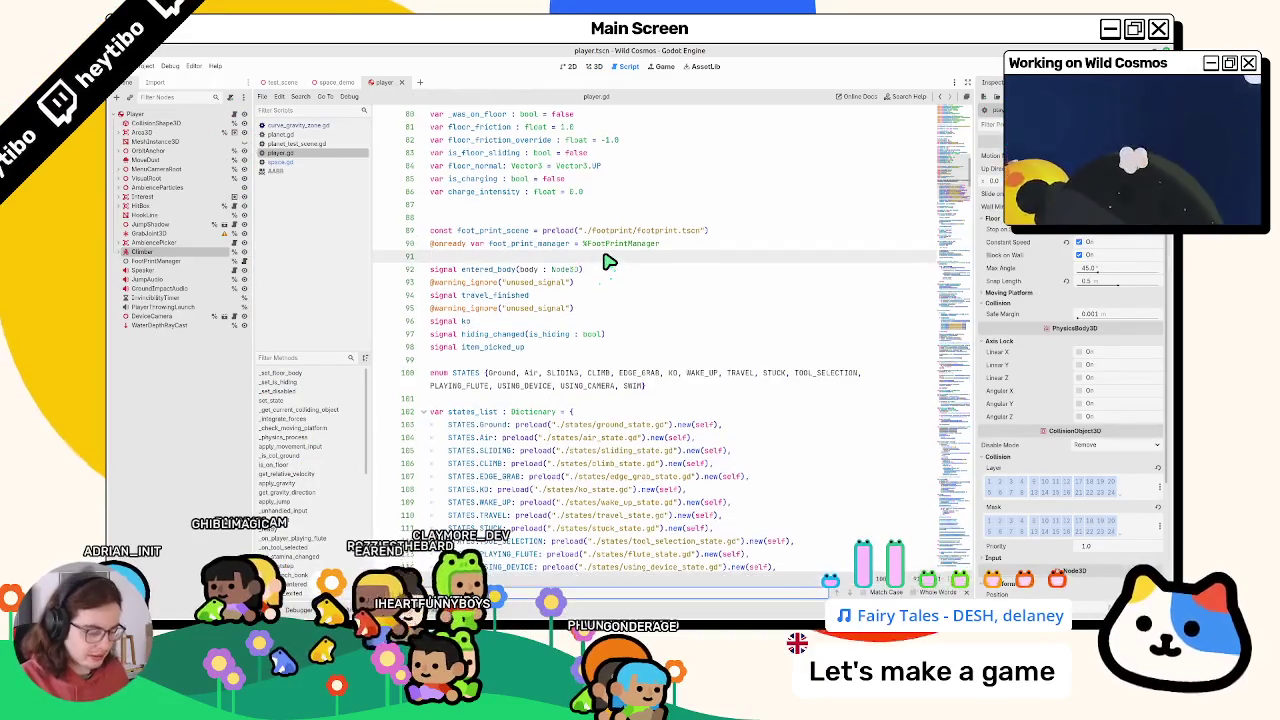
text(fall_gravity_factor : float = 1.0) -> void:)
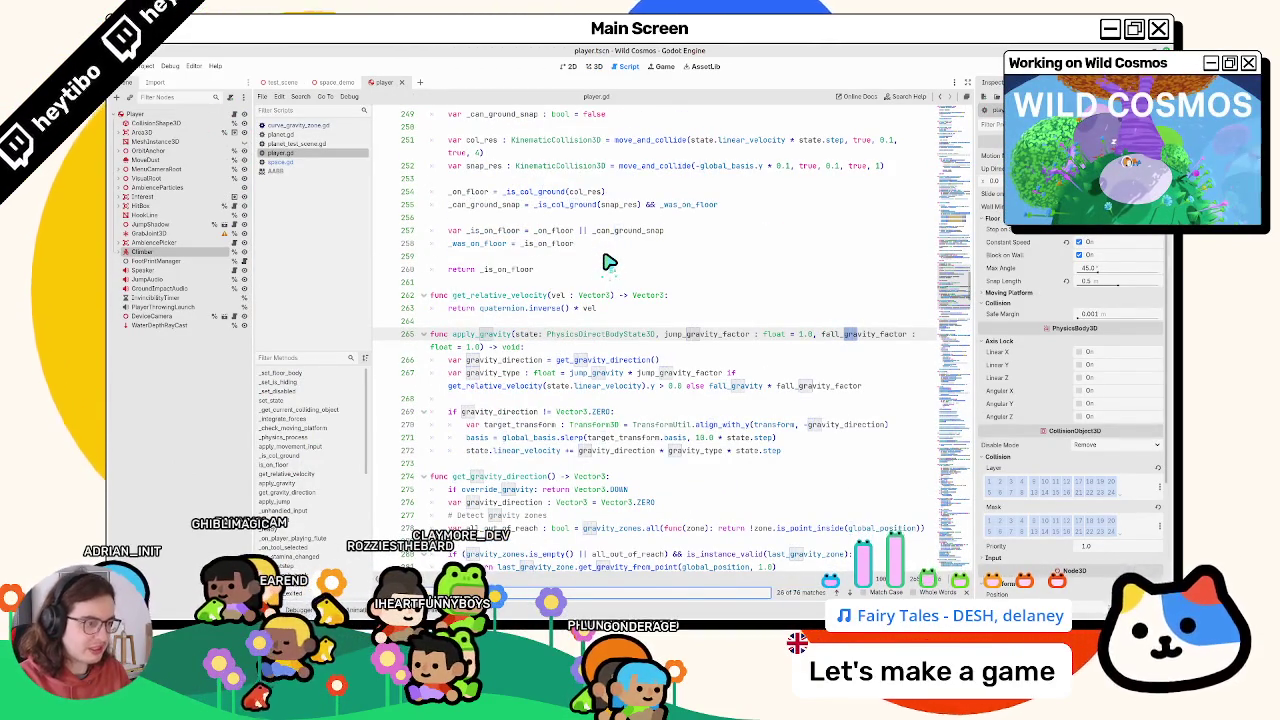
key(ctrl+a)
text(gravity_z)
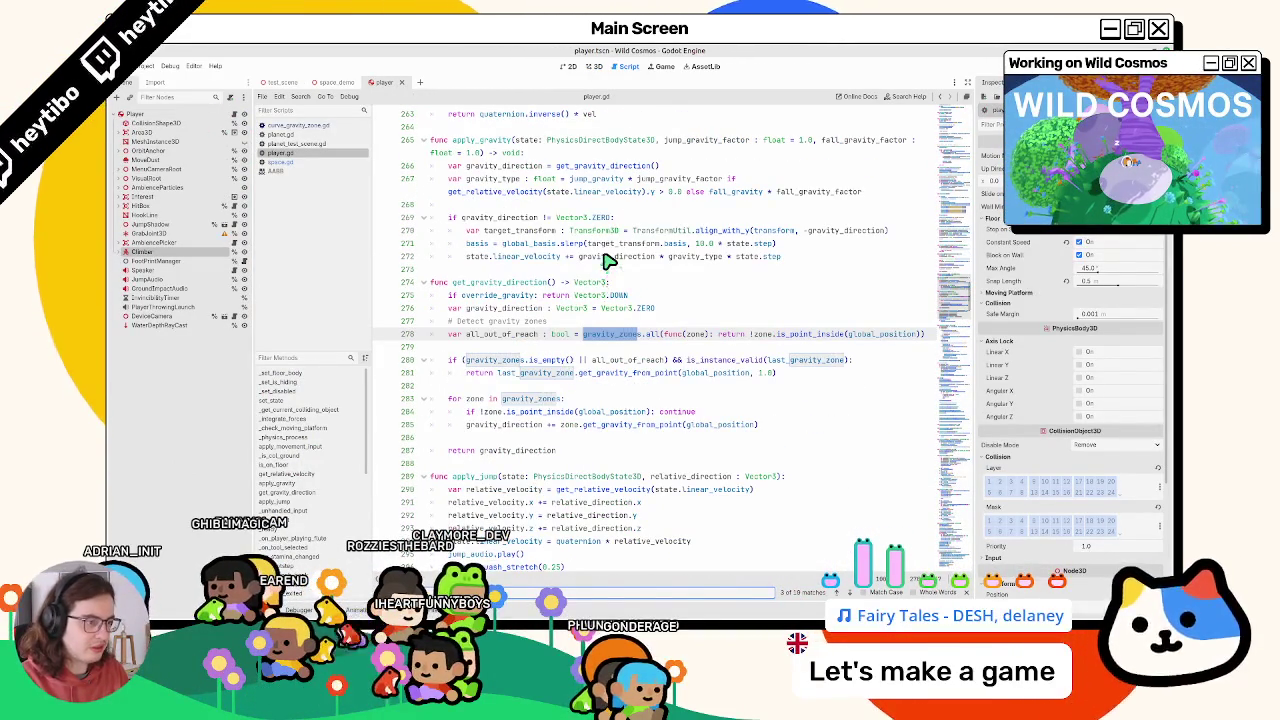
key(Escape)
Widen the code area and trace get_gravity_direction, all_out_of_reach and last_gravity_zone uses
double_click(490, 282)
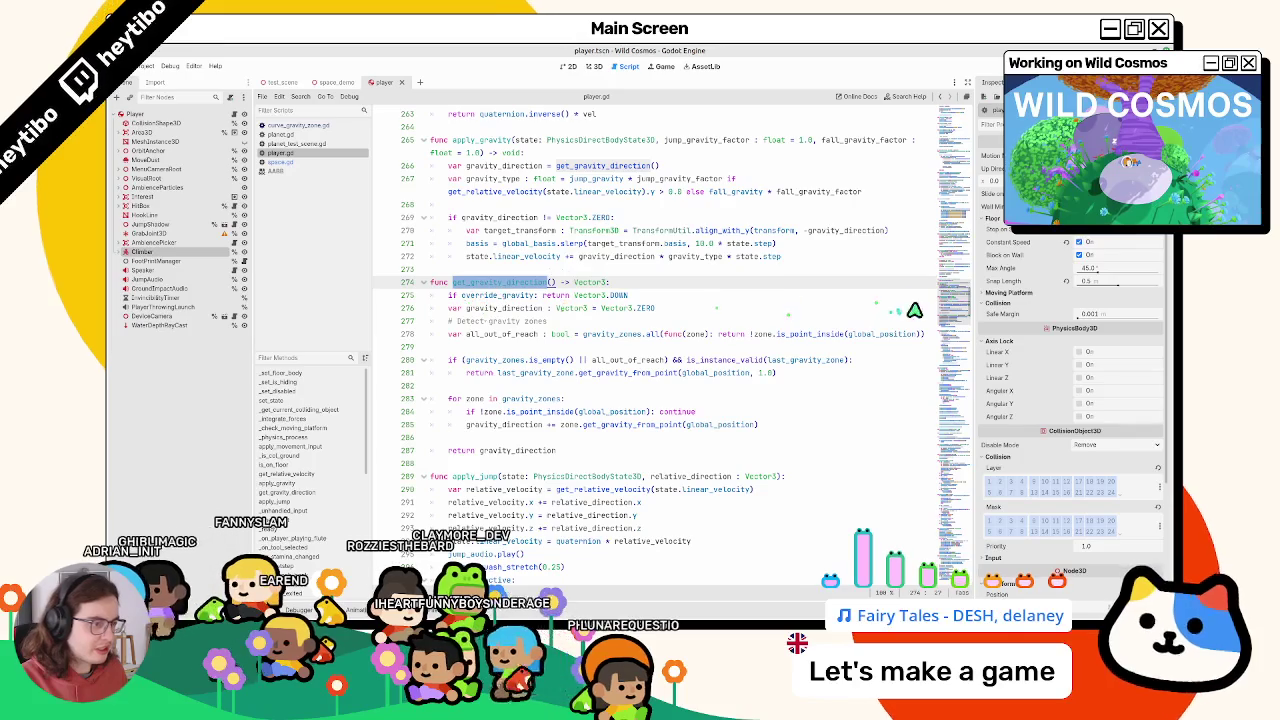
drag(978, 300, 1044, 300)
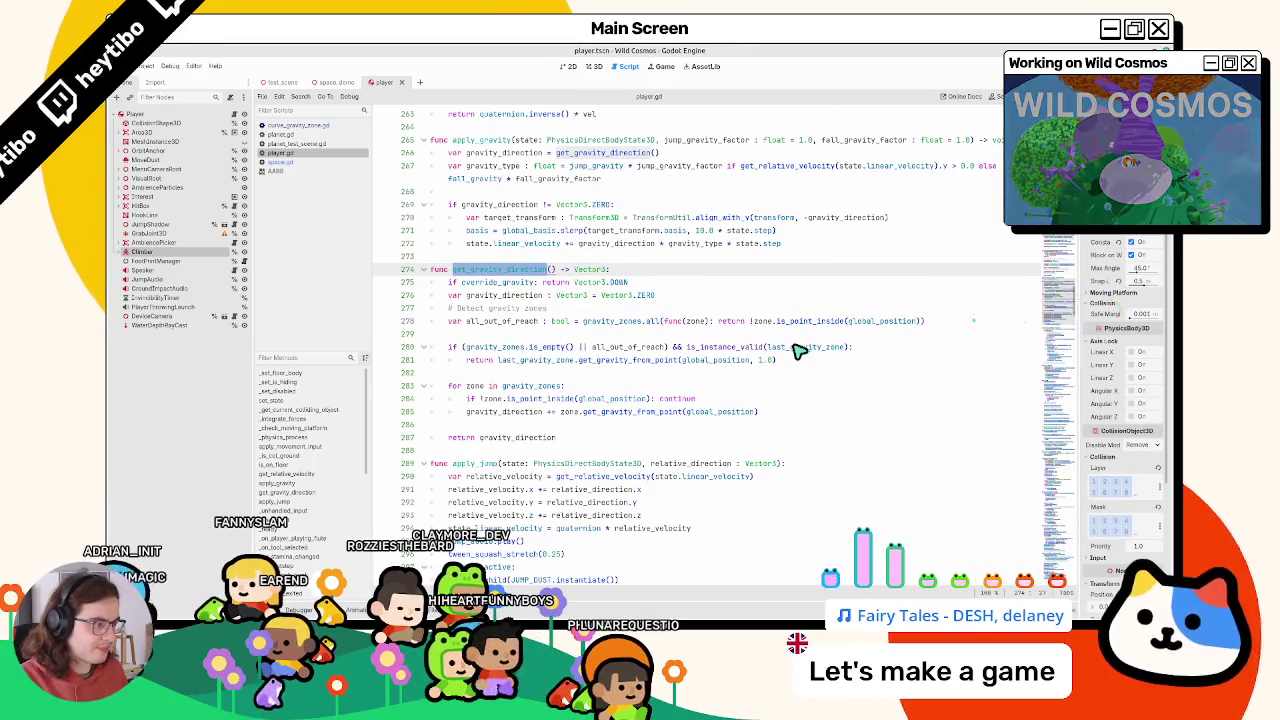
double_click(470, 321)
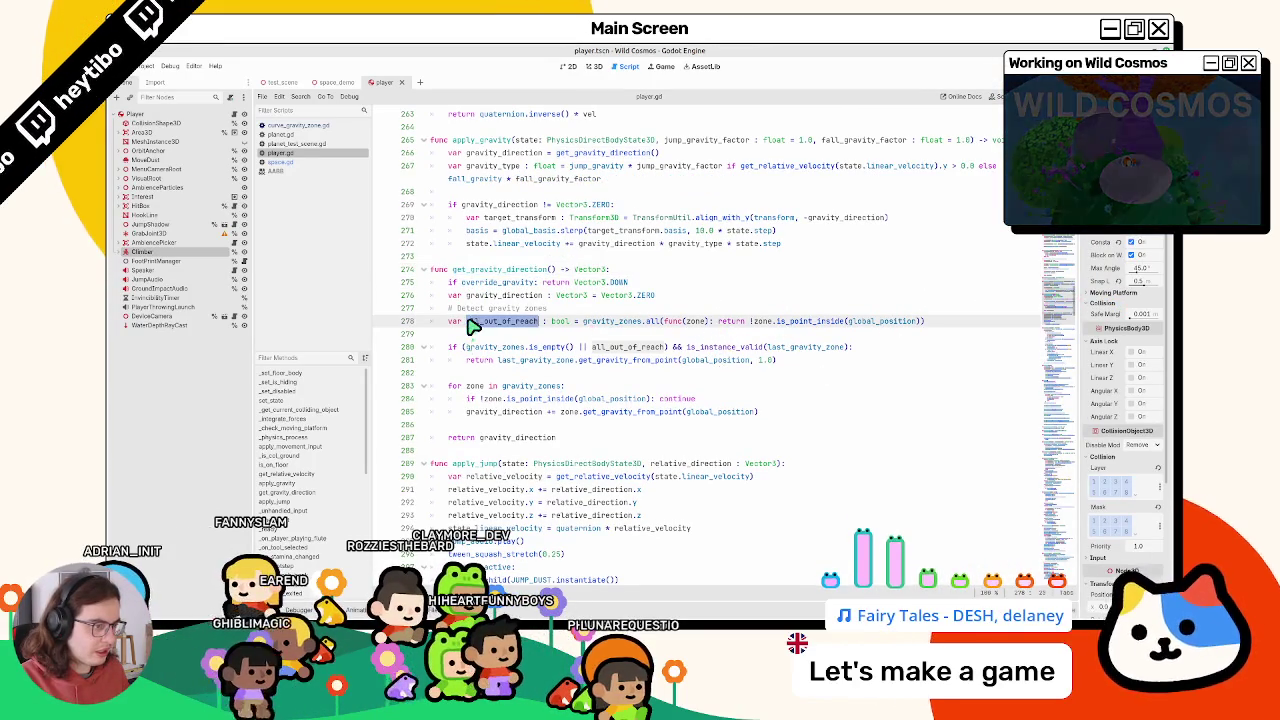
double_click(536, 361)
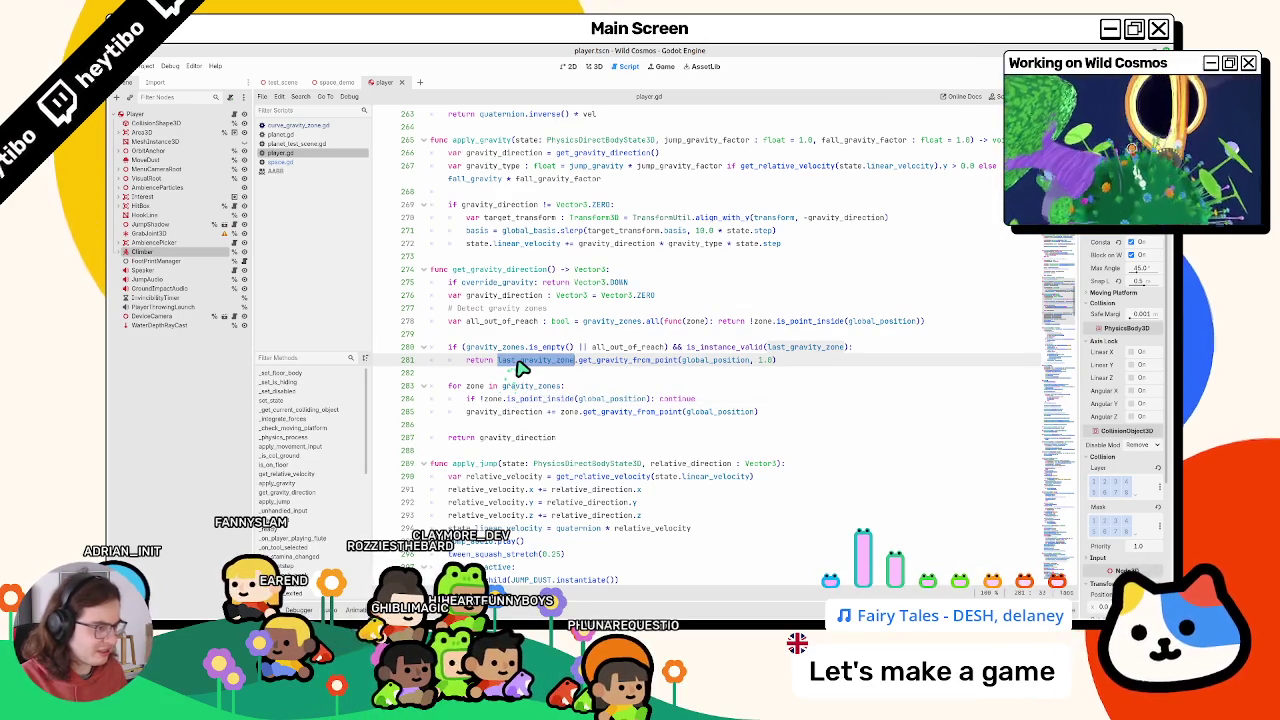
key(ctrl+f)
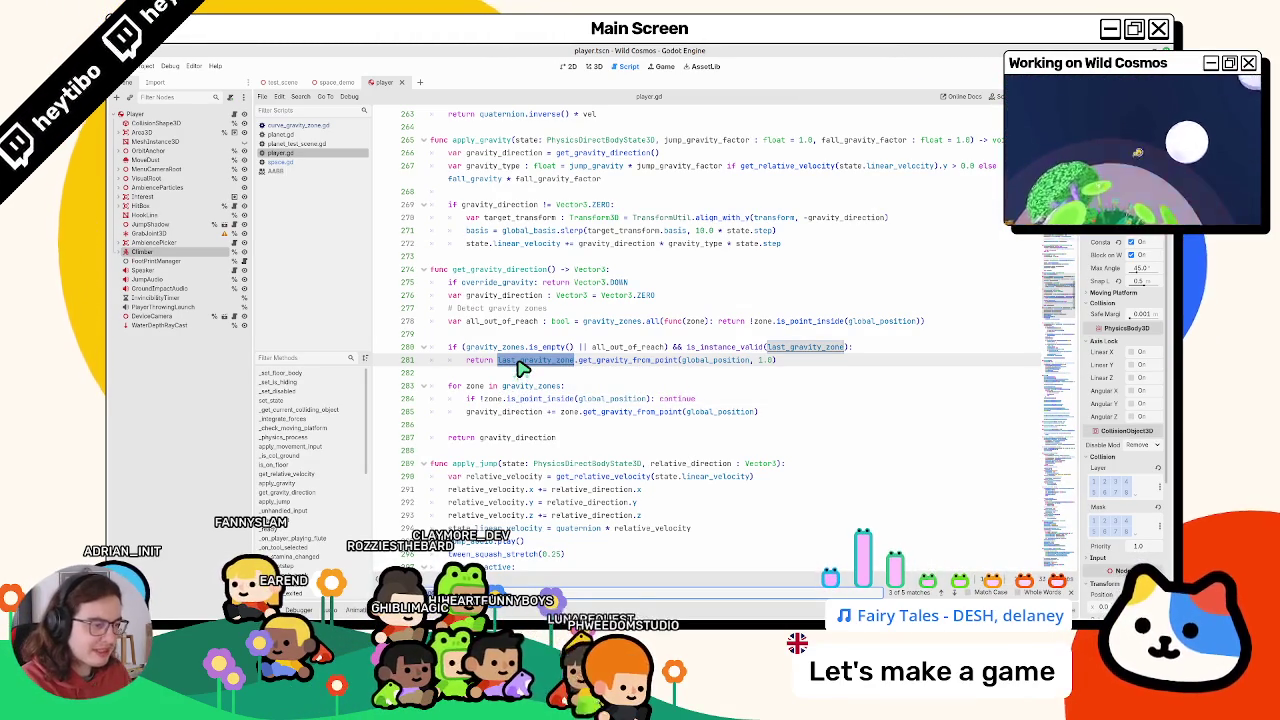
key(Return)
key(Return)
key(Return)
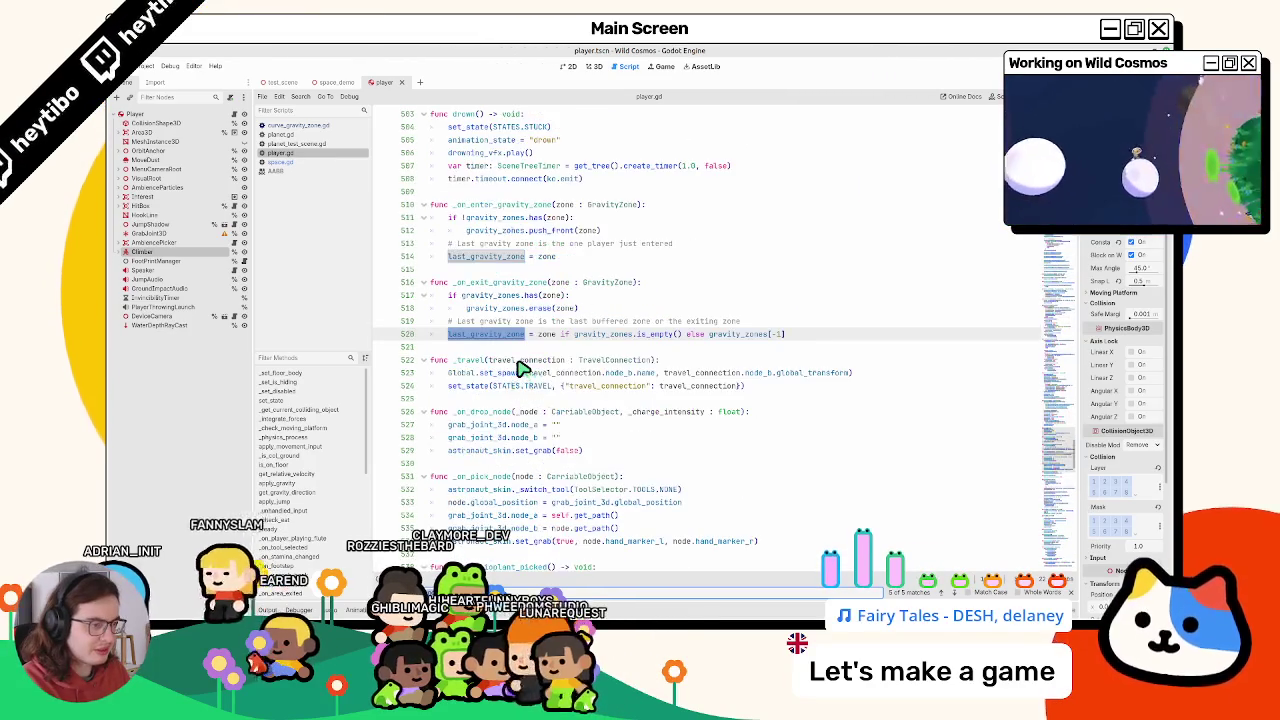
Make line 520 use gravity_zones[-1], then check the remaining last_gravity_zone matches
key(Return)
key(Return)
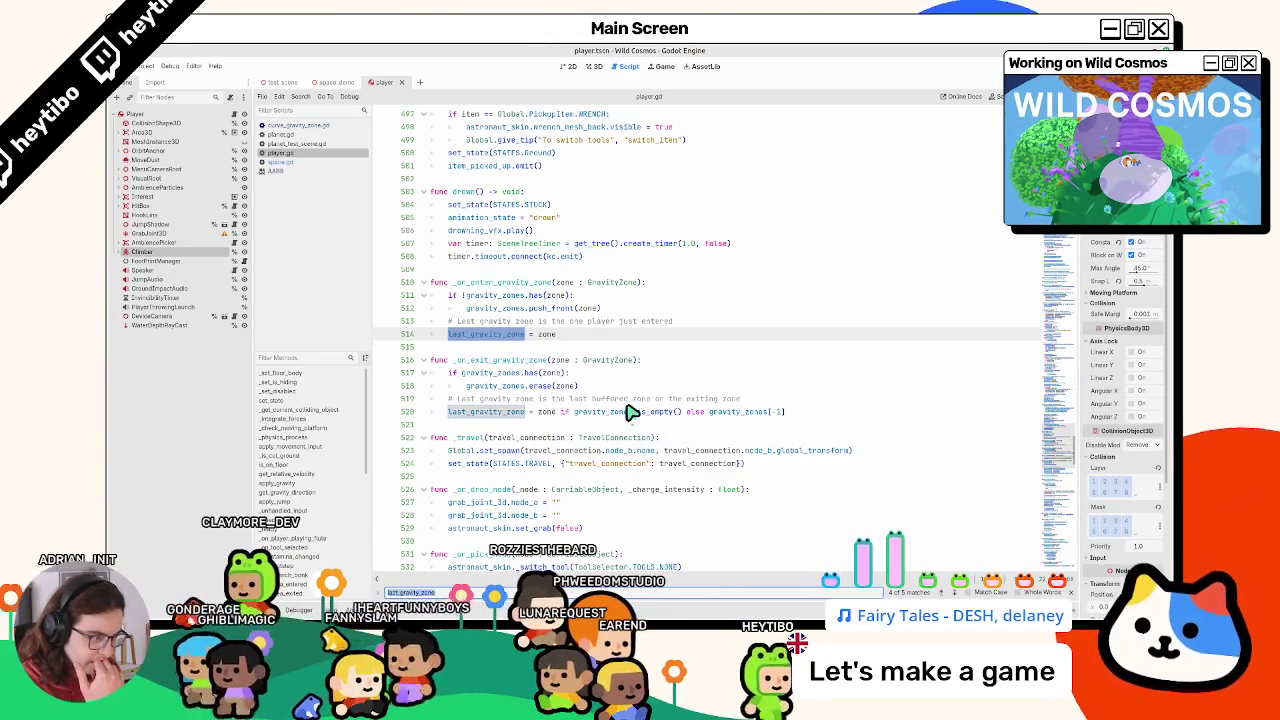
text(-1)
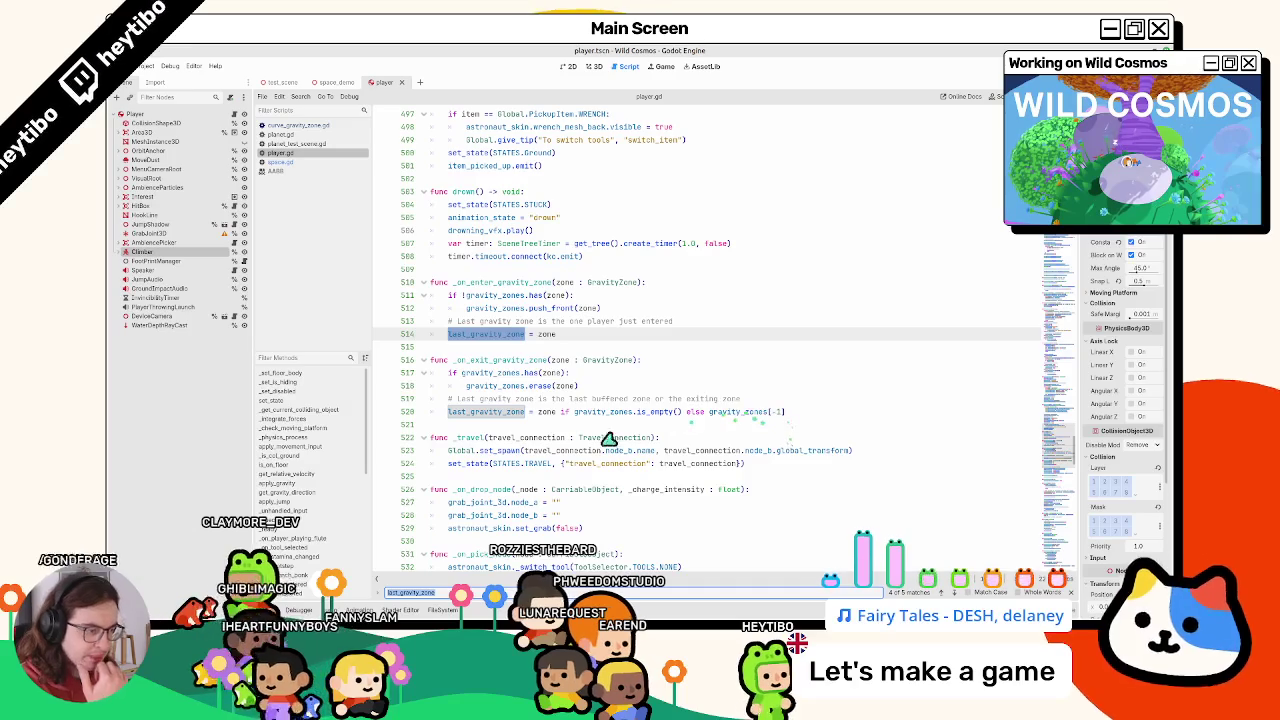
key(F3)
key(F3)
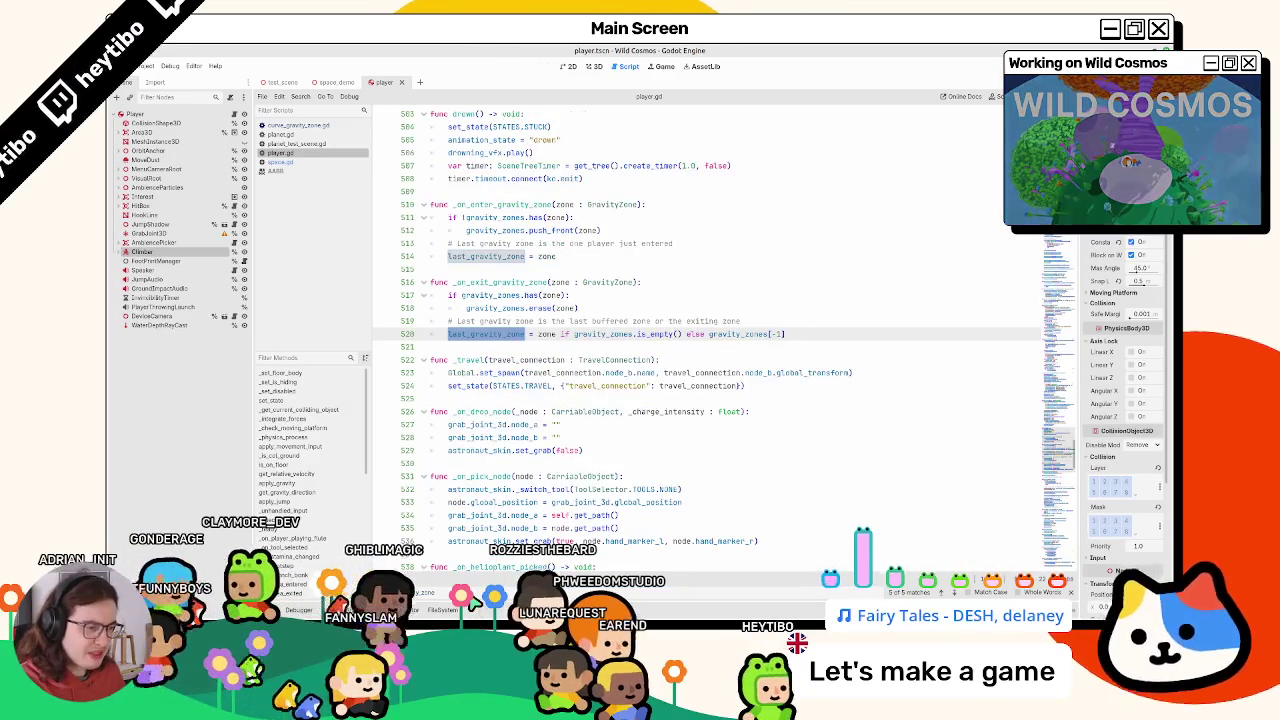
key(F3)
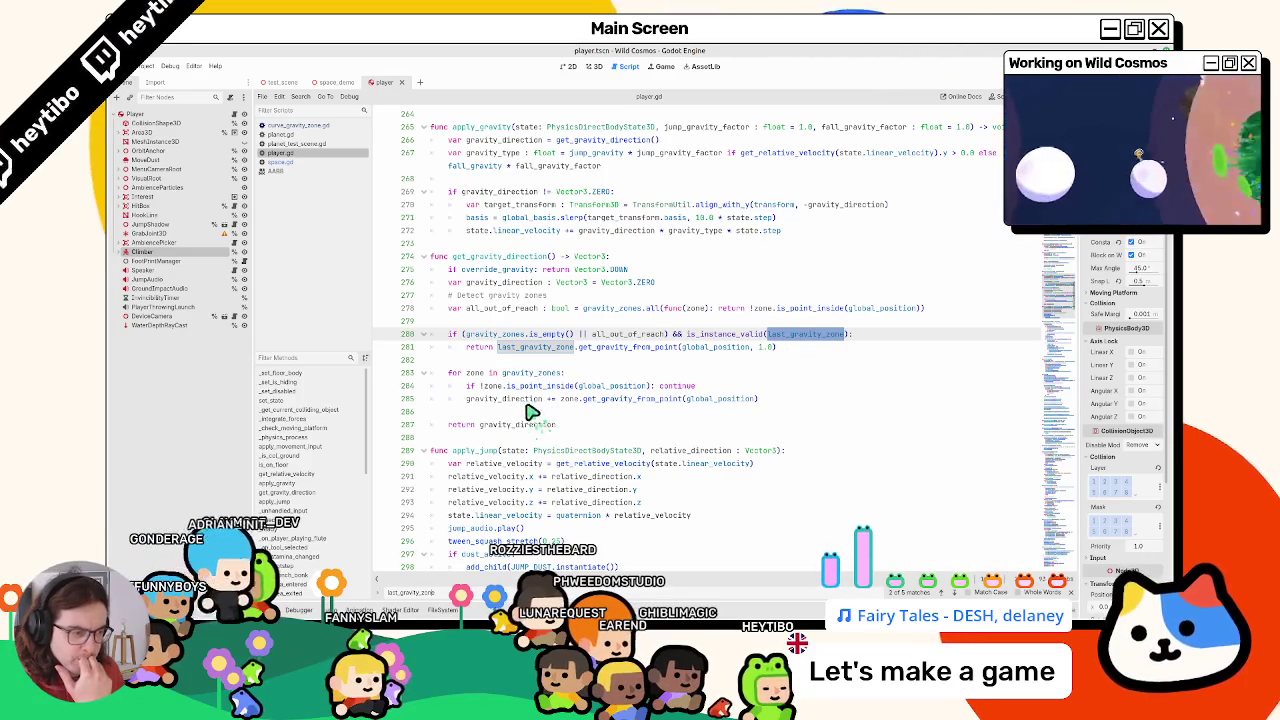
Select last_gravity_zone on line 281, then switch to the space_demo scene tab
mouse_move(510, 390)
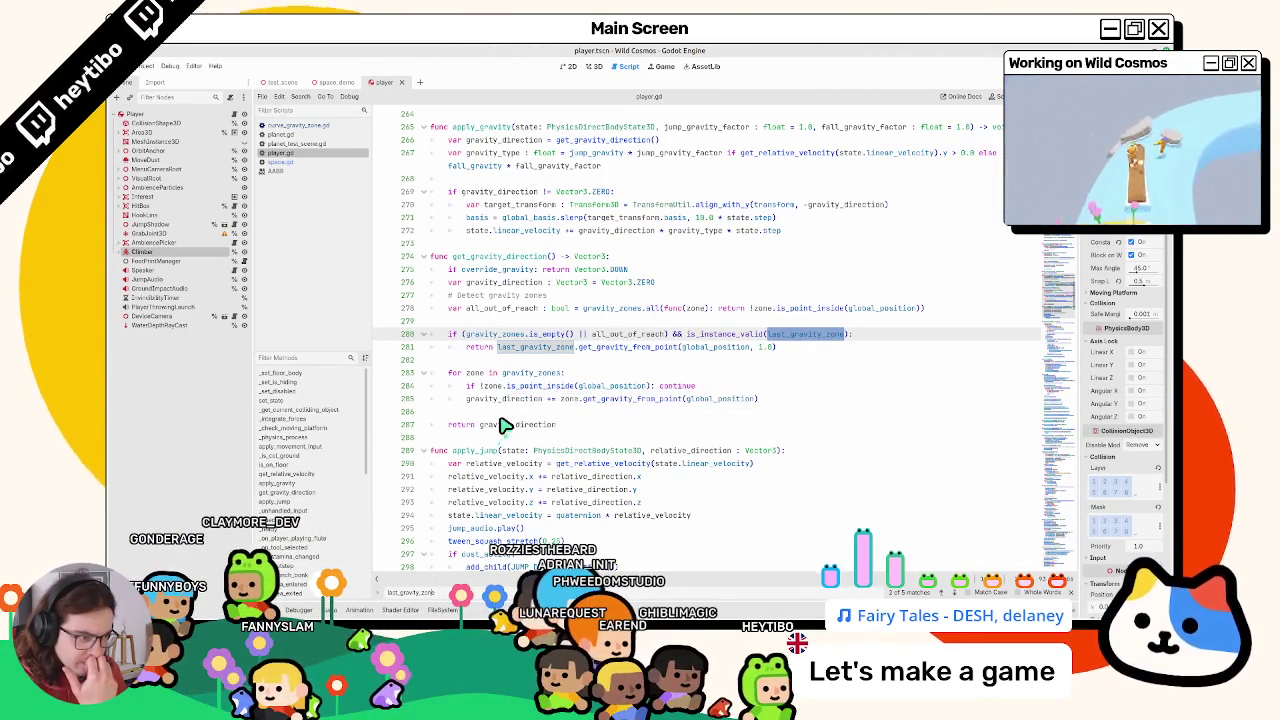
double_click(512, 348)
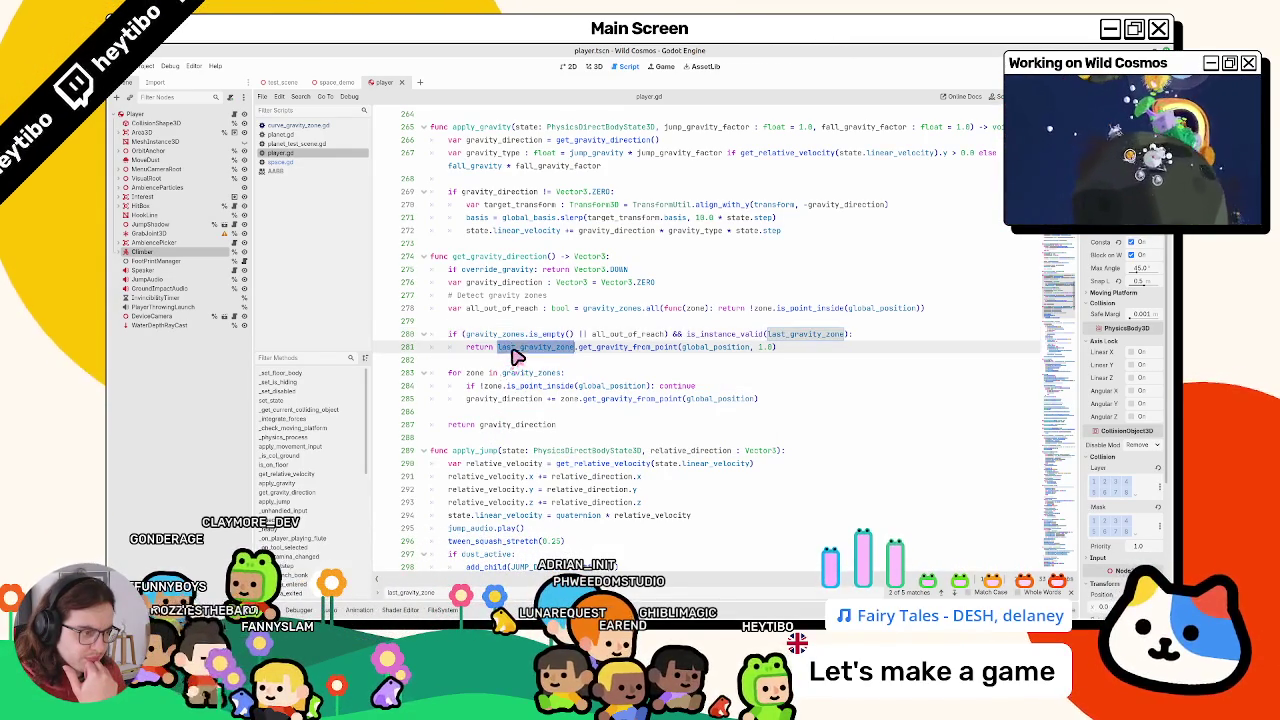
click(341, 84)
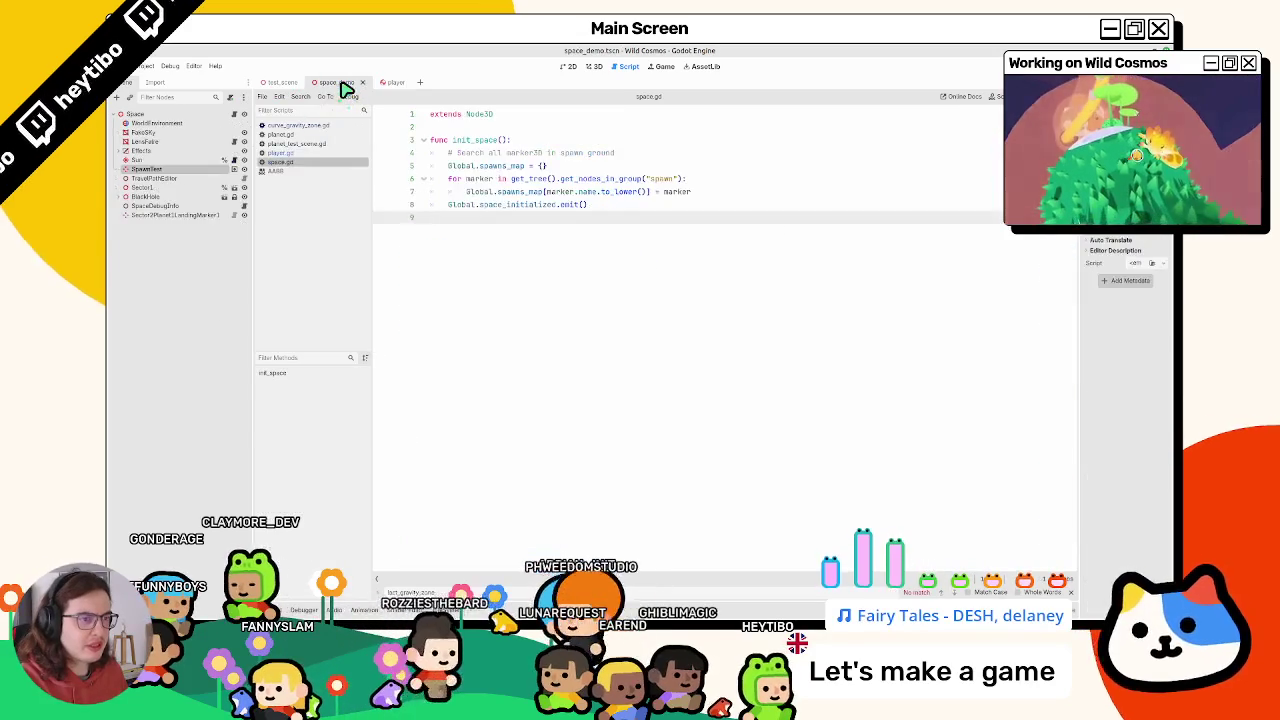
Run the game, view the Remote scene tree, and relaunch from a chosen scene
key(F6)
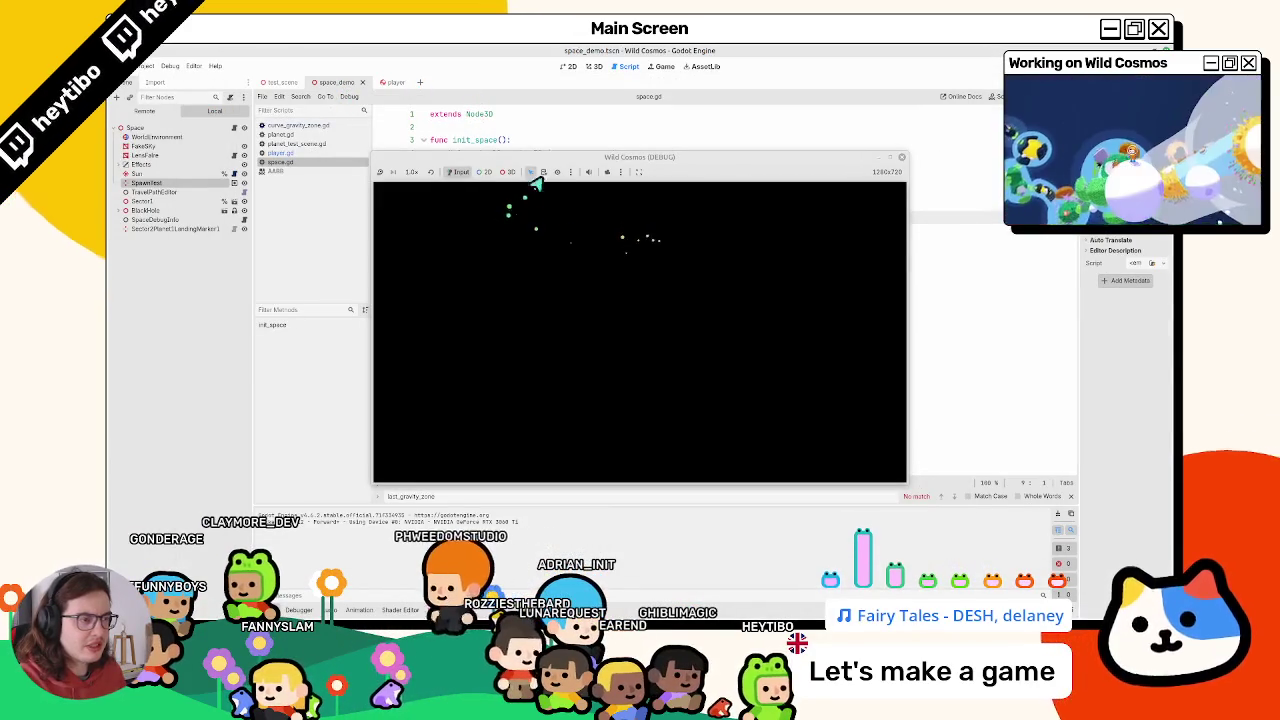
click(148, 110)
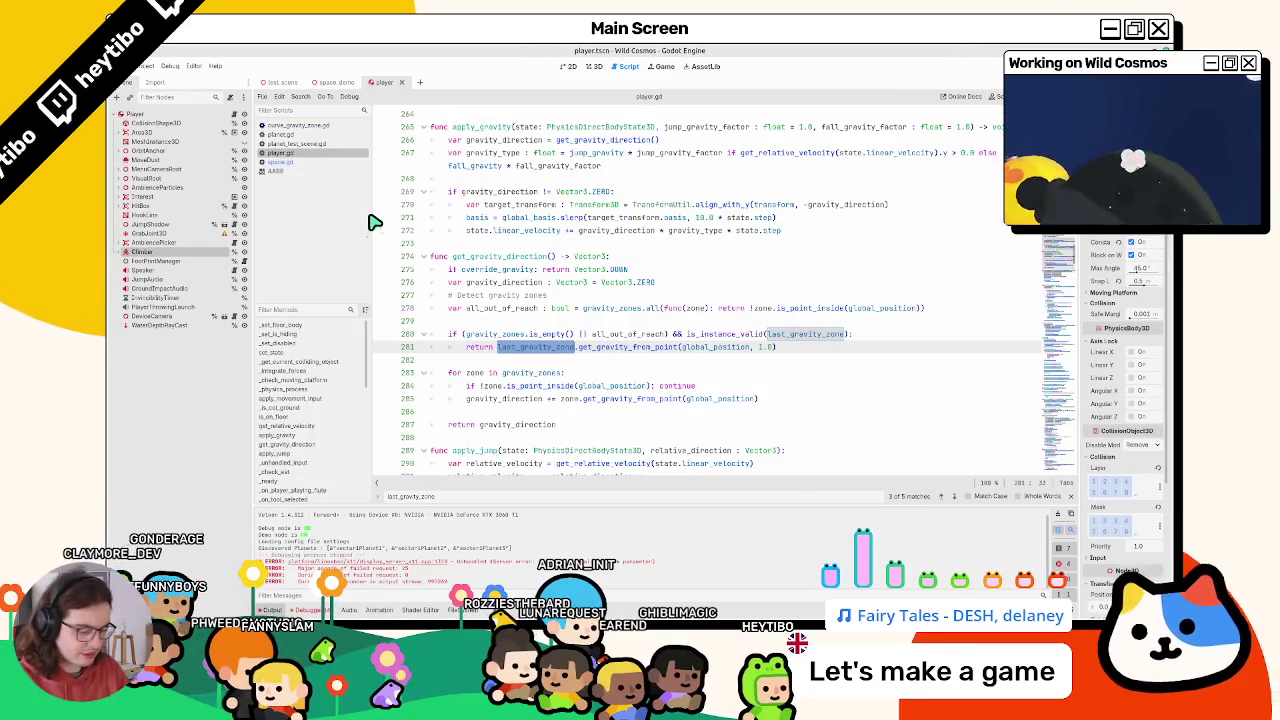
key(ctrl+shift+F5)
key(Return)
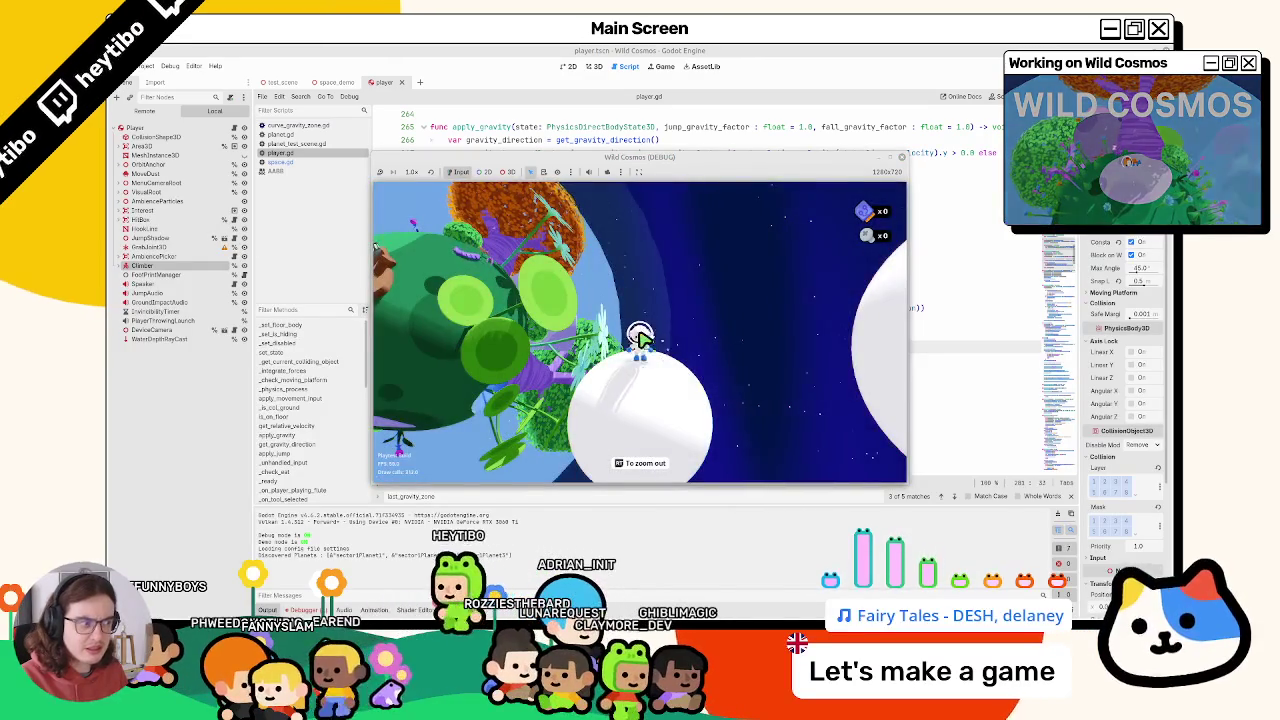
Pause the new run, return to the editor and show the Remote scene tree
key(Escape)
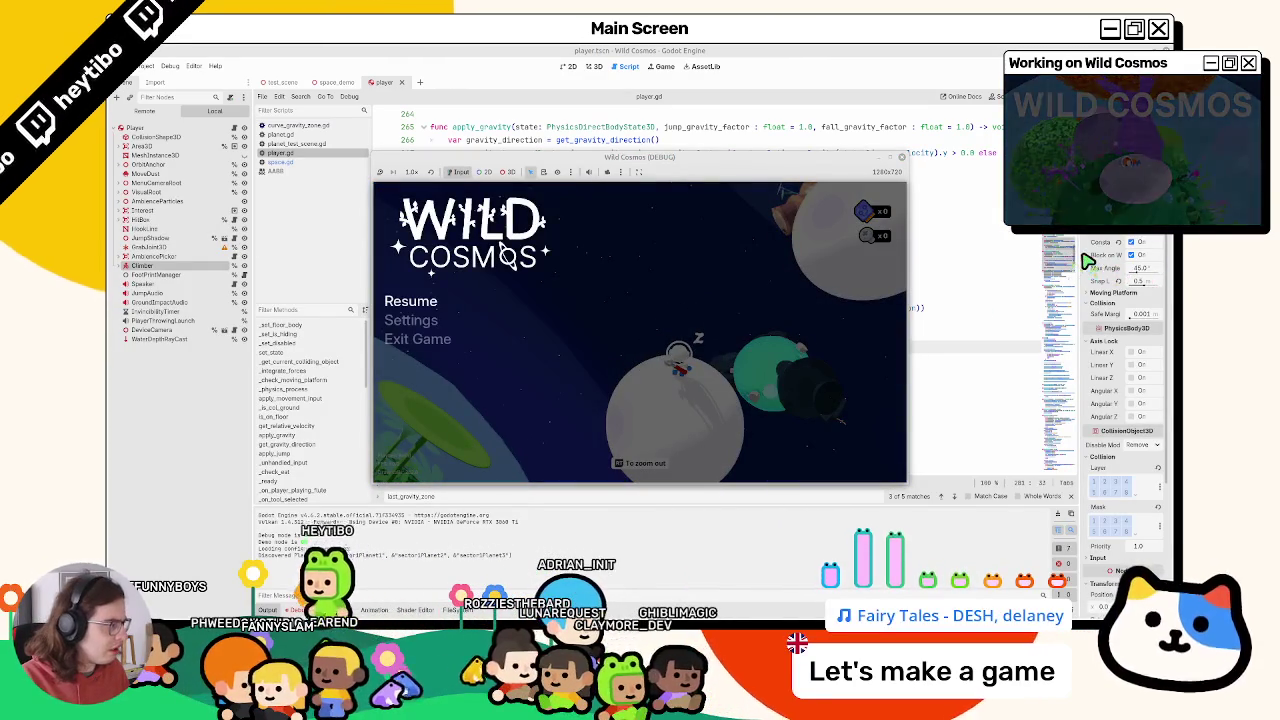
key(F8)
key(alt+Tab)
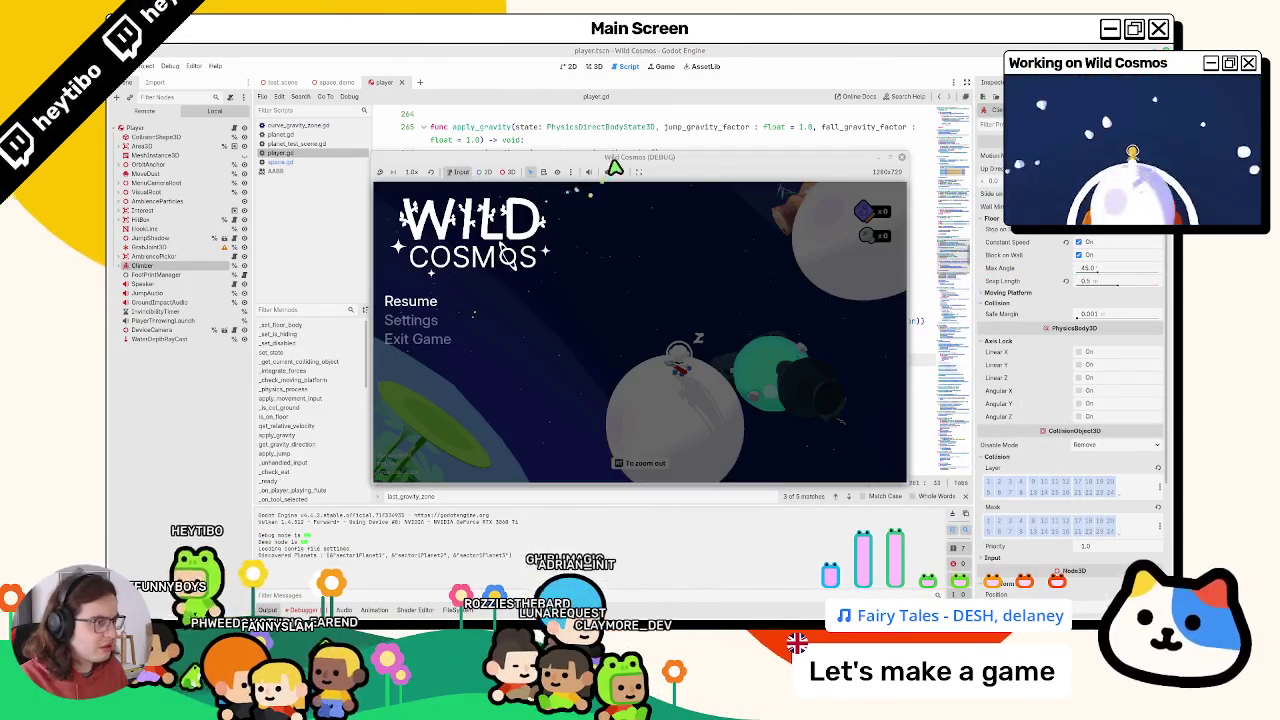
click(150, 115)
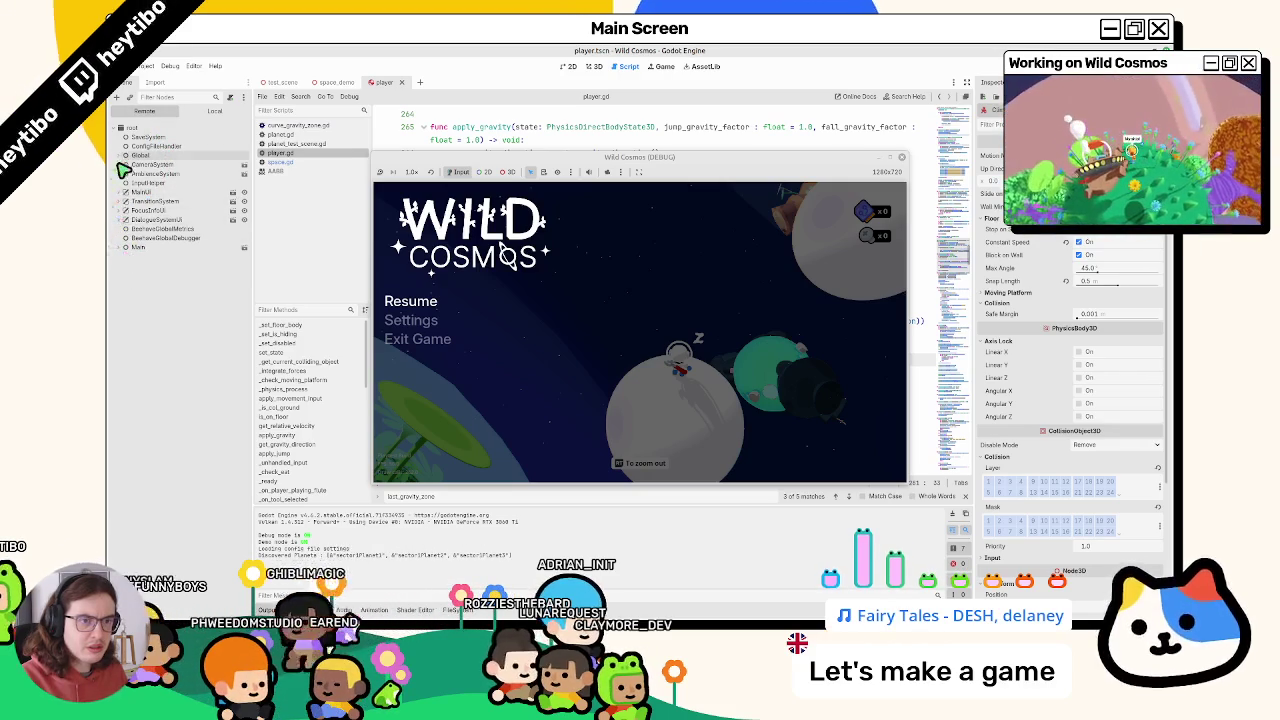
Inspect the running Player node's properties in the Remote tree
click(142, 166)
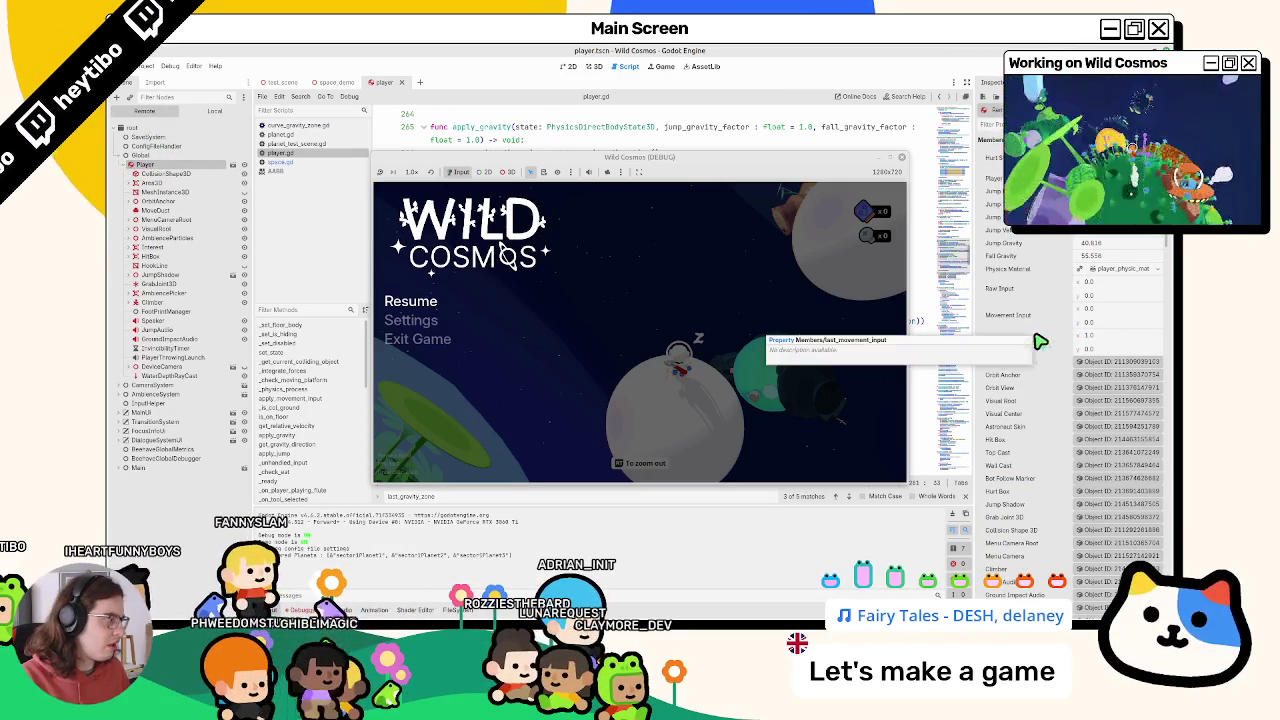
scroll(1058, 366, down, 10)
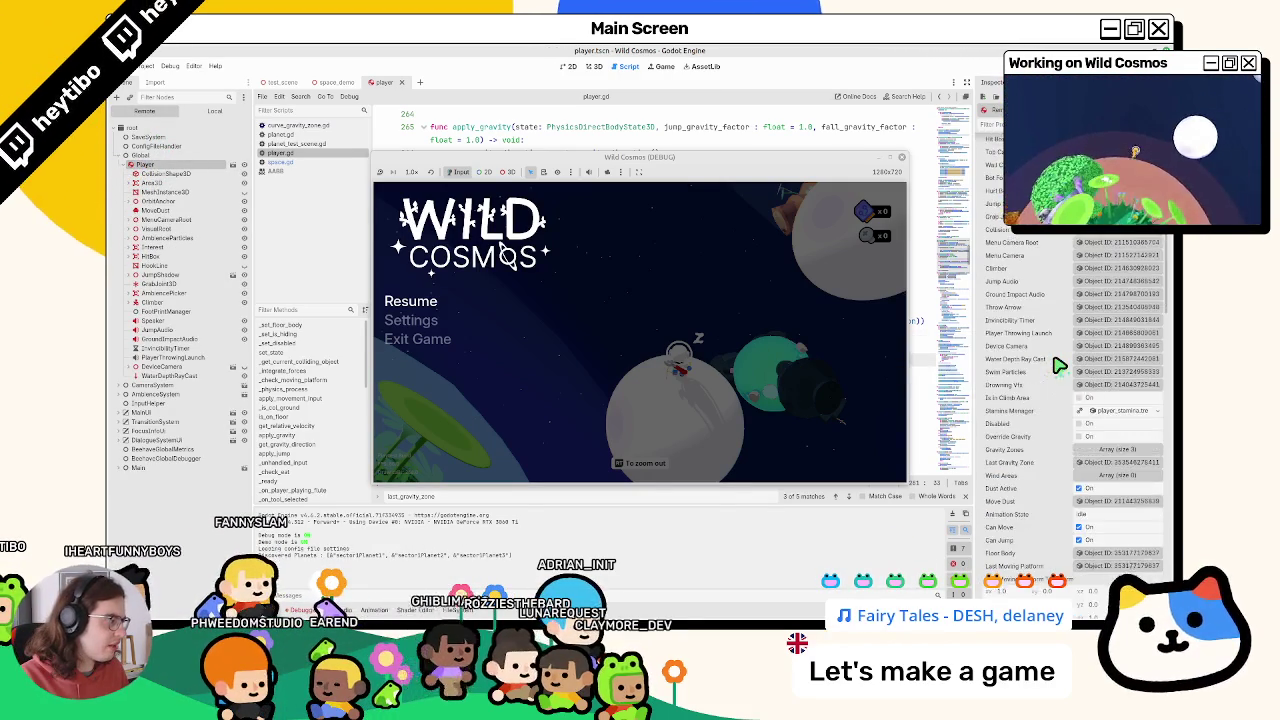
scroll(1058, 366, down, 10)
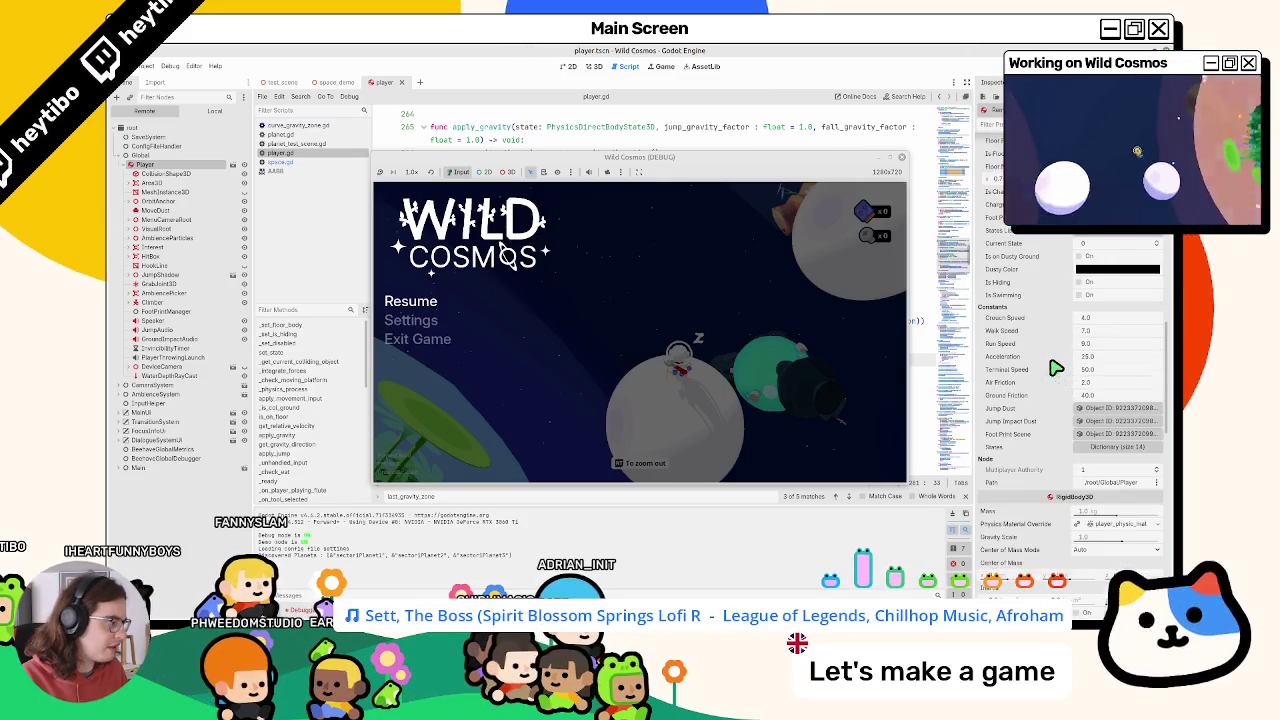
scroll(1048, 370, up, 5)
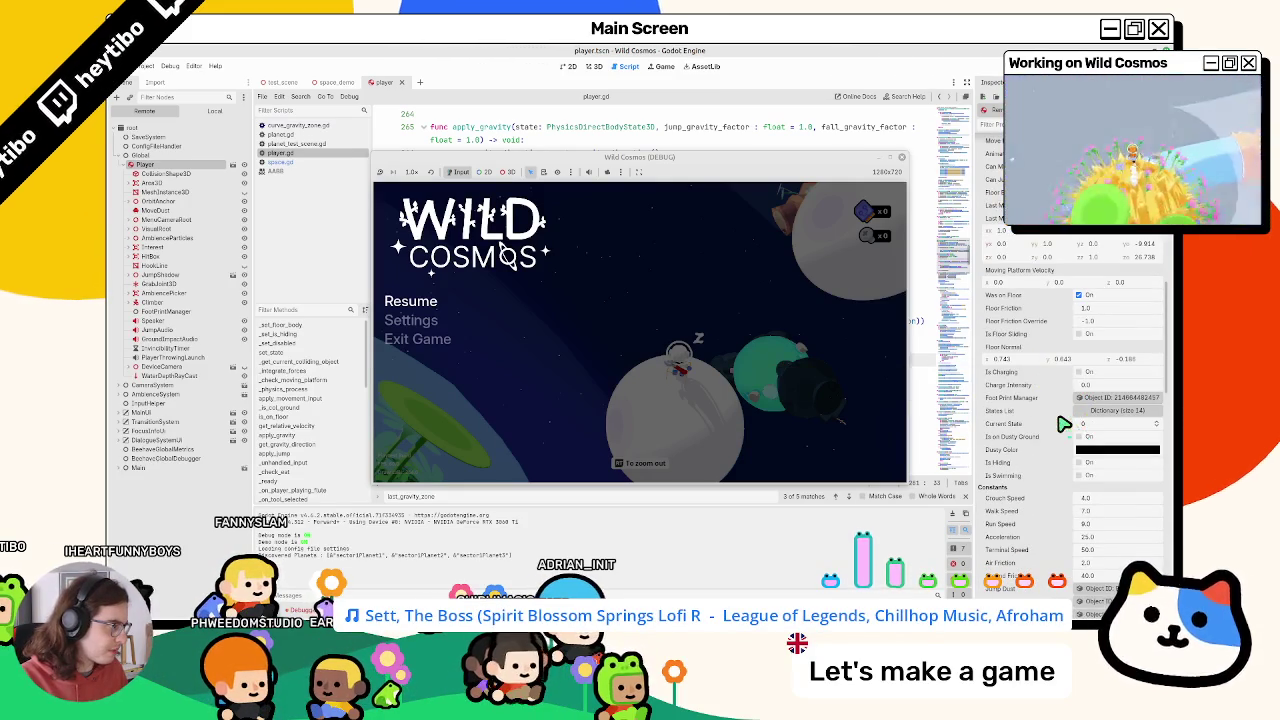
scroll(1063, 424, up, 3)
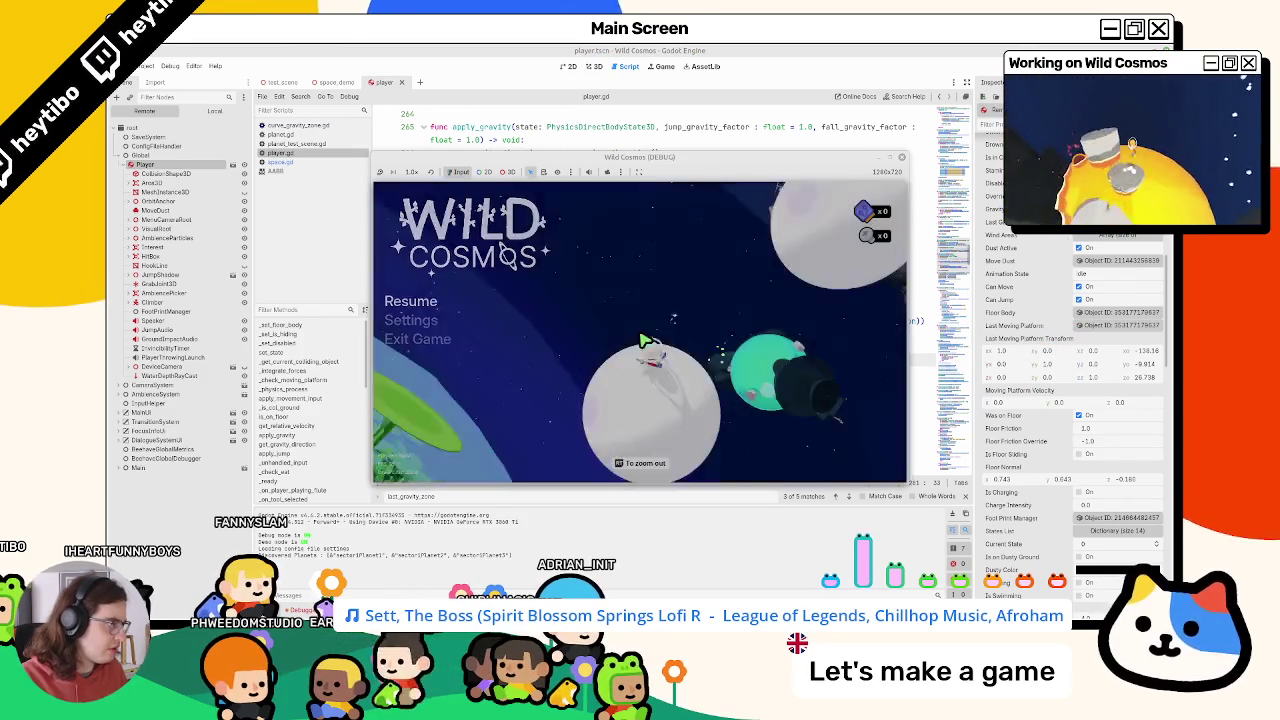
Resume the game, jump the astronaut off the planet, then close the game window
key(Escape)
key(space)
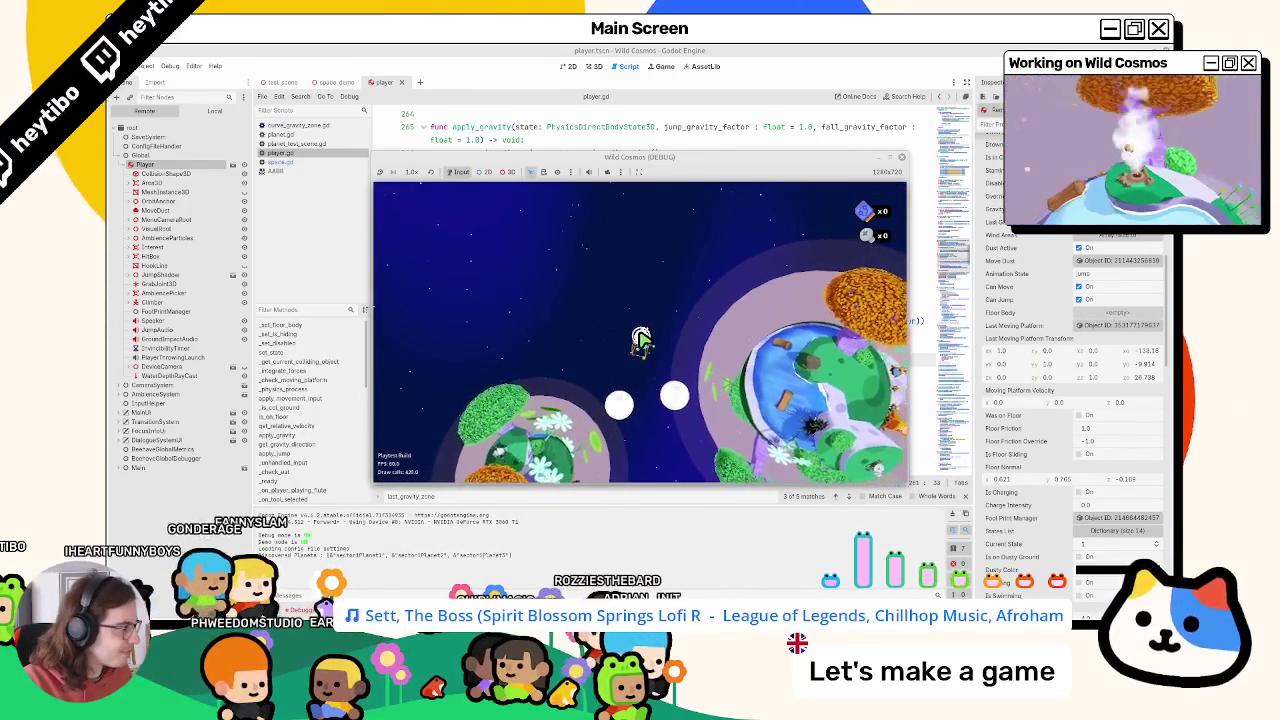
click(633, 130)
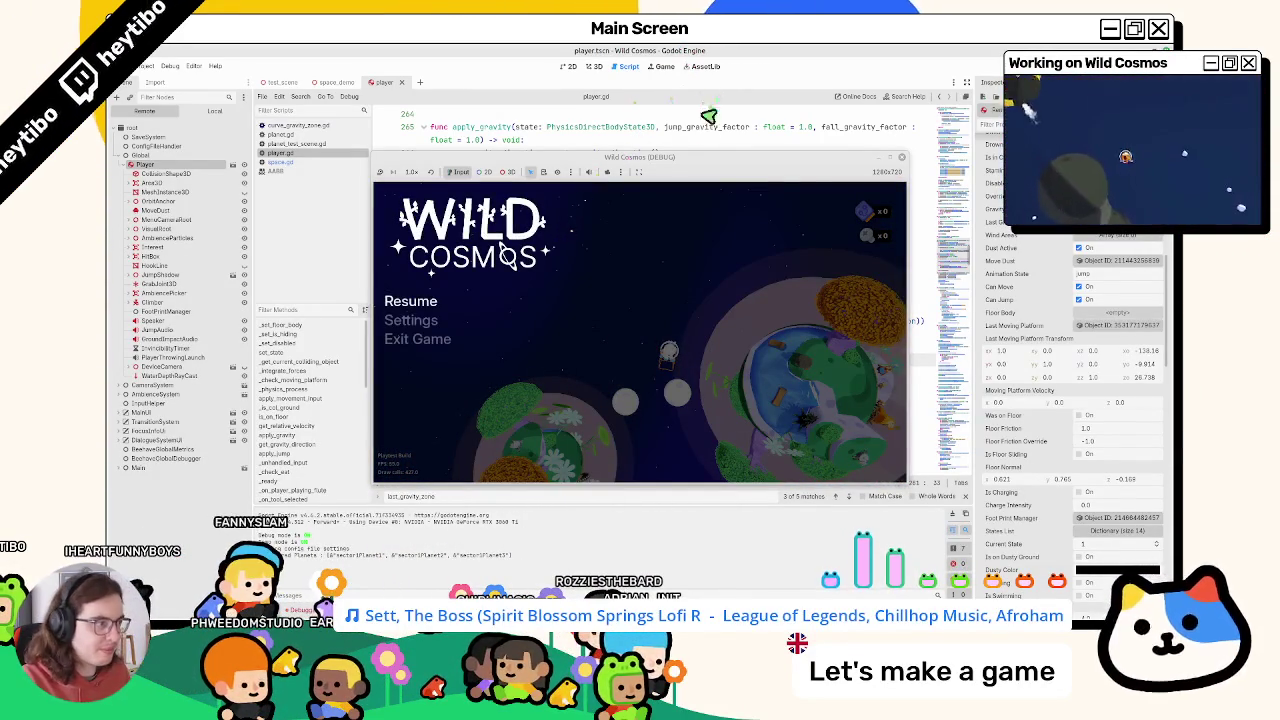
right_click(706, 157)
click(726, 234)
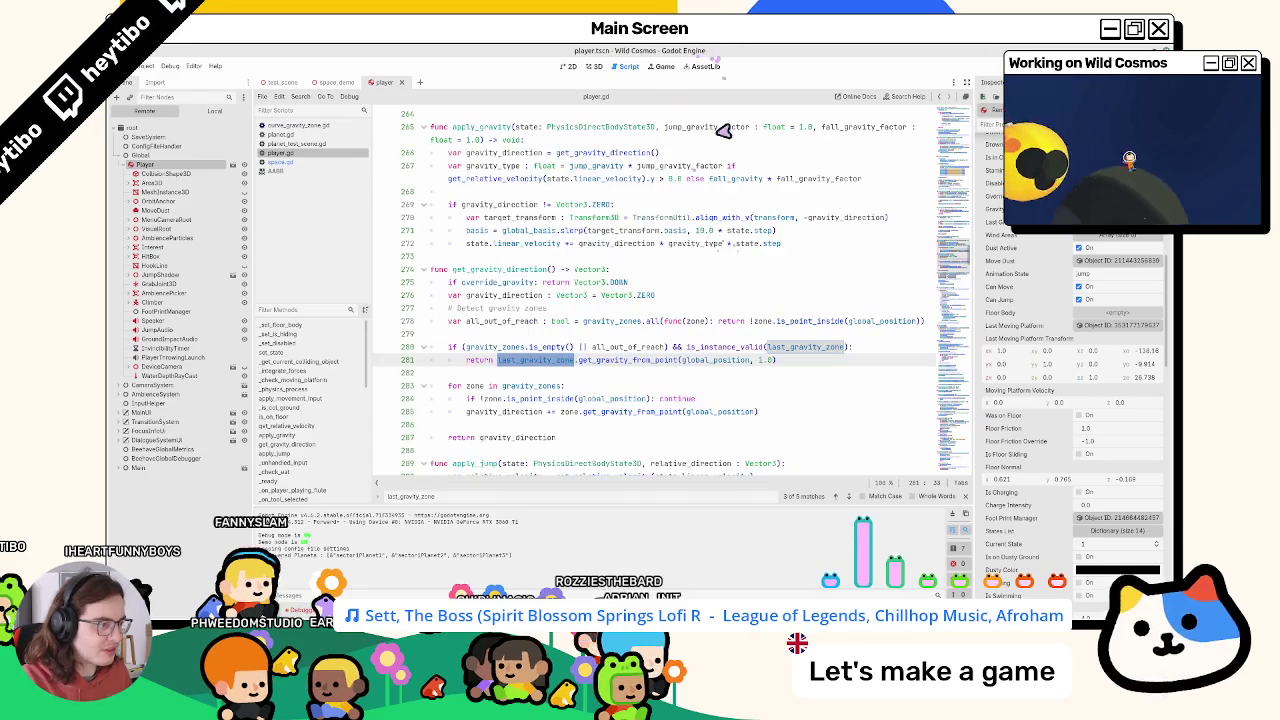
Add print(last_gravity_zone) on new line 276 in get_gravity_direction and save player.gd
click(793, 349)
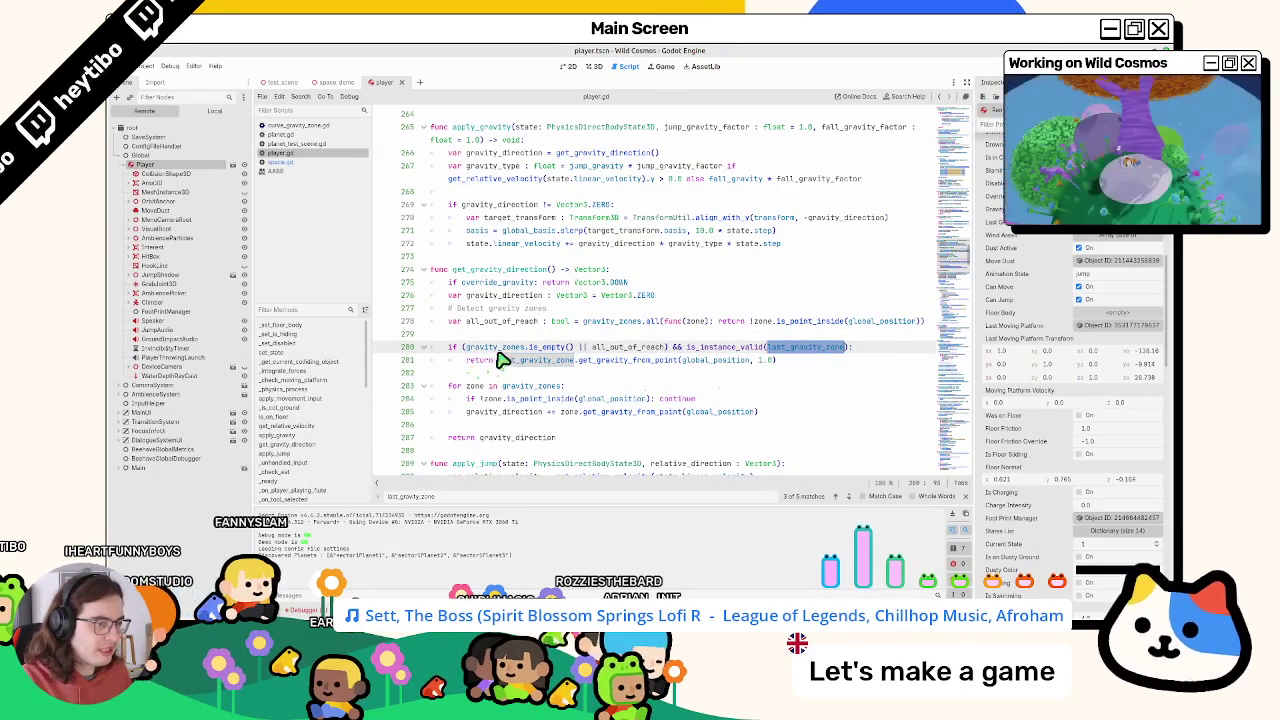
click(689, 272)
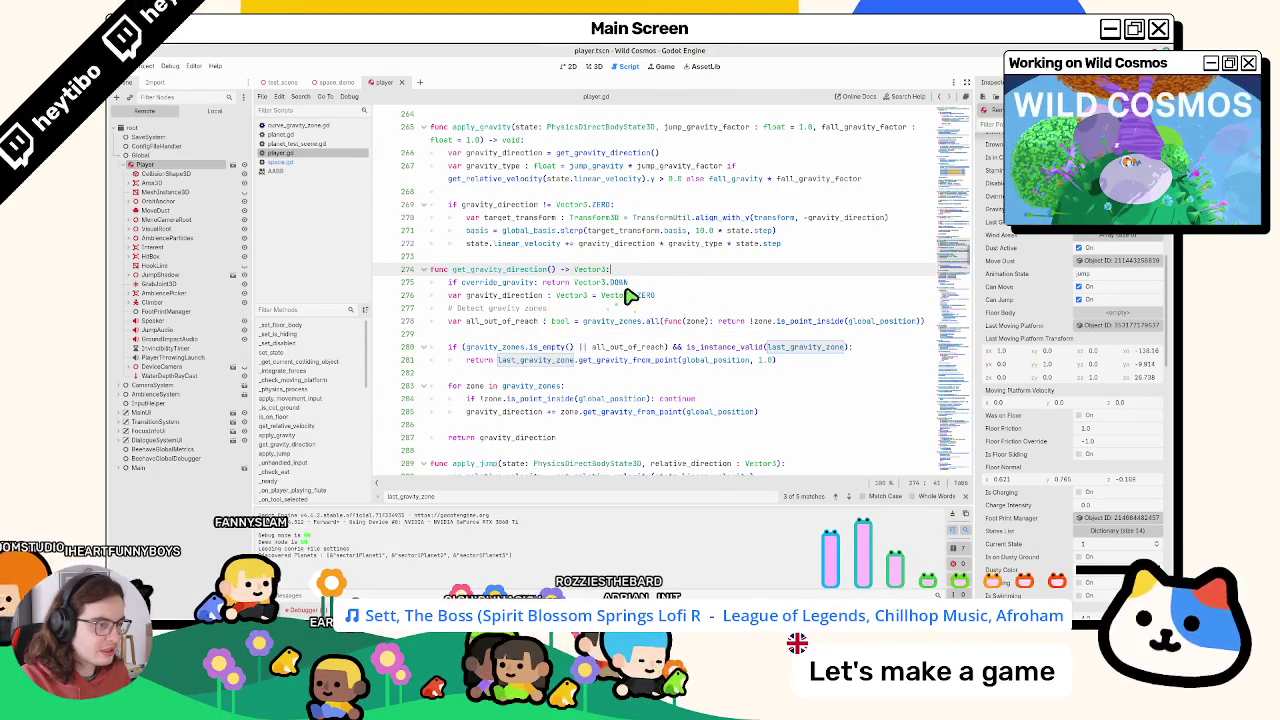
click(644, 288)
key(Return)
text(print()
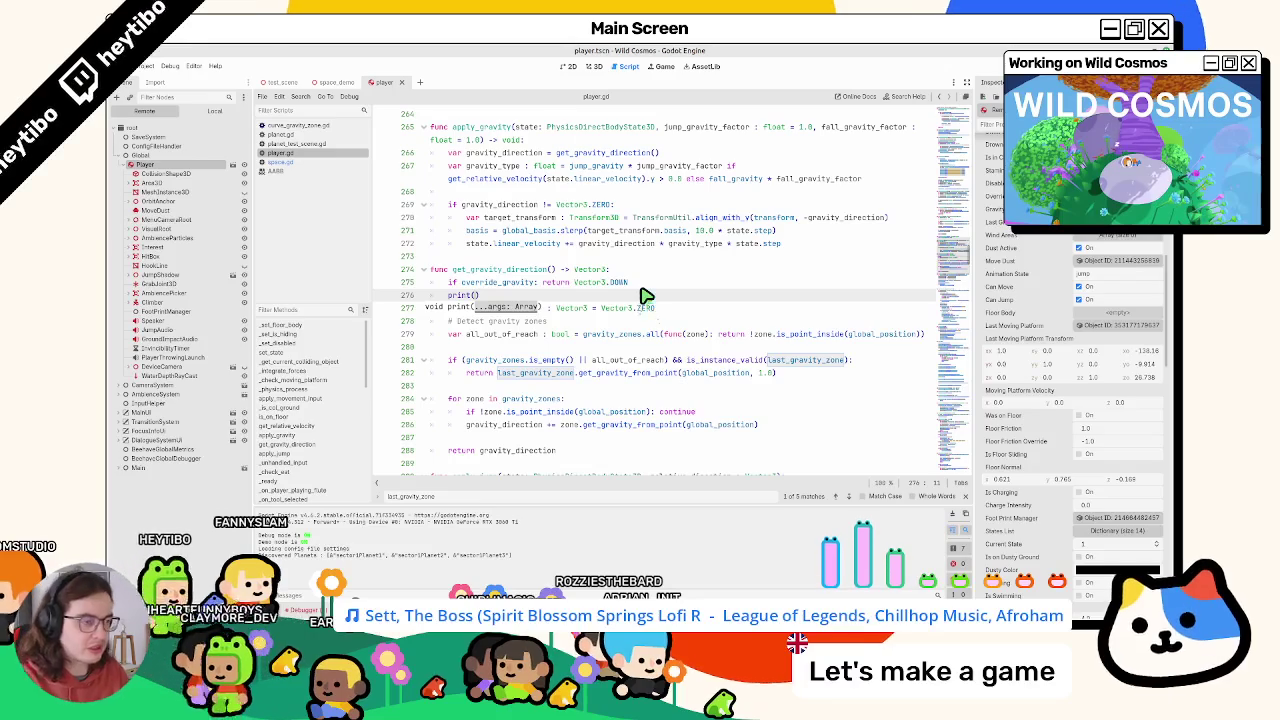
key(ctrl+s)
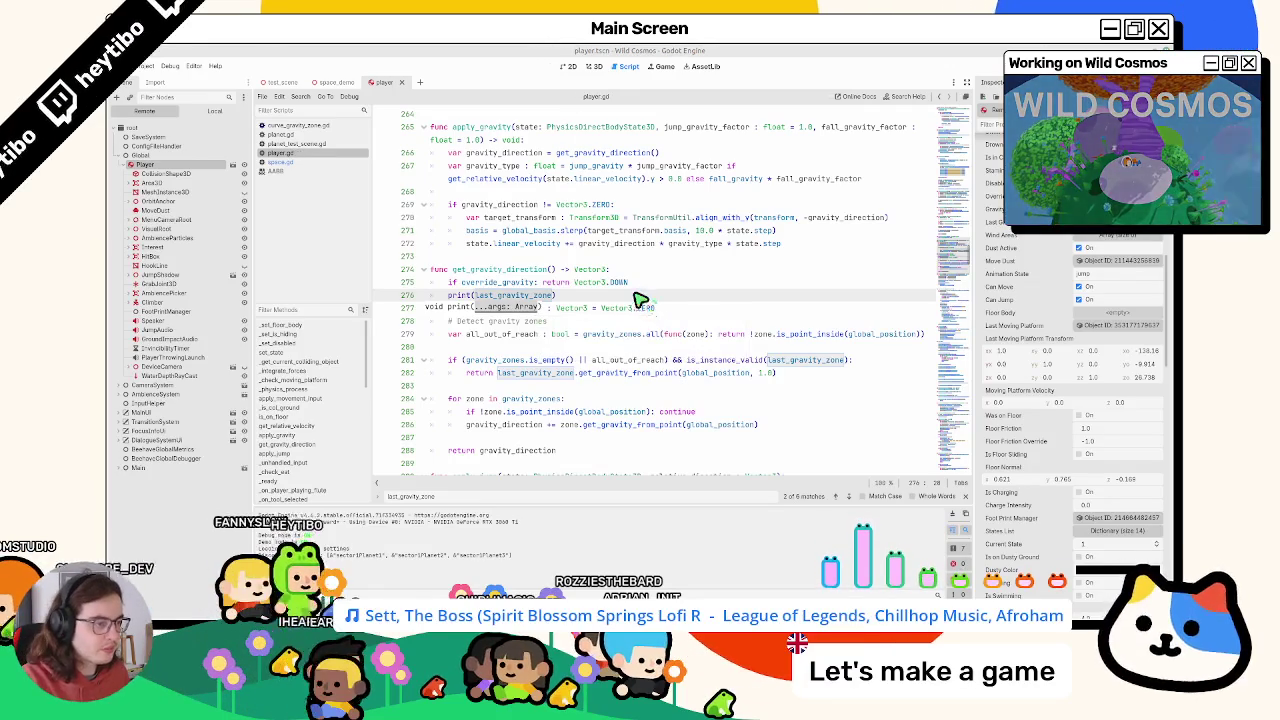
Test-run the game with the print, stop it, and copy the printed argument
key(alt+Tab)
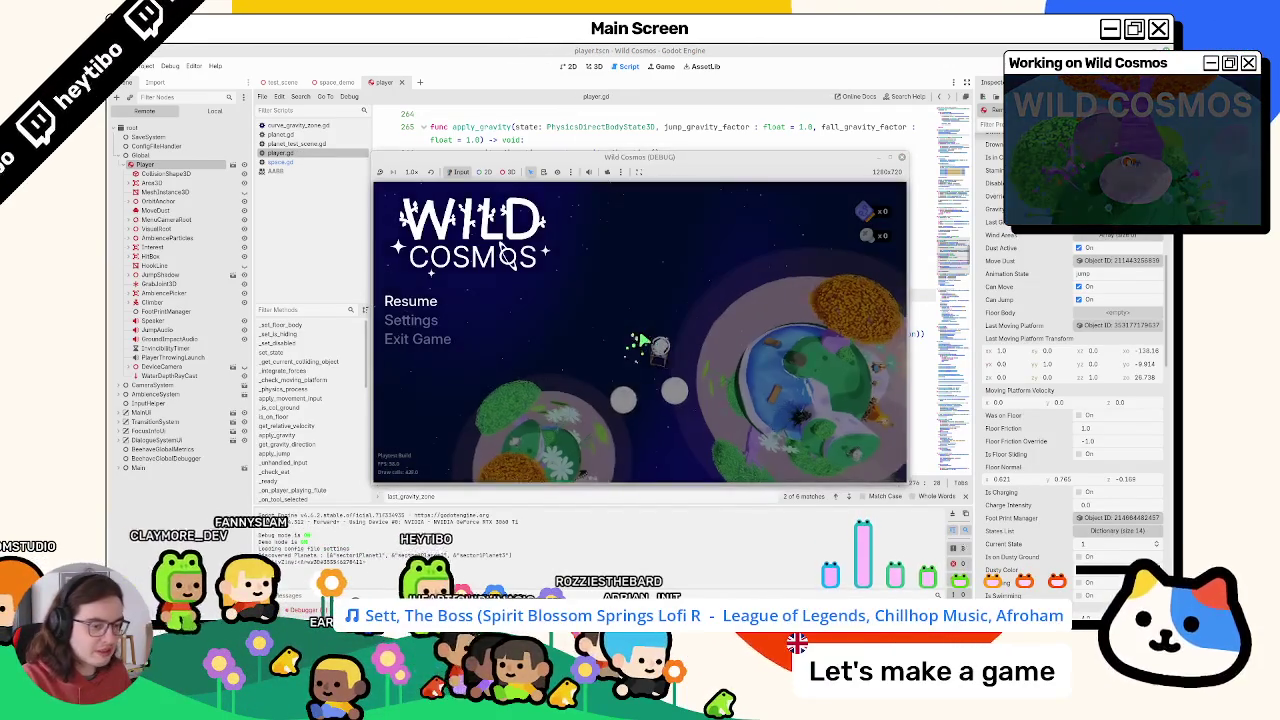
key(Escape)
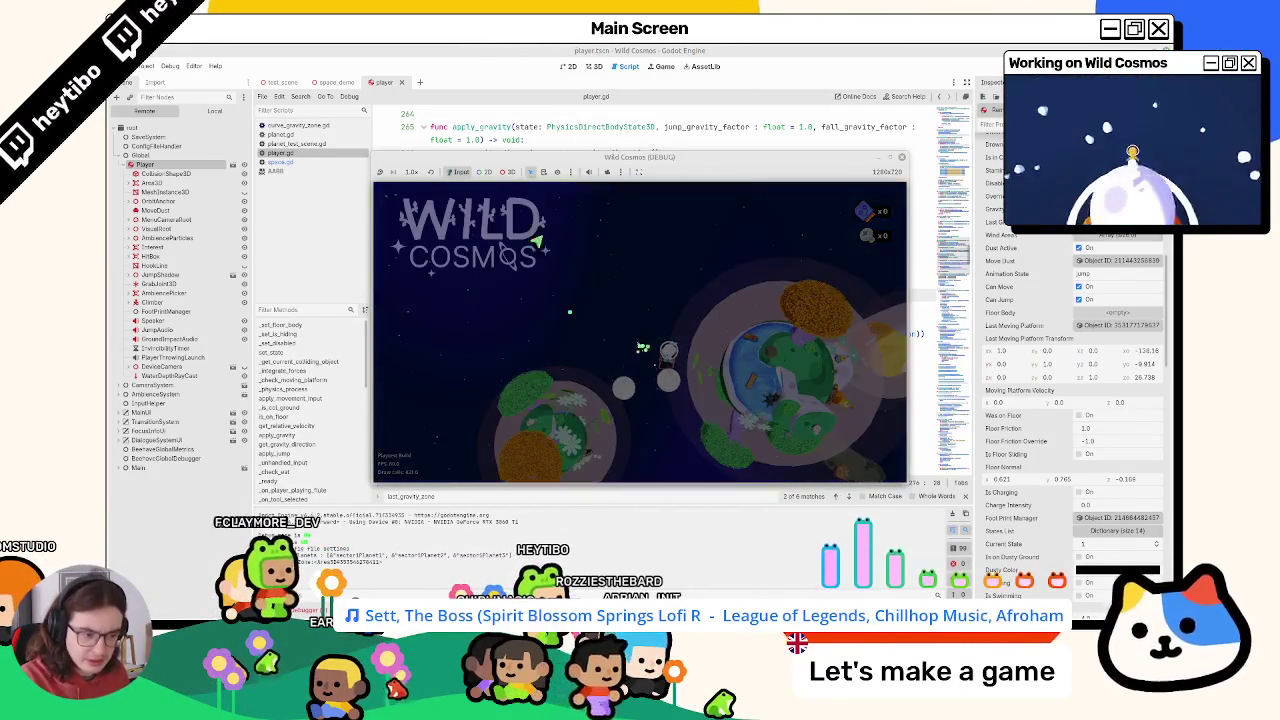
key(alt+Tab)
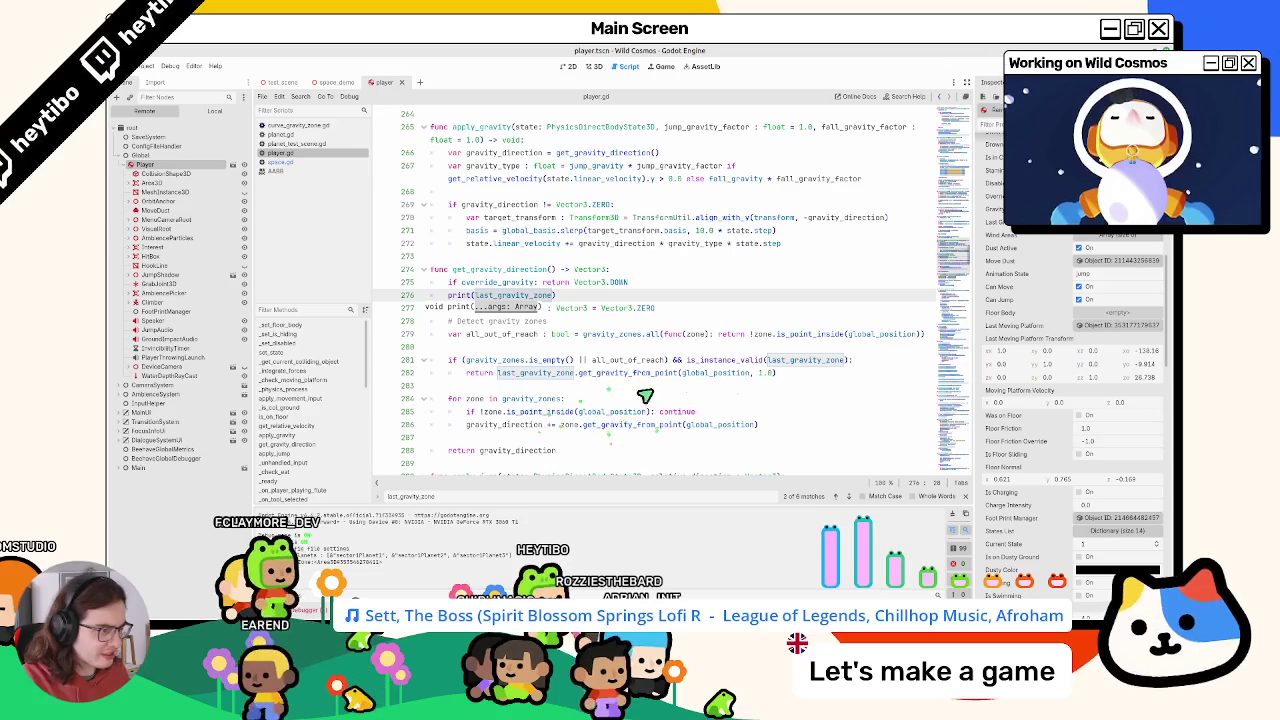
double_click(510, 334)
key(ctrl+c)
Print all_out_of_reach instead, placed below its declaration on line 281, then test-run and stop
double_click(512, 295)
key(ctrl+v)
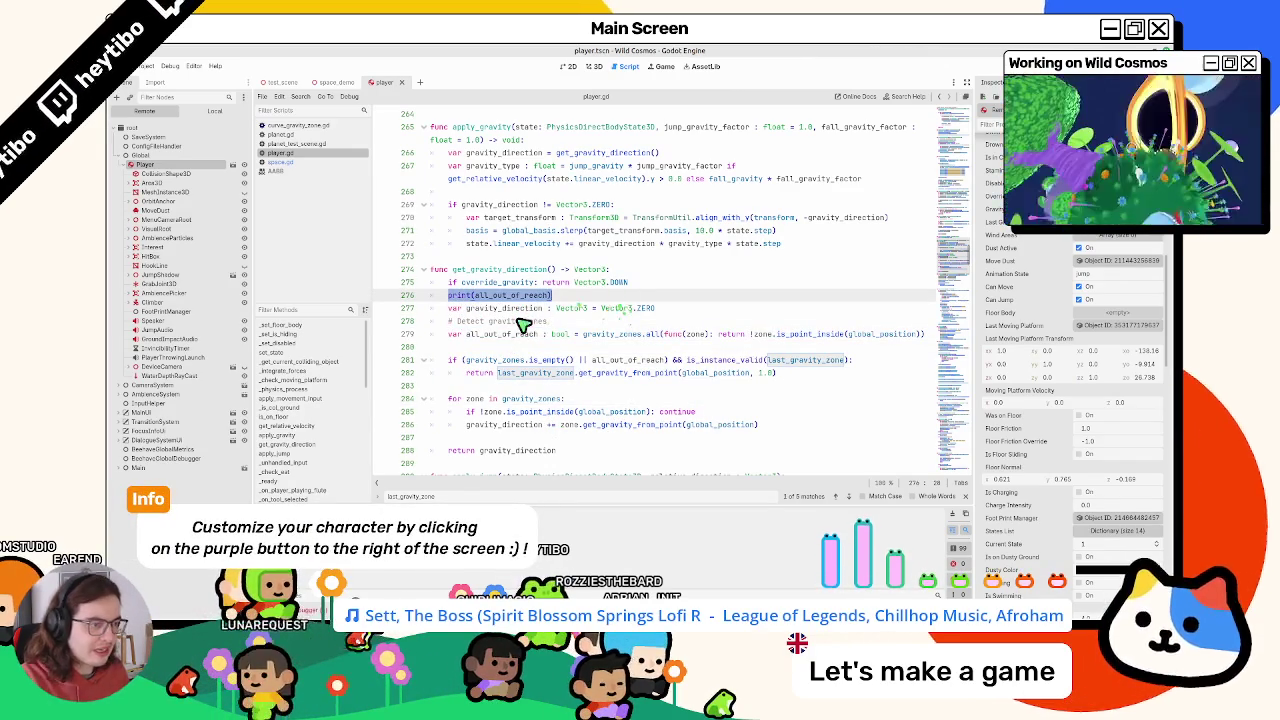
click(514, 346)
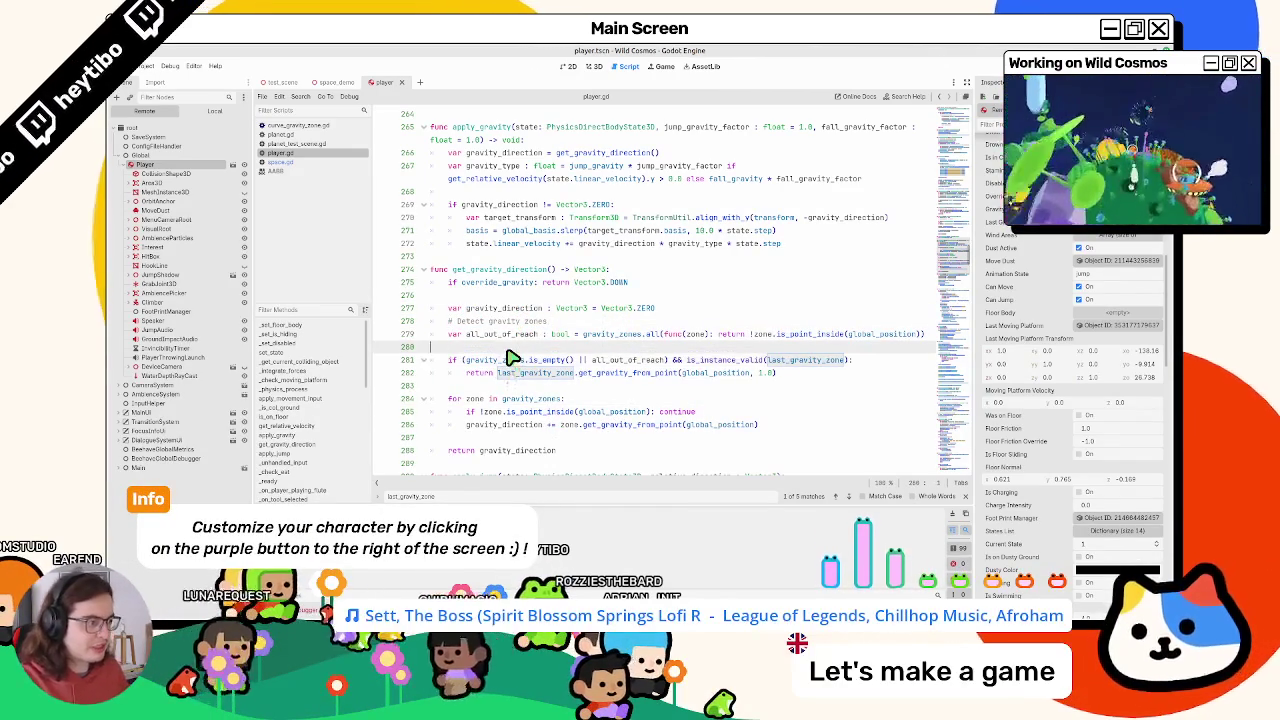
key(Return)
key(ctrl+v)
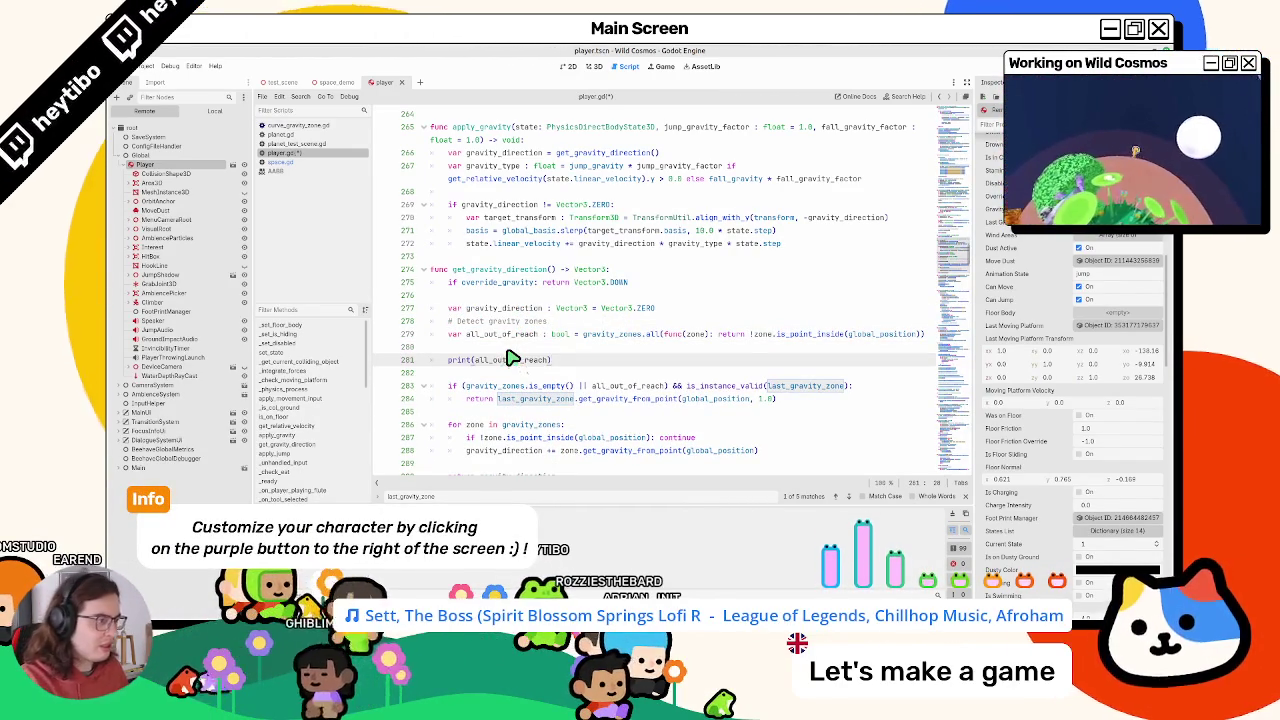
key(F5)
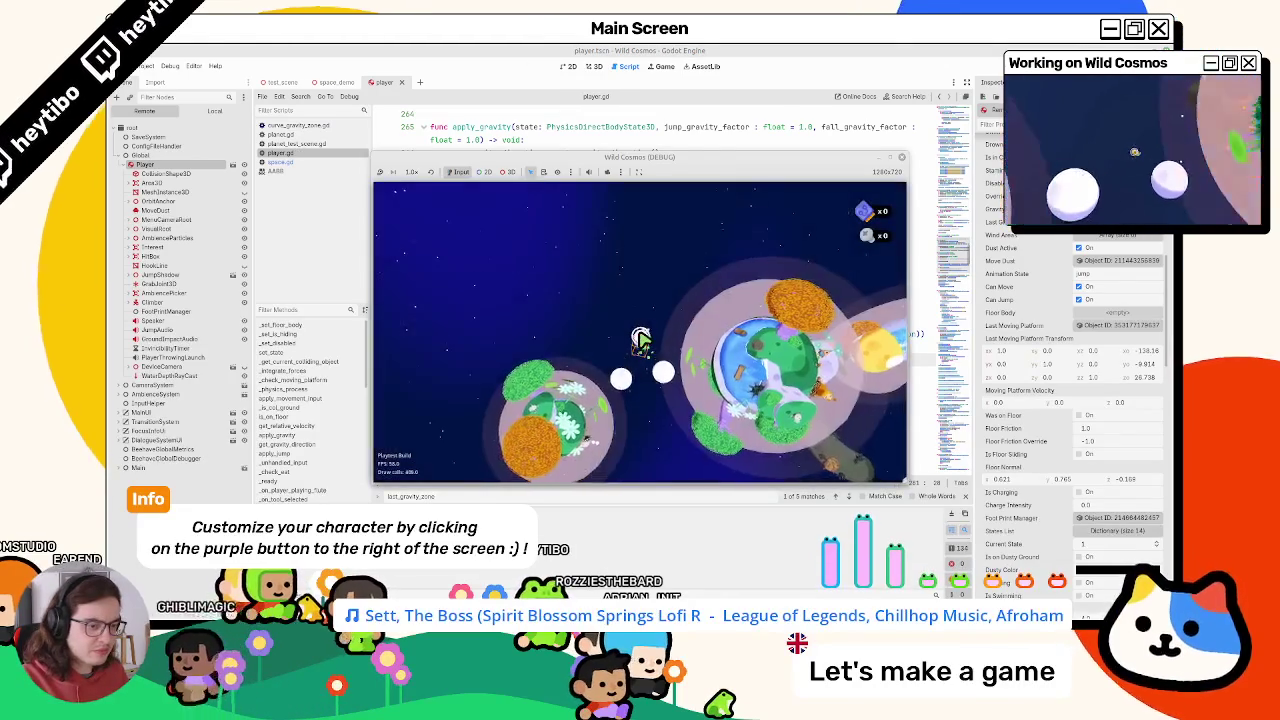
key(F8)
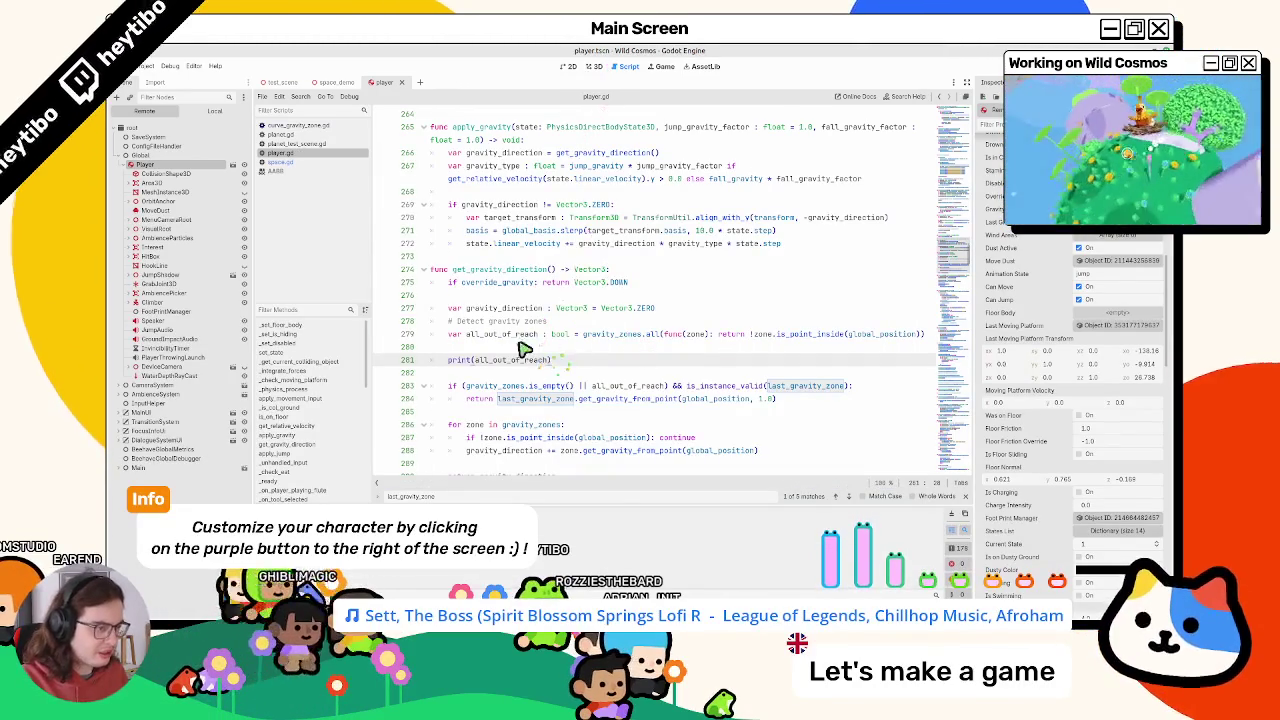
double_click(795, 335)
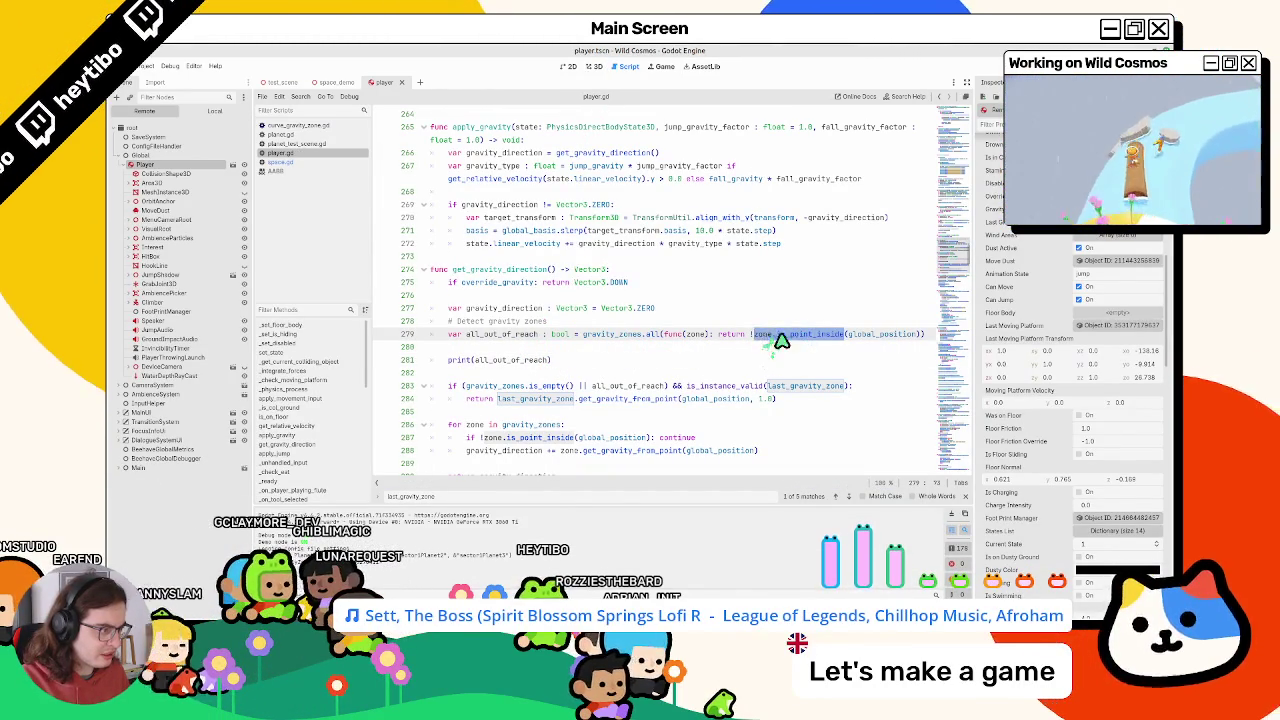
Move the print line down into the out-of-reach if branch and test-run the game
mouse_move(833, 340)
mouse_down()
mouse_move(729, 334)
mouse_move(772, 338)
mouse_up()
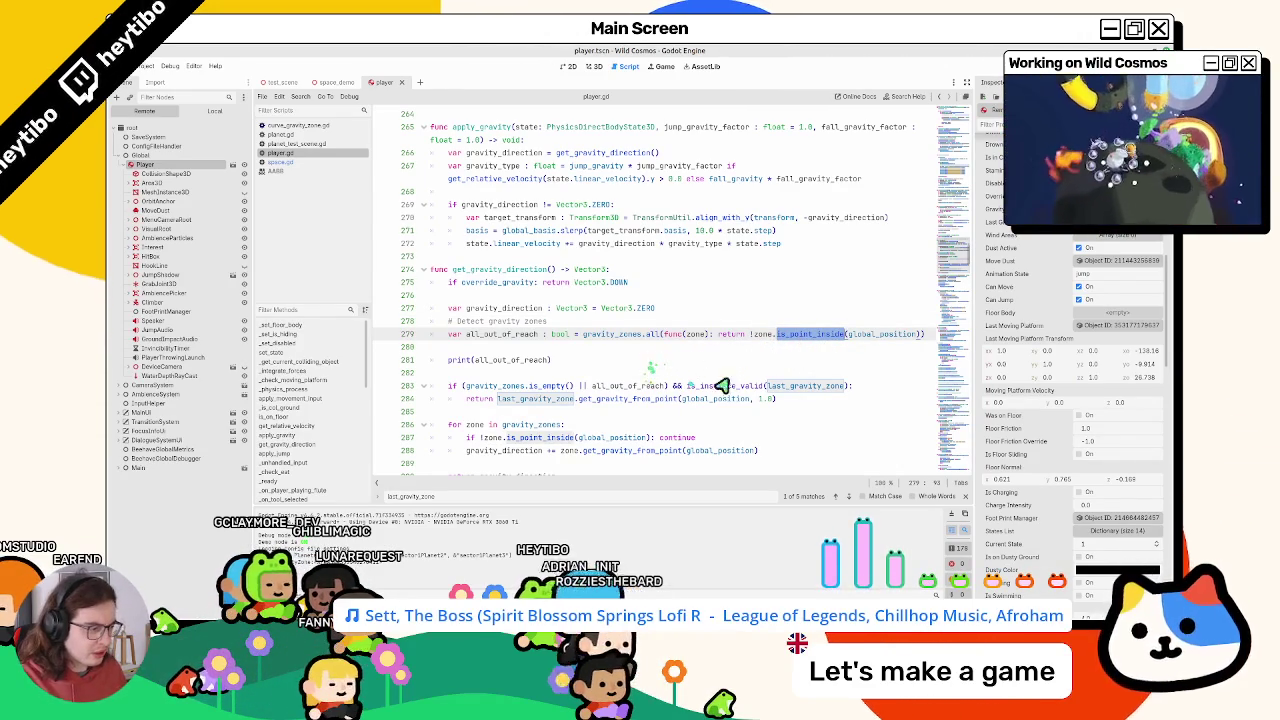
double_click(792, 386)
double_click(610, 399)
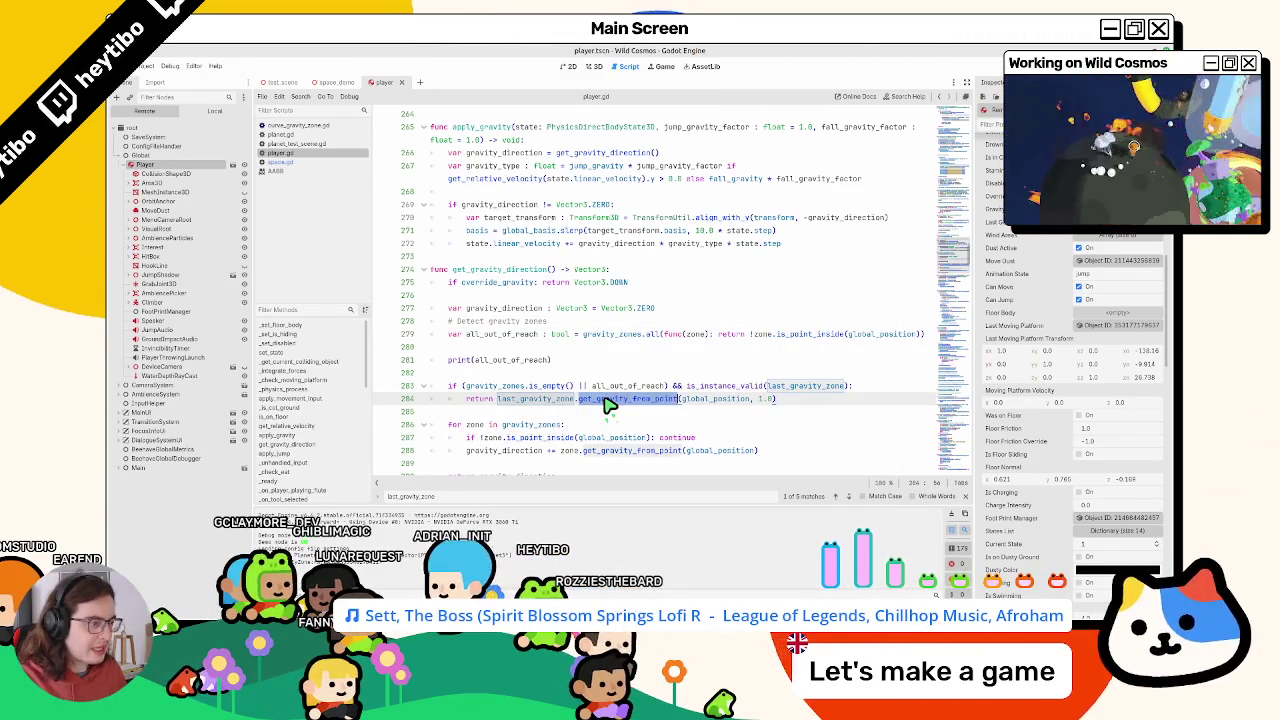
scroll(583, 410, down, 2)
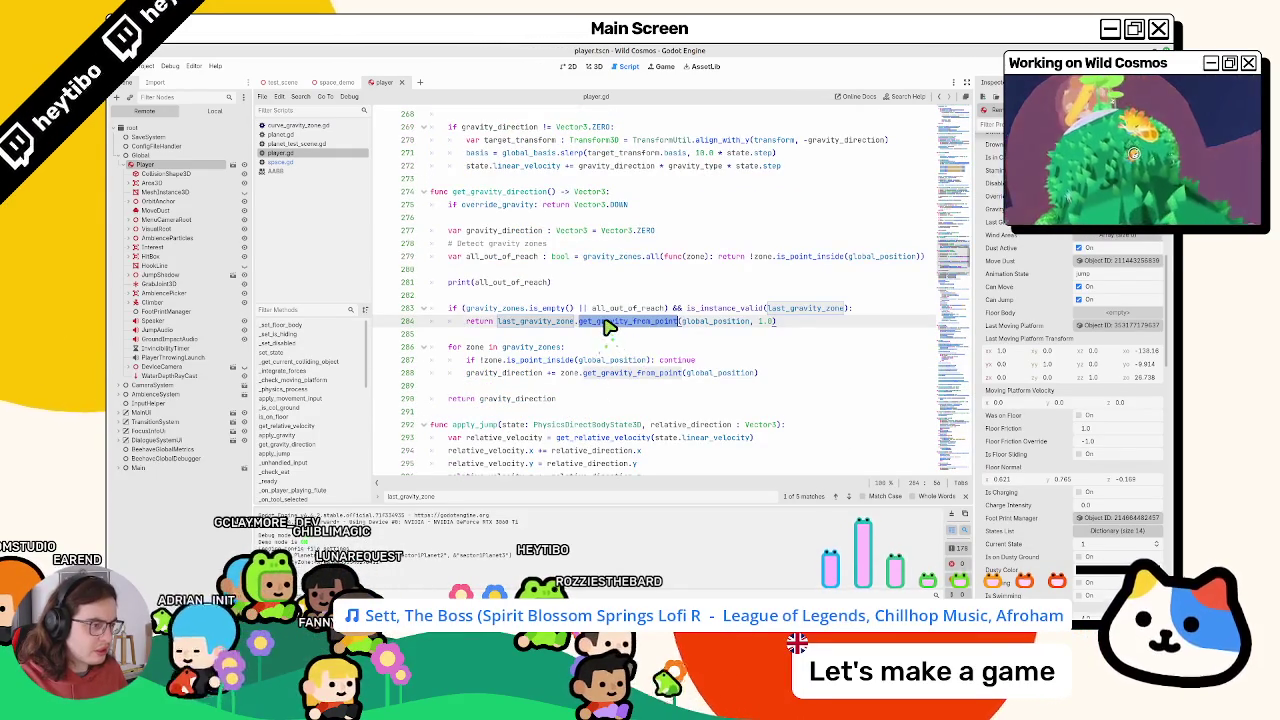
click(505, 283)
key(alt+Down)
key(alt+Down)
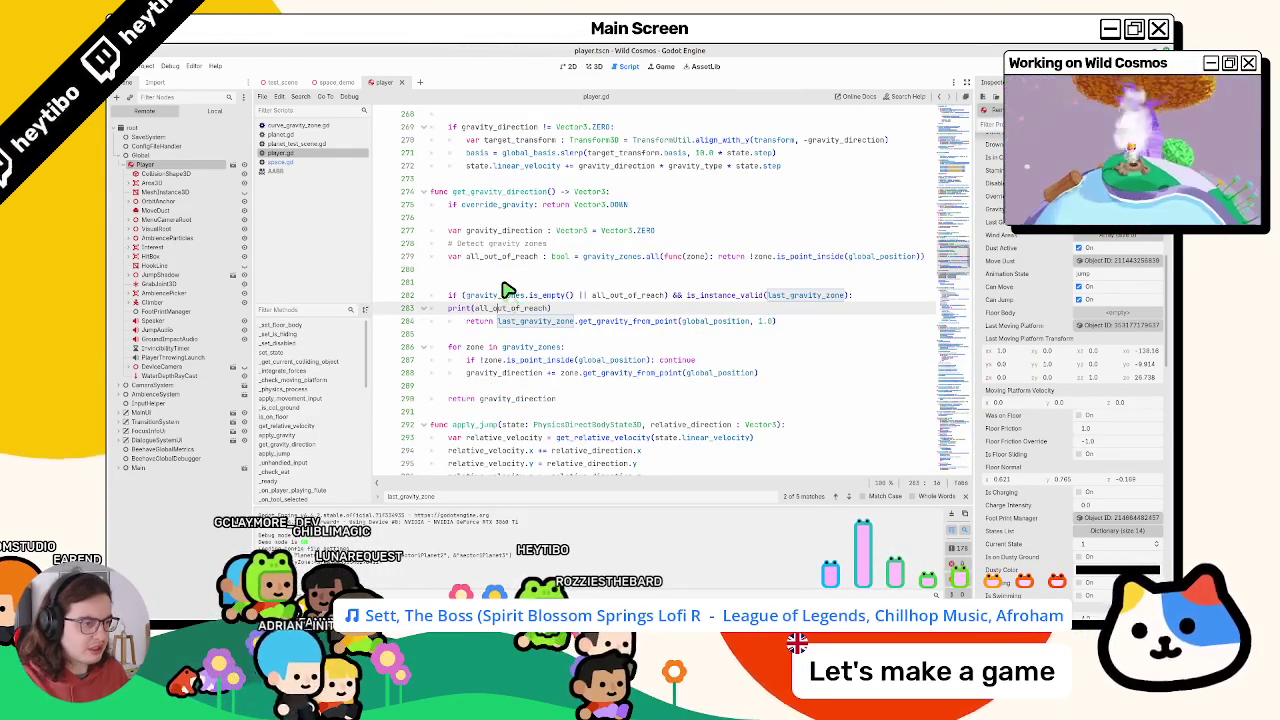
key(F5)
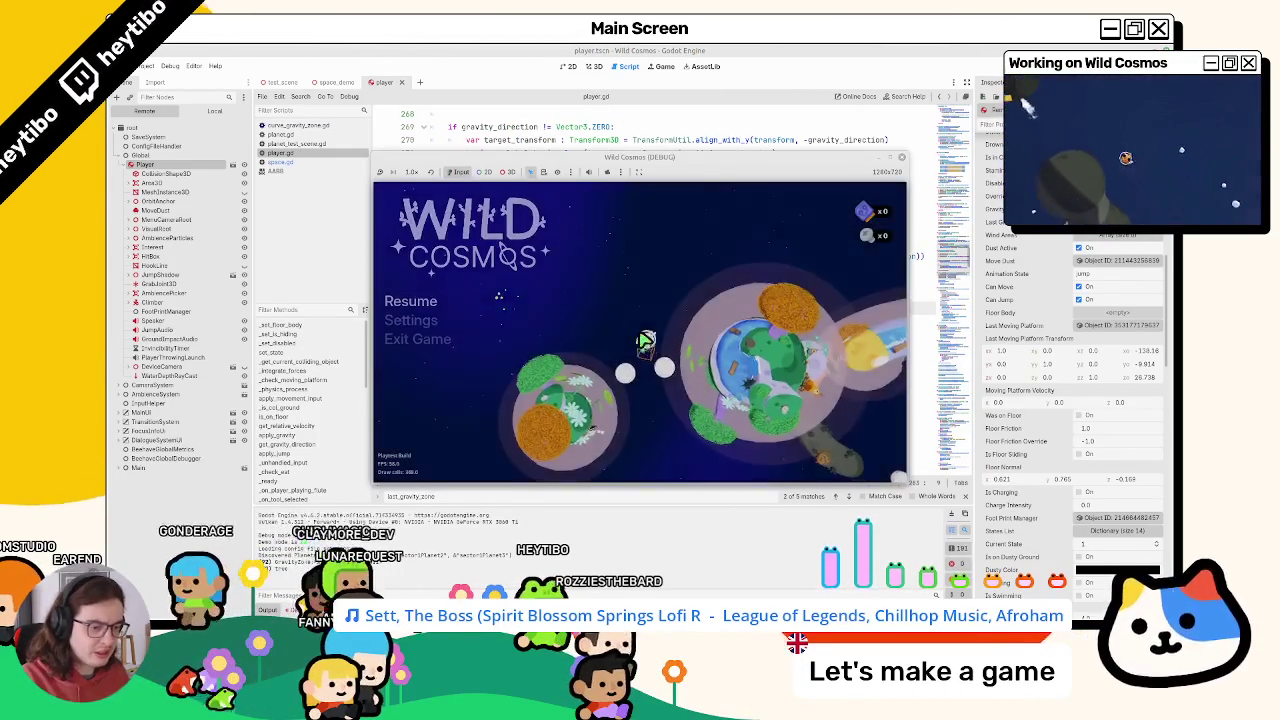
key(F8)
Make the print output last_gravity_zone.get_gravity_from_point(global_position, 1.0), then rerun and stop
drag(497, 321, 800, 325)
key(ctrl+c)
double_click(525, 308)
key(ctrl+v)
key(F5)
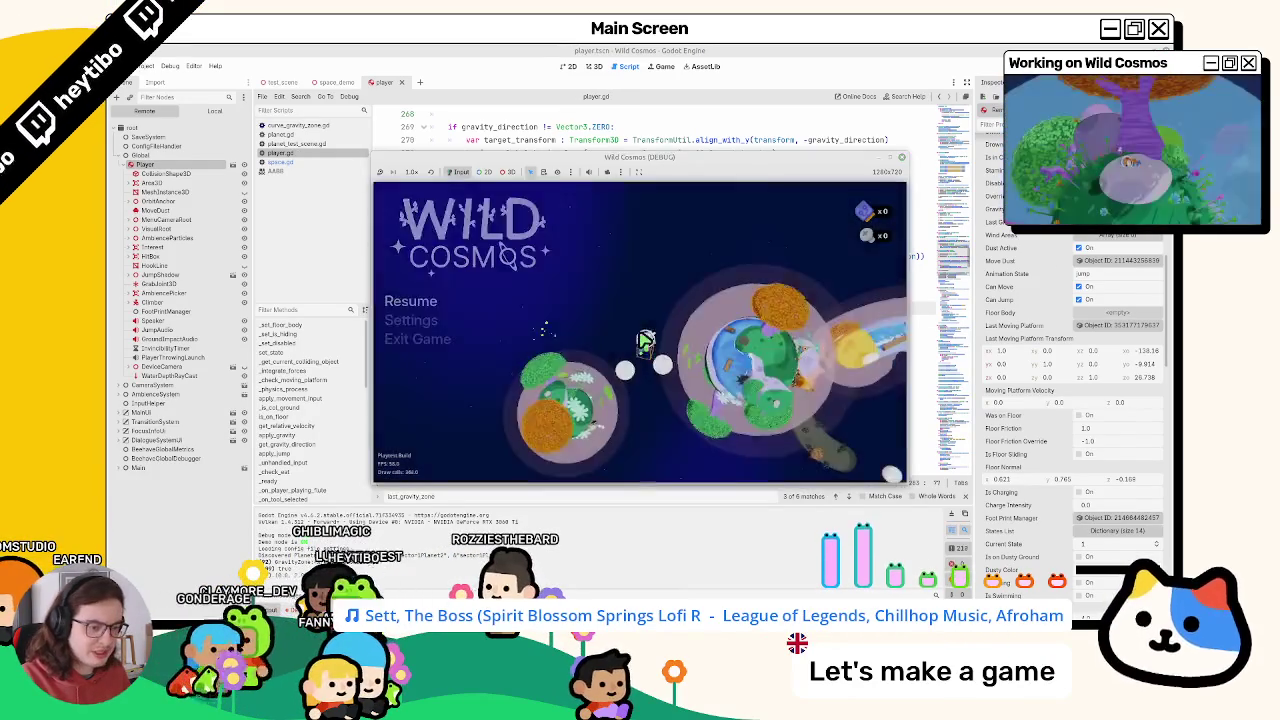
key(F8)
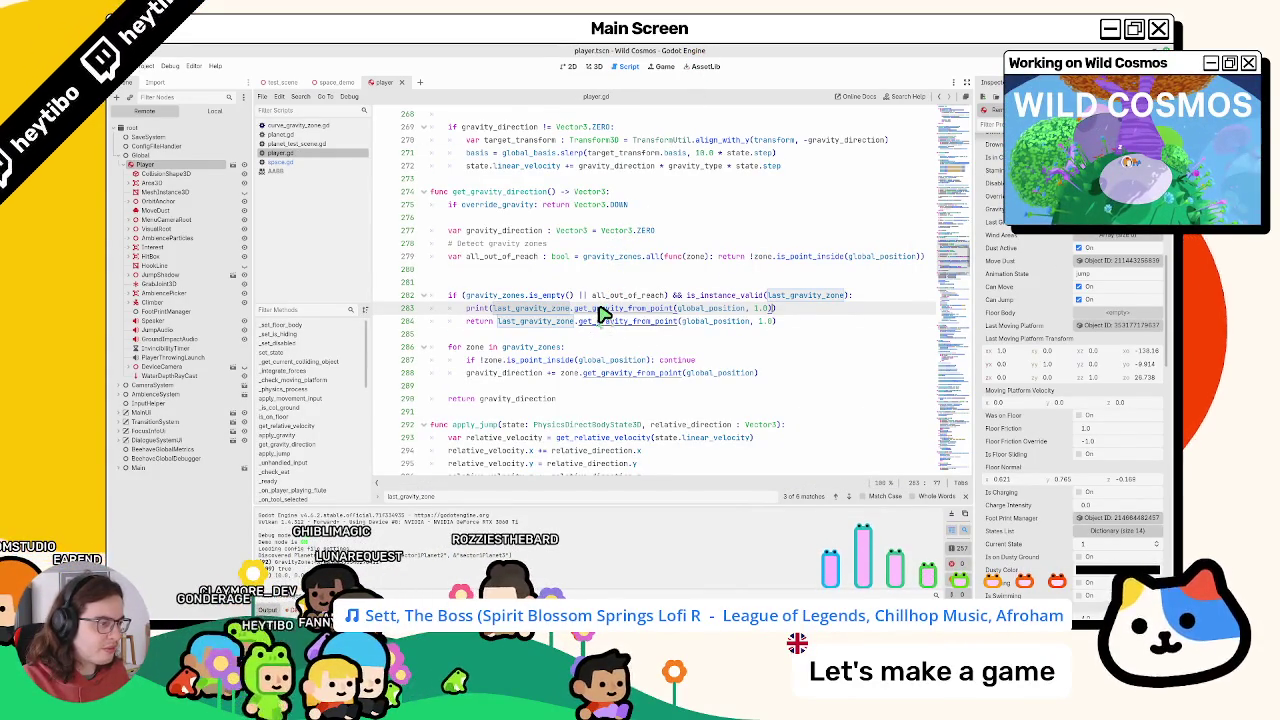
Look up the get_gravity_from_point definition in gravity_zone.gd, then close it and return to player.gd
ctrl+click(599, 308)
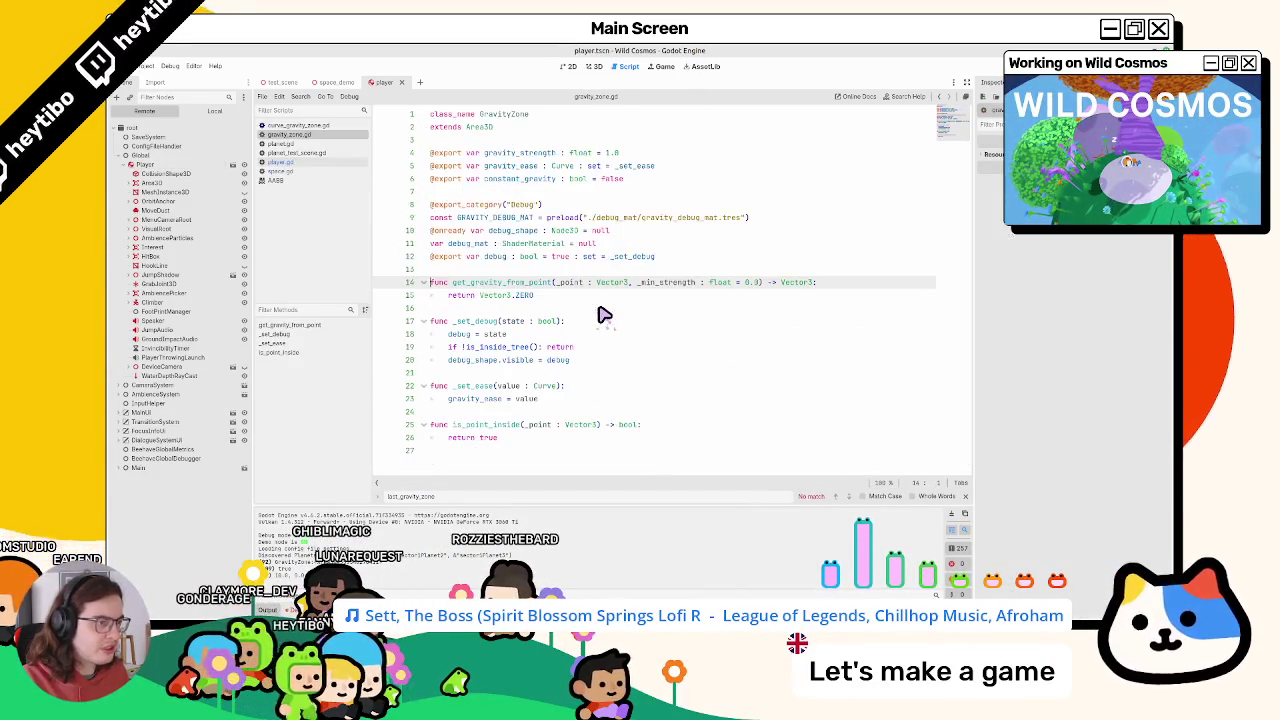
middle_click(288, 134)
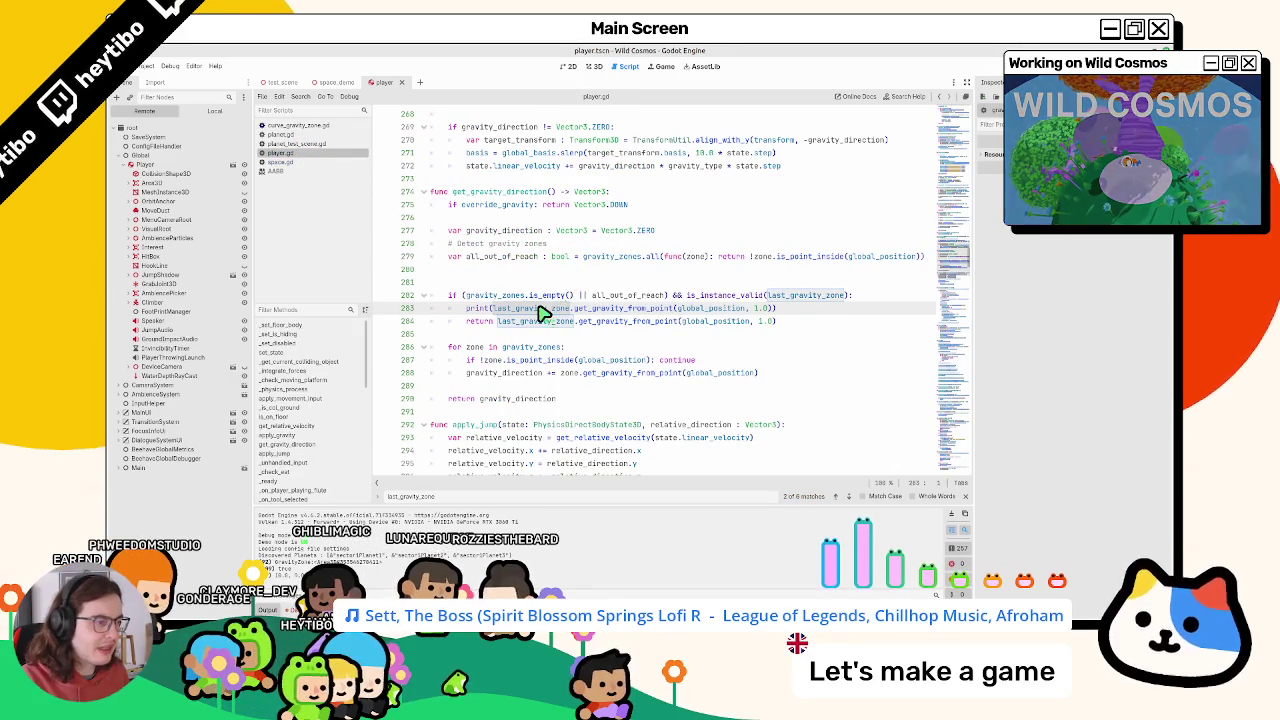
mouse_move(541, 313)
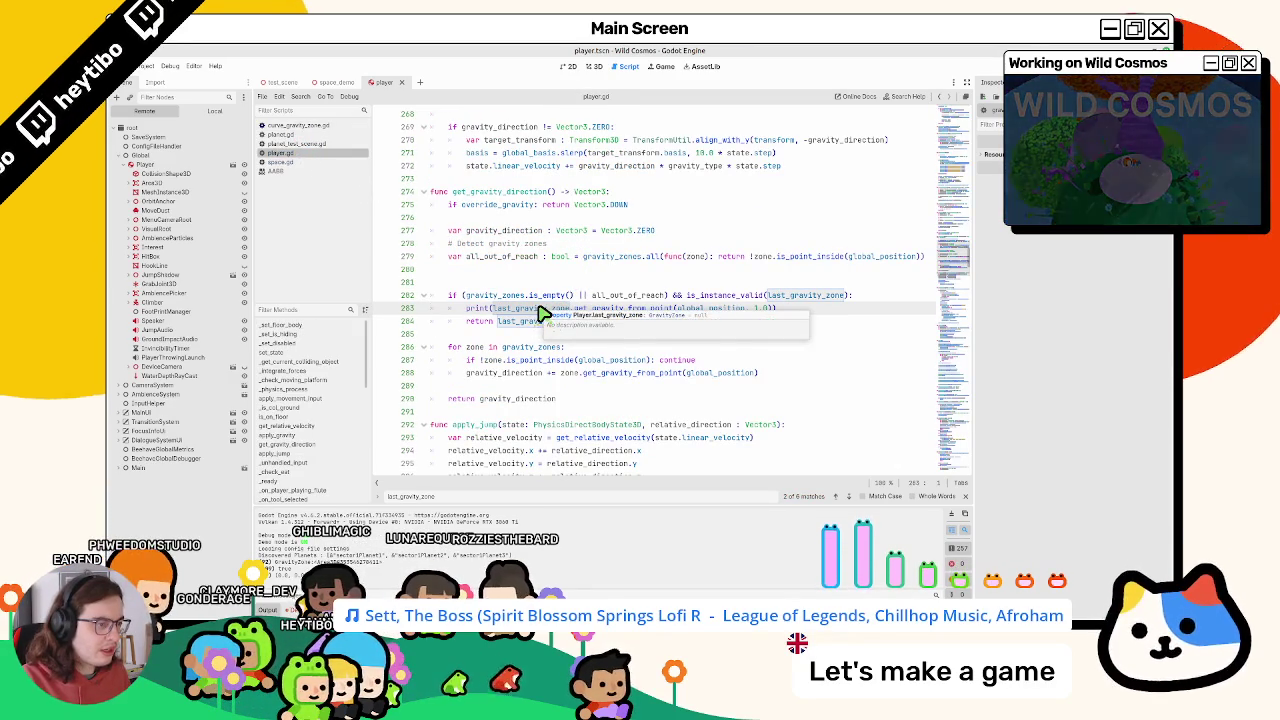
Delete and restore the line 283 gravity print, then bring up the Quick Open Scene list
key(shift+Down)
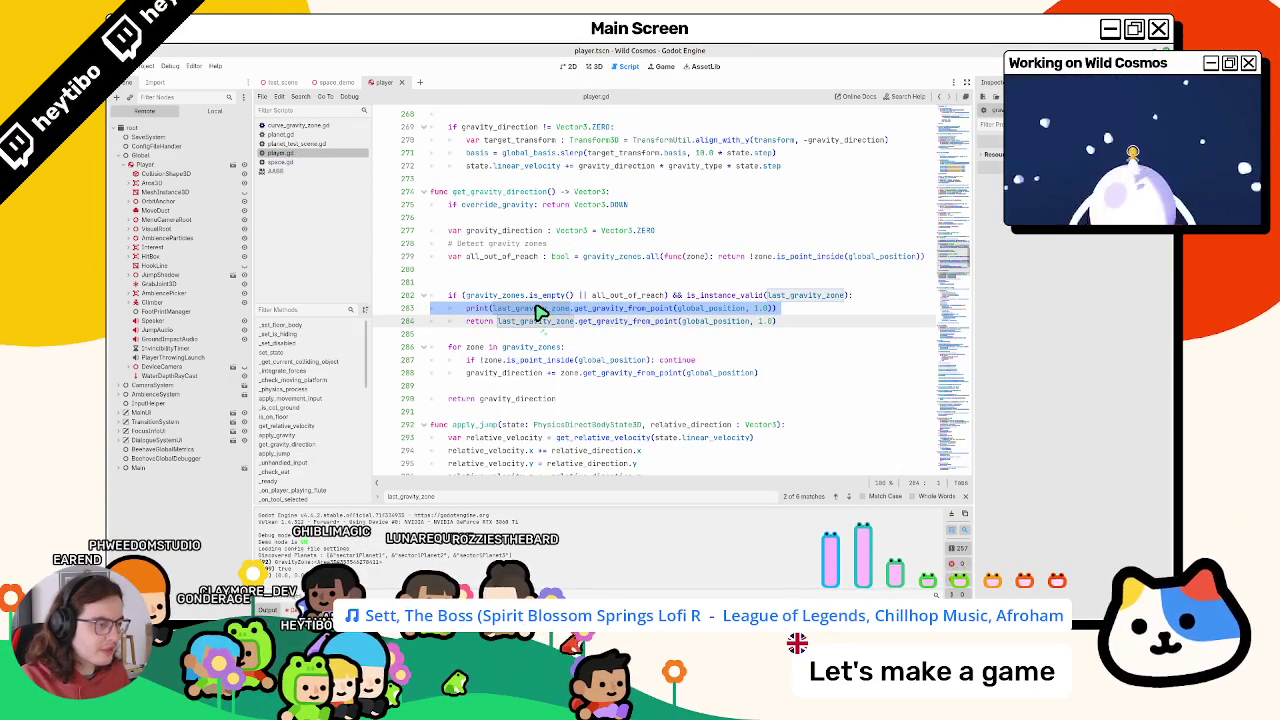
key(Delete)
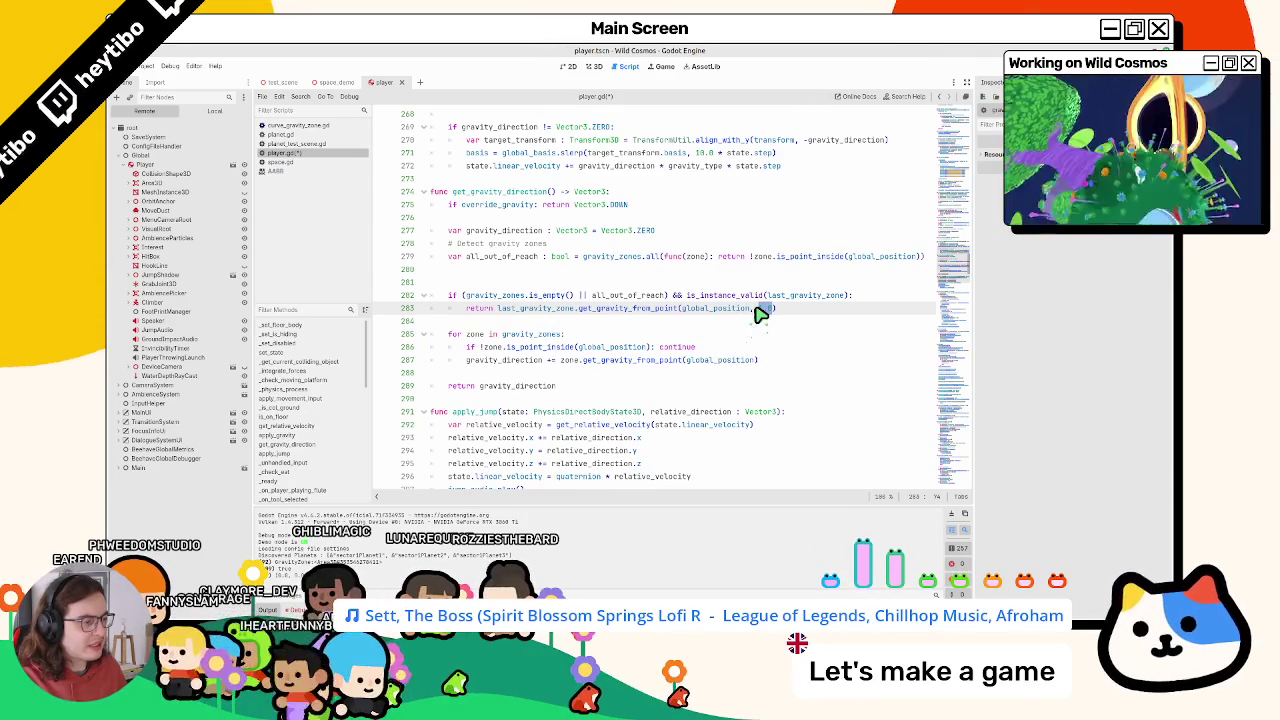
key(ctrl+z)
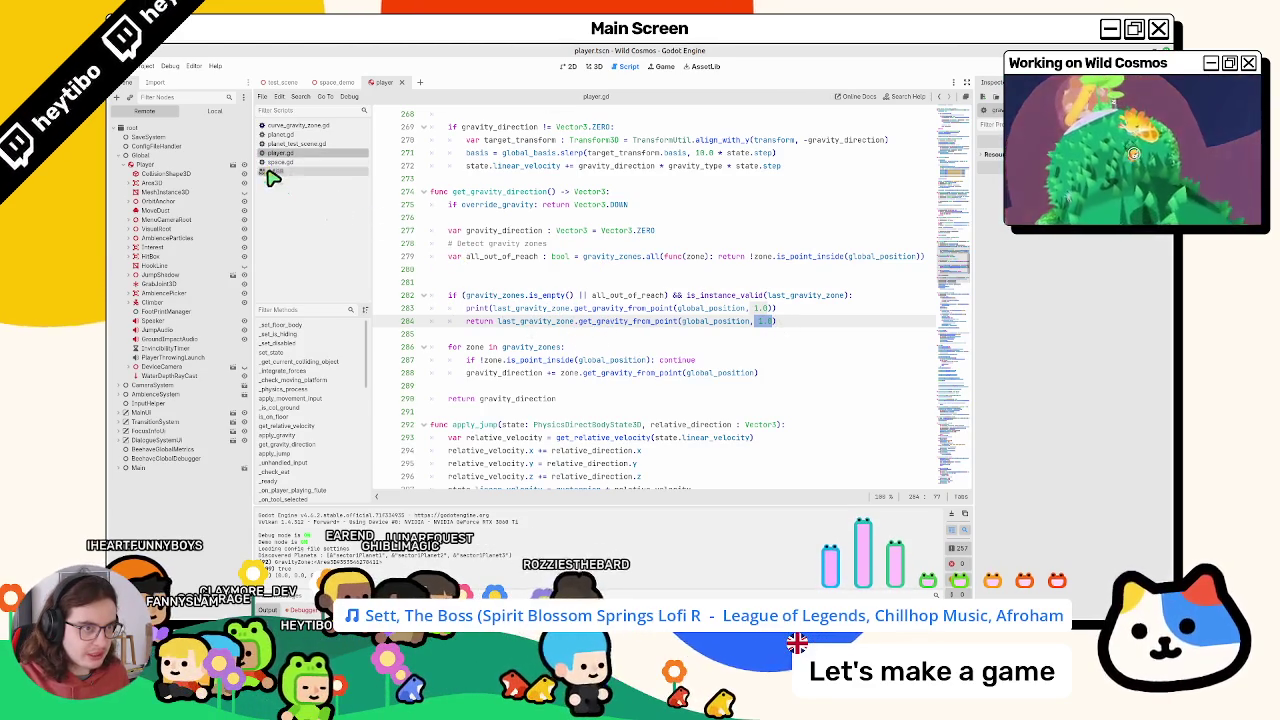
key(ctrl+shift+o)
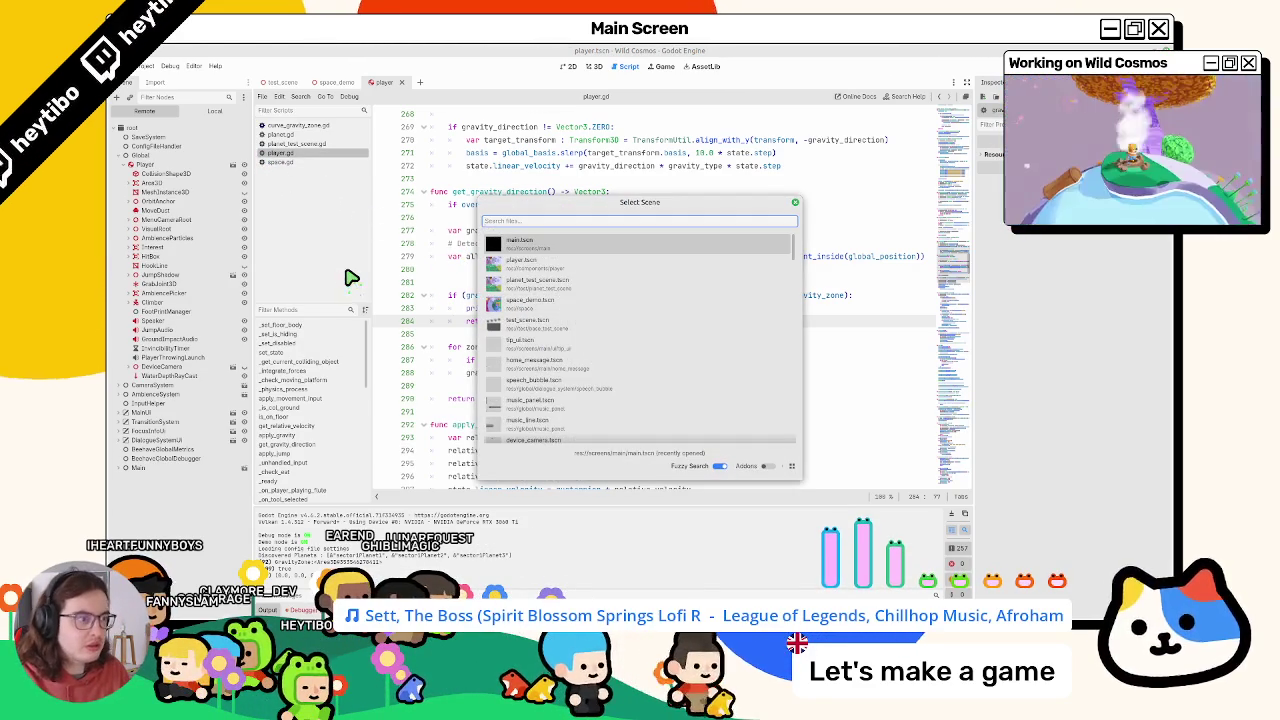
Open the sphere gravity zone scene and inspect get_gravity_from_point's max(min_strength, strength) return
text(sphere_gr)
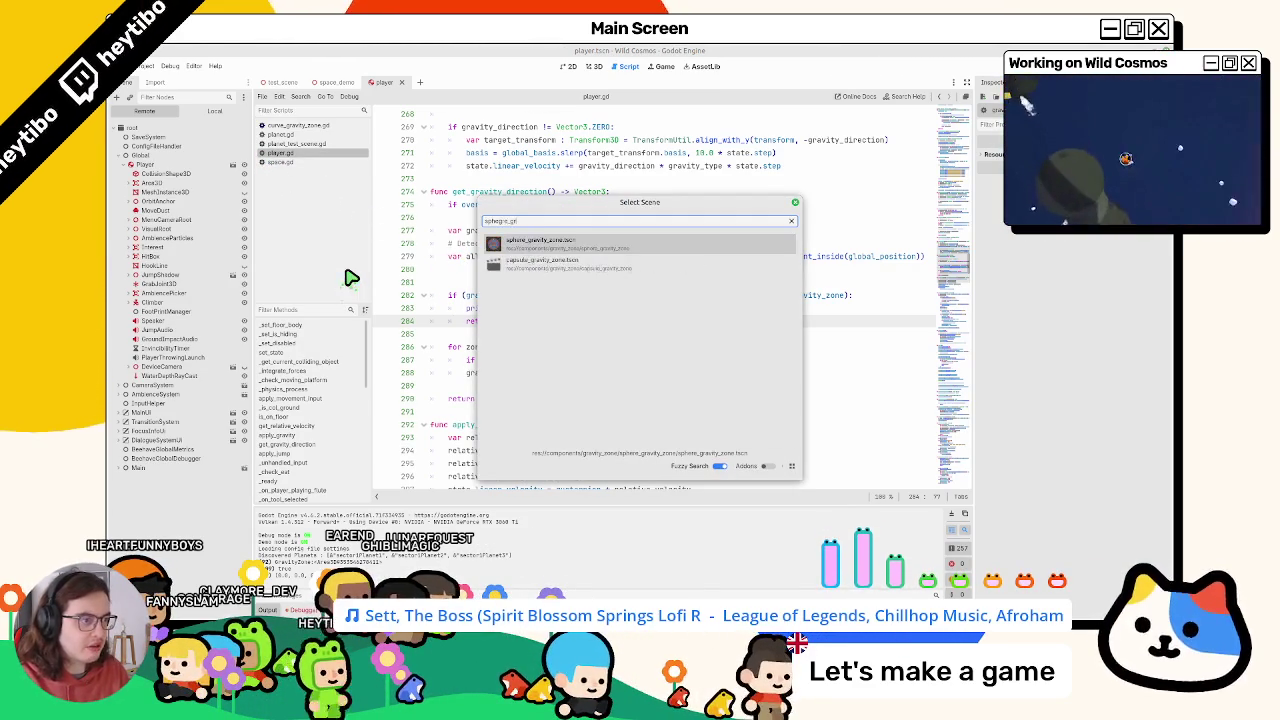
key(Return)
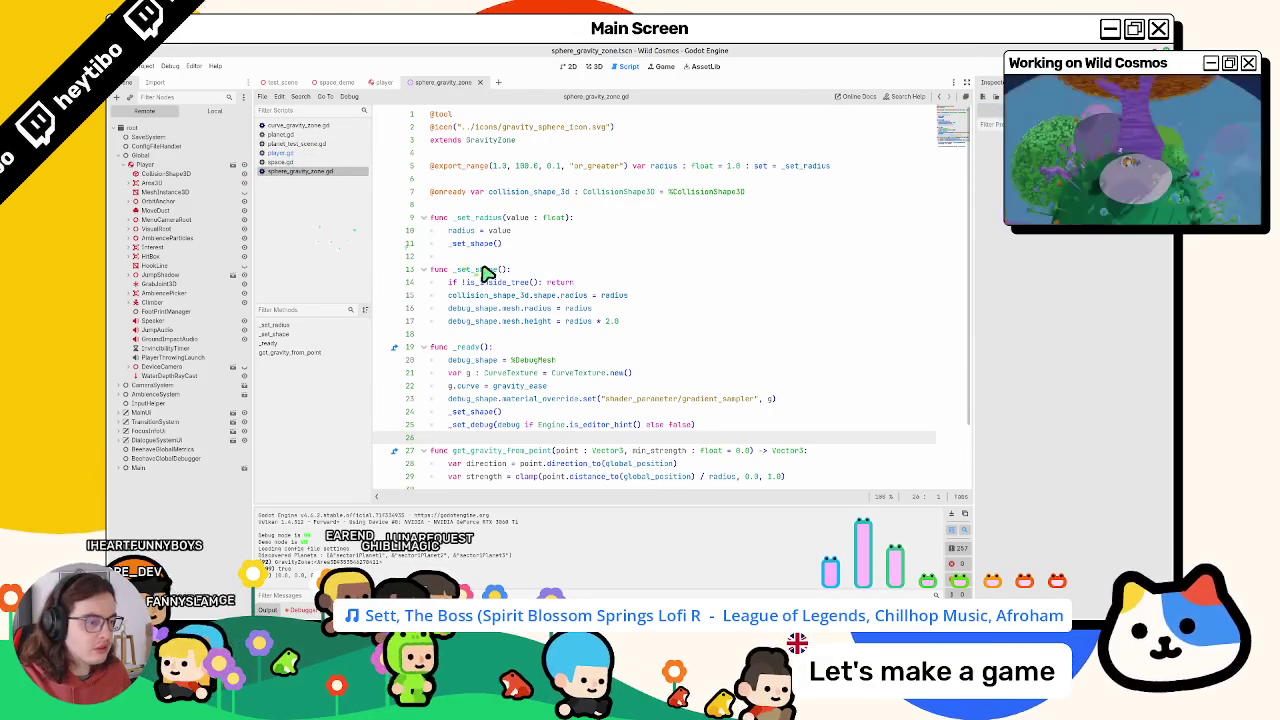
scroll(487, 274, down, 2)
double_click(515, 379)
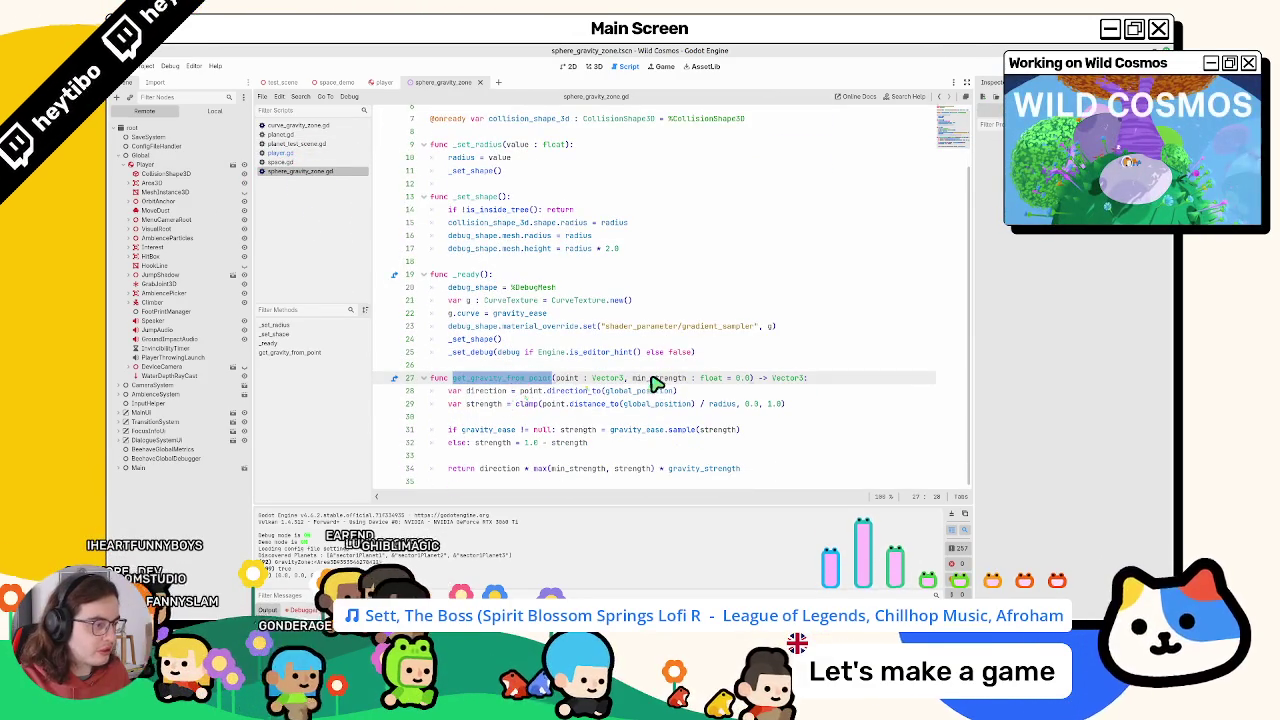
double_click(569, 469)
double_click(638, 470)
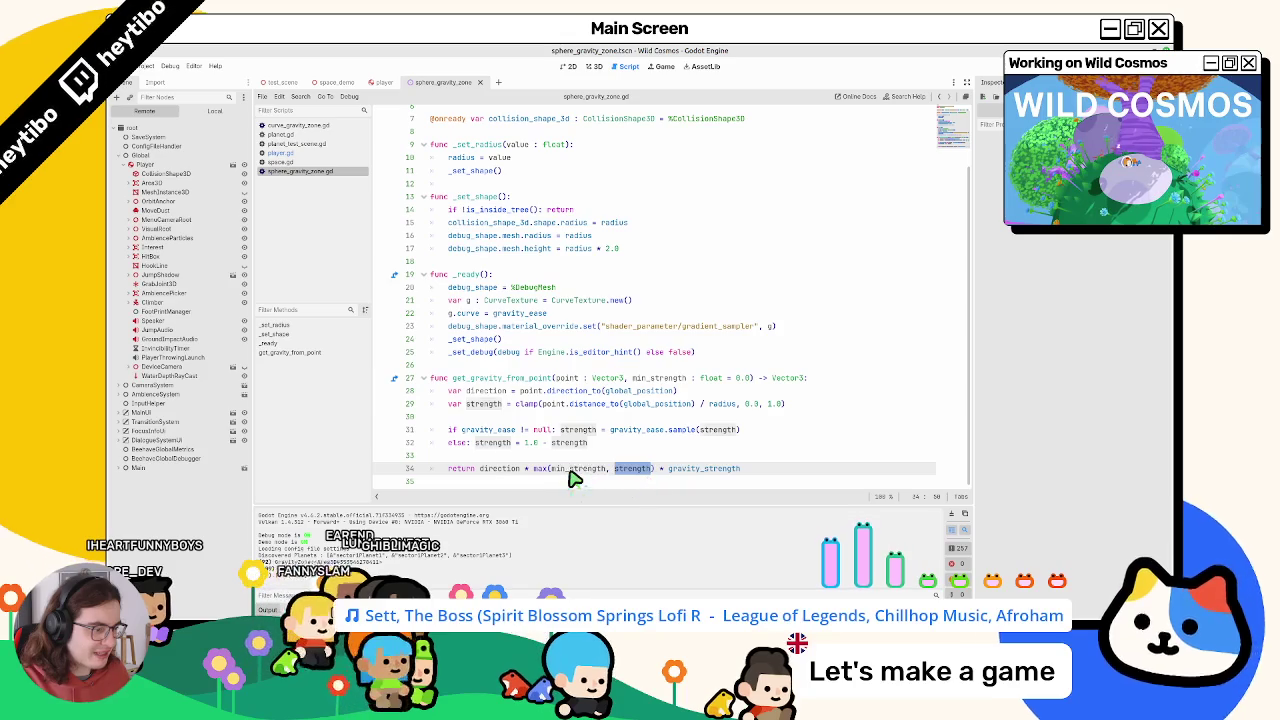
double_click(540, 469)
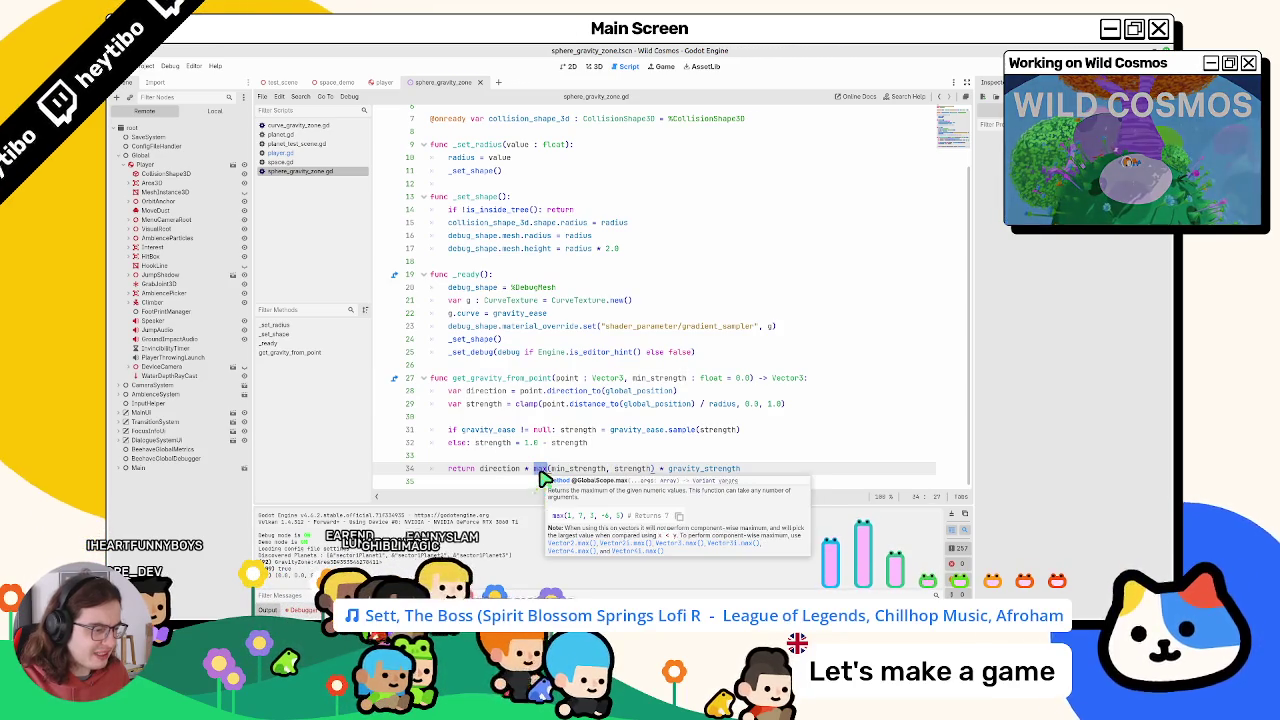
Revert the accidental edit so line 34 reads max(min_strength, strength) again
text(in)
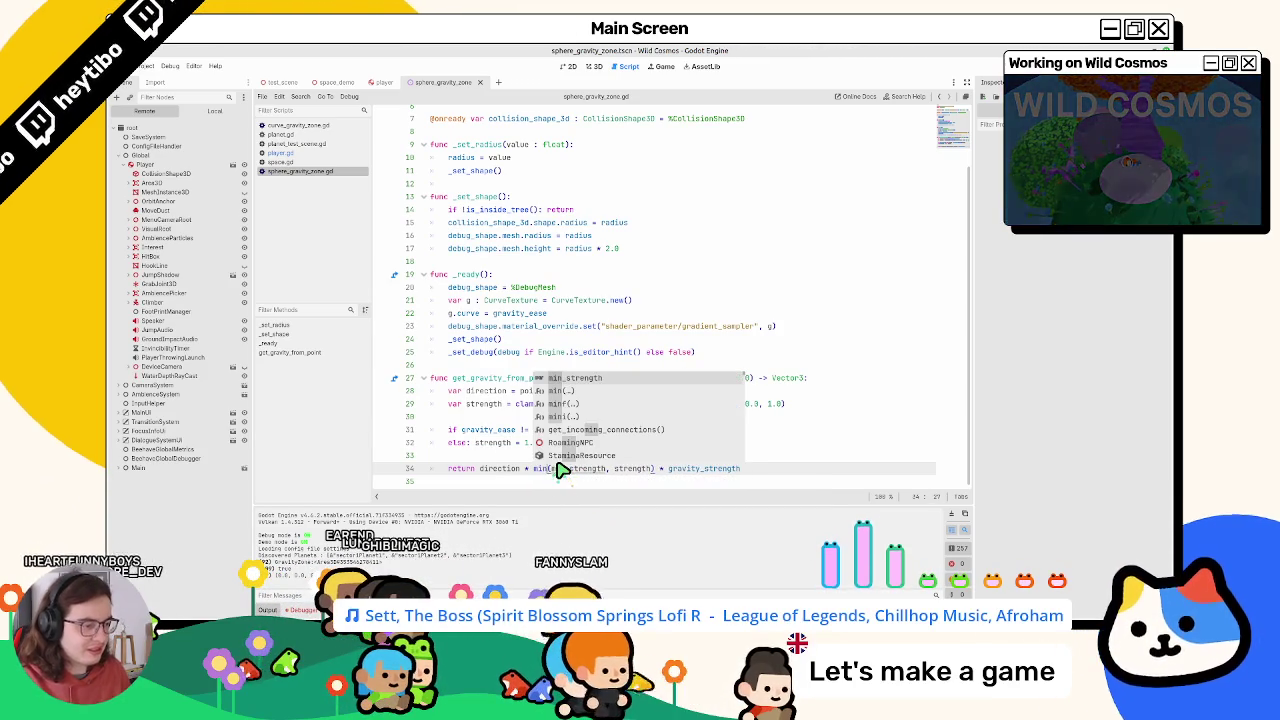
key(BackSpace)
key(BackSpace)
key(BackSpace)
text(max)
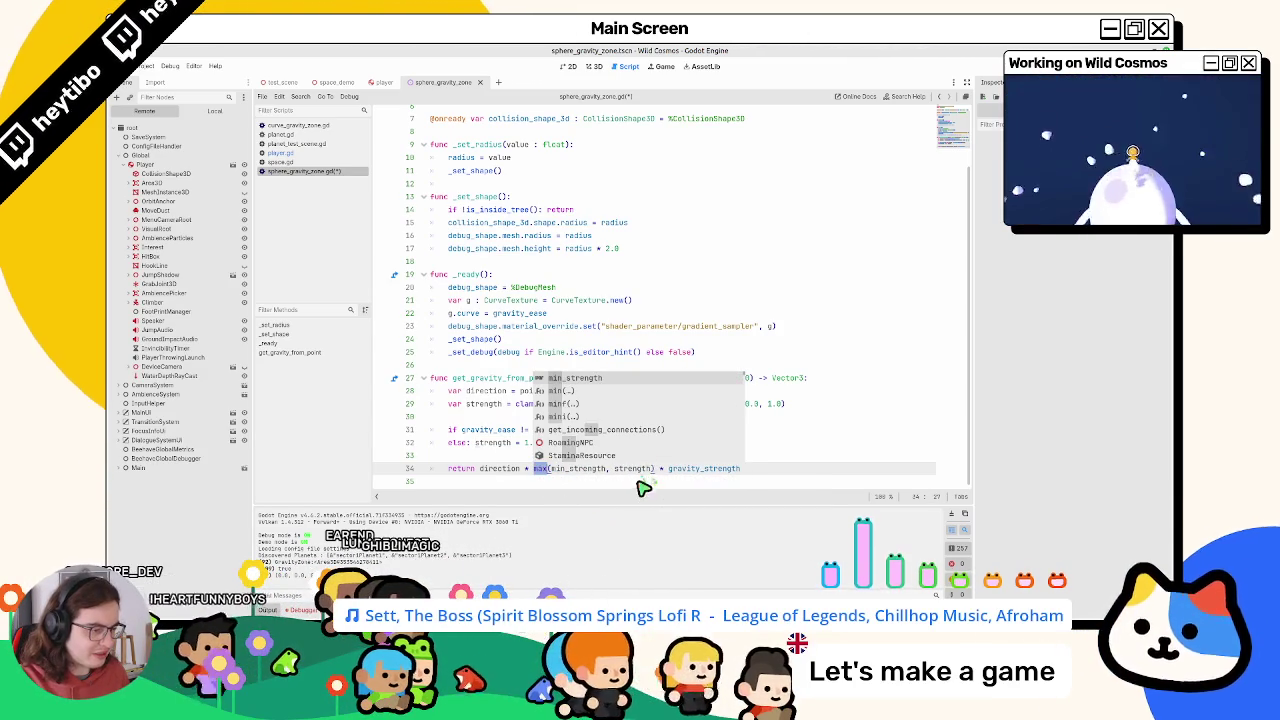
click(637, 494)
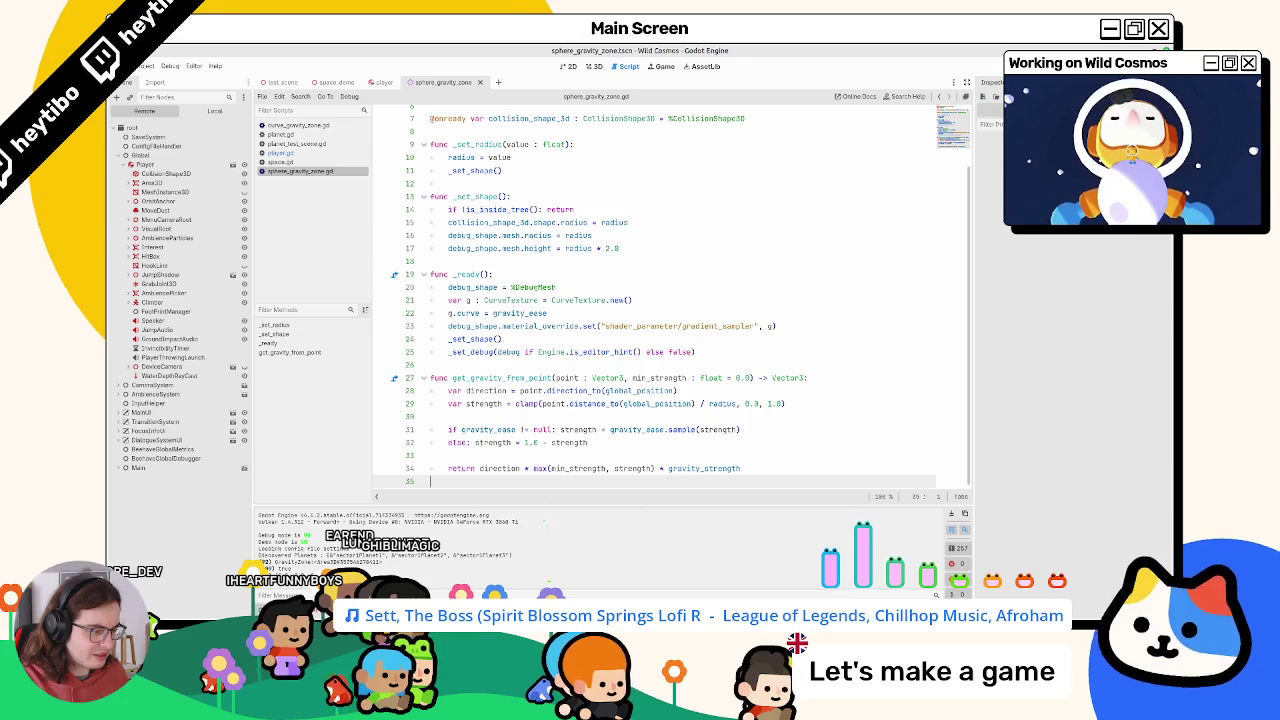
double_click(617, 469)
click(527, 469)
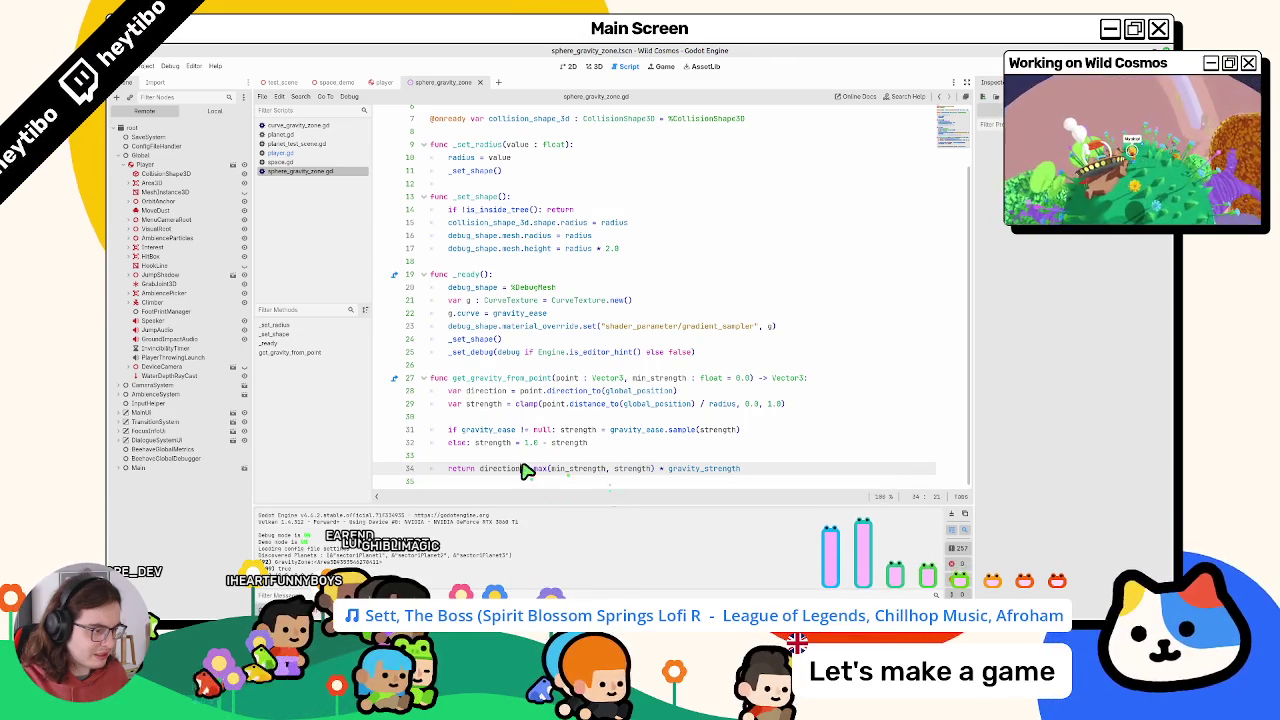
drag(538, 476, 655, 476)
click(650, 460)
text(print(max(min_strength, strength)))
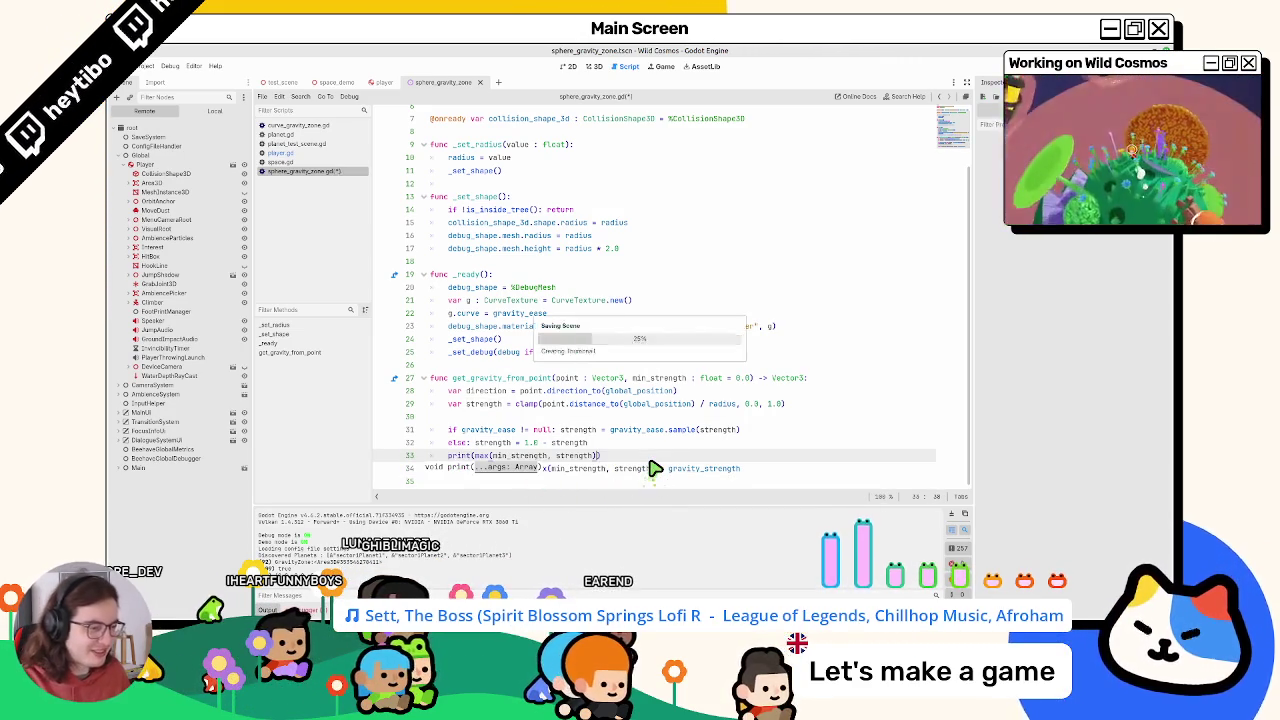
Add print("hello") under the get_gravity_from_point signature and test-run the game
key(F5)
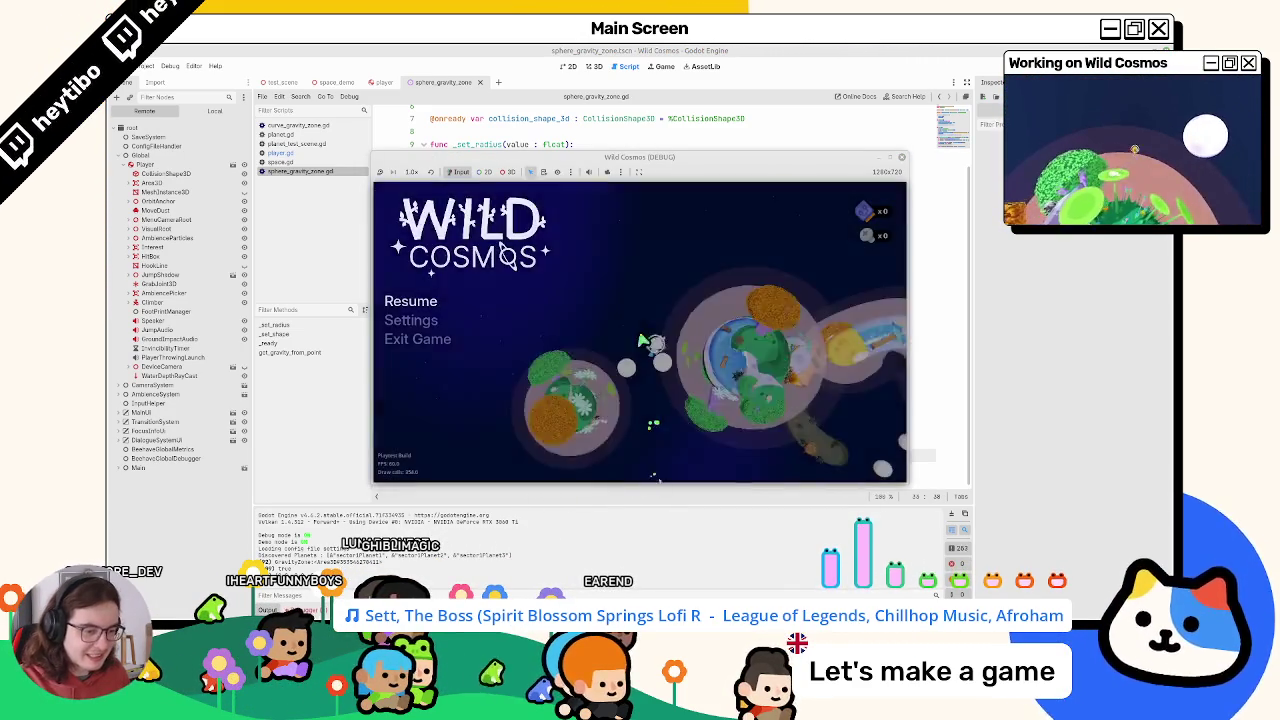
key(F8)
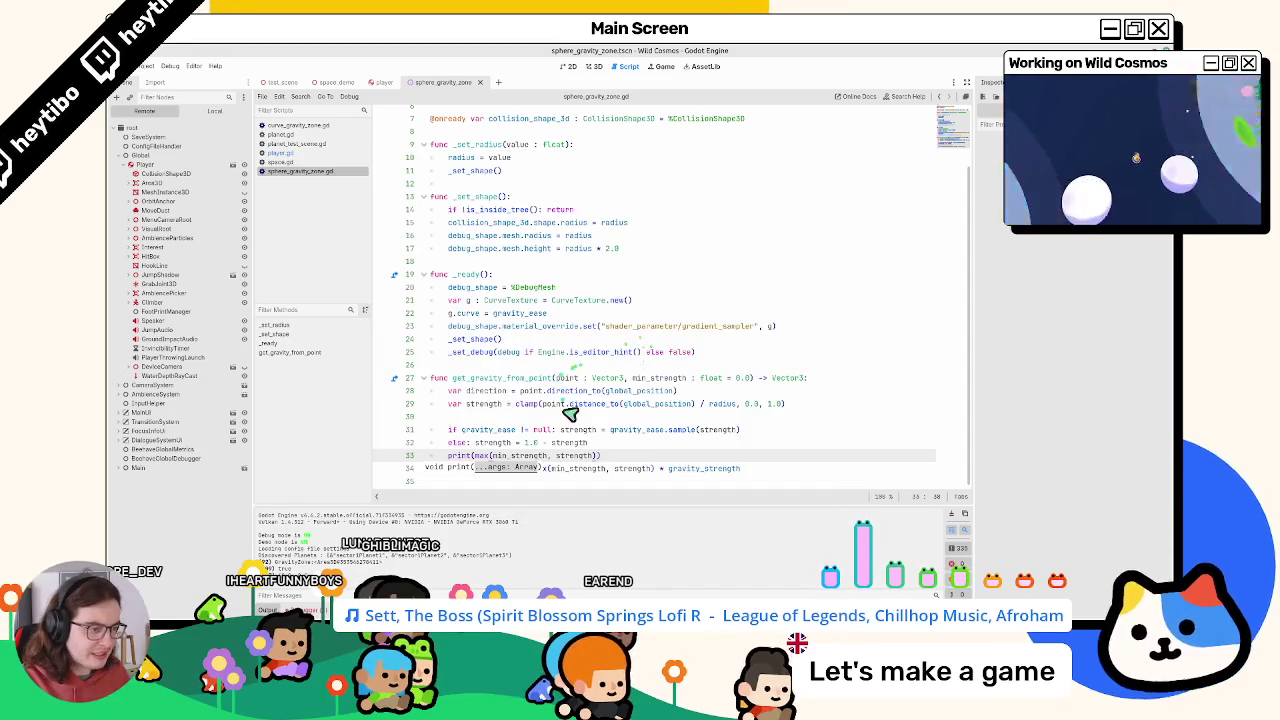
text(print()
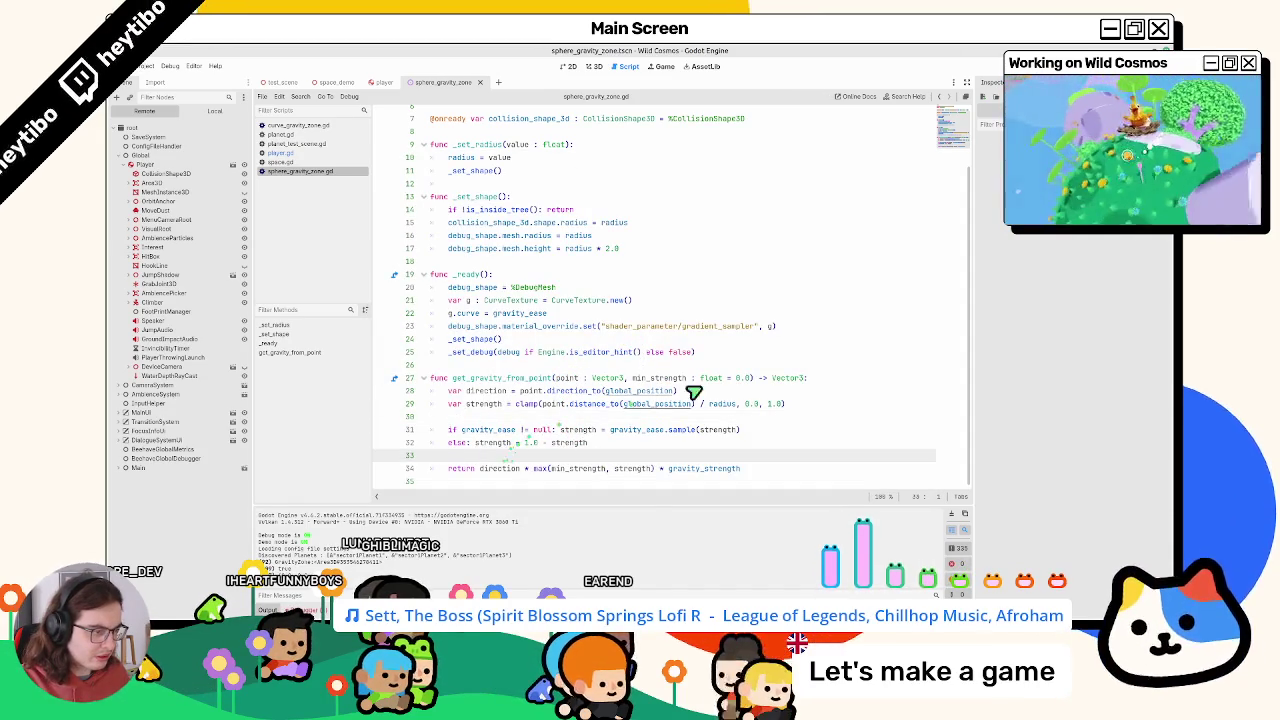
click(834, 378)
key(Return)
text(print("hello)
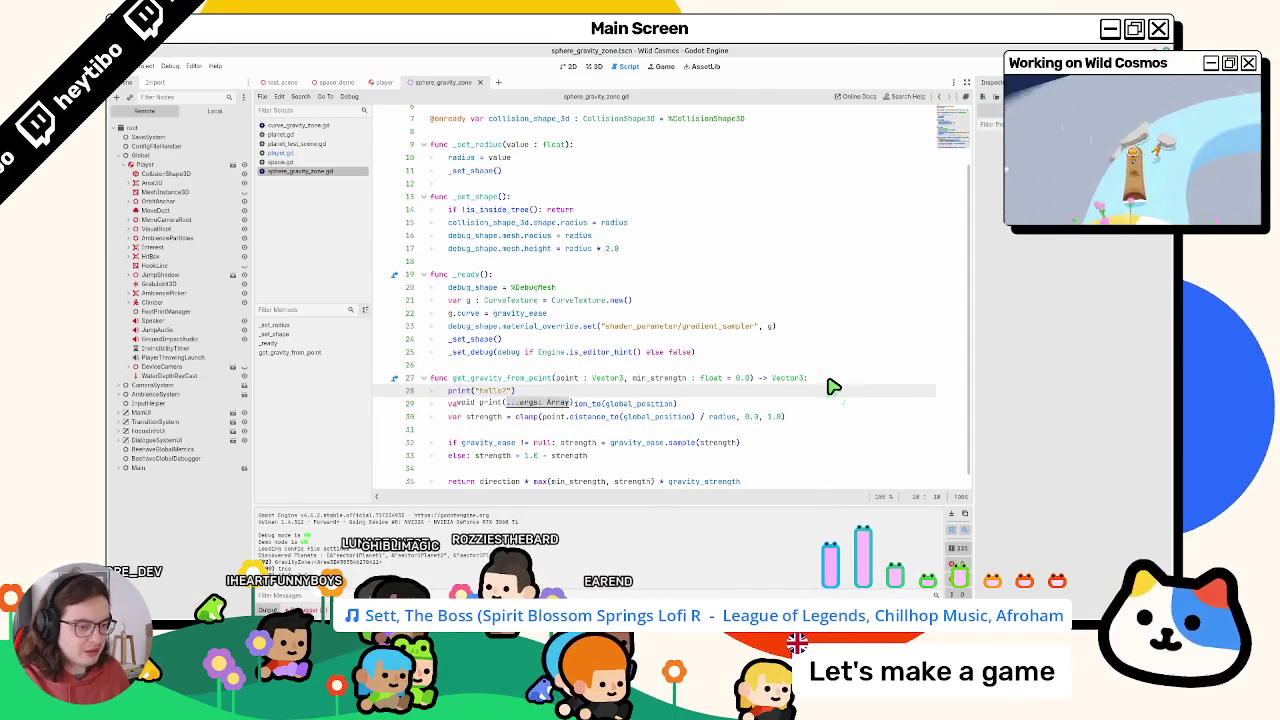
key(F5)
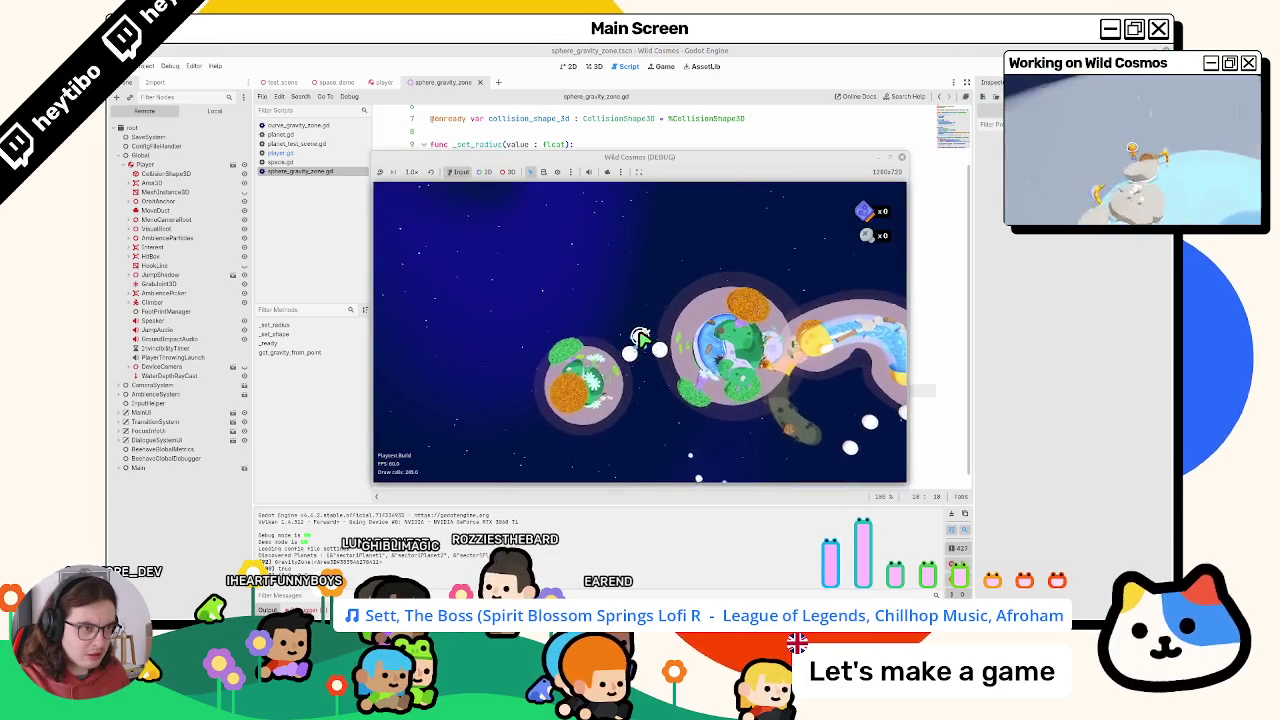
key(F8)
Return to player.gd and select the print argument on line 283
click(280, 162)
click(280, 153)
drag(494, 309, 762, 309)
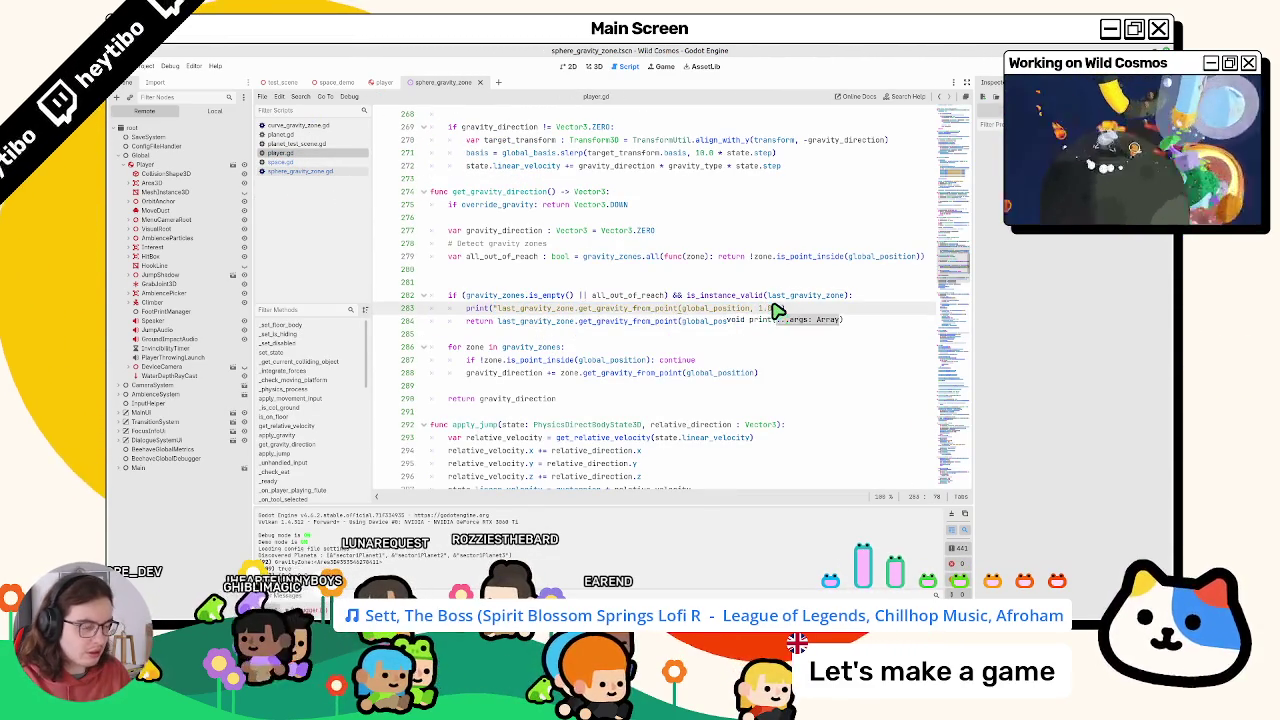
Start a quoted label in the line 283 print, test-run the game, and save player.gd
text("AAAAAAAAAAAA)
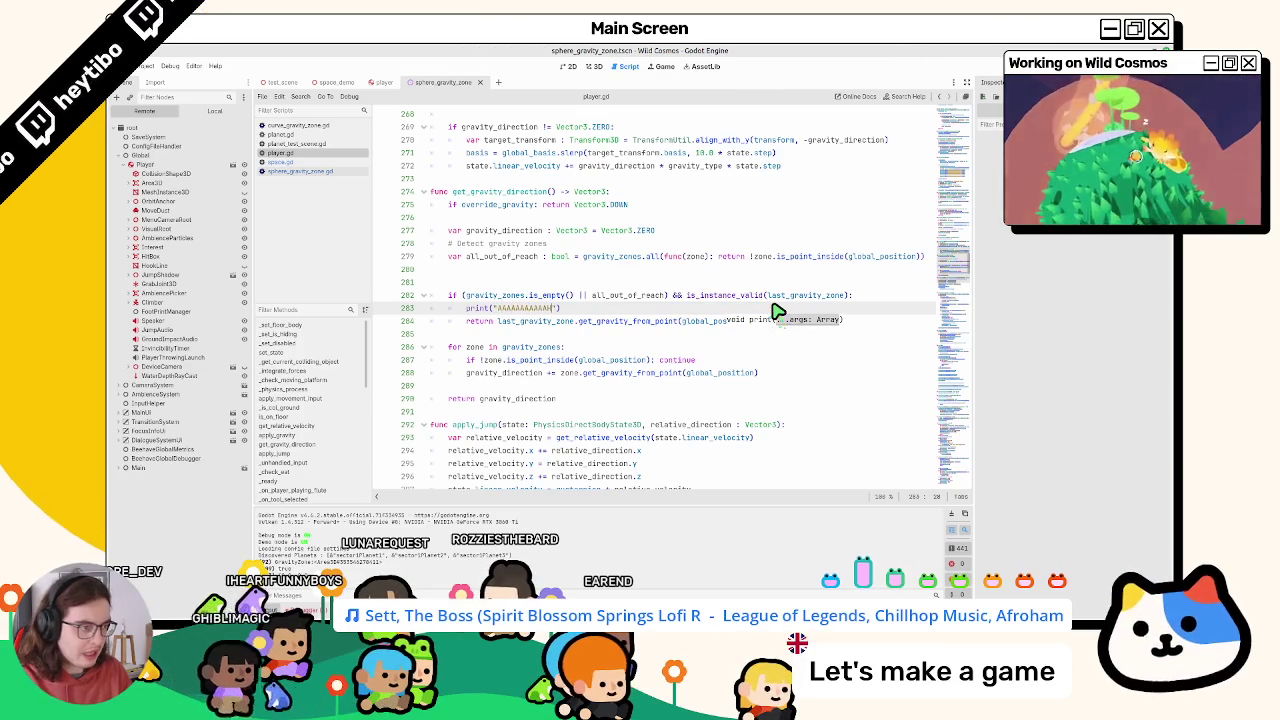
key(F5)
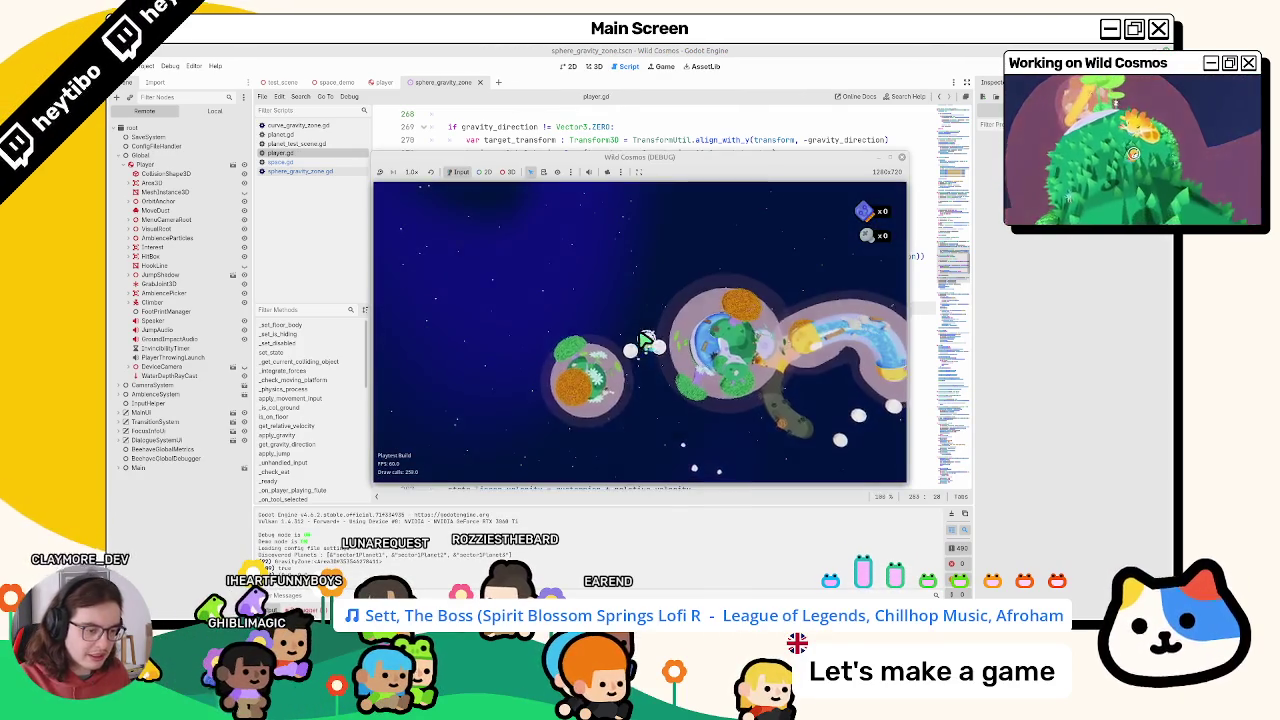
key(F5)
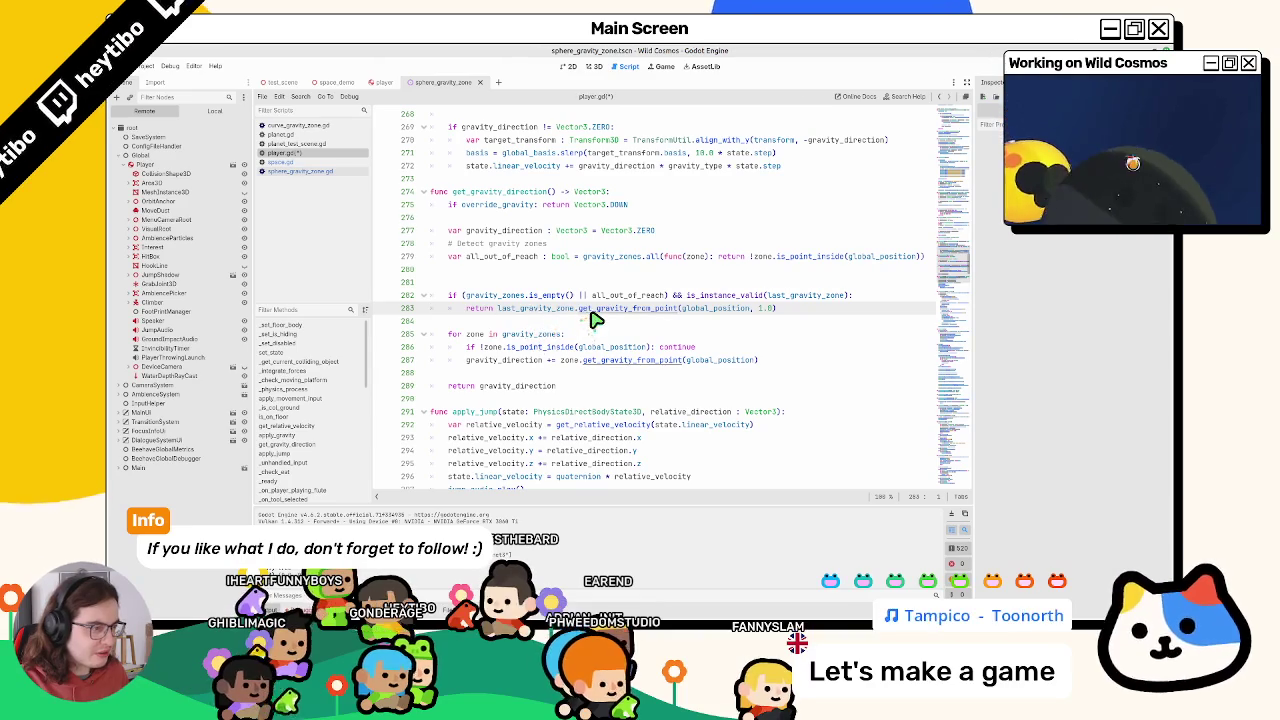
key(ctrl+s)
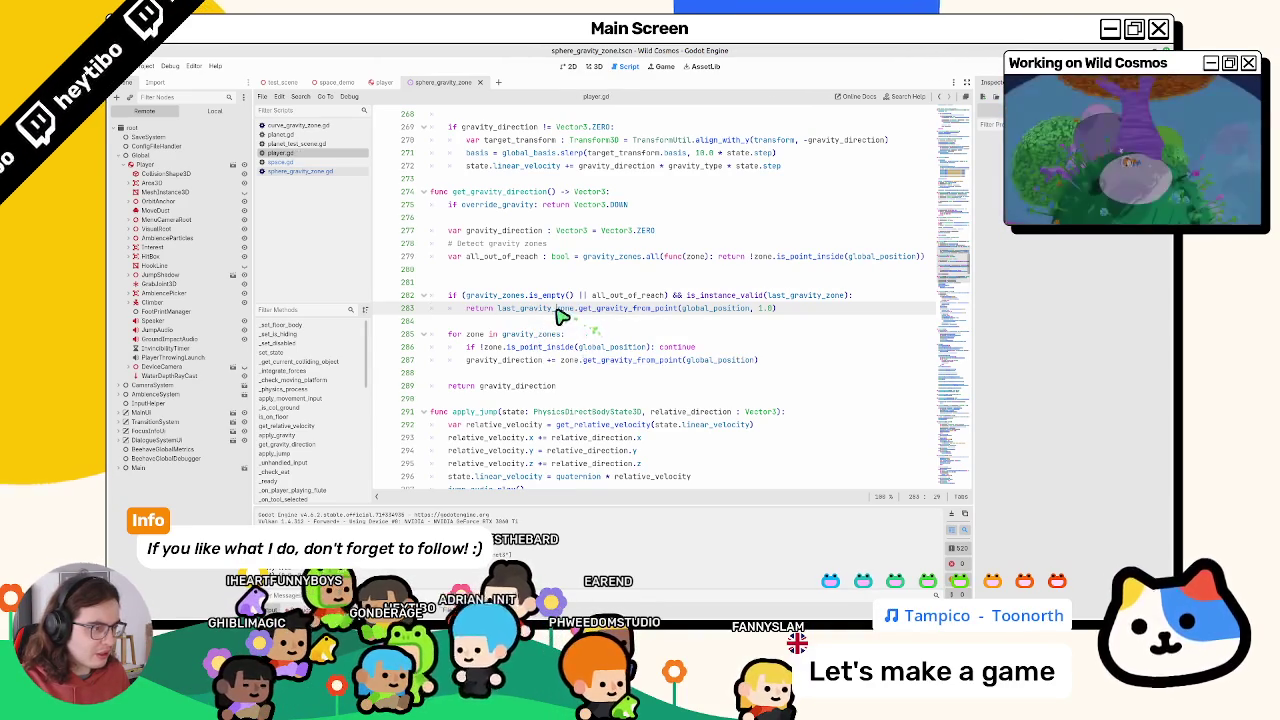
Insert a print of last_gravity_zone.owner above the return and test-run the game
click(871, 300)
key(Return)
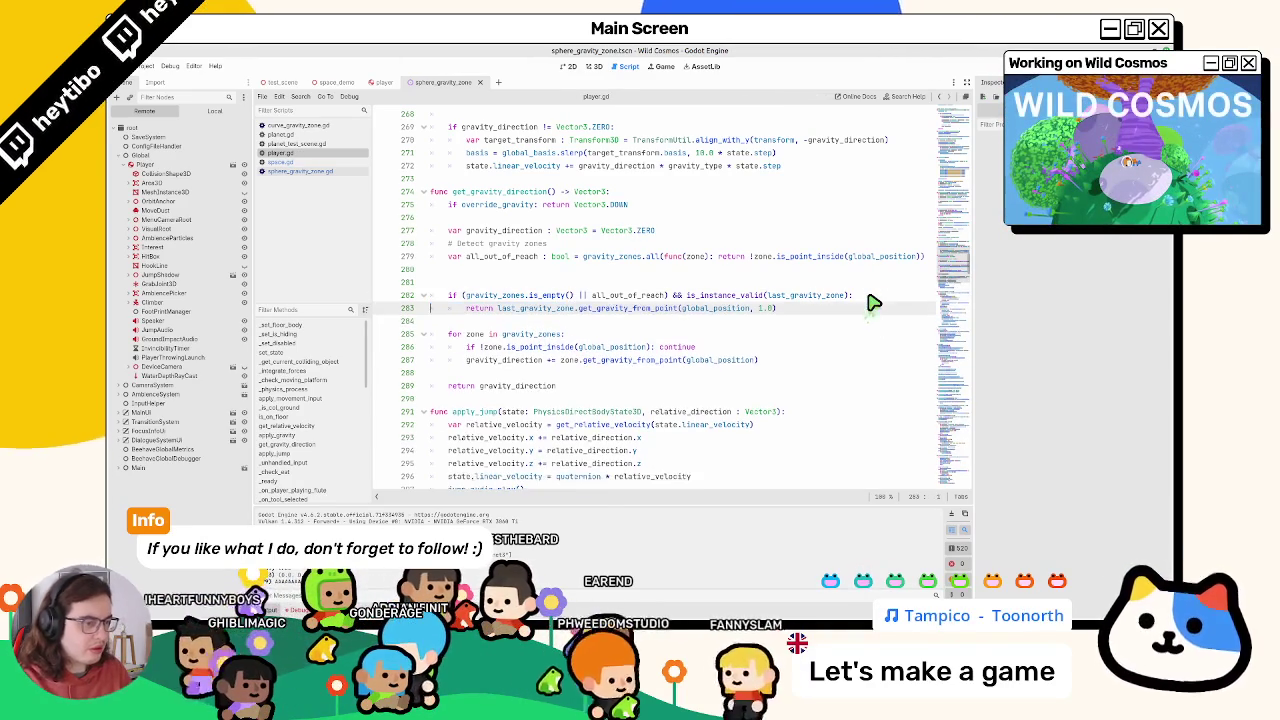
key(Up)
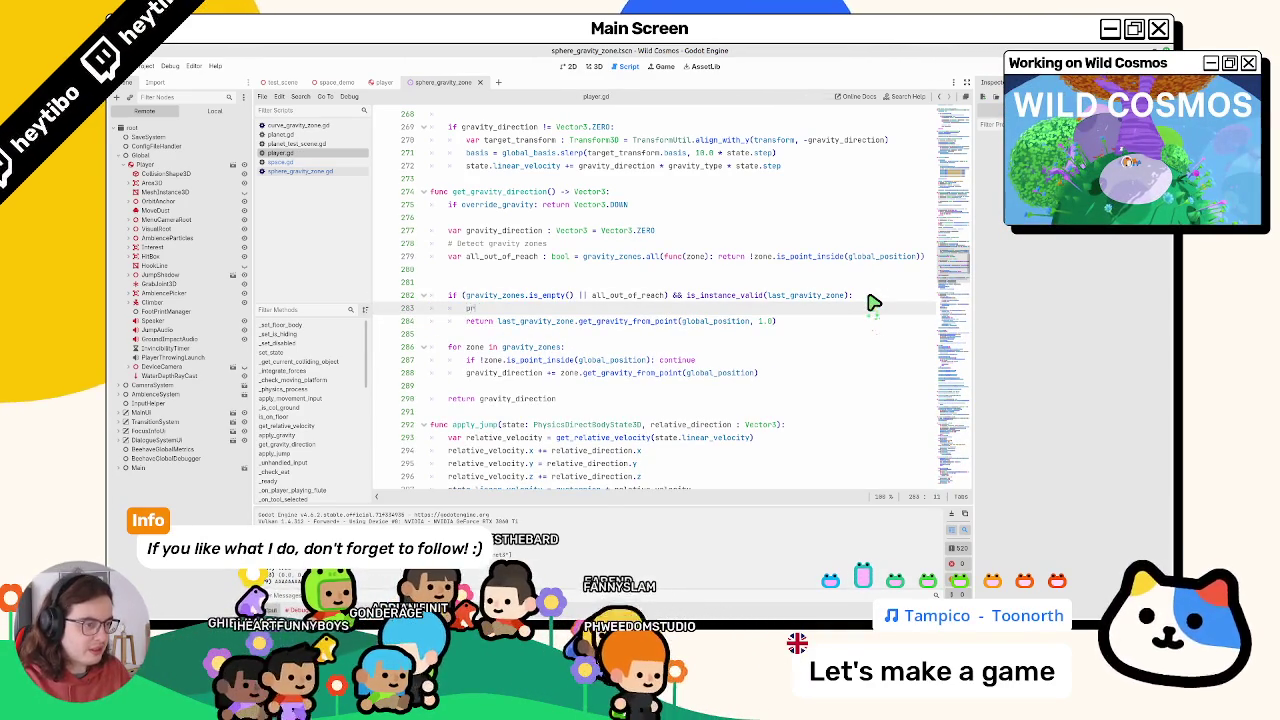
key(F5)
key(F8)
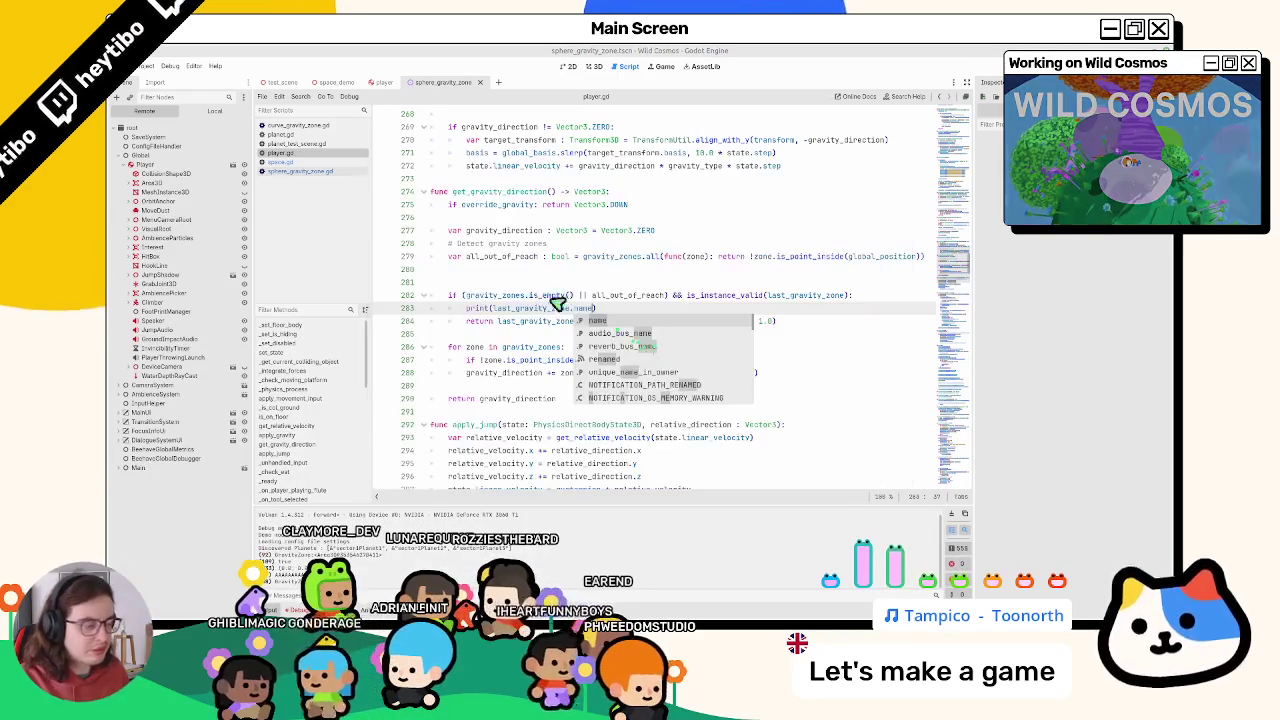
text(owner)
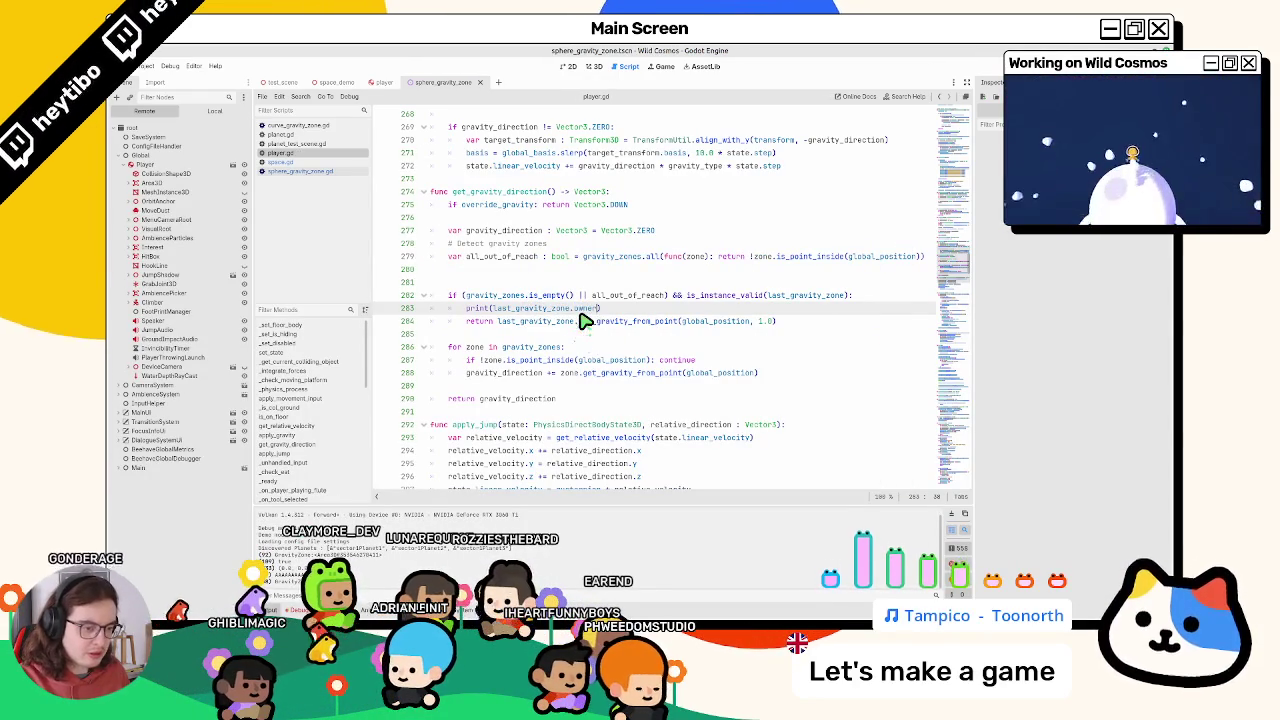
key(F5)
key(Escape)
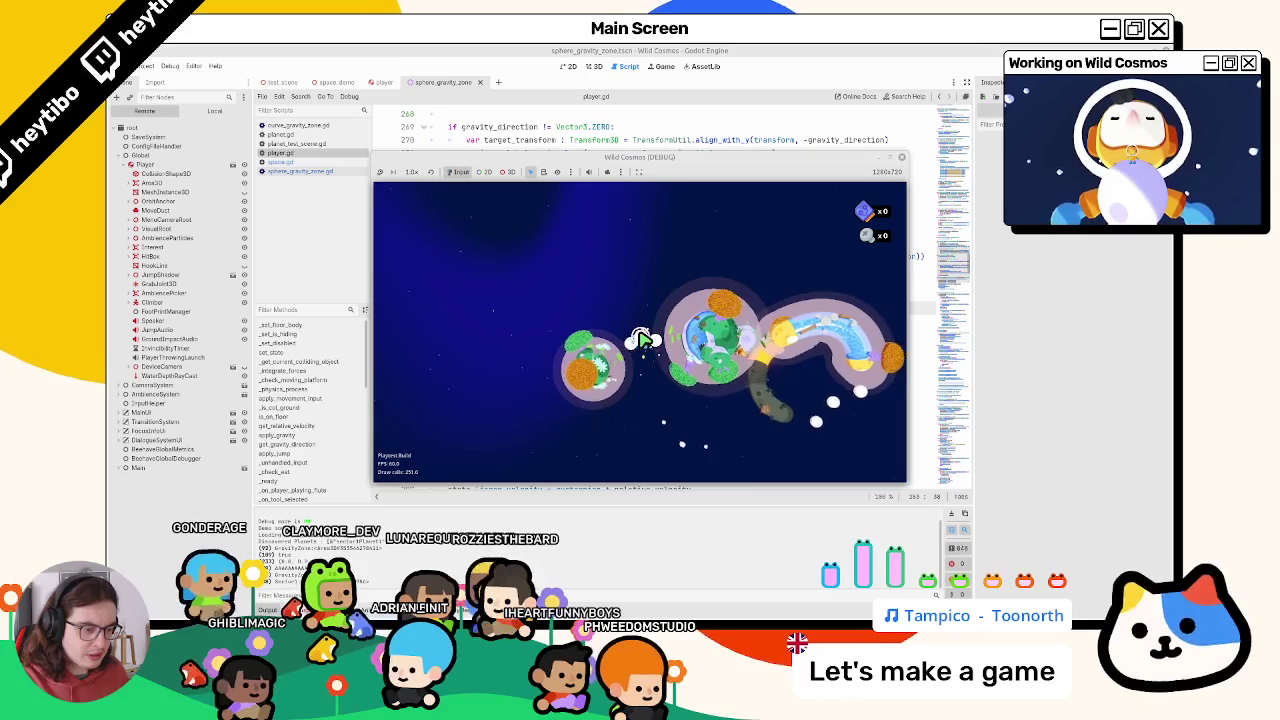
key(F8)
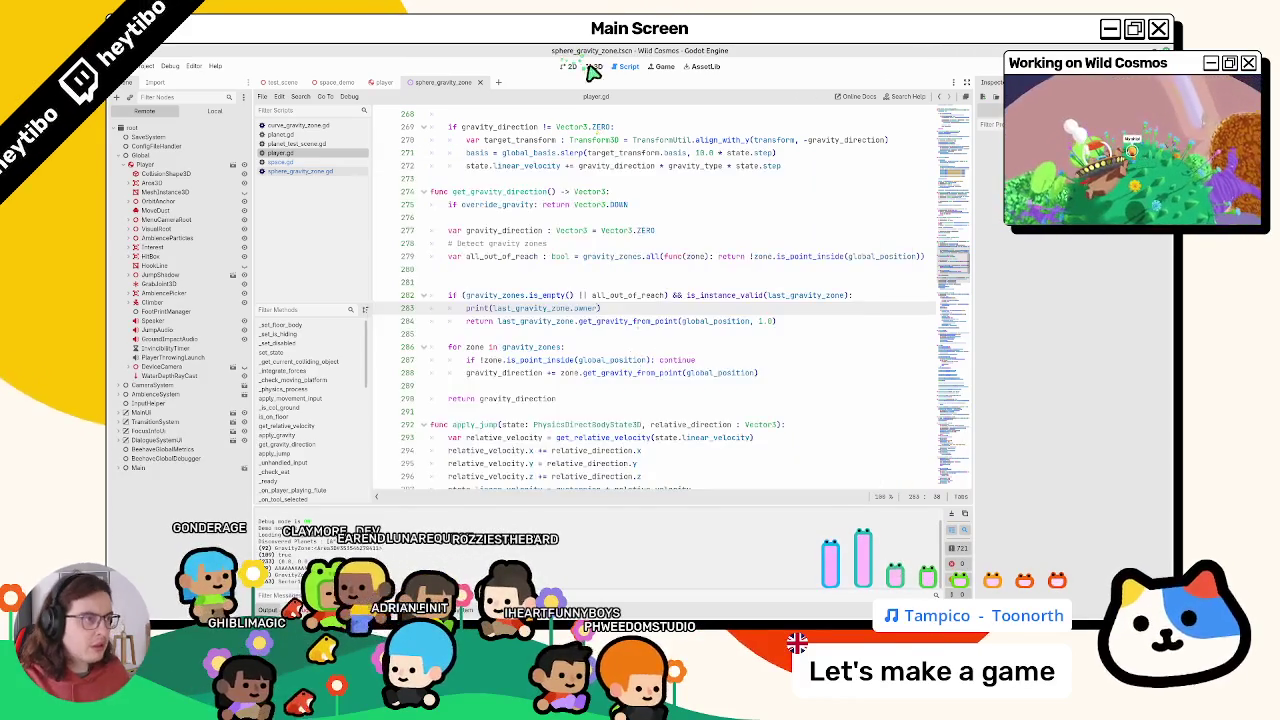
Switch to the 3D scene view and open the space_demo scene
click(594, 66)
click(569, 66)
click(337, 82)
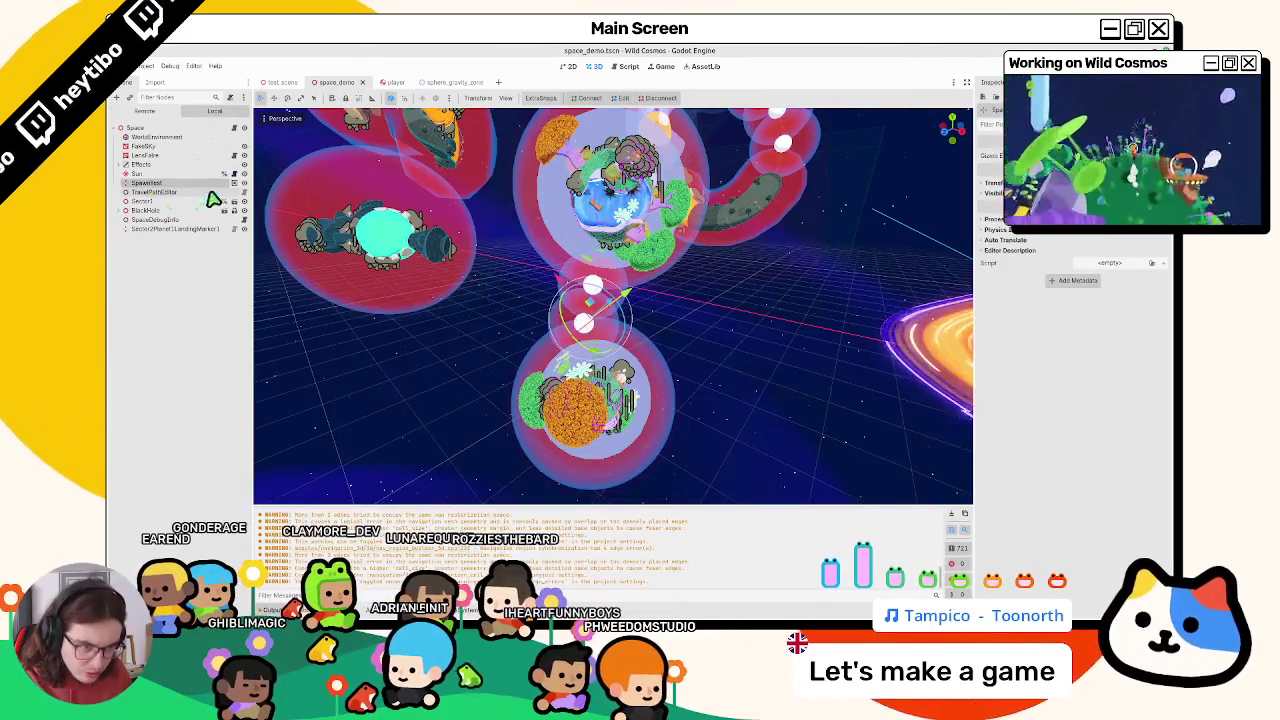
Open the Sector1 sub-scene, expand Planetoid, and frame its AmbienceArea3D node
click(233, 202)
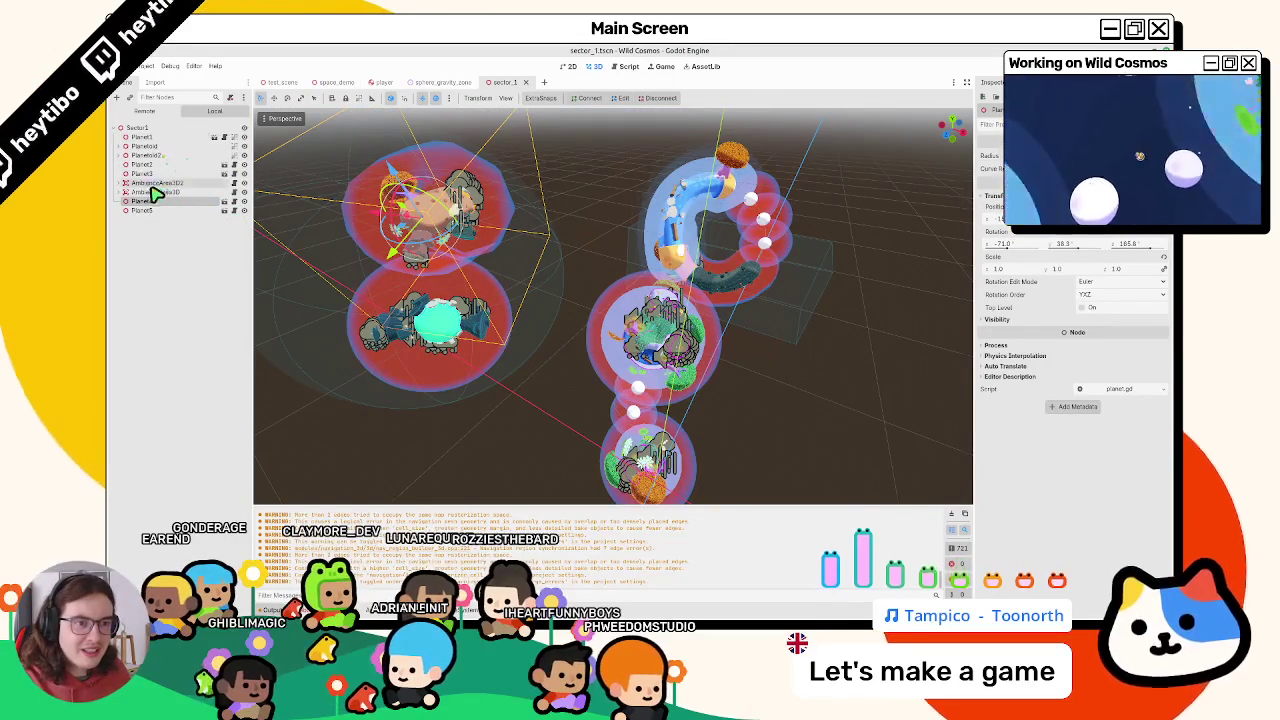
click(119, 146)
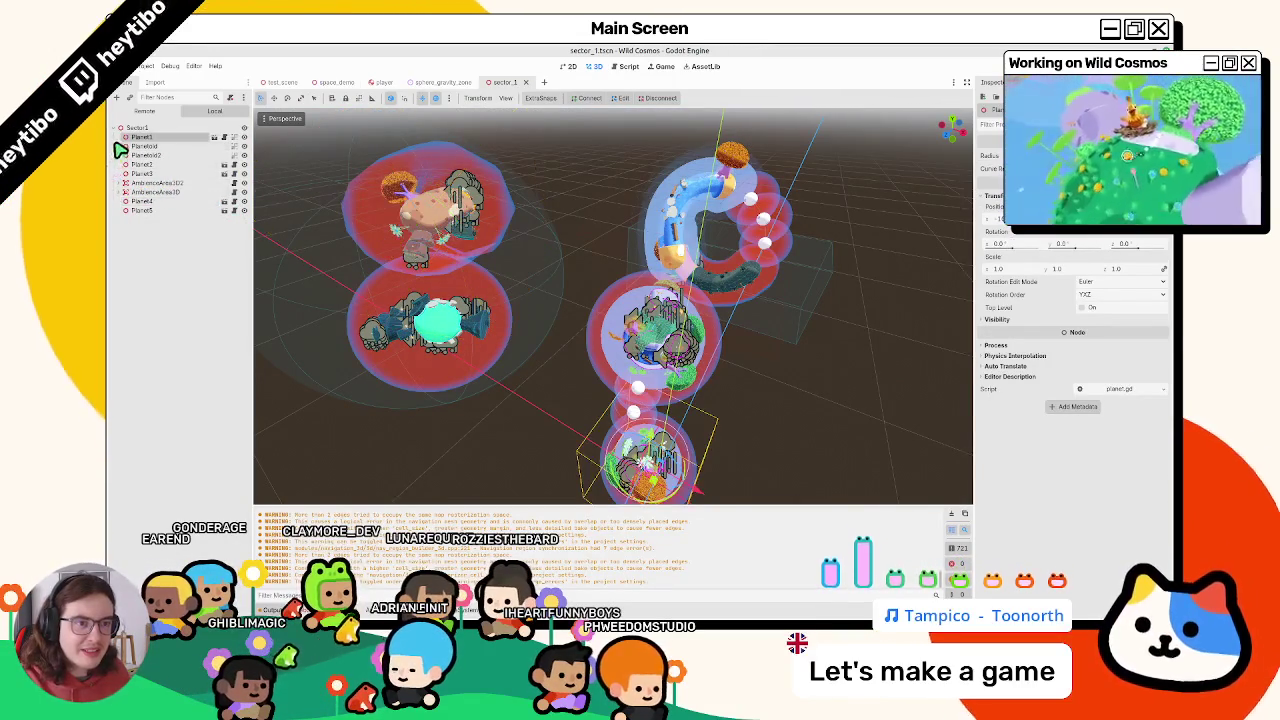
click(131, 173)
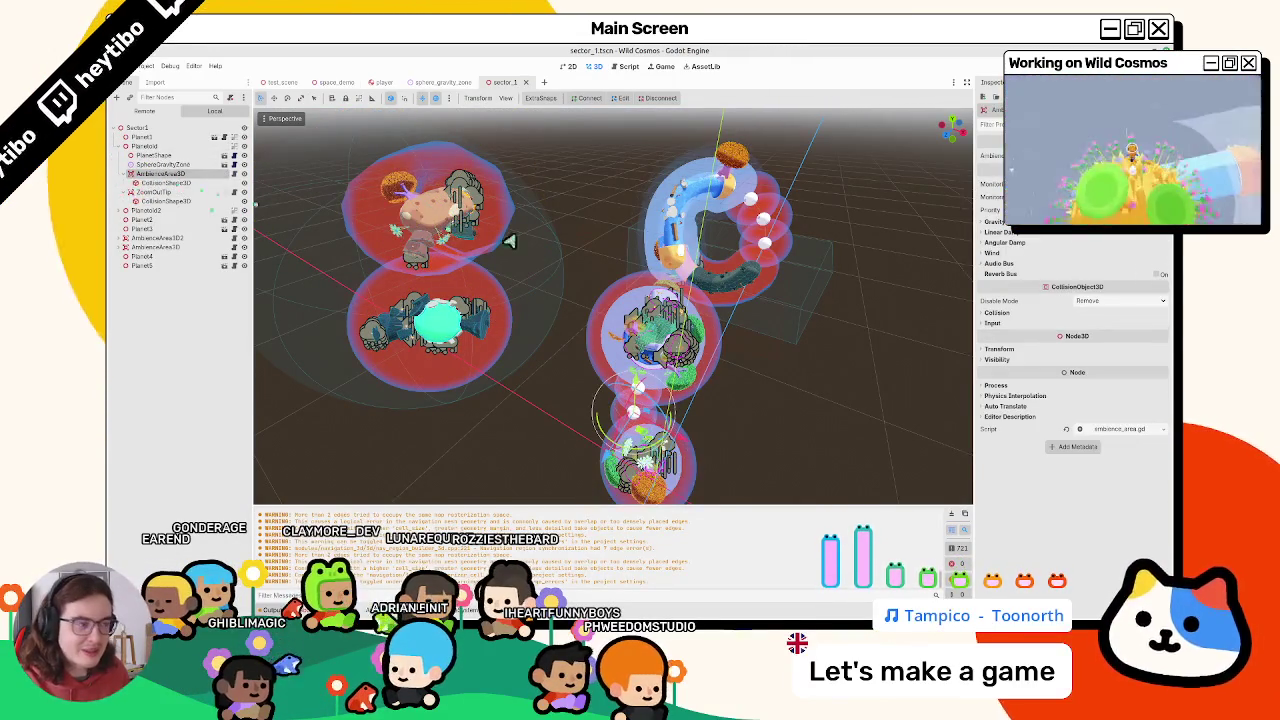
double_click(140, 174)
Select the Planetoid's SphereGravityZone and zoom around it in the 3D viewport
click(160, 164)
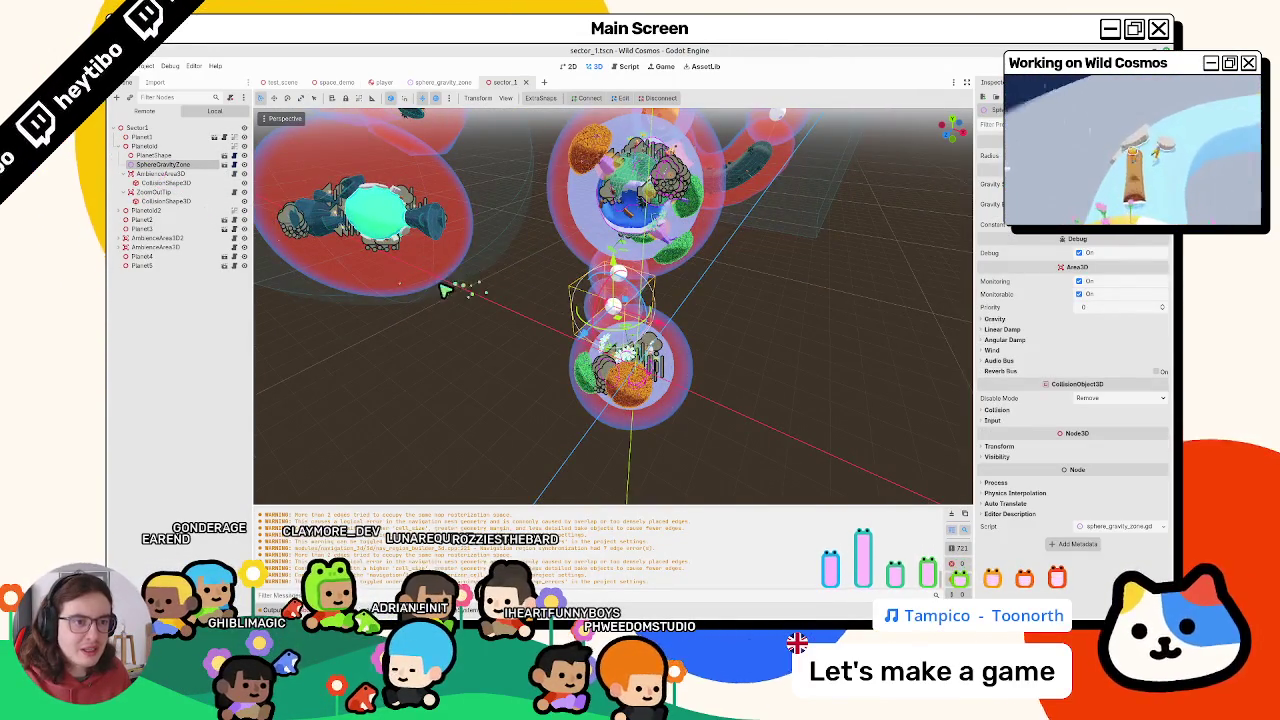
scroll(457, 286, up, 10)
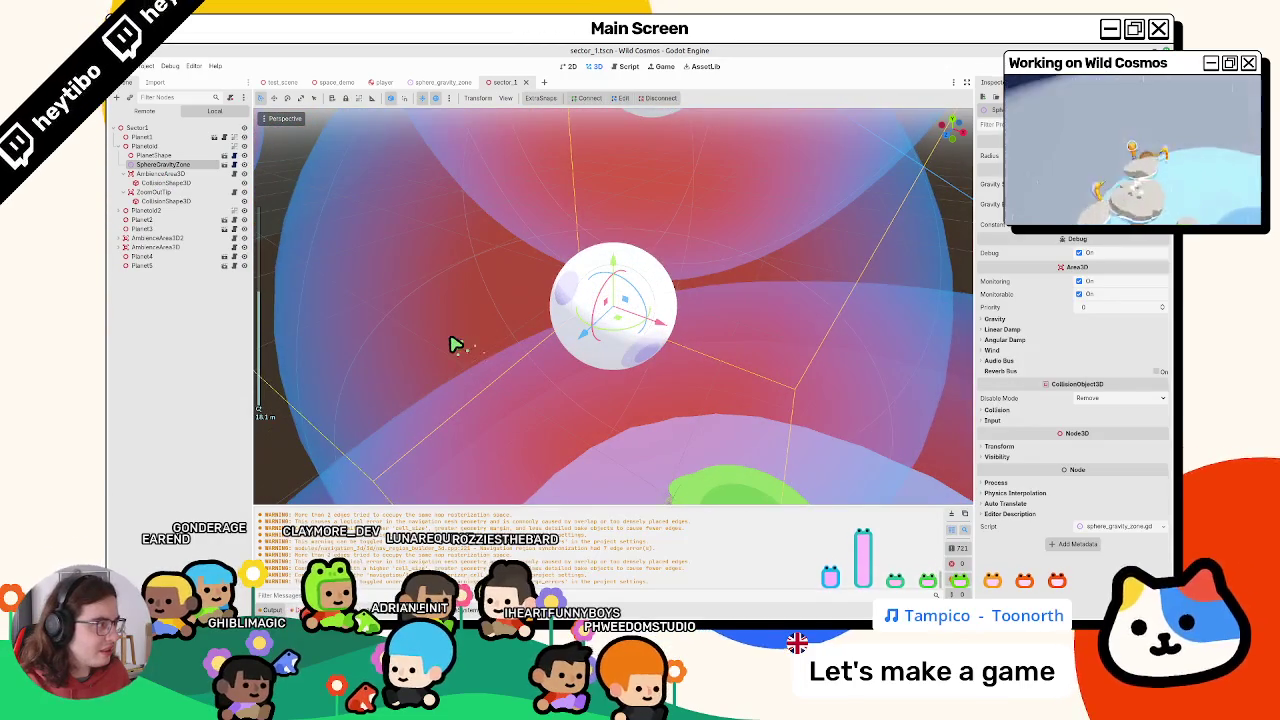
scroll(523, 314, down, 10)
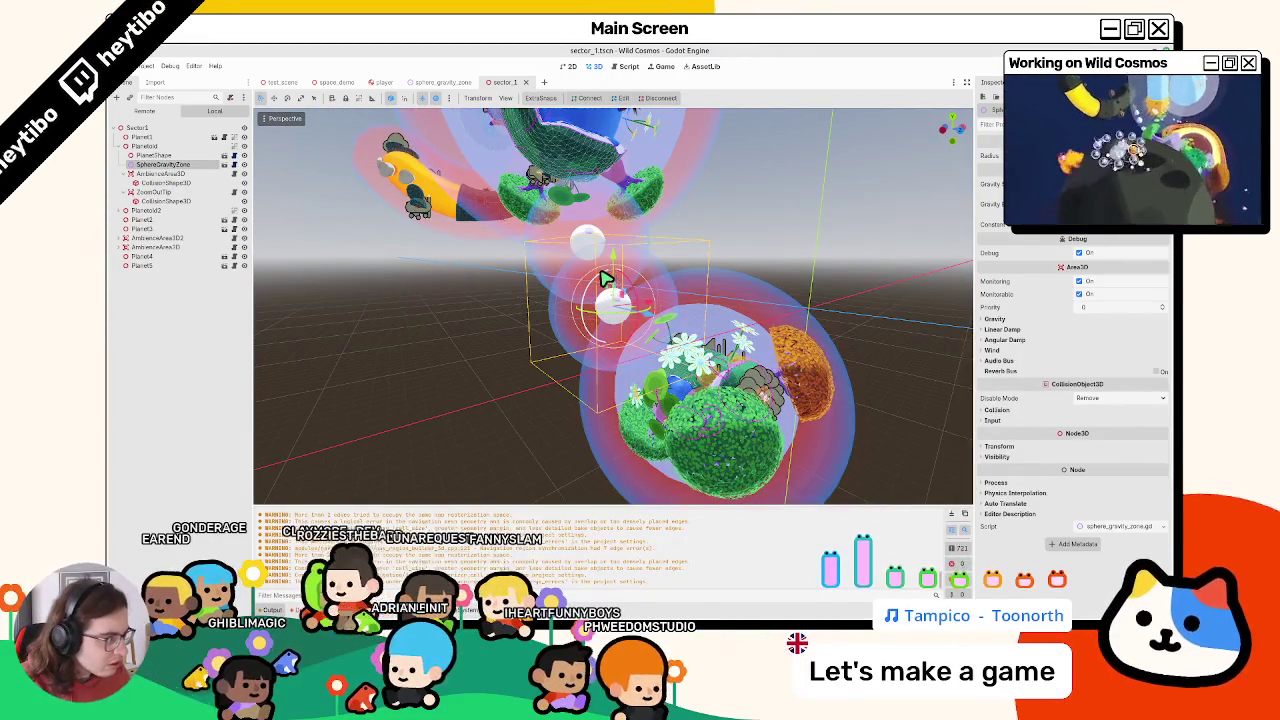
scroll(605, 280, down, 5)
scroll(537, 300, up, 5)
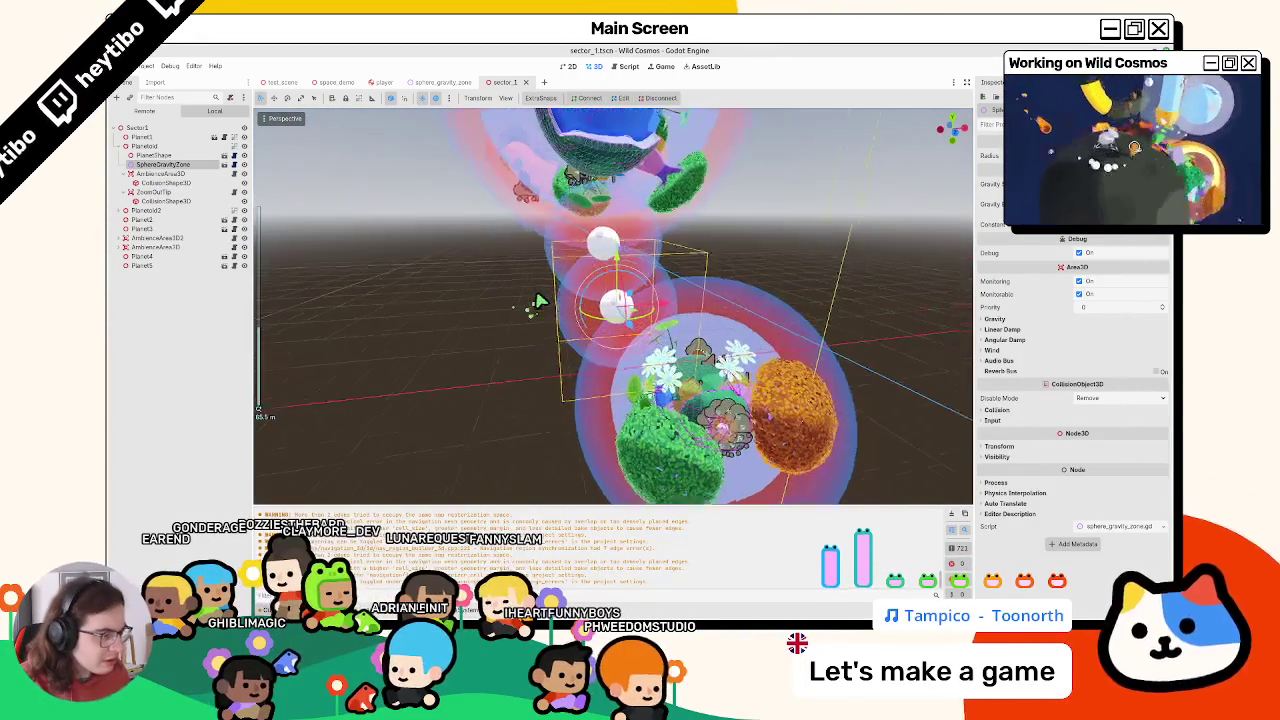
scroll(530, 303, up, 4)
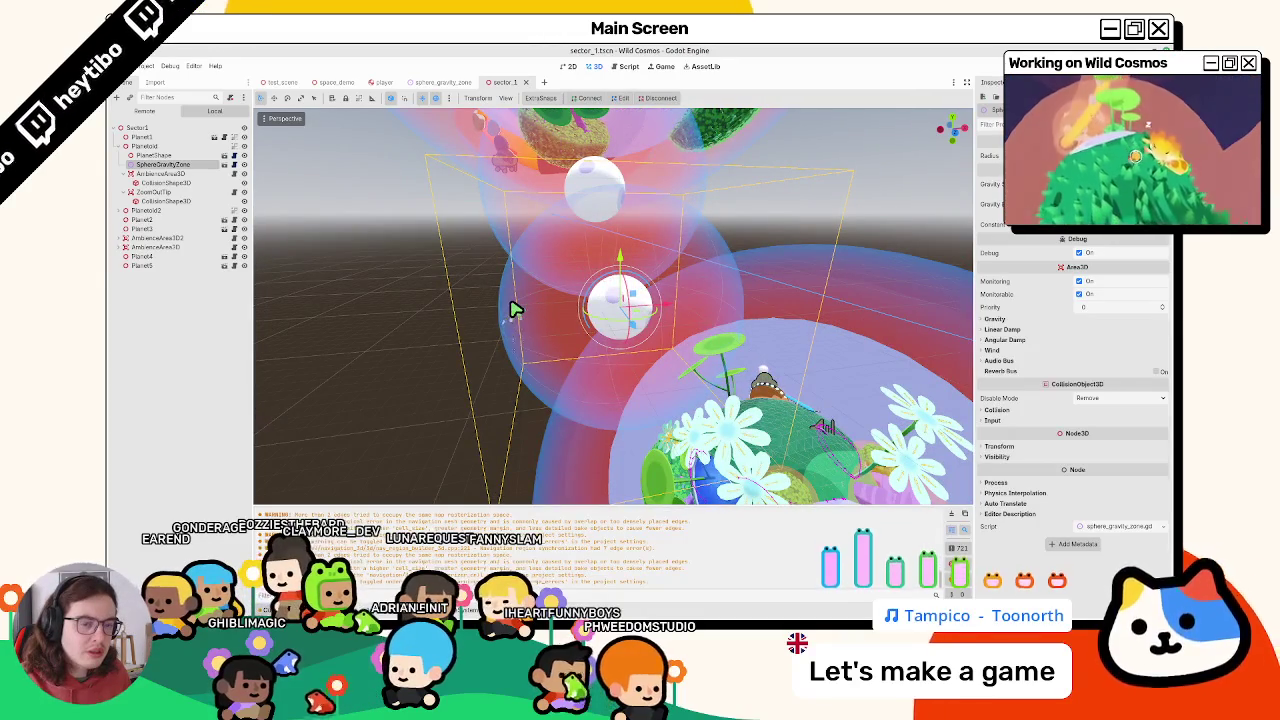
click(624, 66)
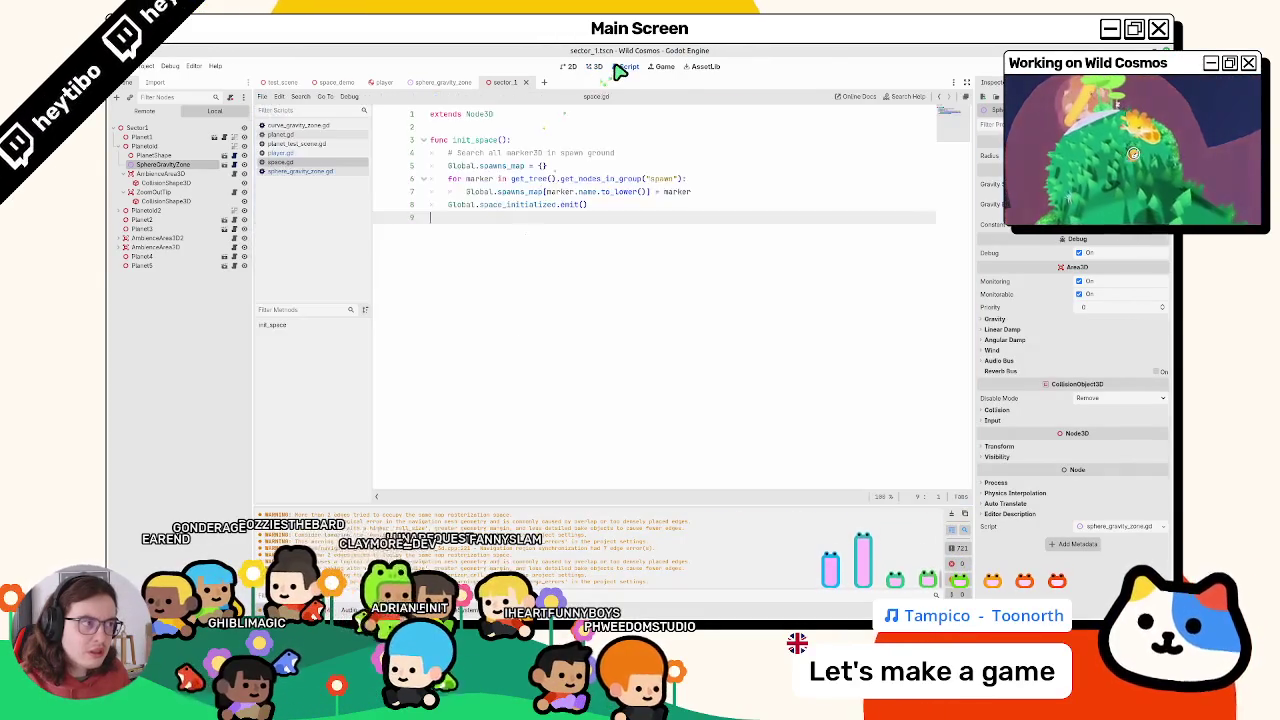
Change the line 283 print in player.gd to report last_gravity_zone's class and test-run
key(F5)
click(283, 152)
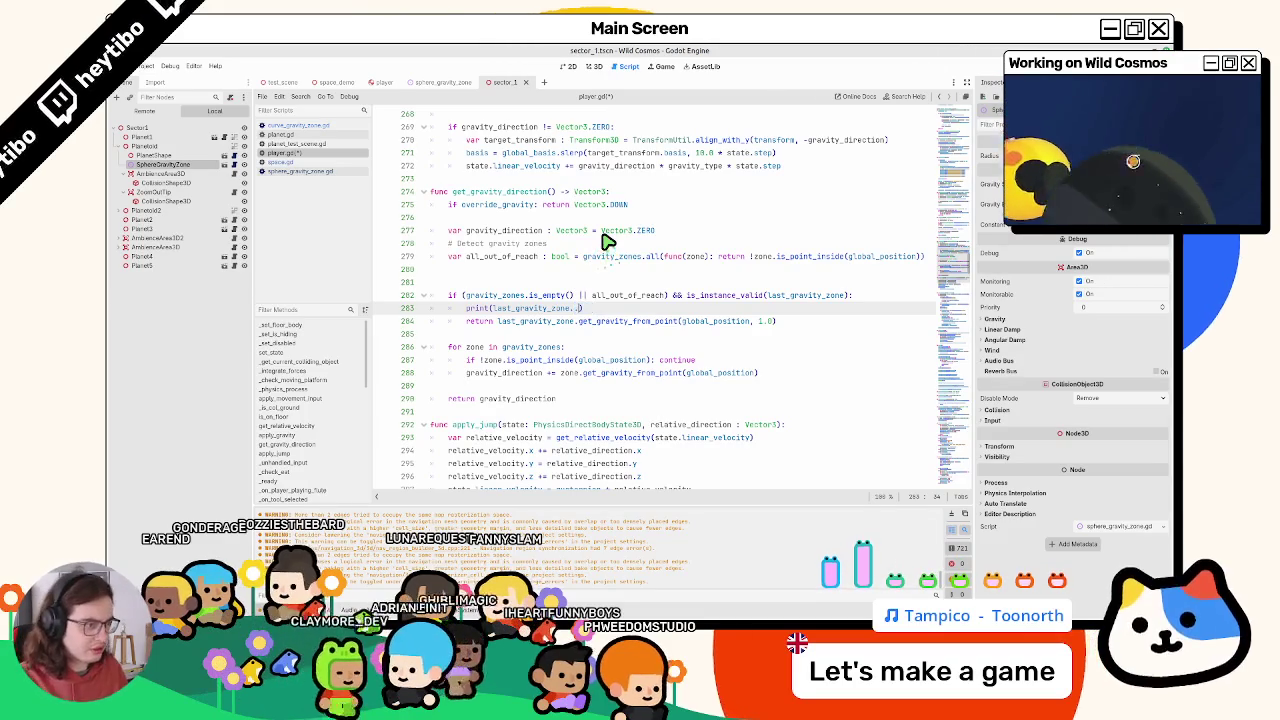
key(BackSpace)
text(type)
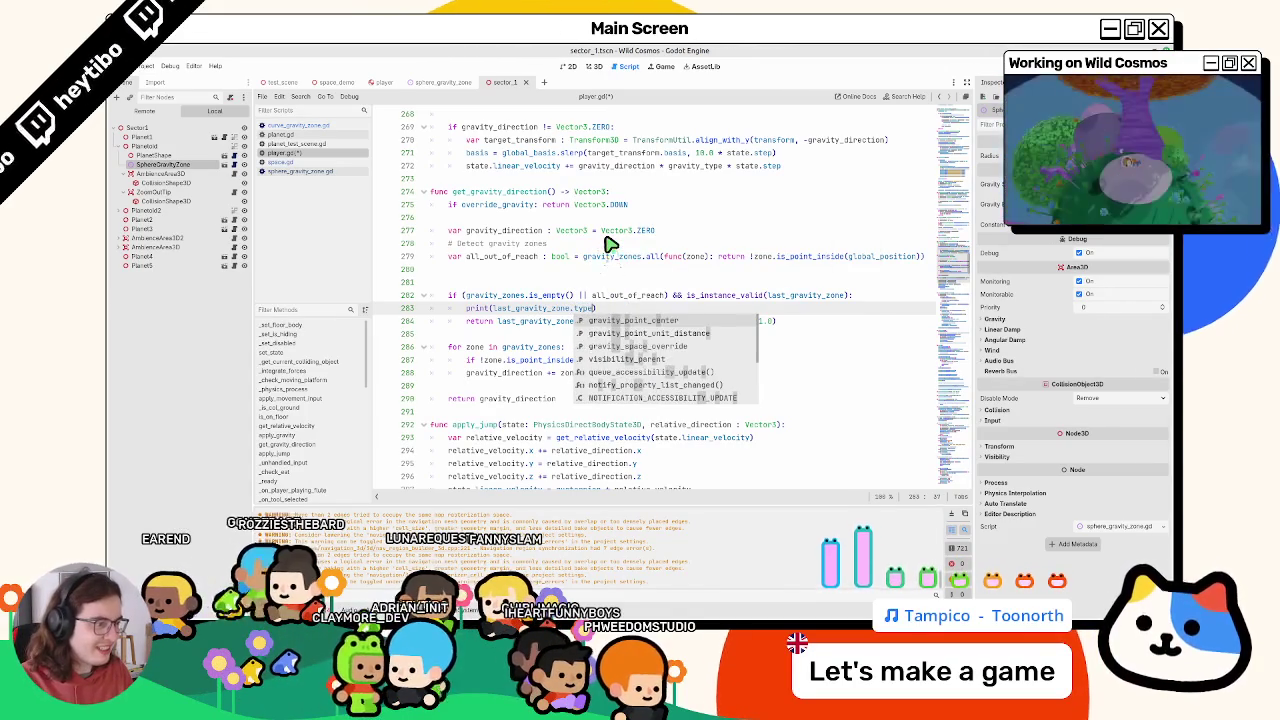
key(BackSpace)
key(BackSpace)
key(BackSpace)
text(getgty)
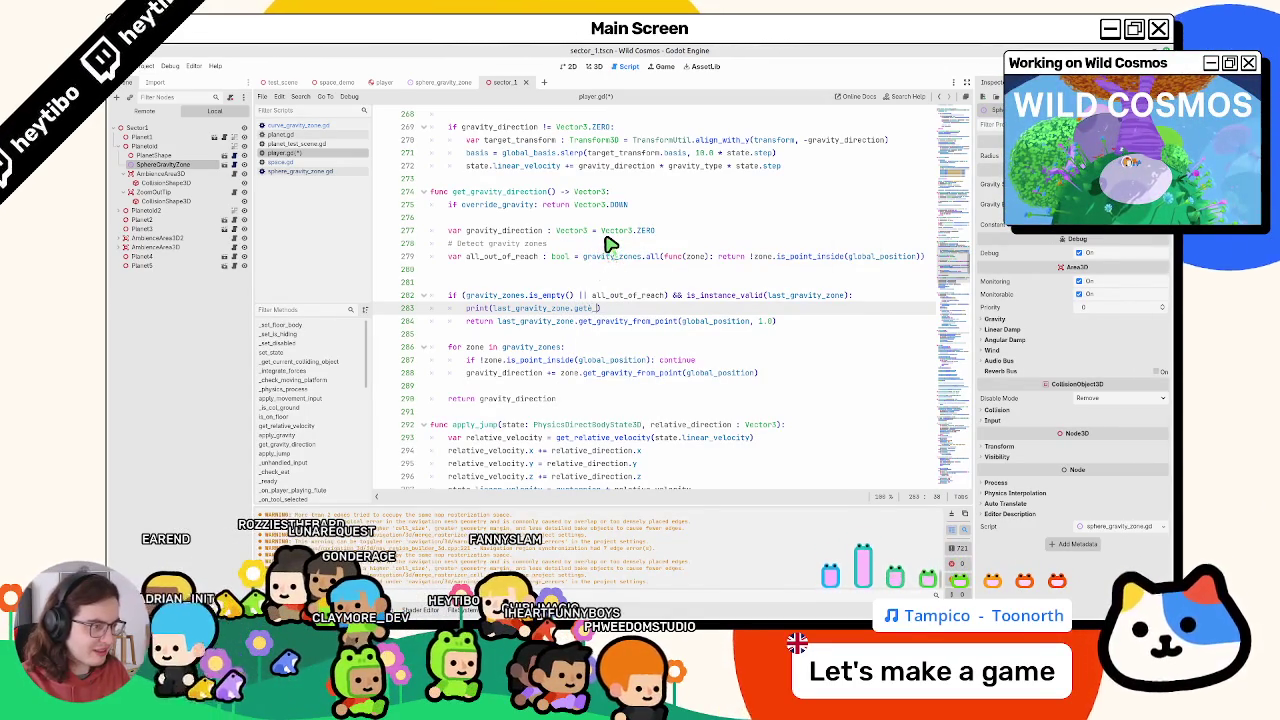
text(type)
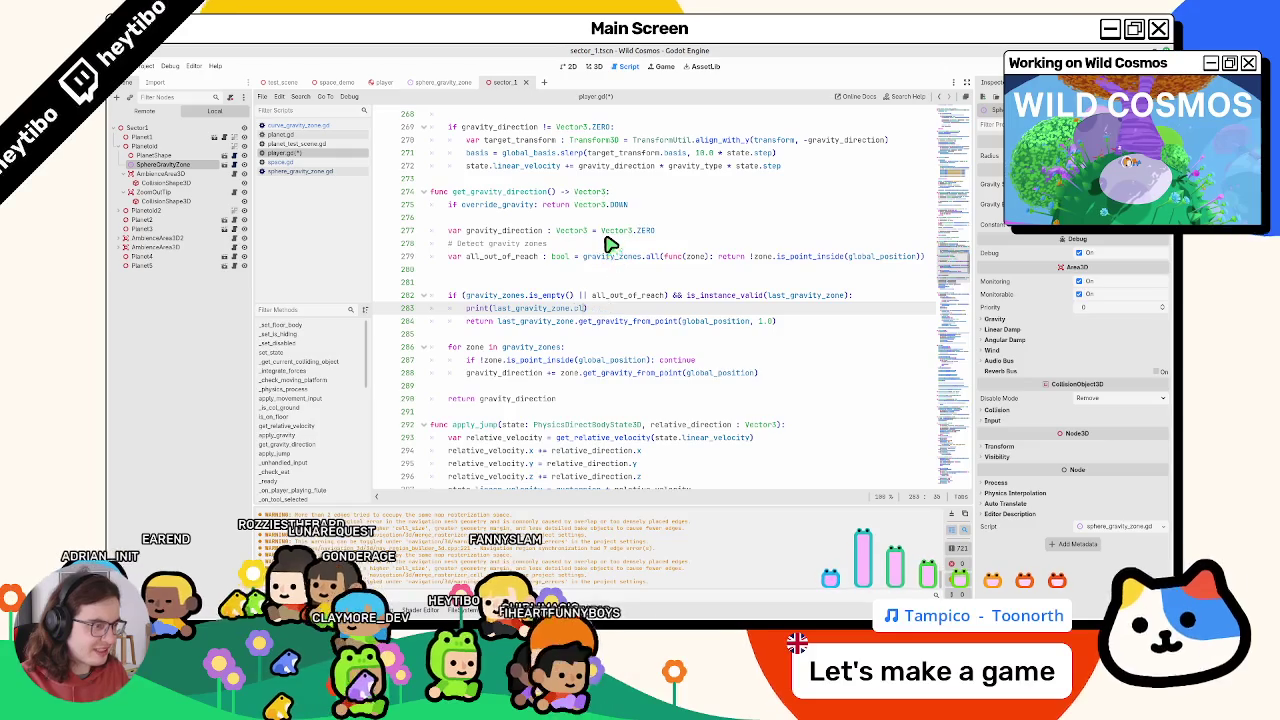
text(lass)
key(F5)
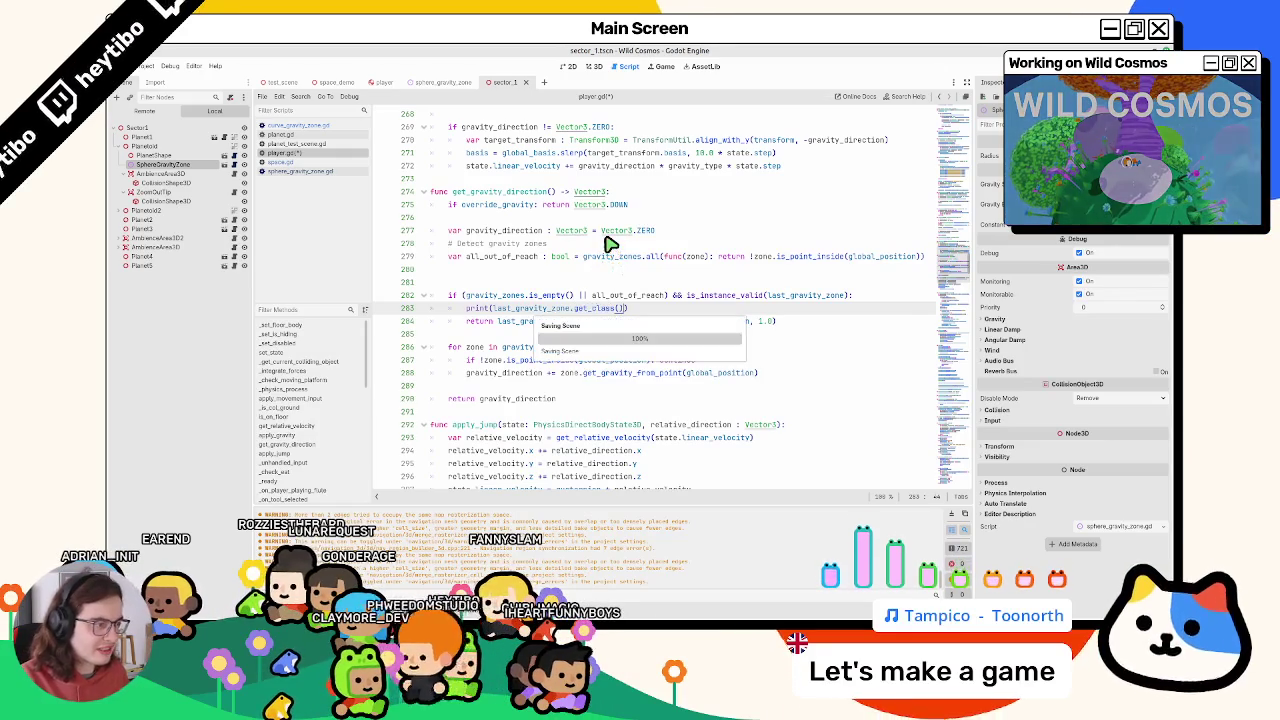
key(F8)
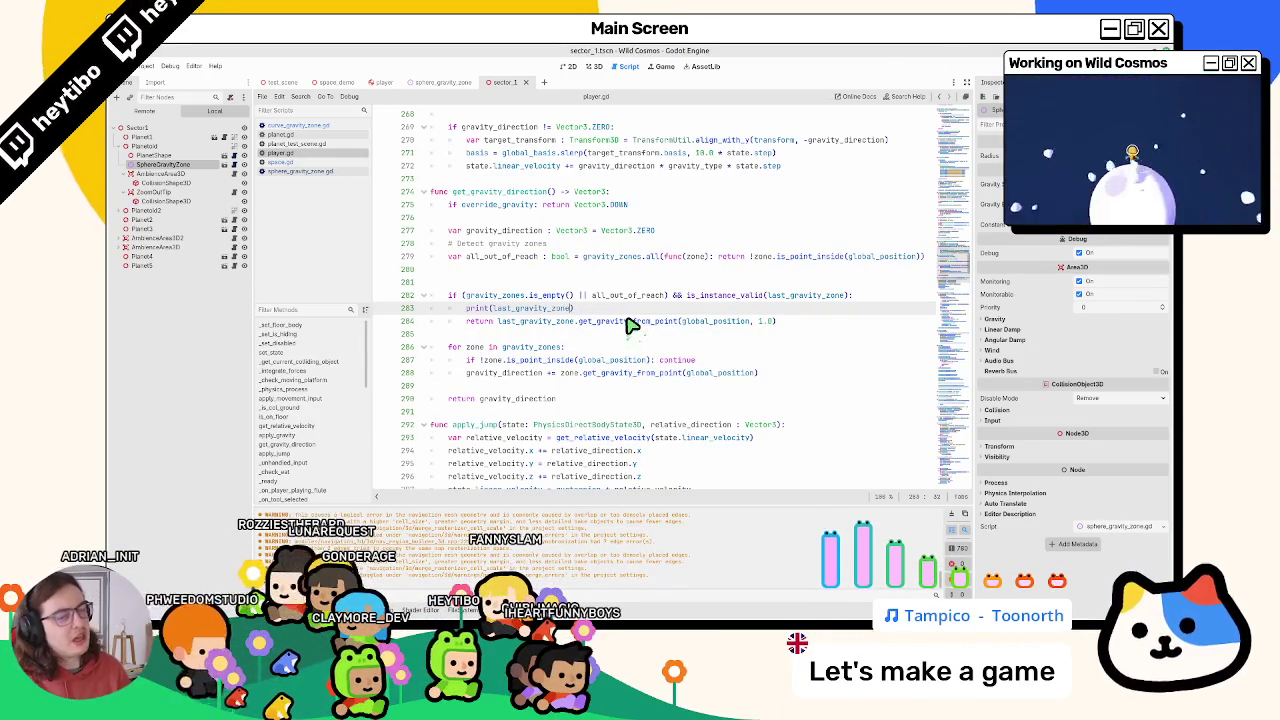
Make the print test last_gravity_zone is GravityZone, checking sphere_gravity_zone.gd's base class, then run
text(is G)
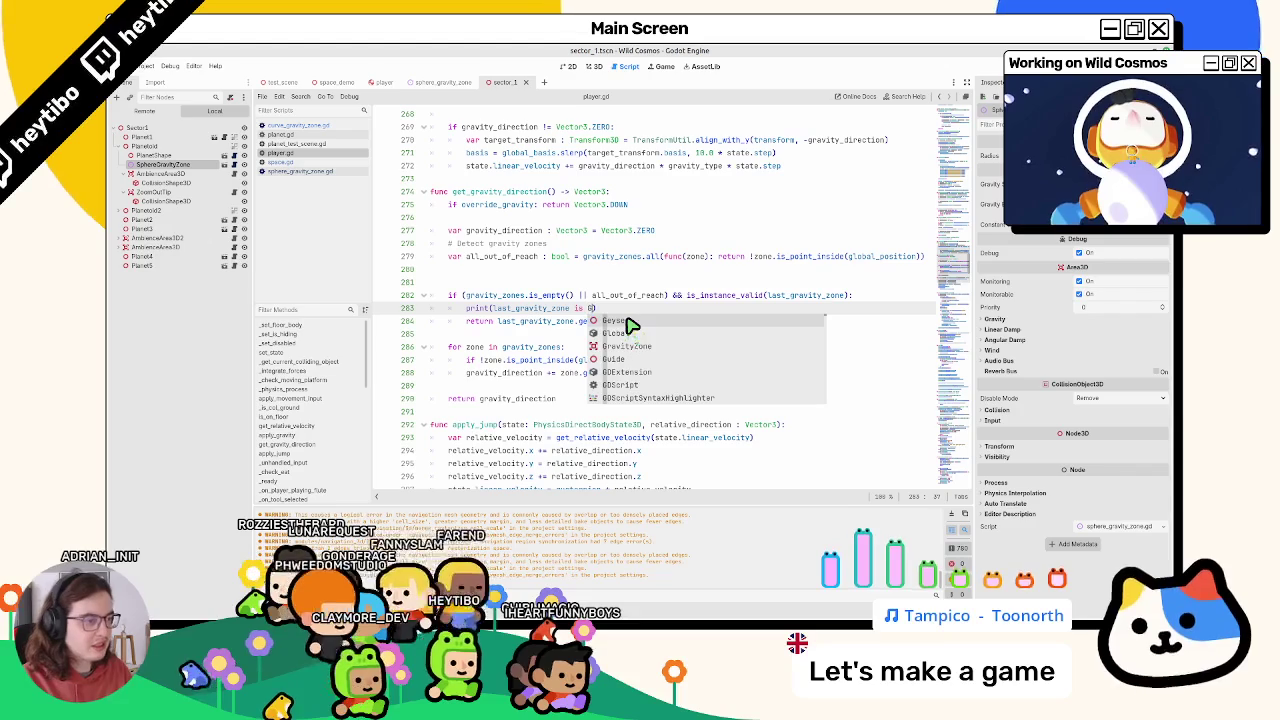
key(BackSpace)
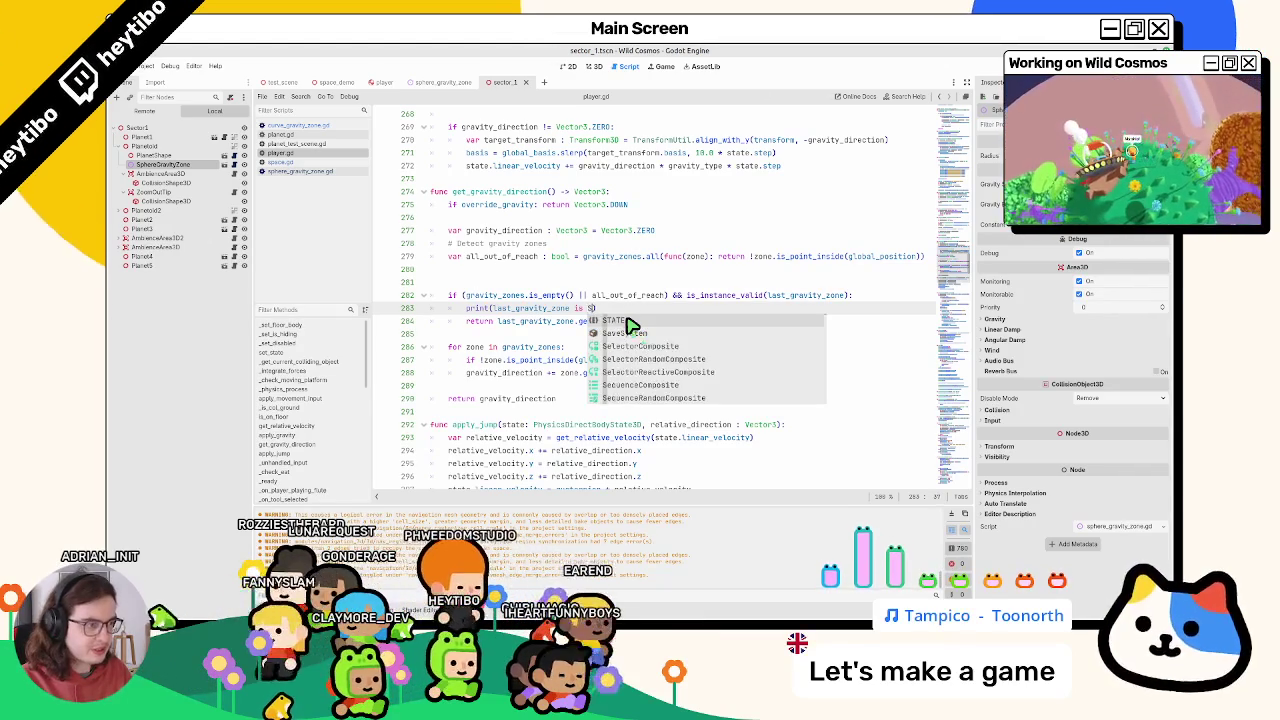
text(SphereG)
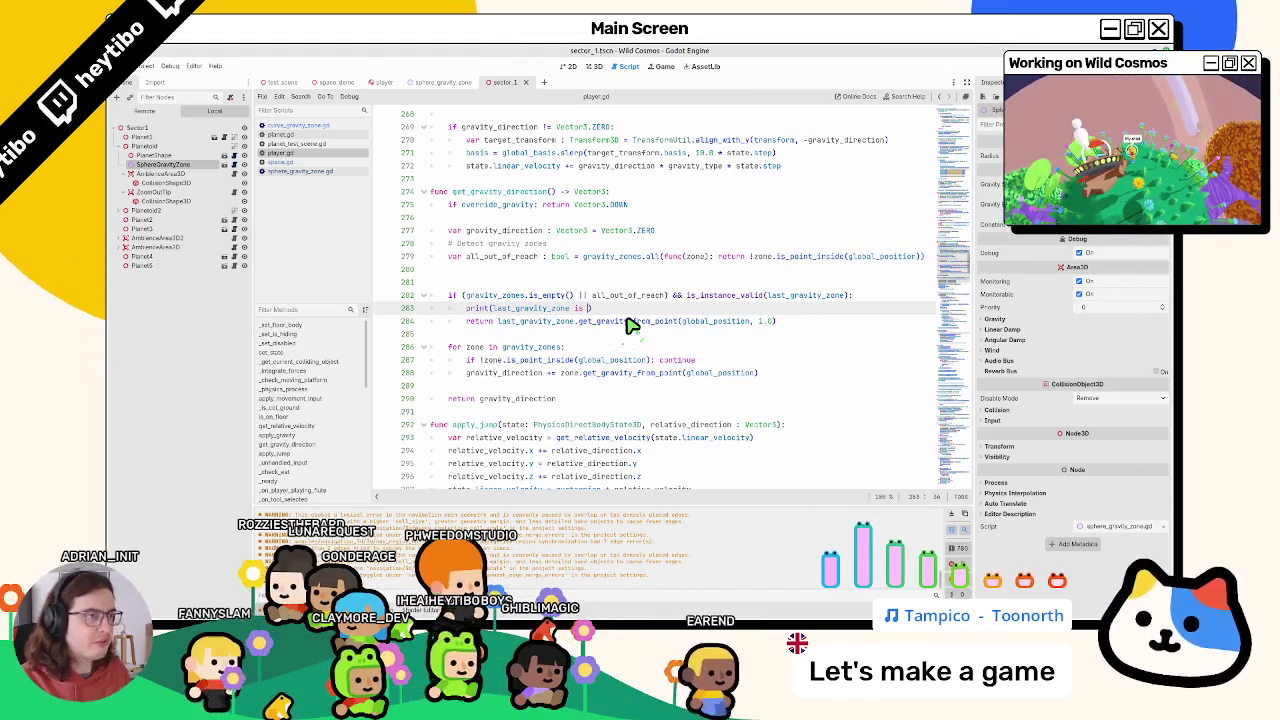
click(443, 82)
scroll(530, 268, up, 3)
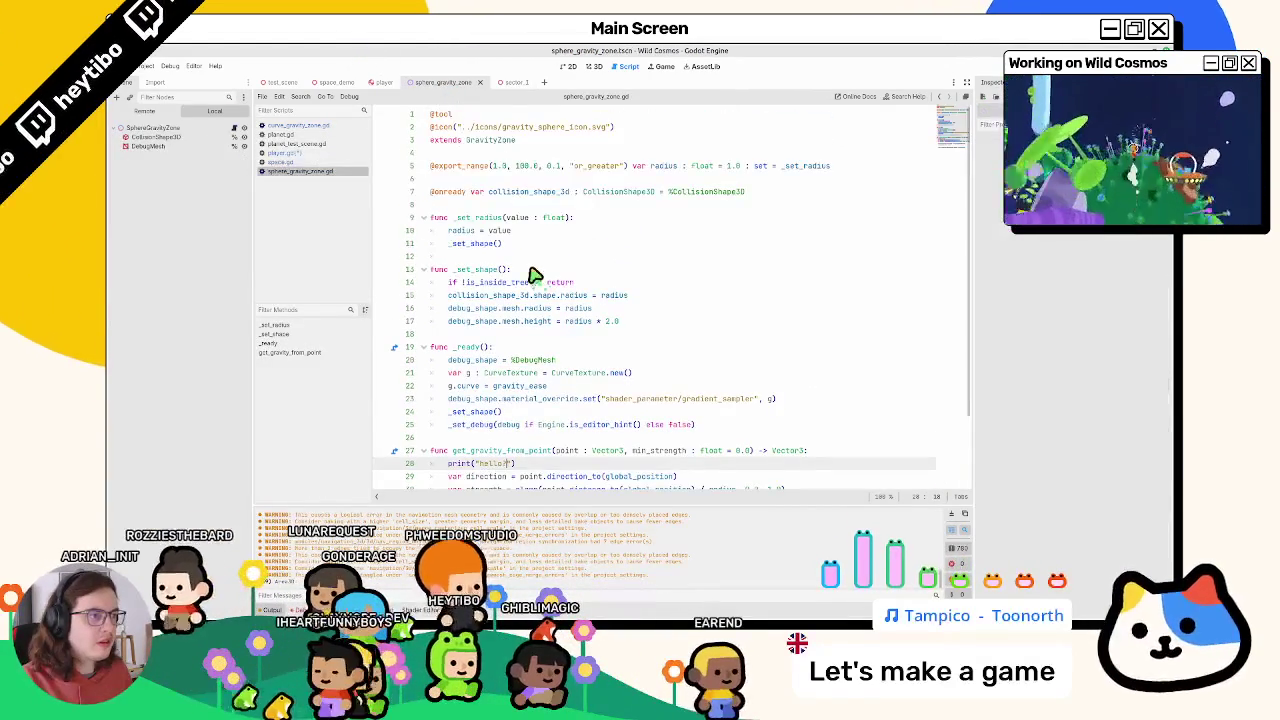
double_click(490, 140)
click(505, 82)
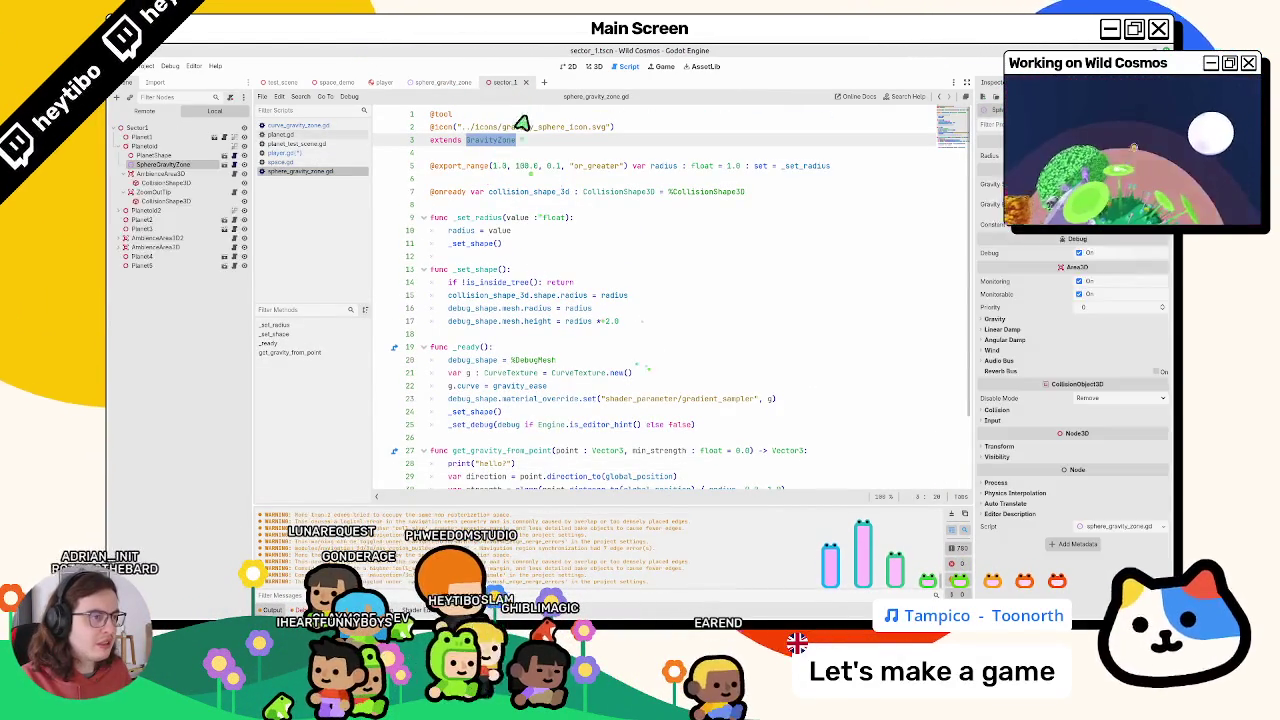
click(338, 153)
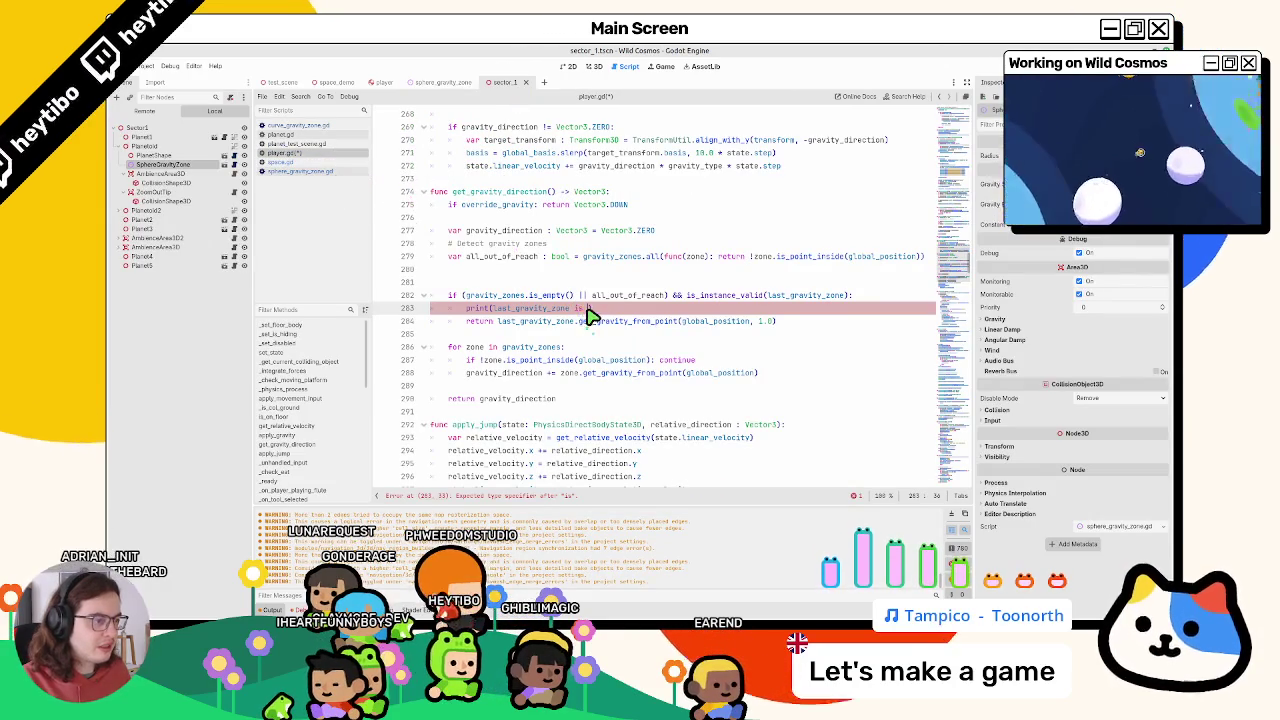
key(F5)
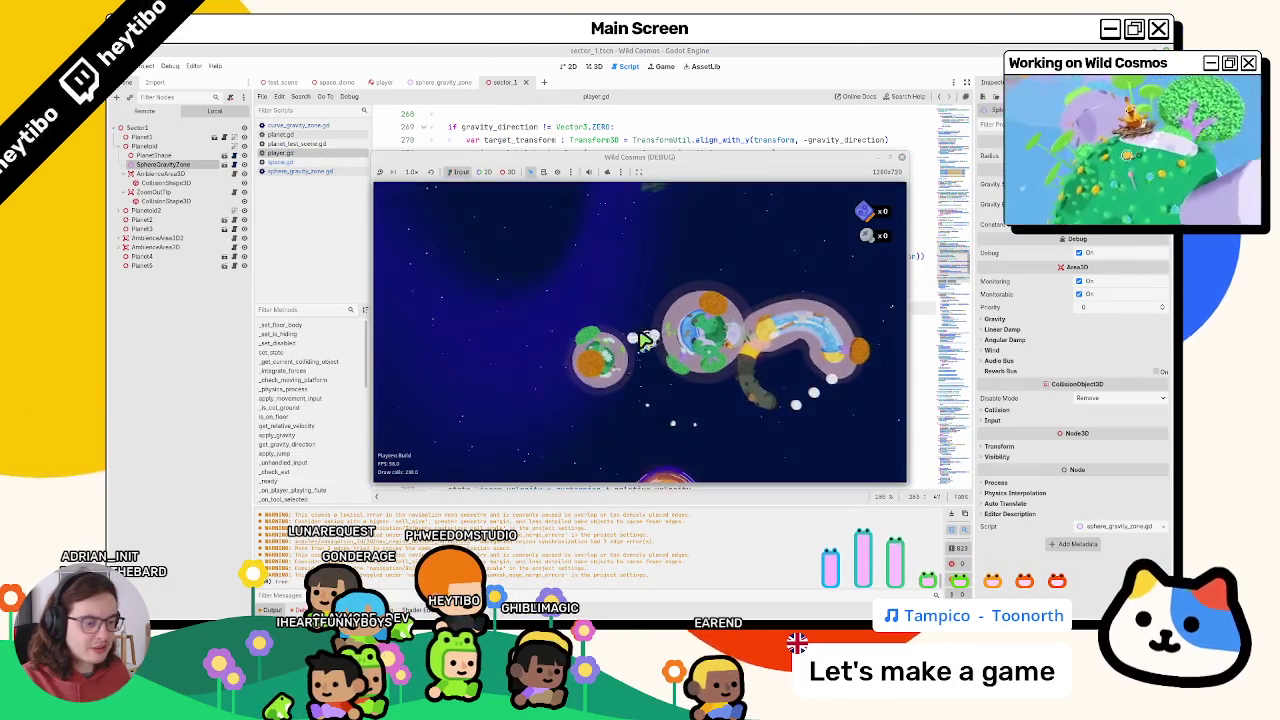
Stop the game, delete player.gd's line 283 debug print, and review the GravityZone class definition
key(F8)
key(ctrl+shift+k)
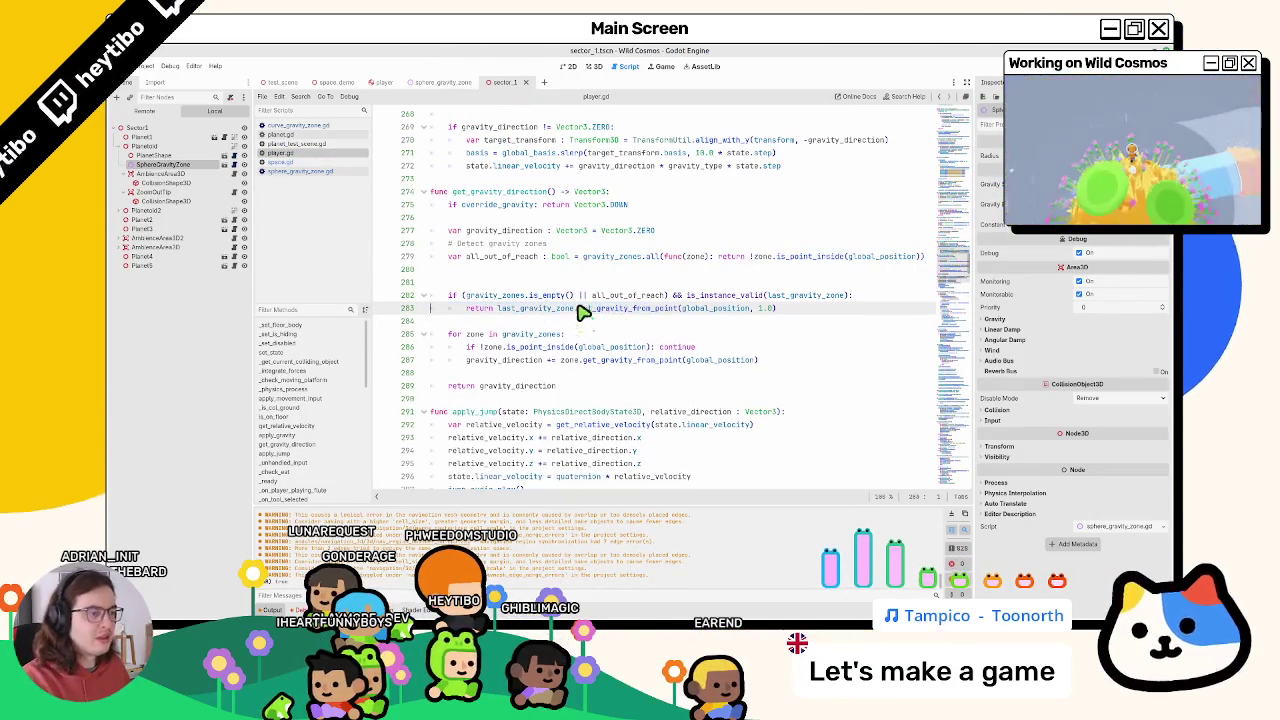
click(326, 172)
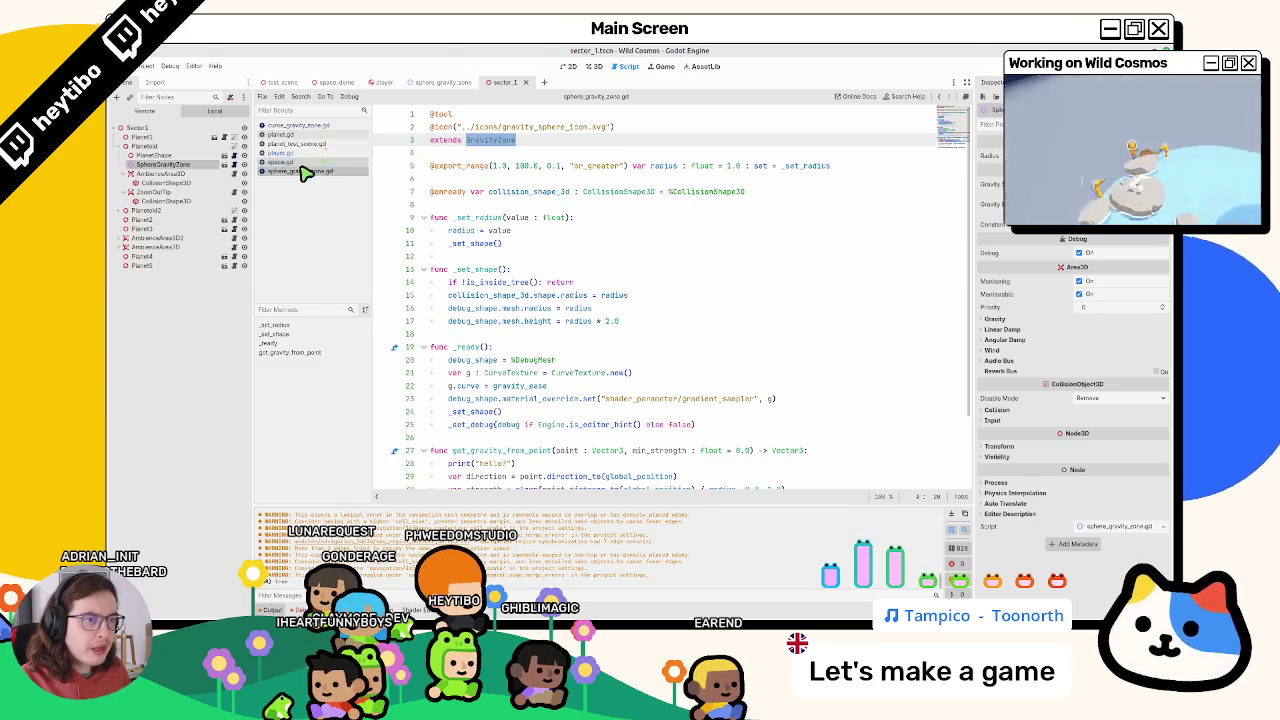
ctrl+click(490, 141)
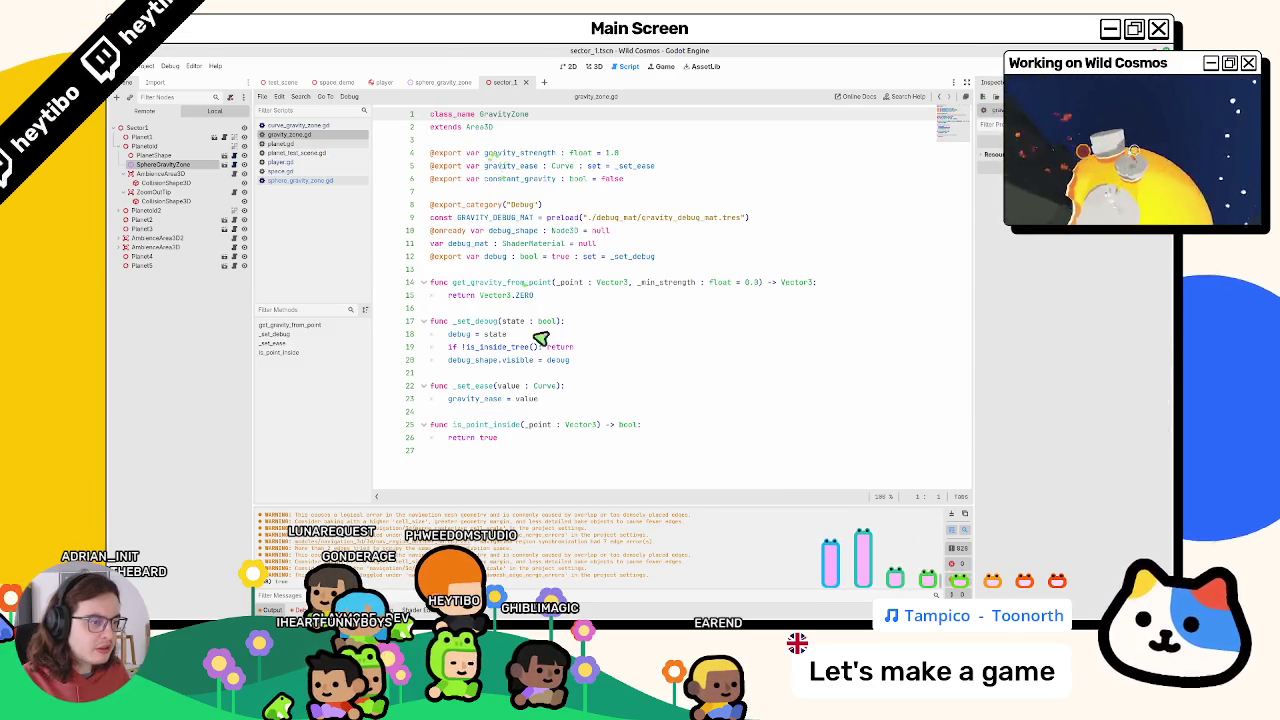
click(479, 426)
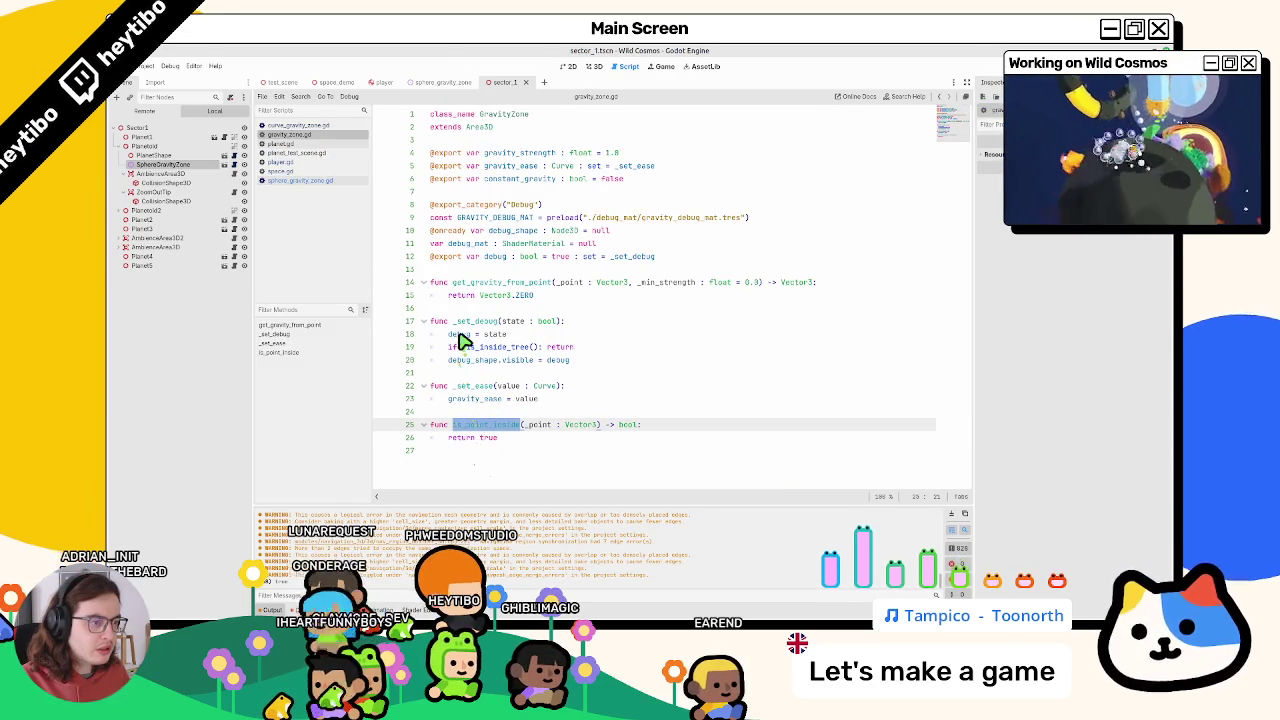
double_click(487, 283)
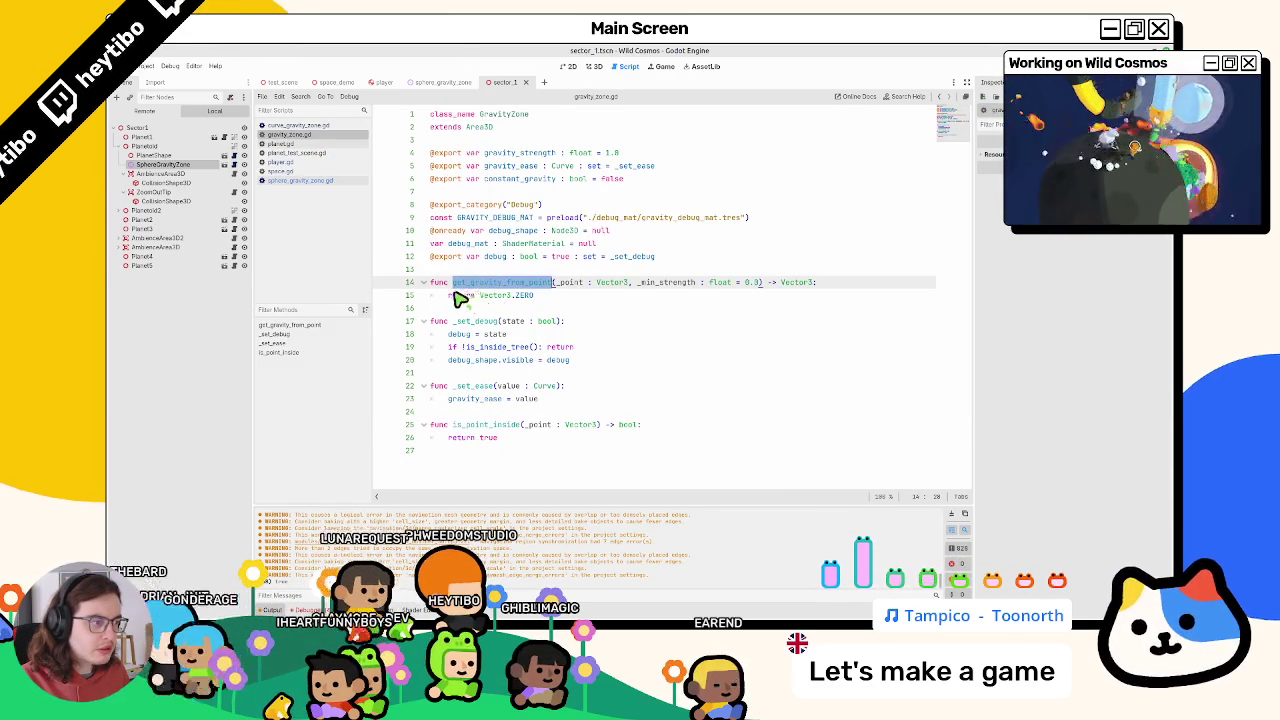
Reopen sphere_gravity_zone.gd at the hello? print, clear the output warnings, and test-run
click(306, 181)
scroll(470, 290, down, 3)
click(457, 378)
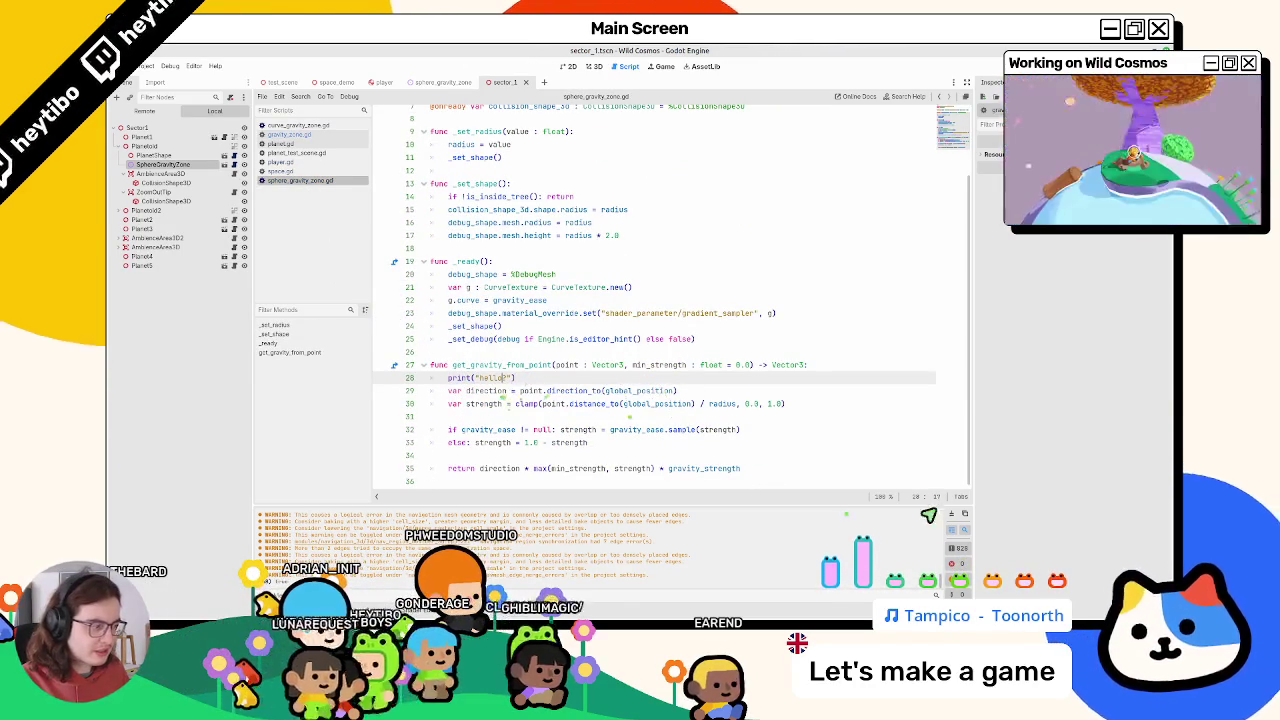
click(955, 517)
click(820, 433)
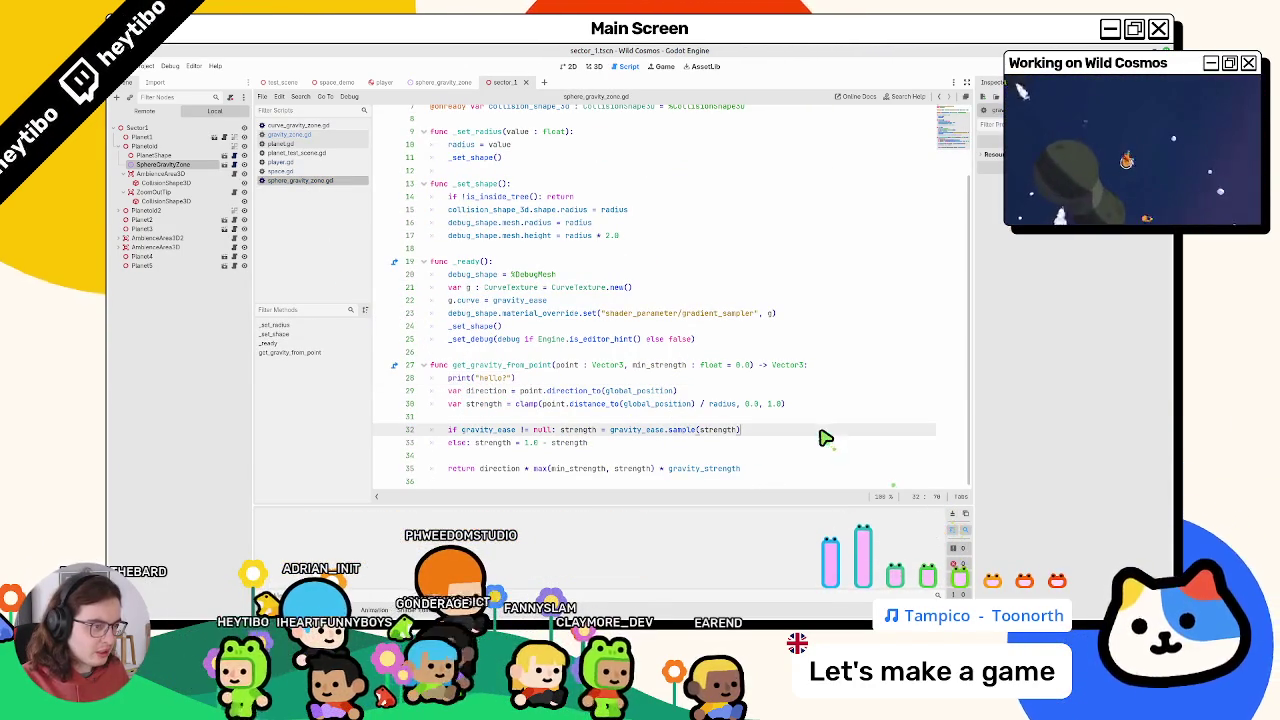
scroll(663, 406, up, 3)
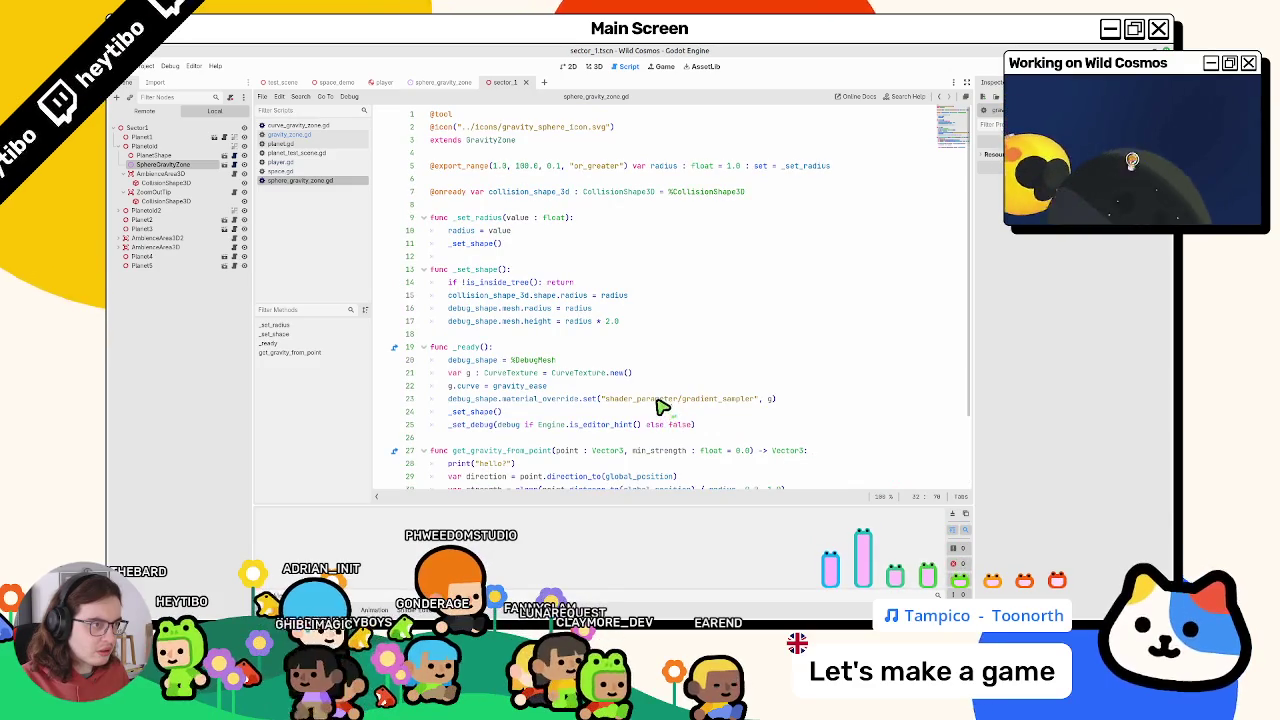
key(F5)
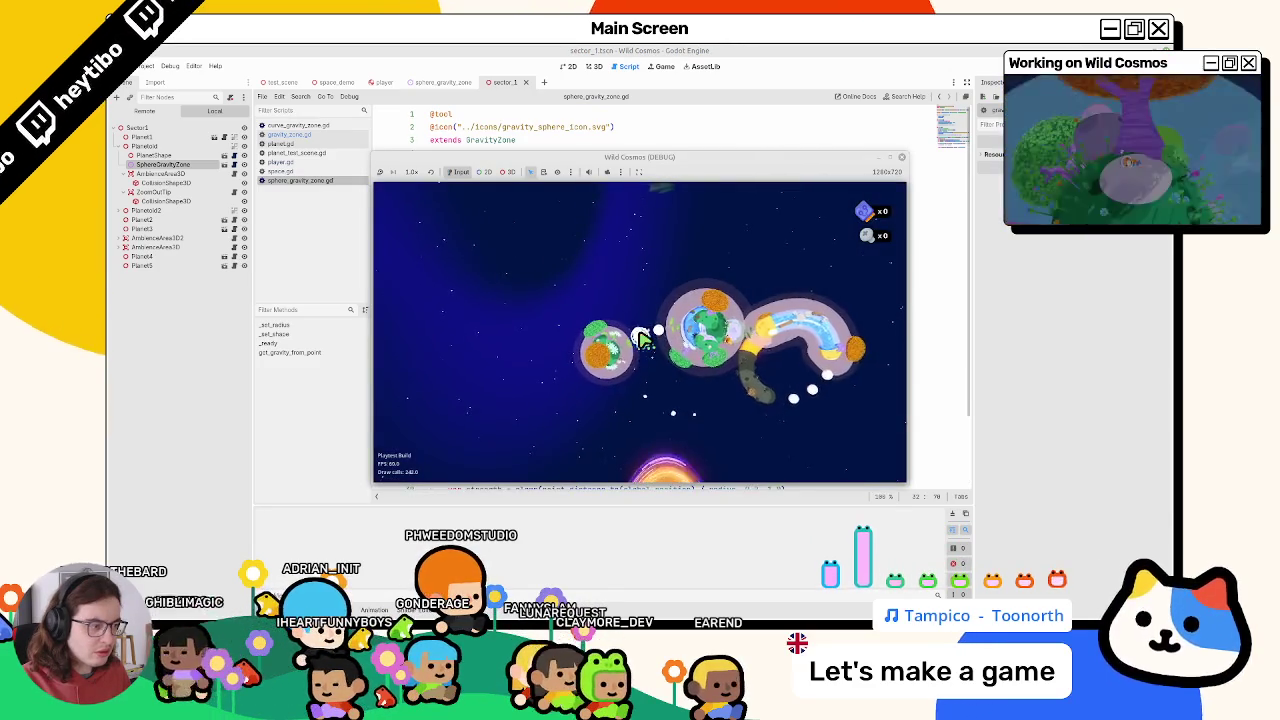
key(F8)
scroll(608, 329, down, 3)
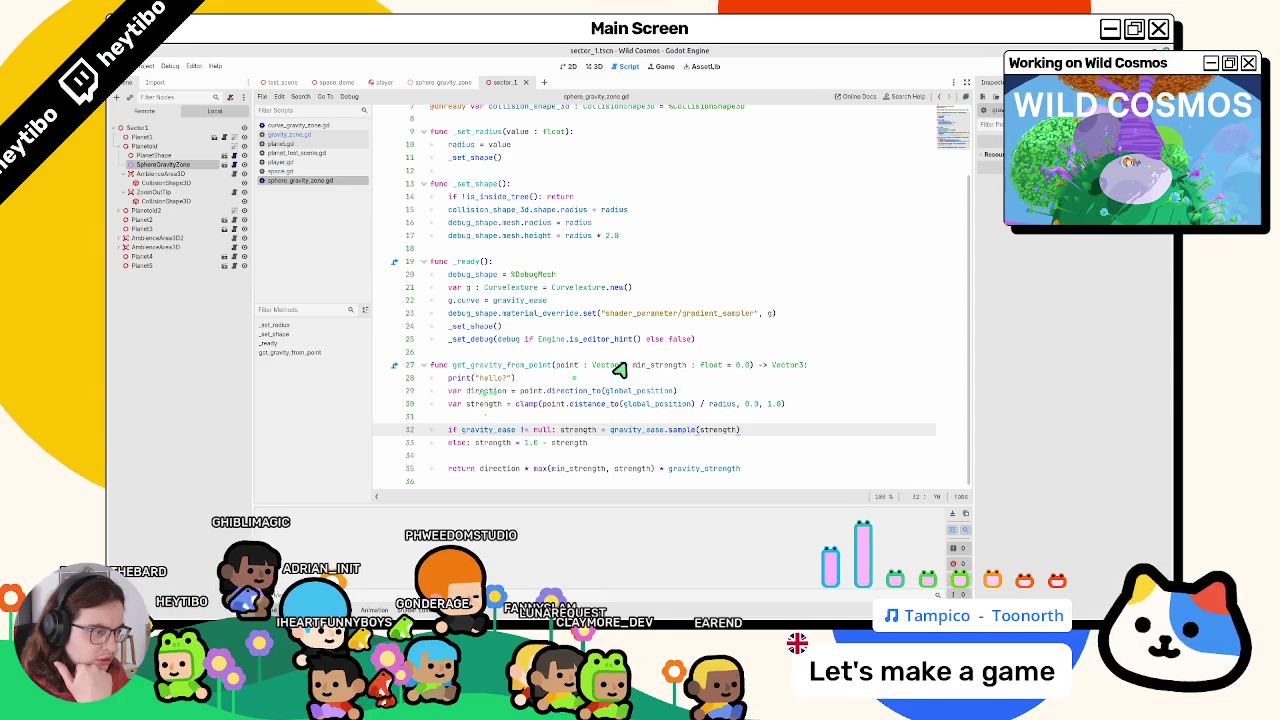
Remove the print("hello?") line from get_gravity_from_point in sphere_gravity_zone.gd
double_click(565, 366)
click(478, 380)
triple_click(478, 380)
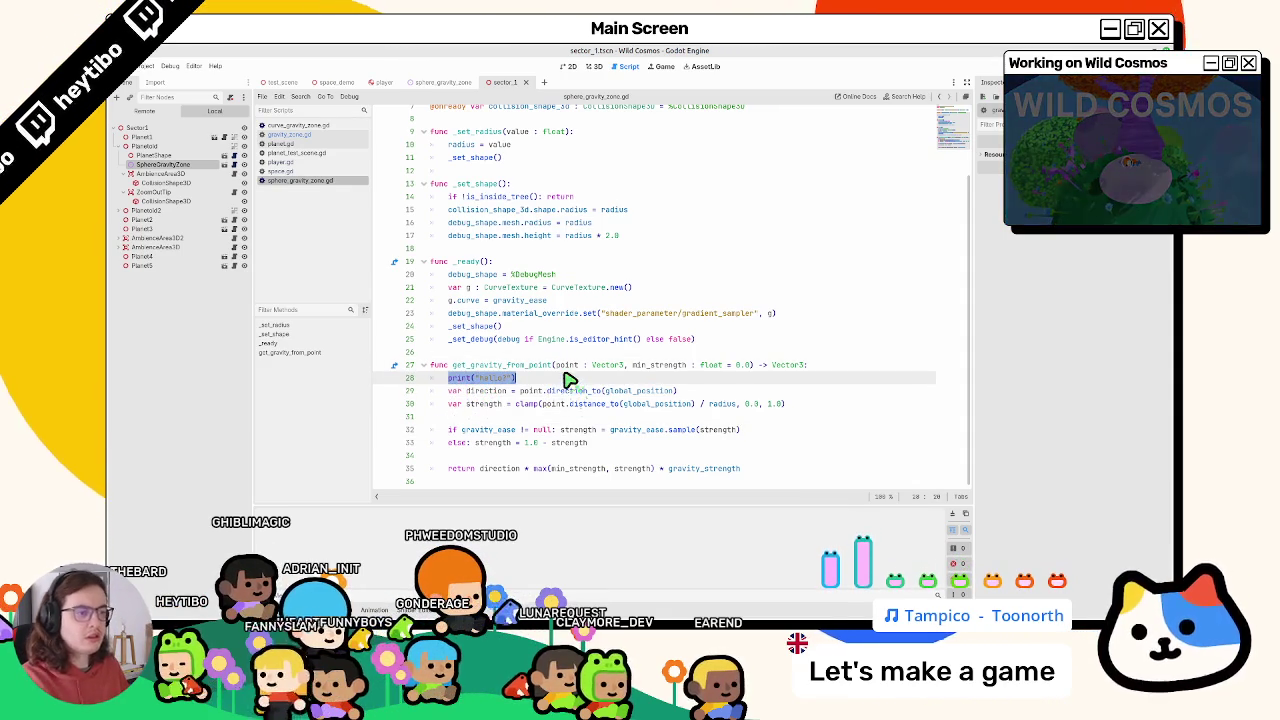
key(BackSpace)
key(BackSpace)
key(BackSpace)
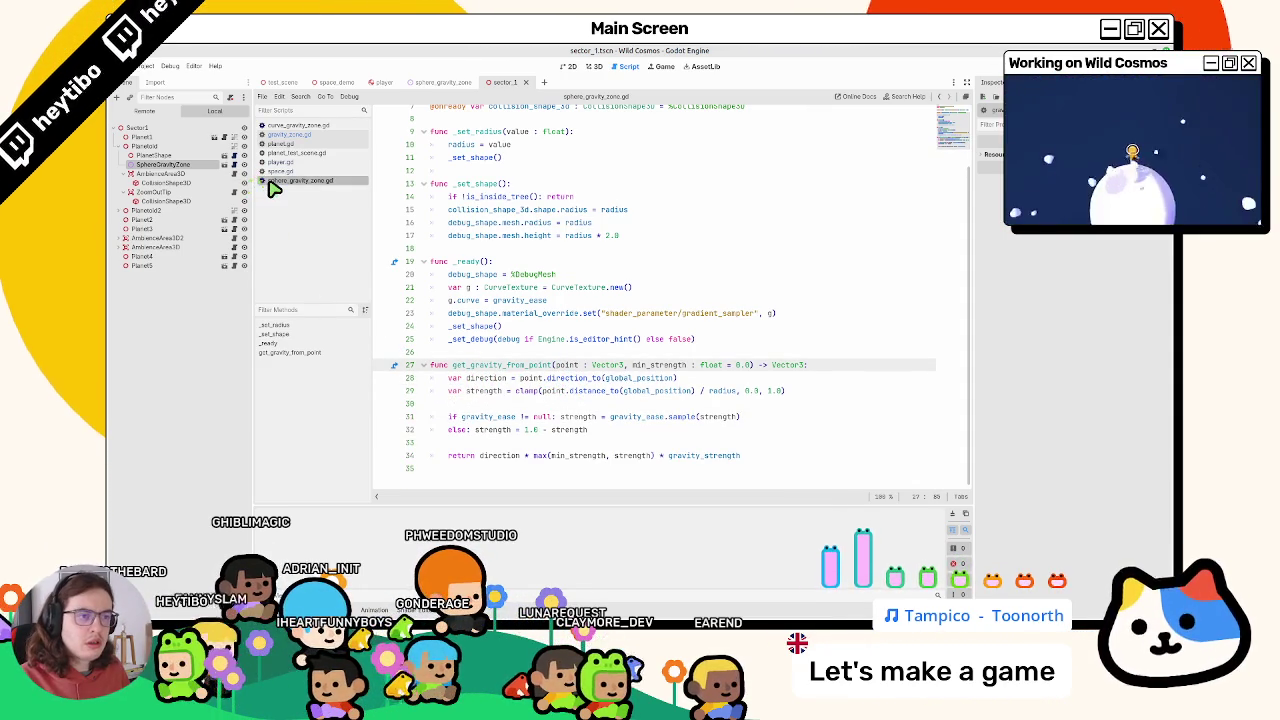
Open gravity_zone.gd, placing it after space.gd in the script list, at get_gravity_from_point
click(300, 135)
drag(318, 147, 309, 175)
click(894, 286)
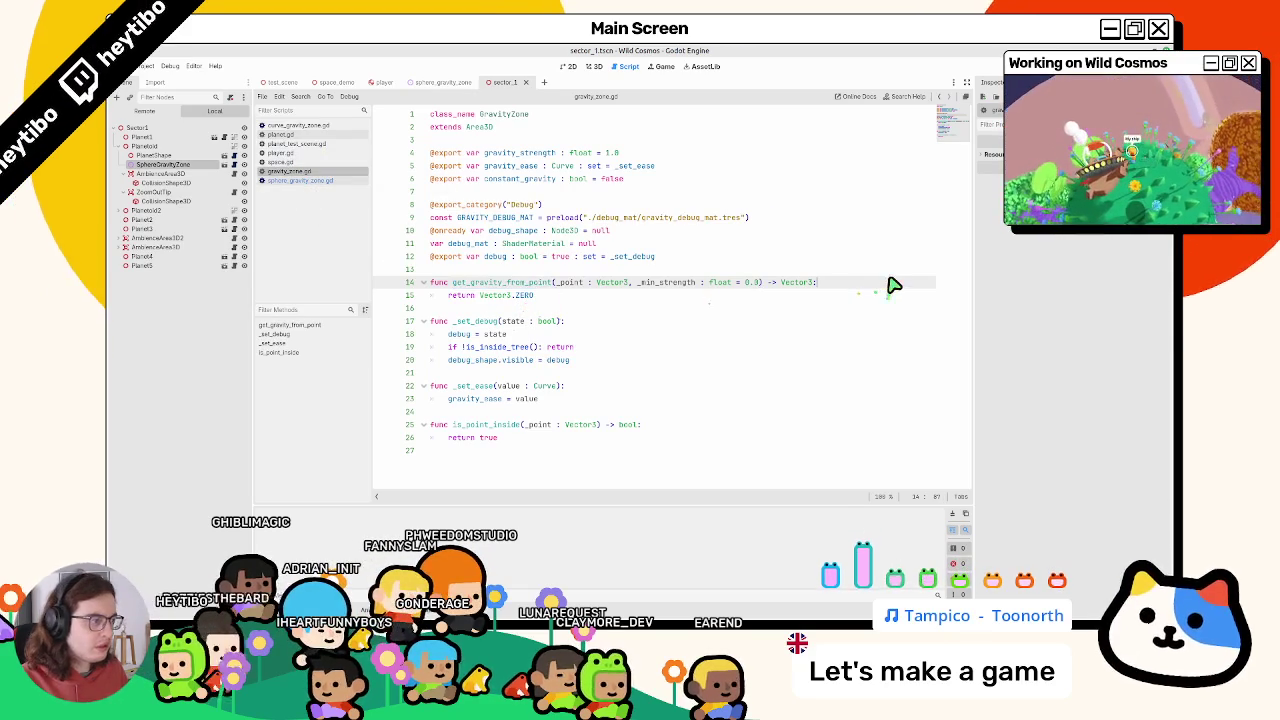
Add a new line inside get_gravity_from_point and test-run the game
key(Return)
key(F5)
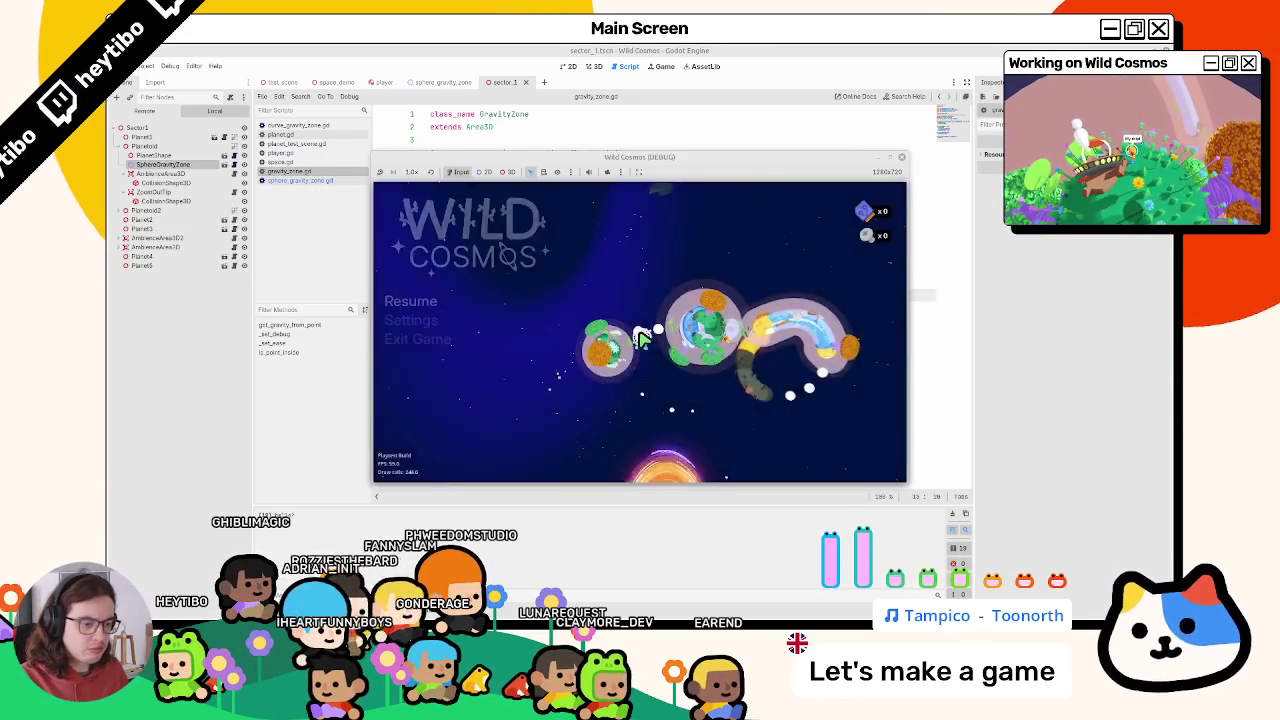
key(F8)
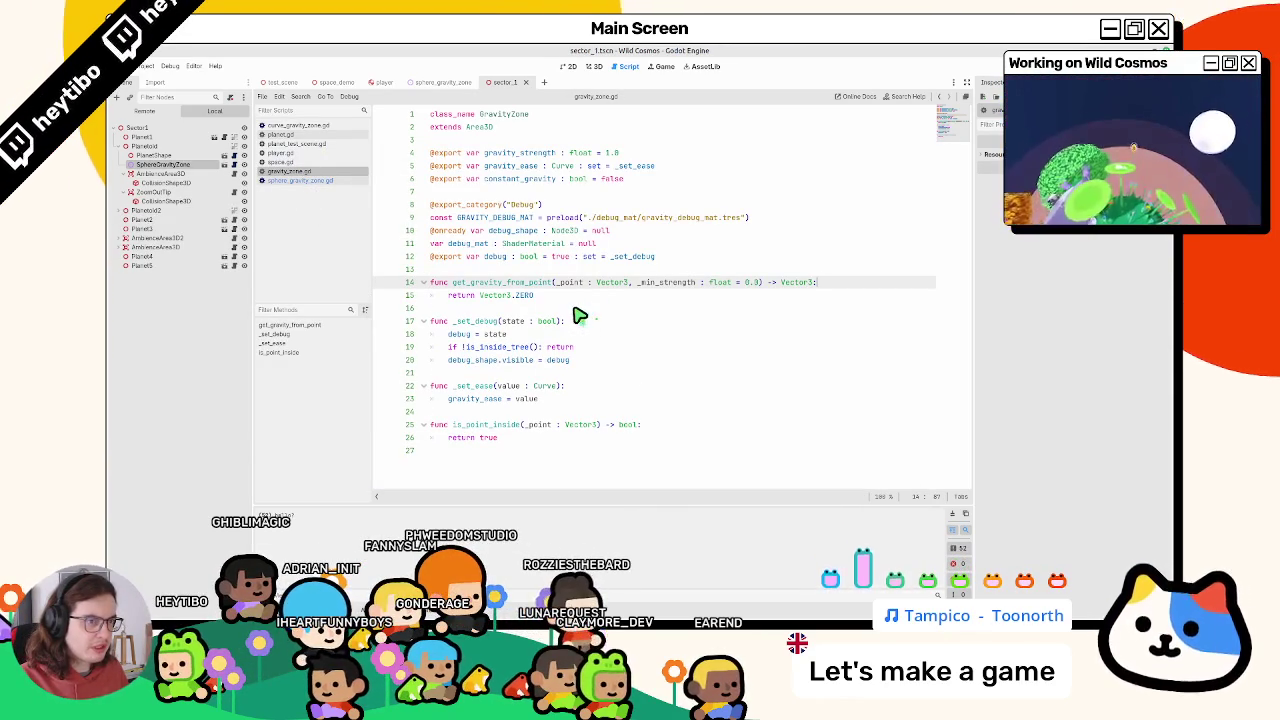
Browse the open gravity zone scripts and inspect last_gravity_zone in player.gd
click(348, 182)
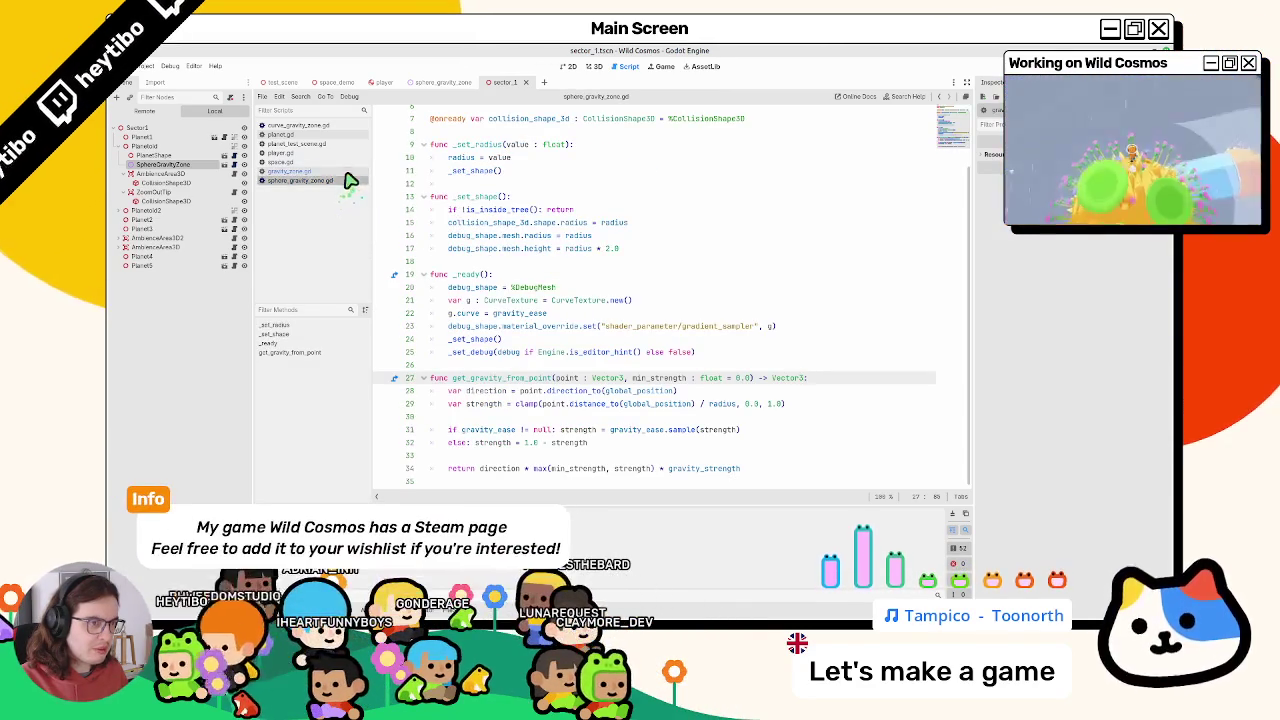
click(347, 173)
click(342, 165)
click(342, 153)
click(343, 161)
click(340, 153)
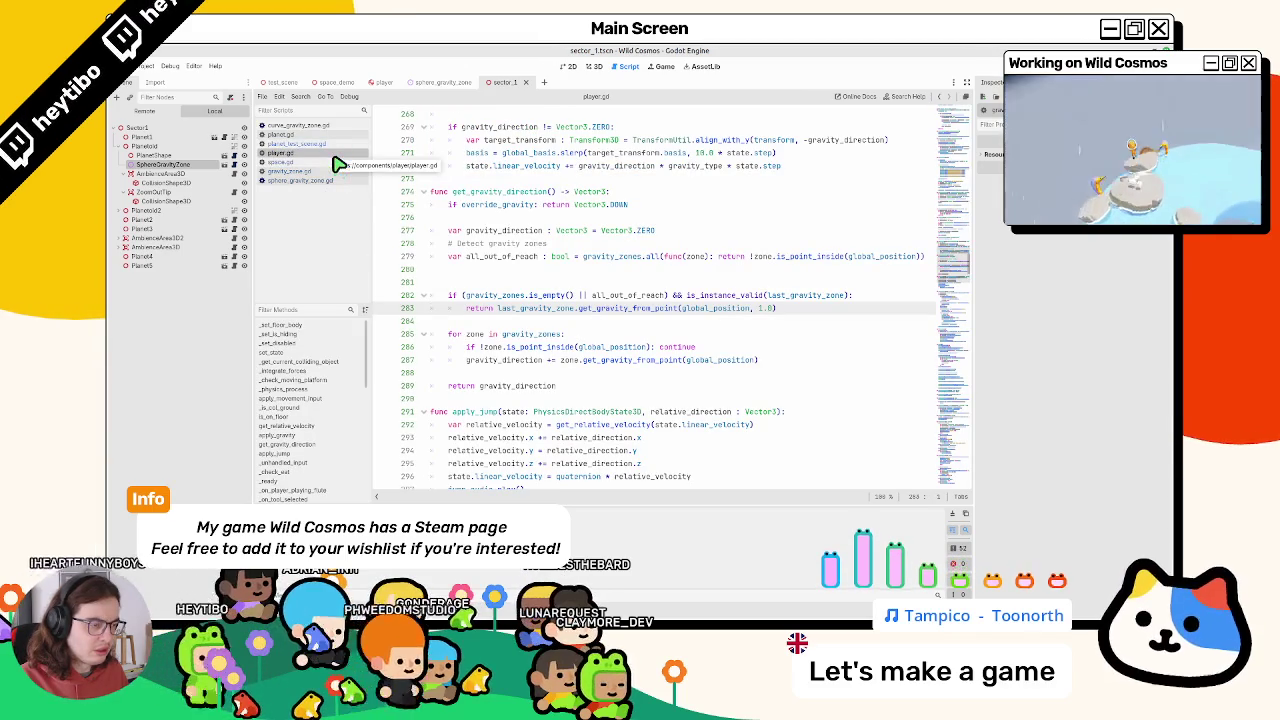
double_click(535, 309)
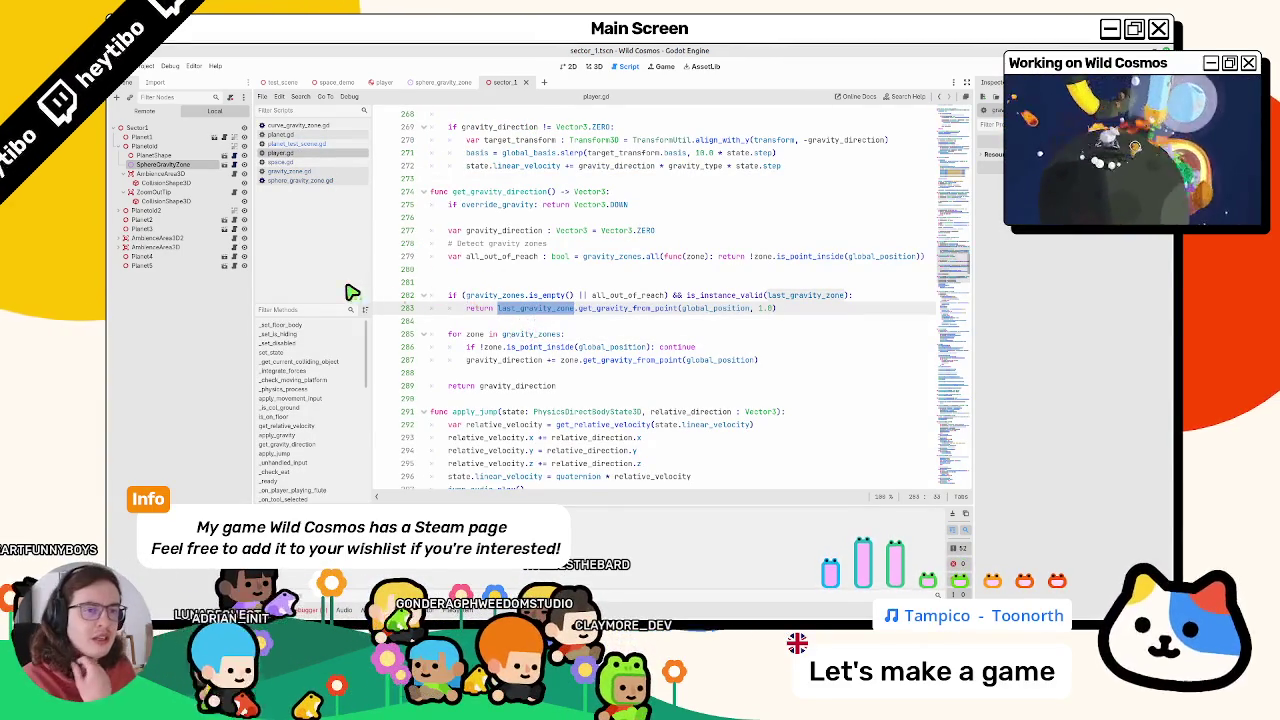
Check the SphereGravityZone node and its scripts, then launch the game again
click(172, 165)
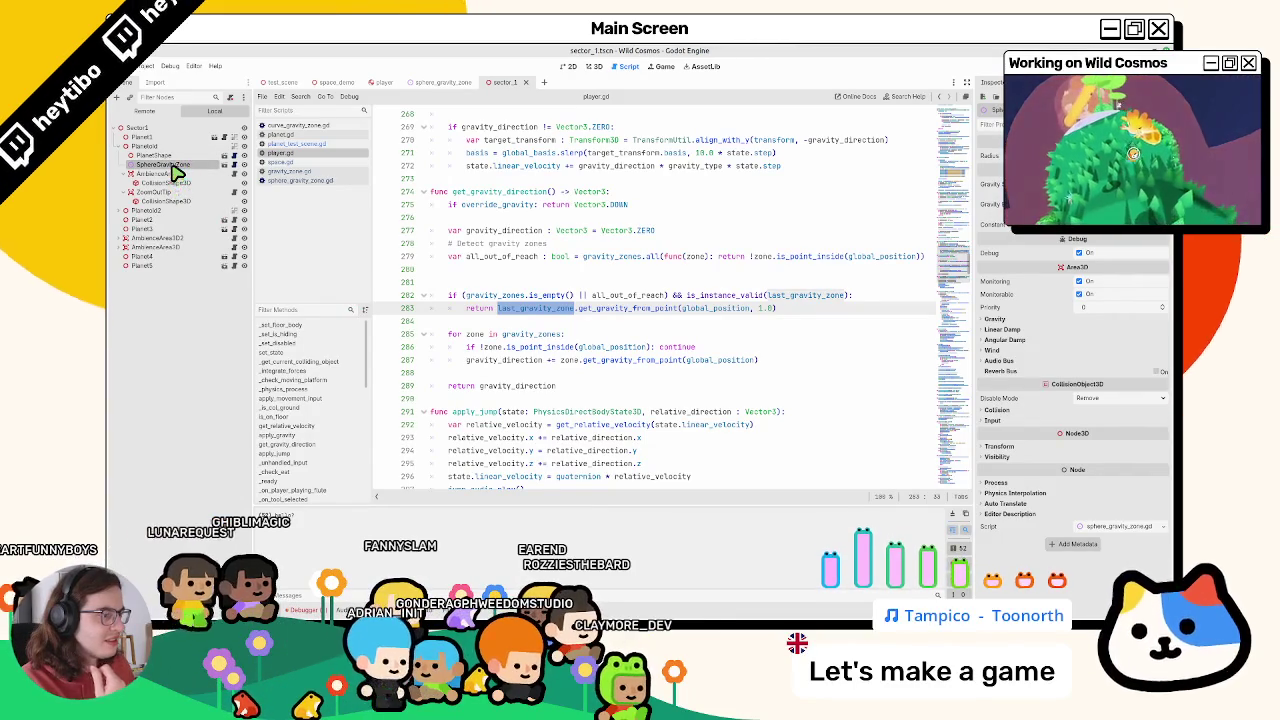
click(317, 172)
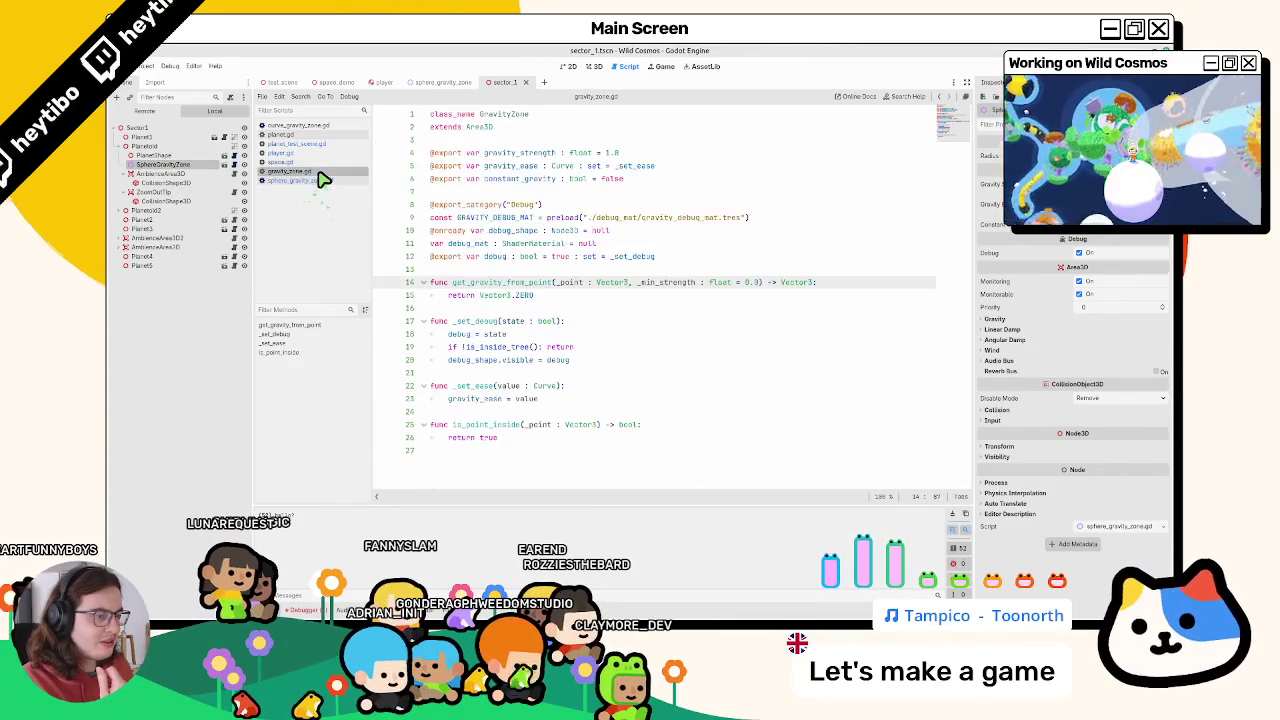
click(320, 180)
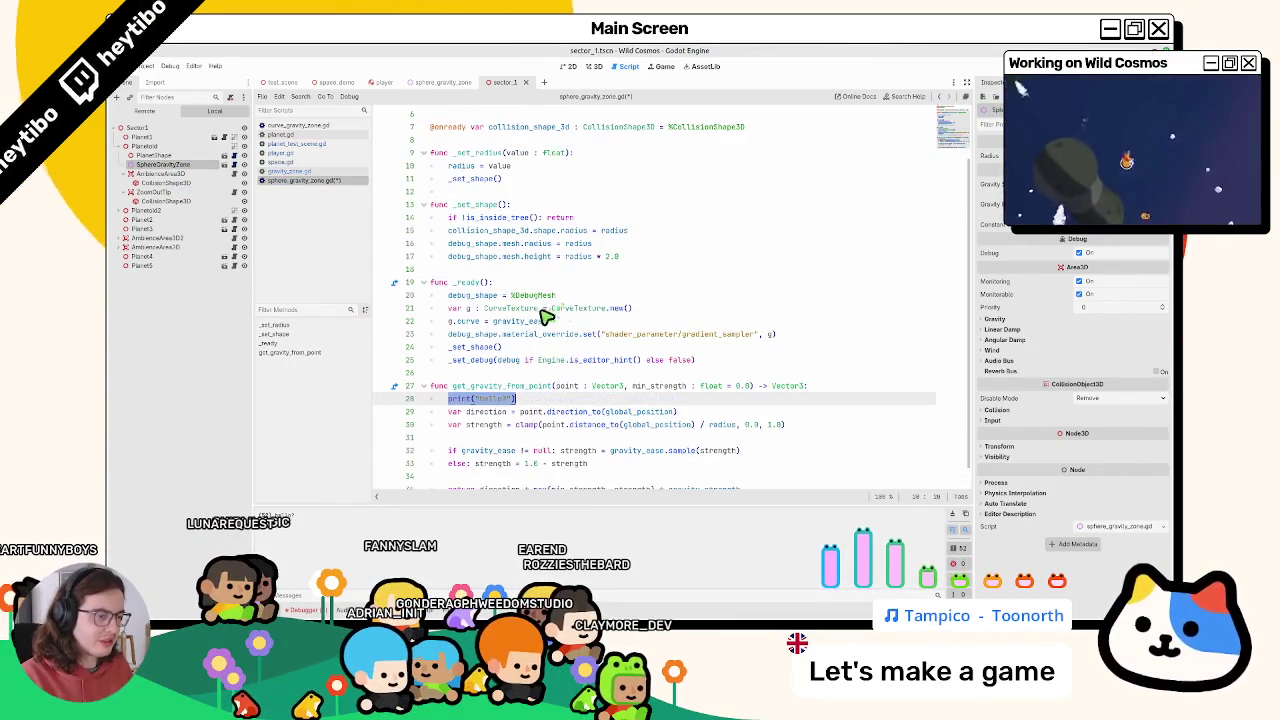
key(F5)
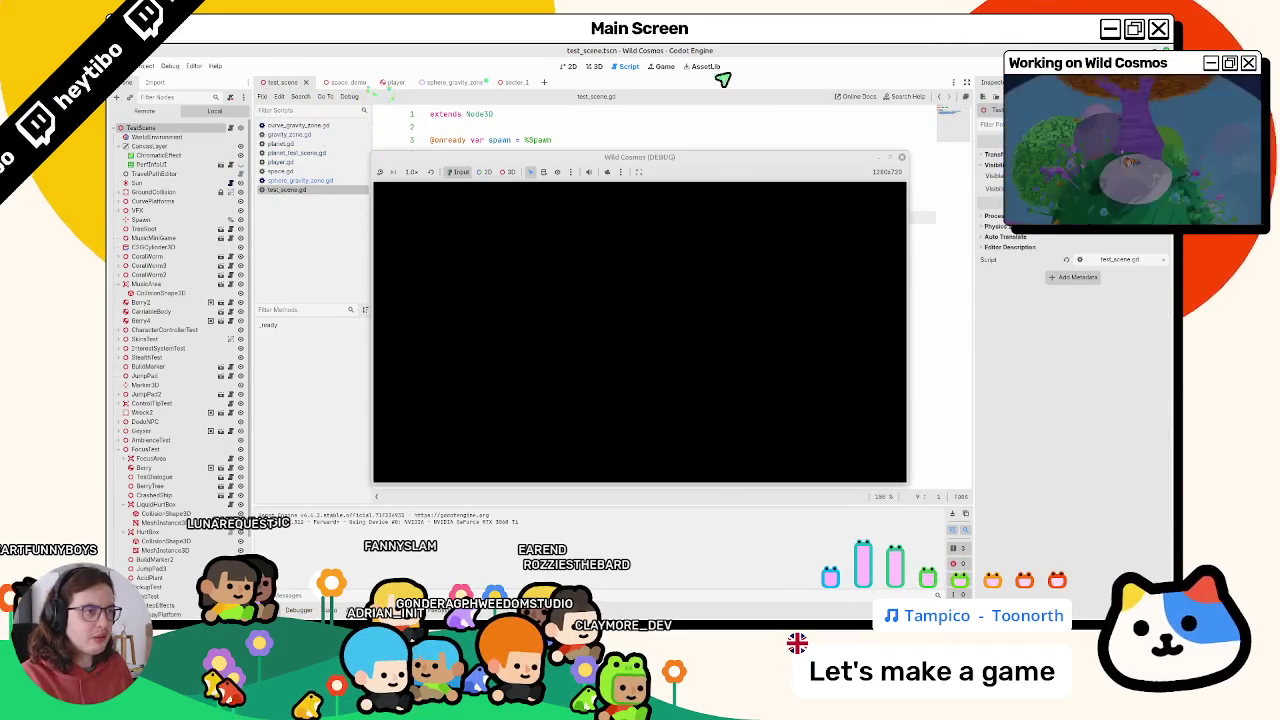
Run the chosen test scene and launch the character off the white planet
key(ctrl+shift+F5)
text(main)
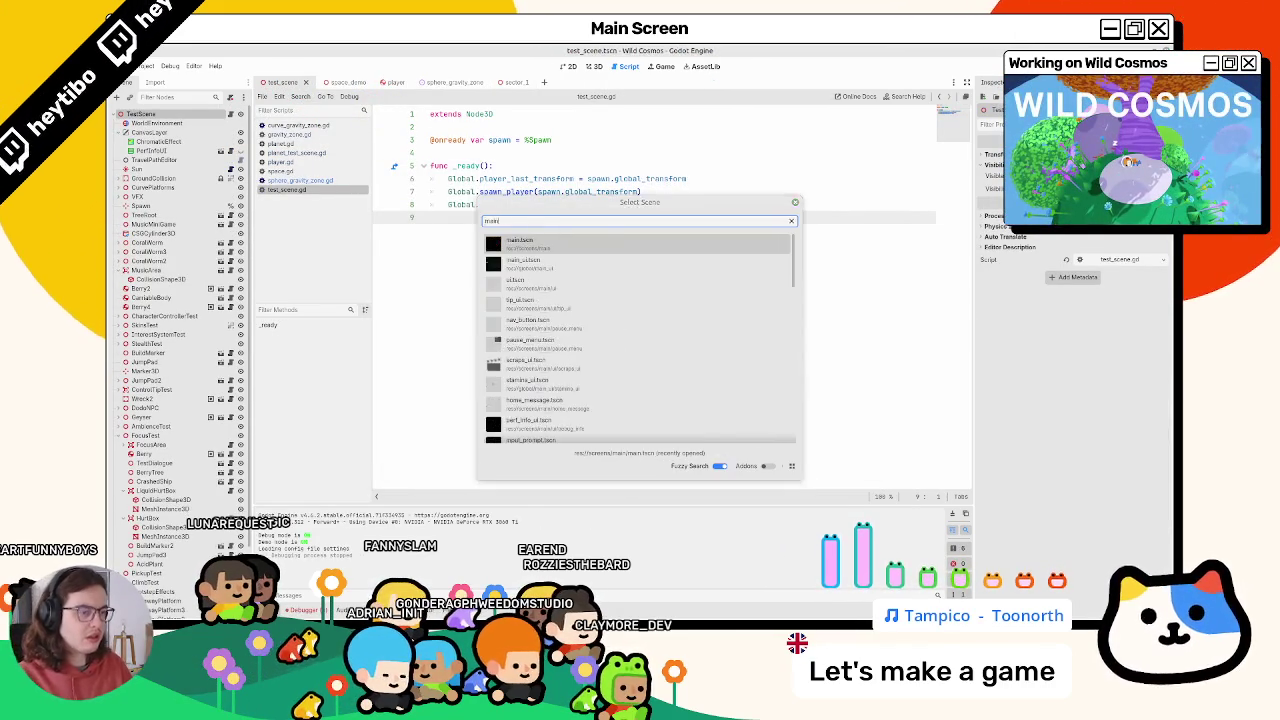
key(Return)
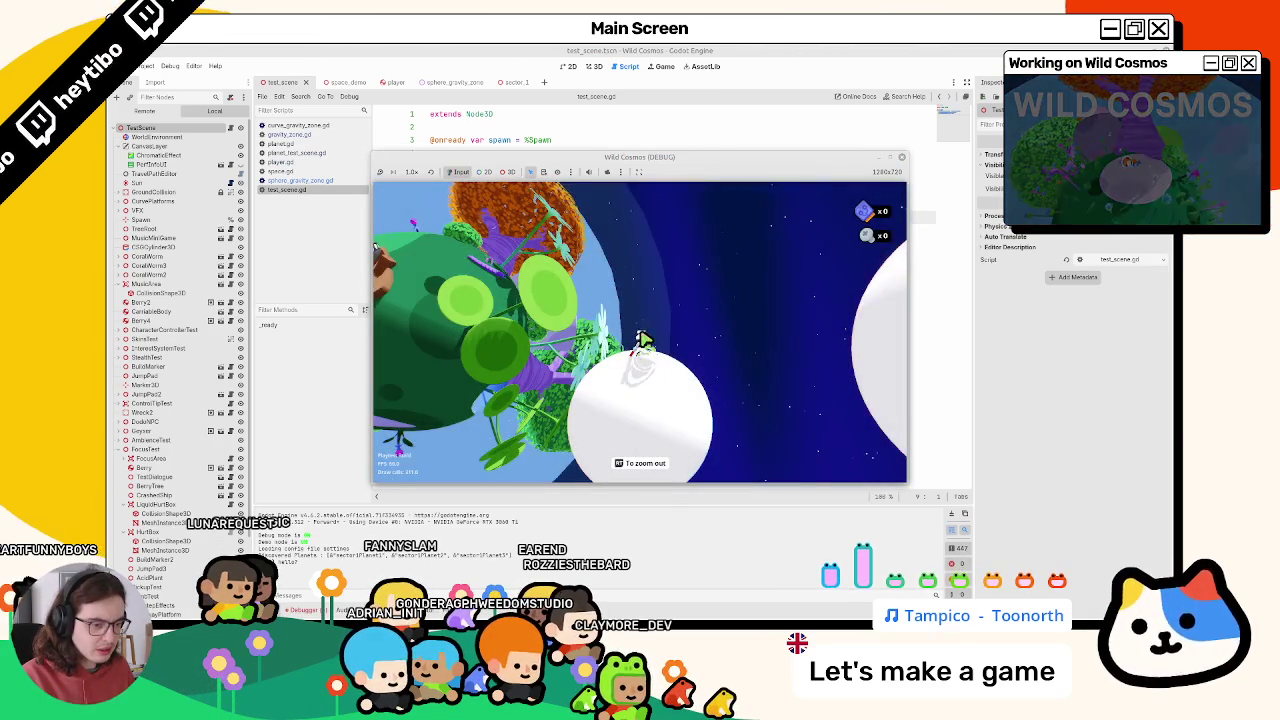
key(space)
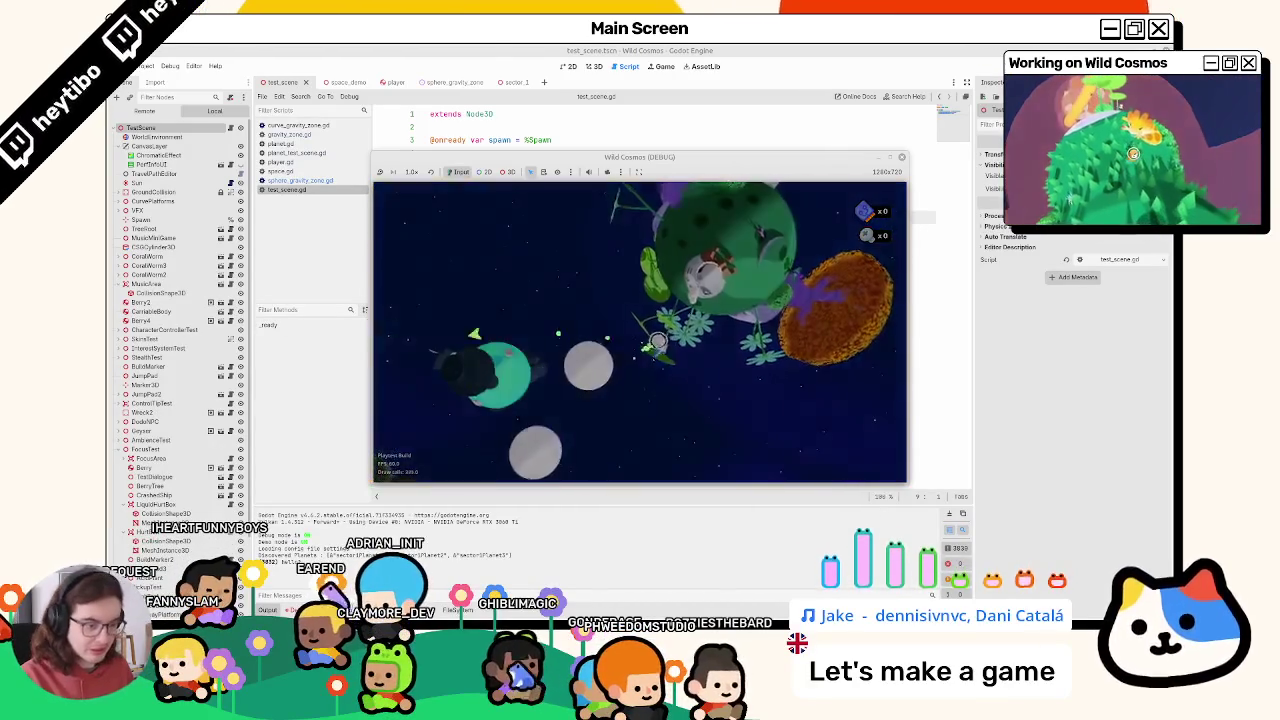
Stop the game after the flight and scroll through sphere_gravity_zone.gd
key(F8)
click(300, 180)
scroll(478, 408, down, 1)
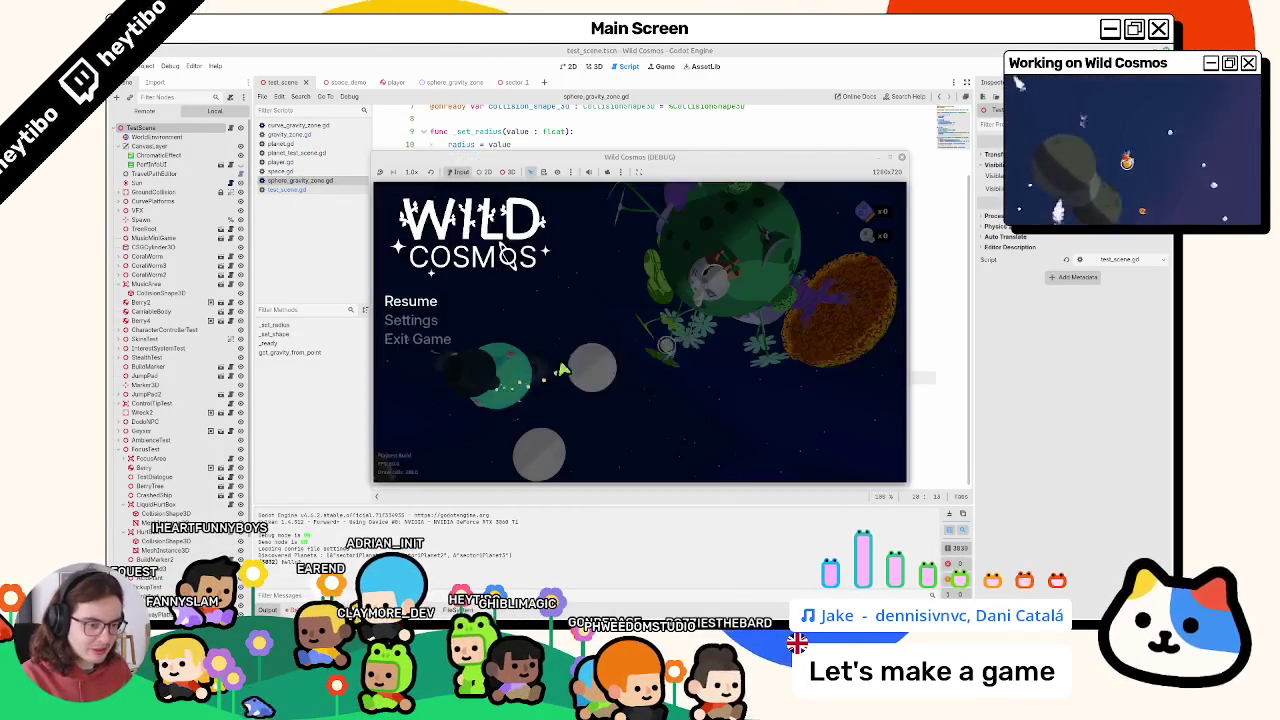
Test-run the game, stop it, and delete the hello debug print on line 28
key(F8)
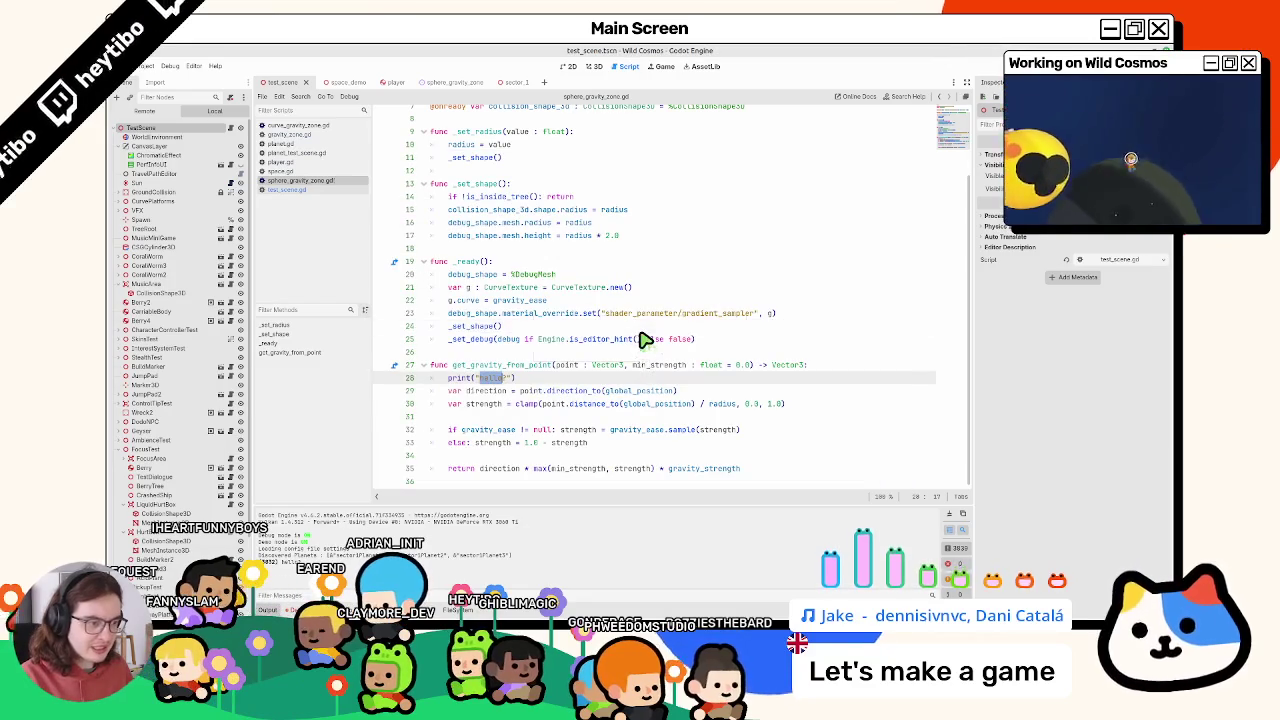
key(F5)
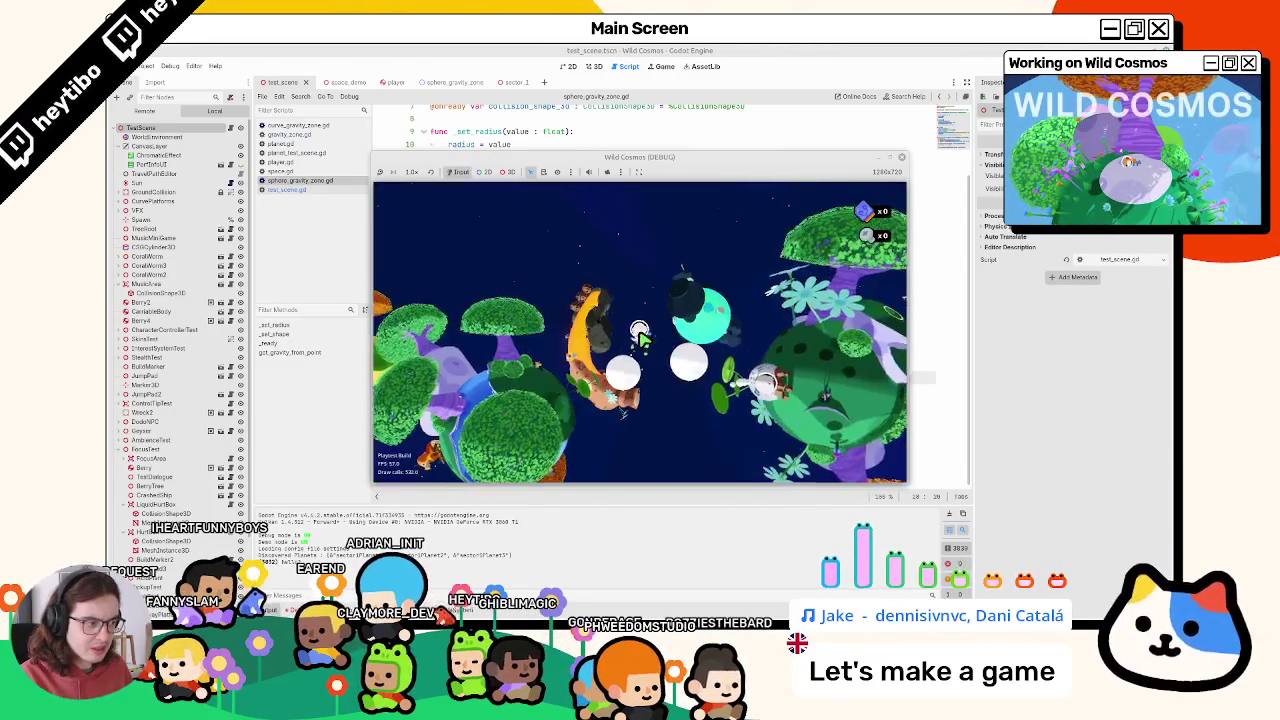
key(F8)
triple_click(505, 380)
key(BackSpace)
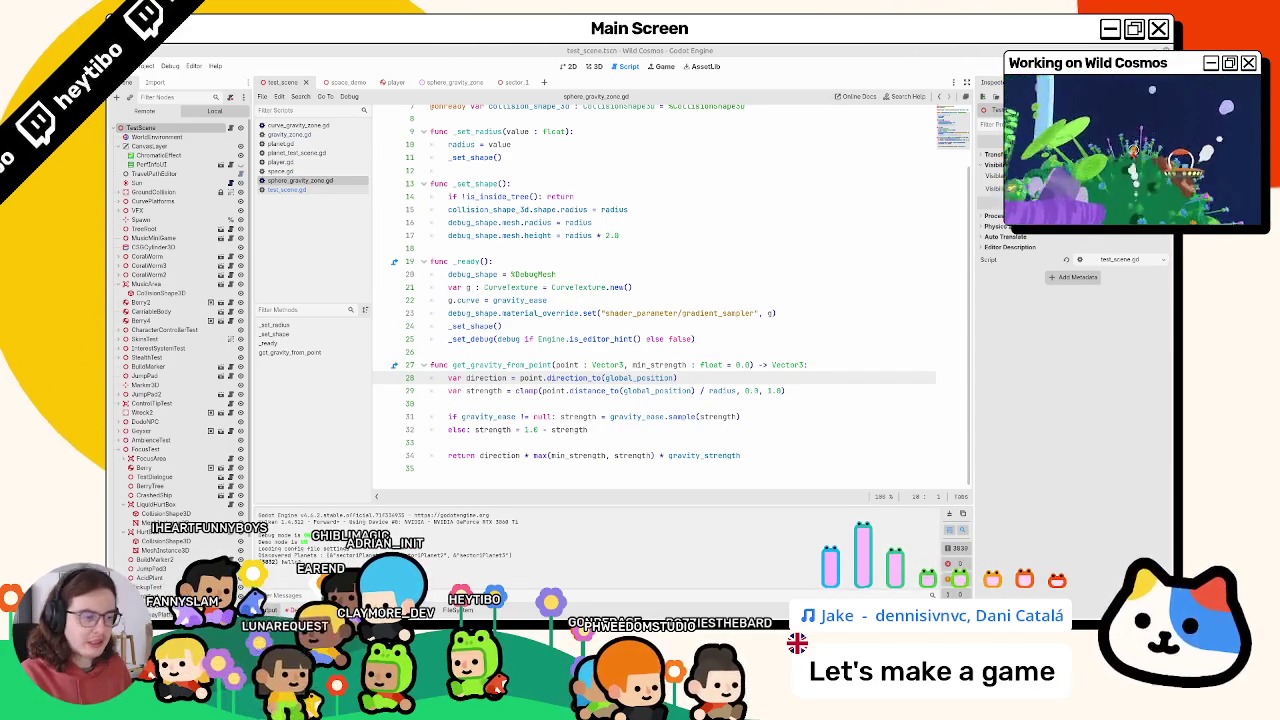
Trace how strength, gravity_ease and gravity_strength are used on lines 31–34
double_click(636, 455)
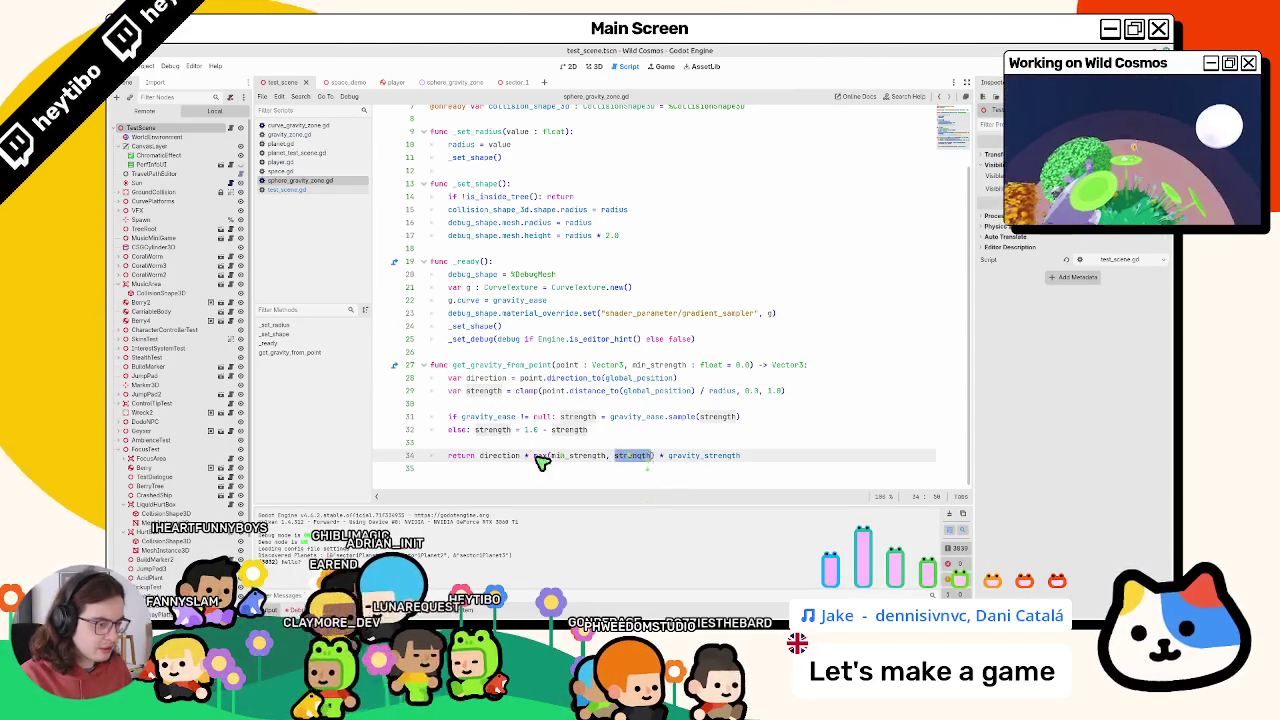
triple_click(536, 457)
drag(578, 420, 745, 420)
click(495, 433)
double_click(500, 431)
double_click(636, 457)
drag(636, 457, 690, 457)
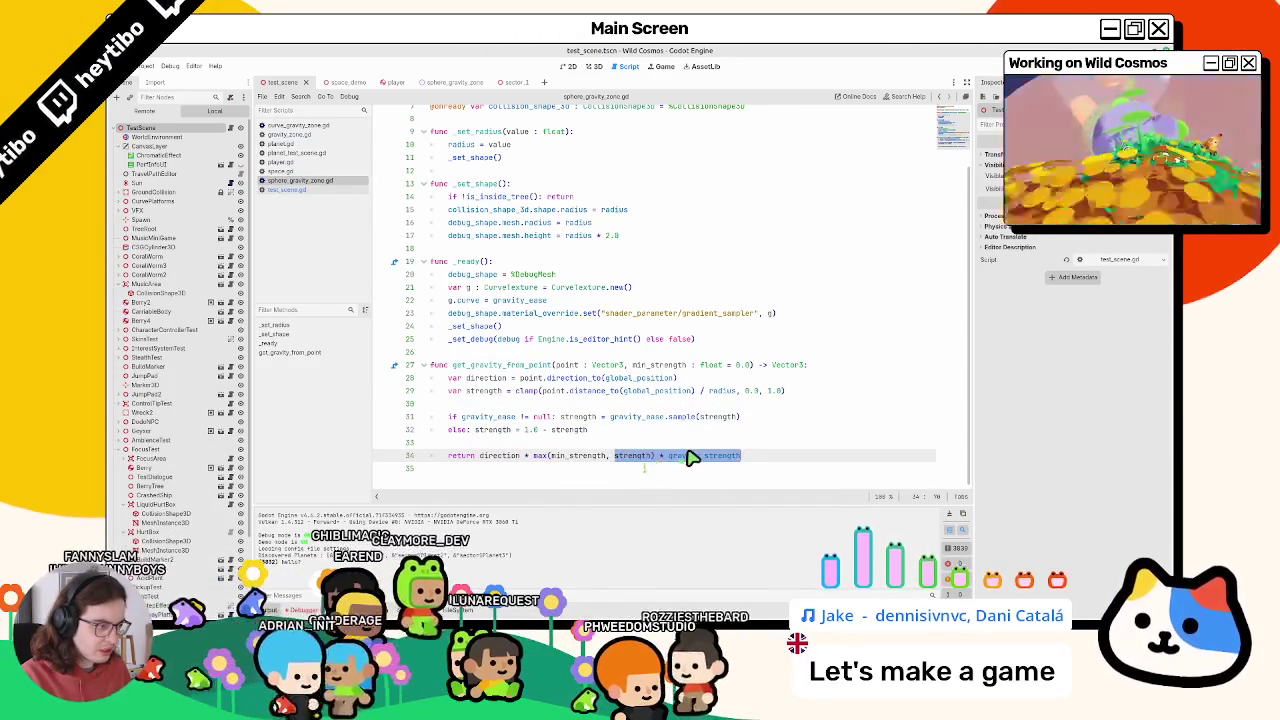
double_click(690, 457)
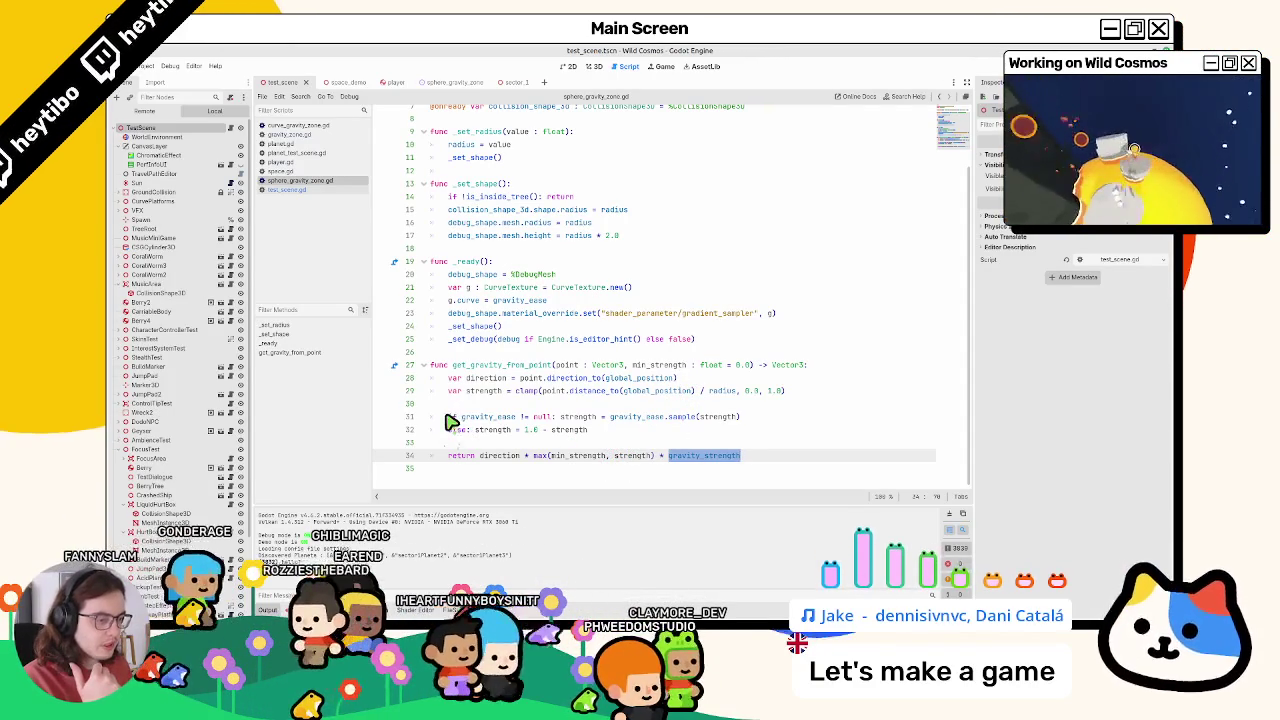
click(518, 418)
double_click(718, 455)
scroll(716, 460, up, 3)
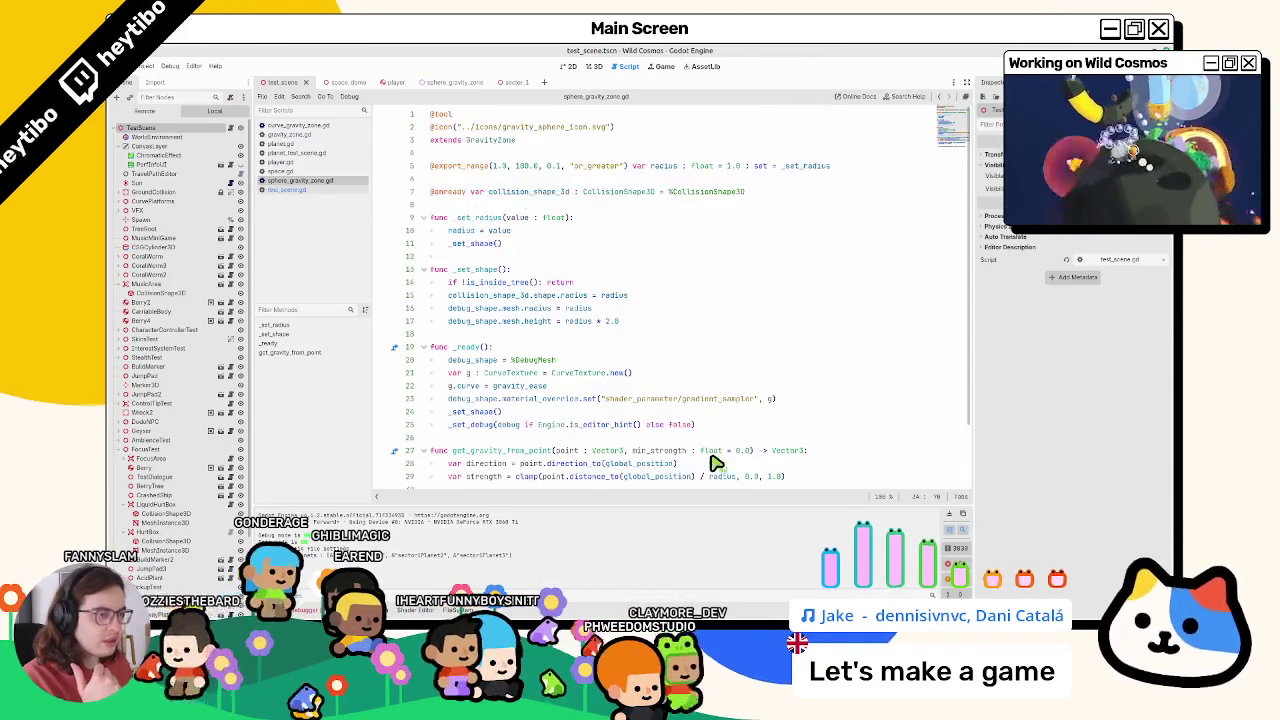
scroll(700, 463, down, 3)
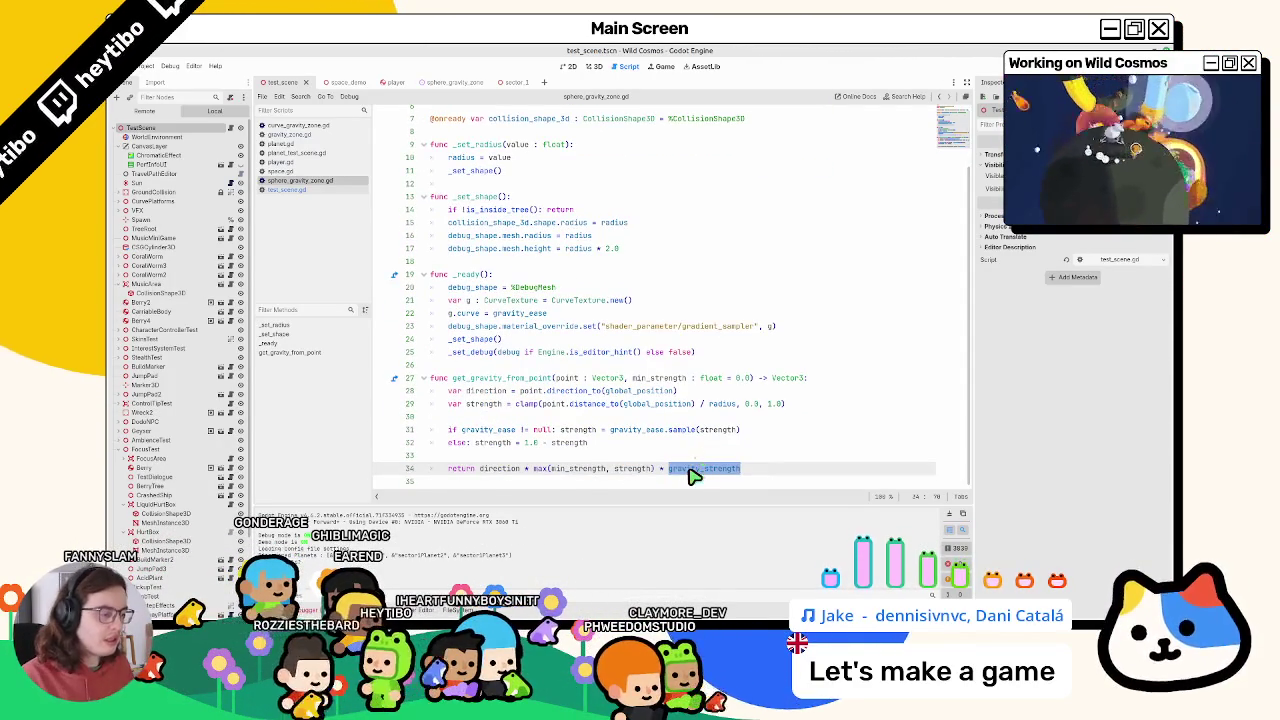
Compare gravity_zone.gd and test_scene.gd with sphere_gravity_zone.gd, then move on to space.gd
ctrl+click(690, 469)
click(314, 190)
click(318, 181)
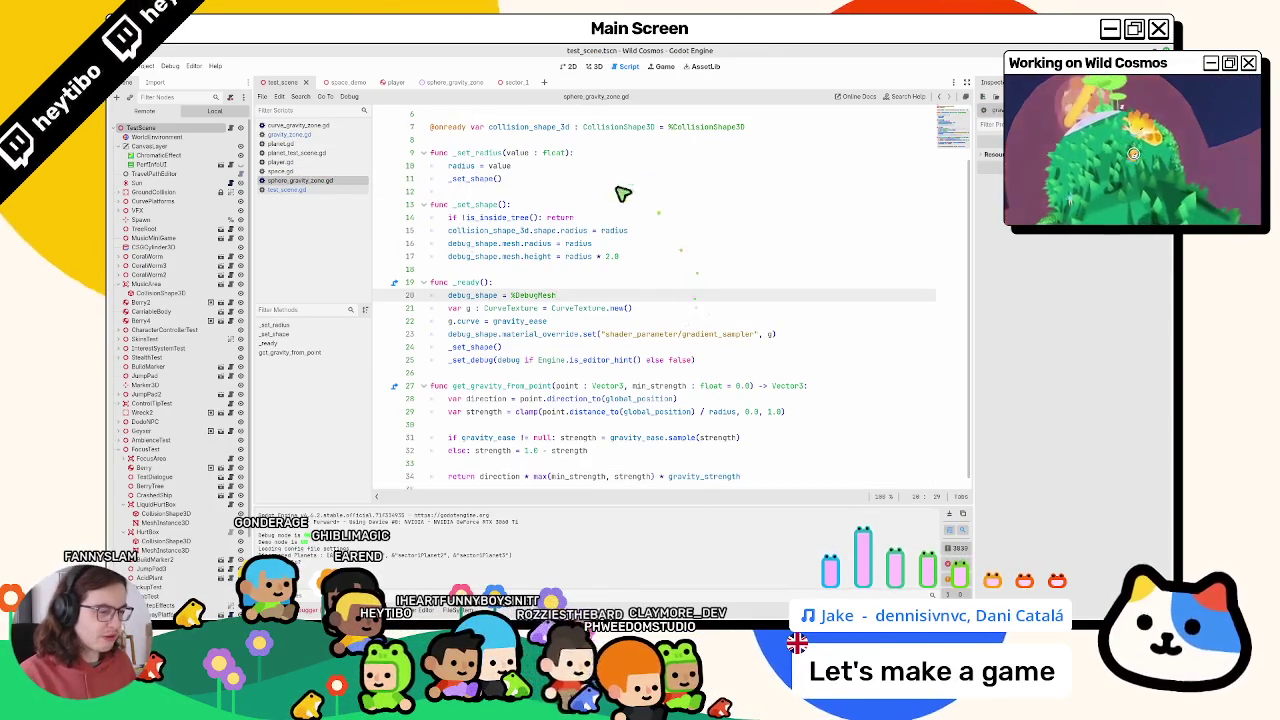
scroll(630, 240, down, 1)
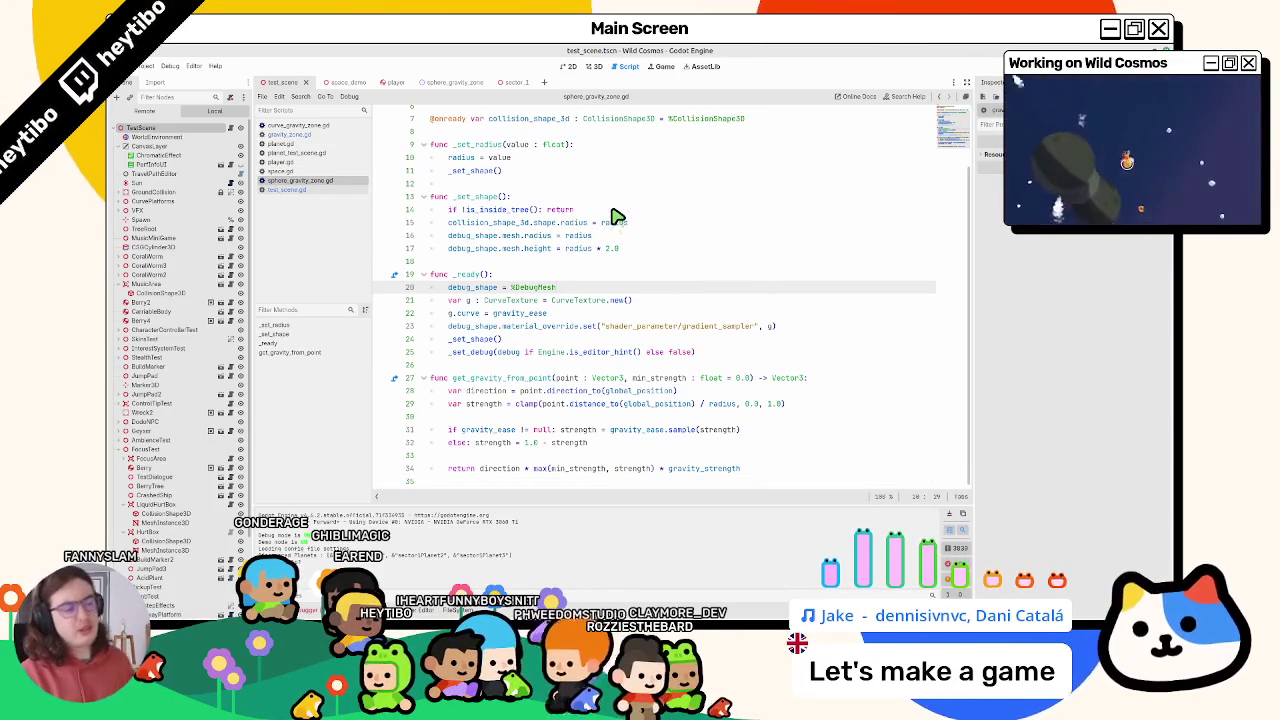
click(333, 191)
click(336, 182)
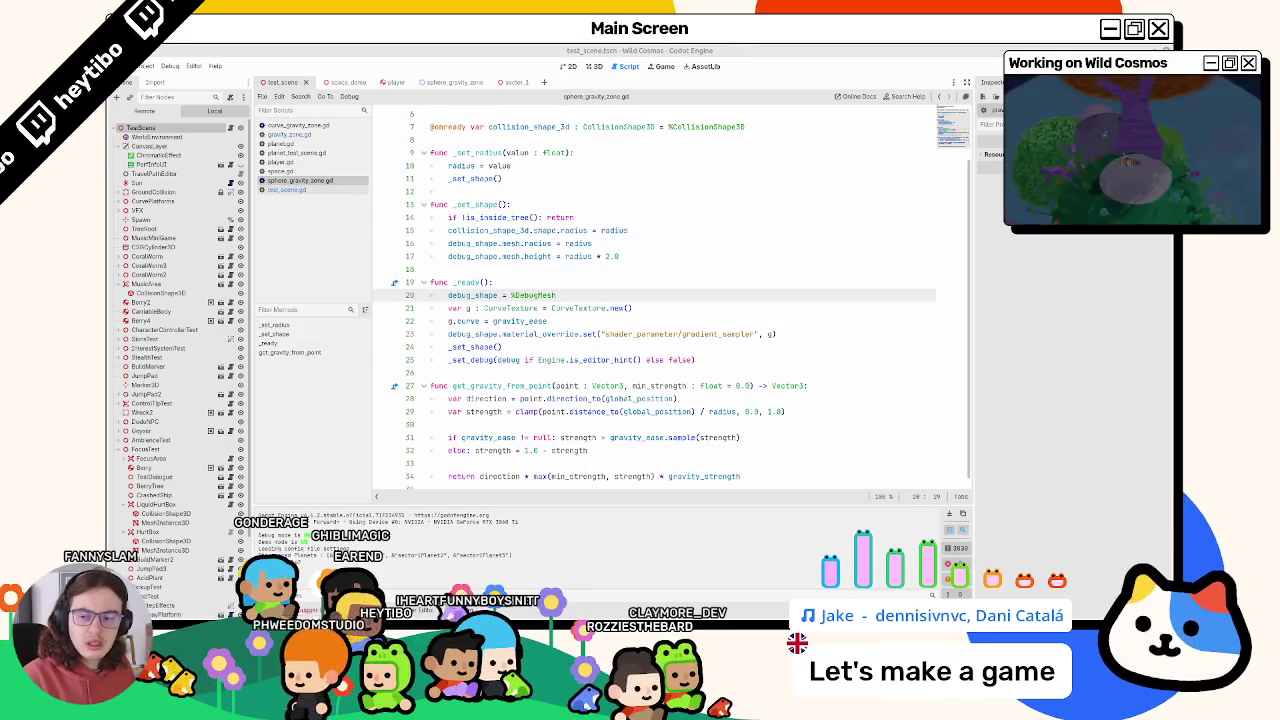
click(286, 170)
click(286, 161)
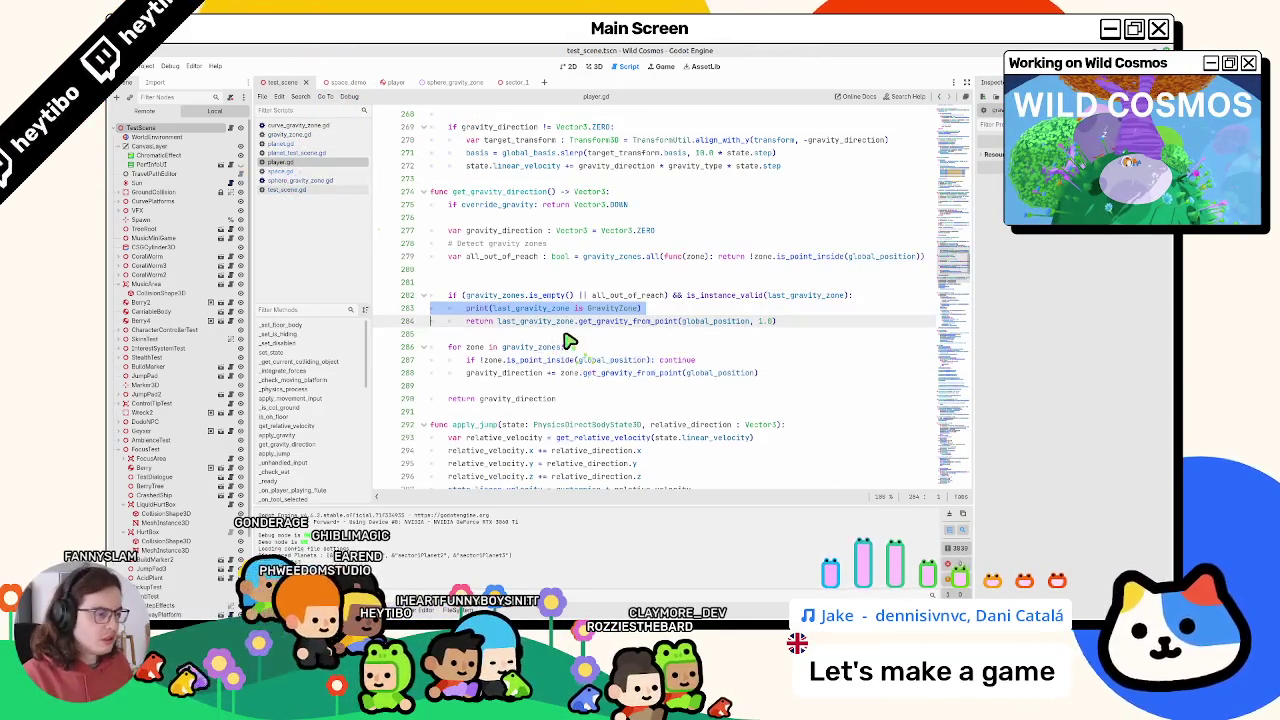
key(ctrl+z)
drag(498, 308, 845, 316)
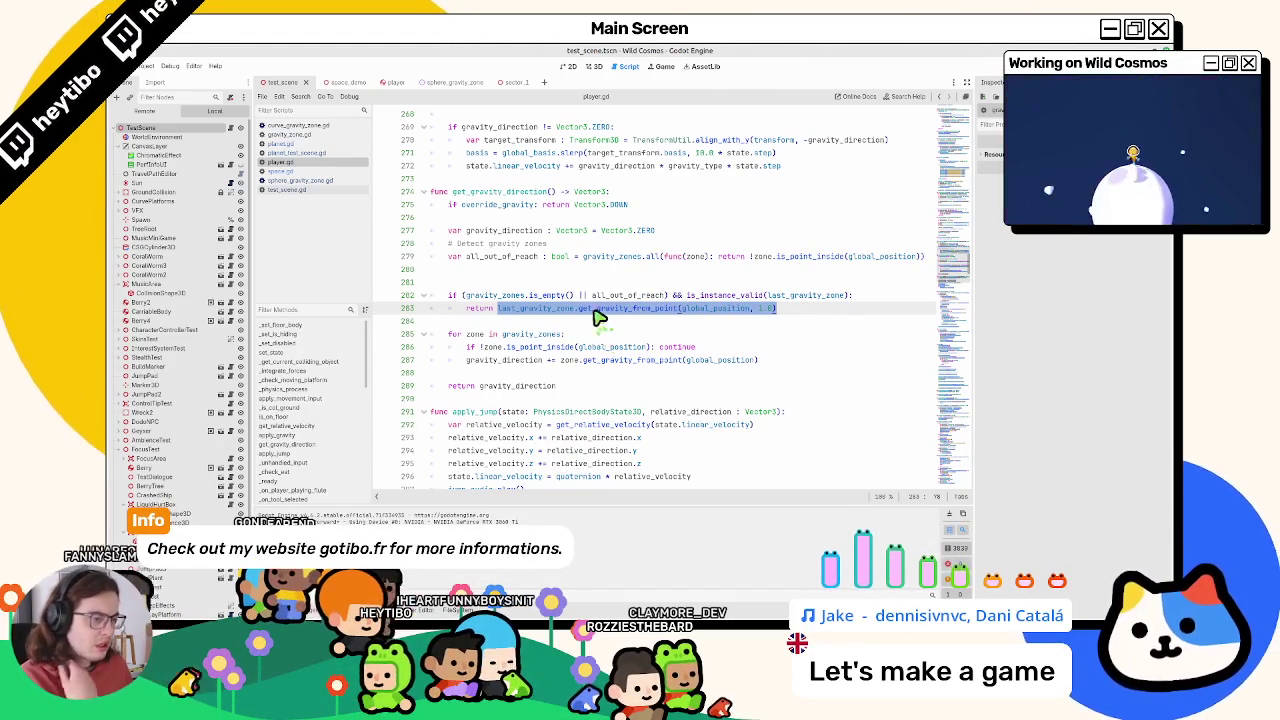
double_click(529, 361)
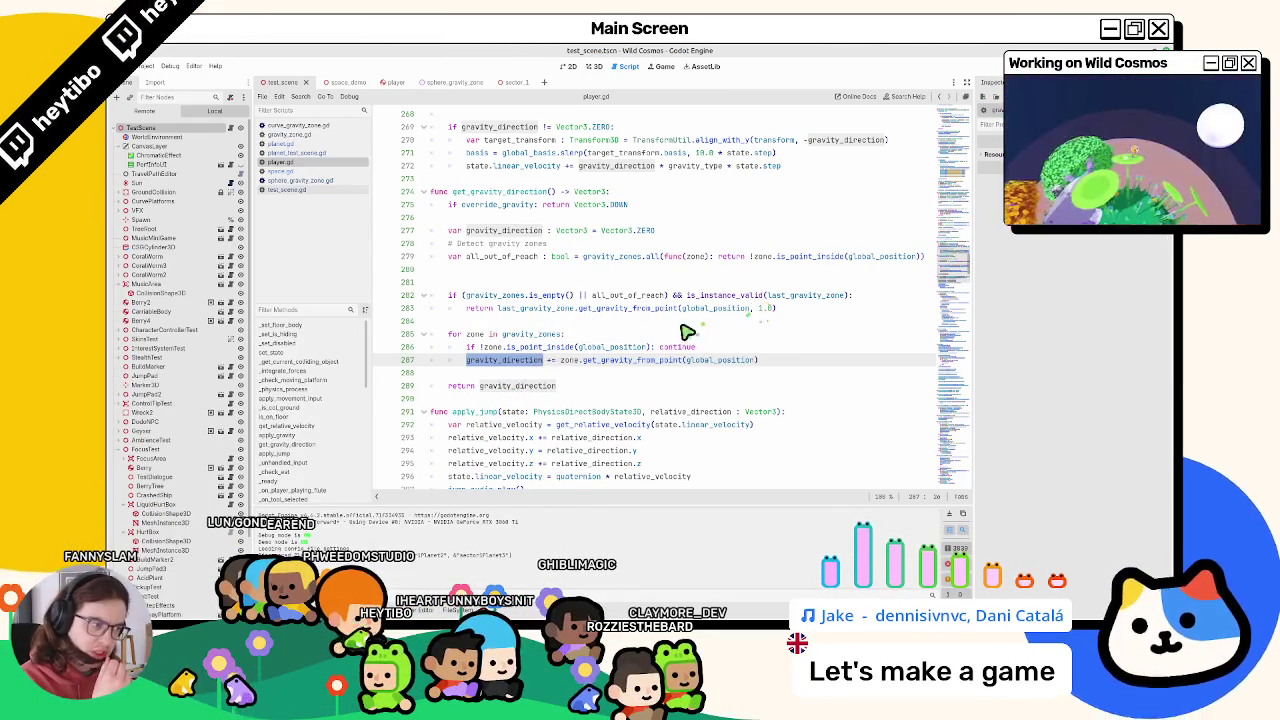
double_click(706, 308)
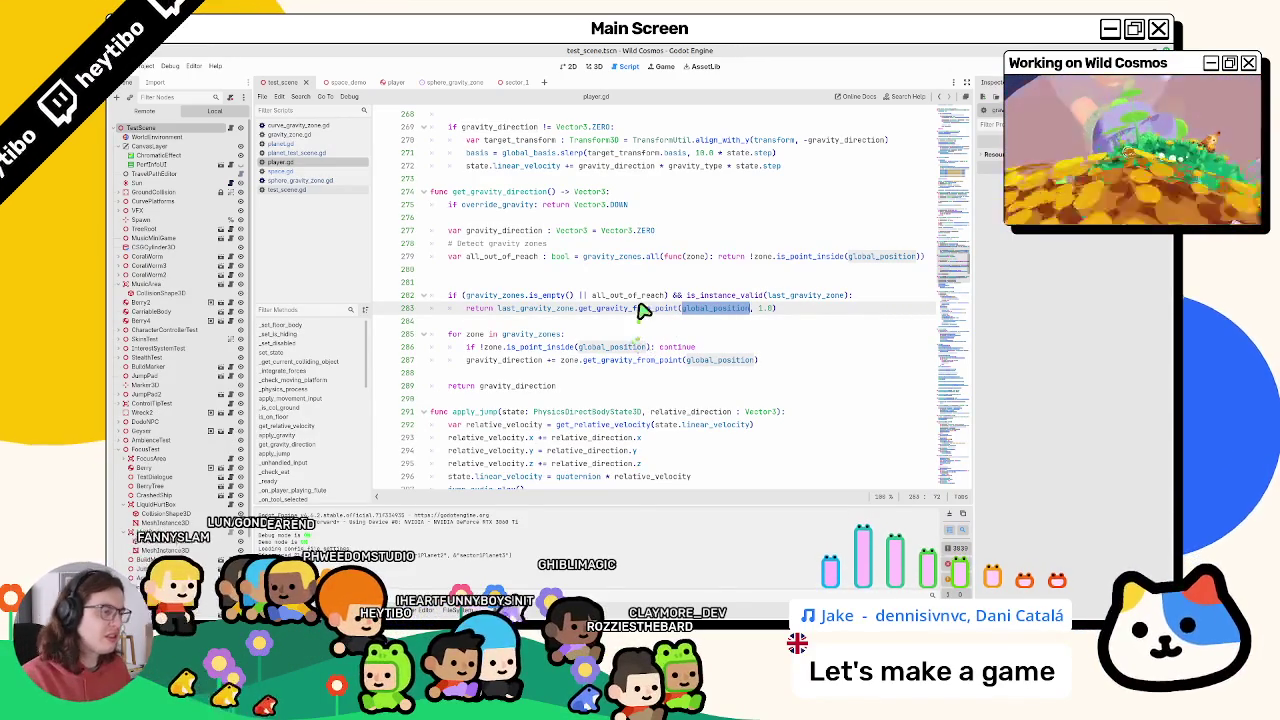
Close the curve_gravity_zone.gd script and return to sphere_gravity_zone.gd
click(288, 181)
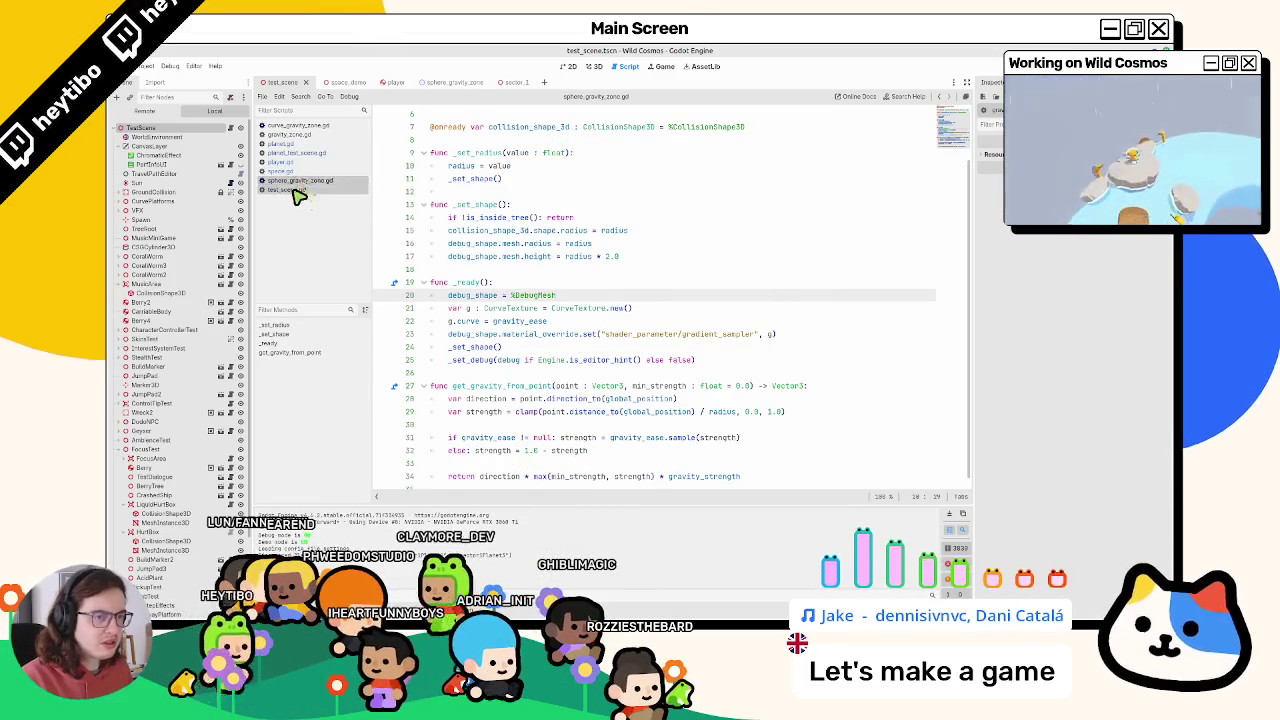
click(290, 189)
click(287, 180)
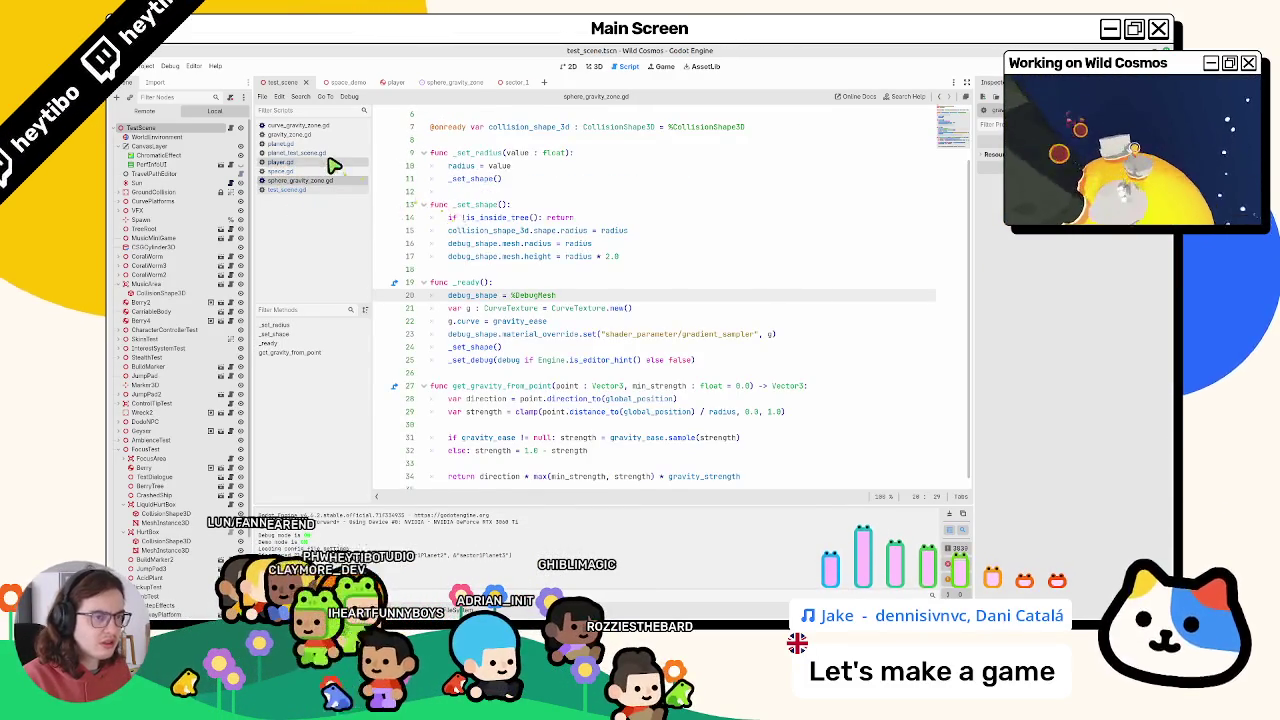
click(330, 165)
click(328, 127)
click(328, 134)
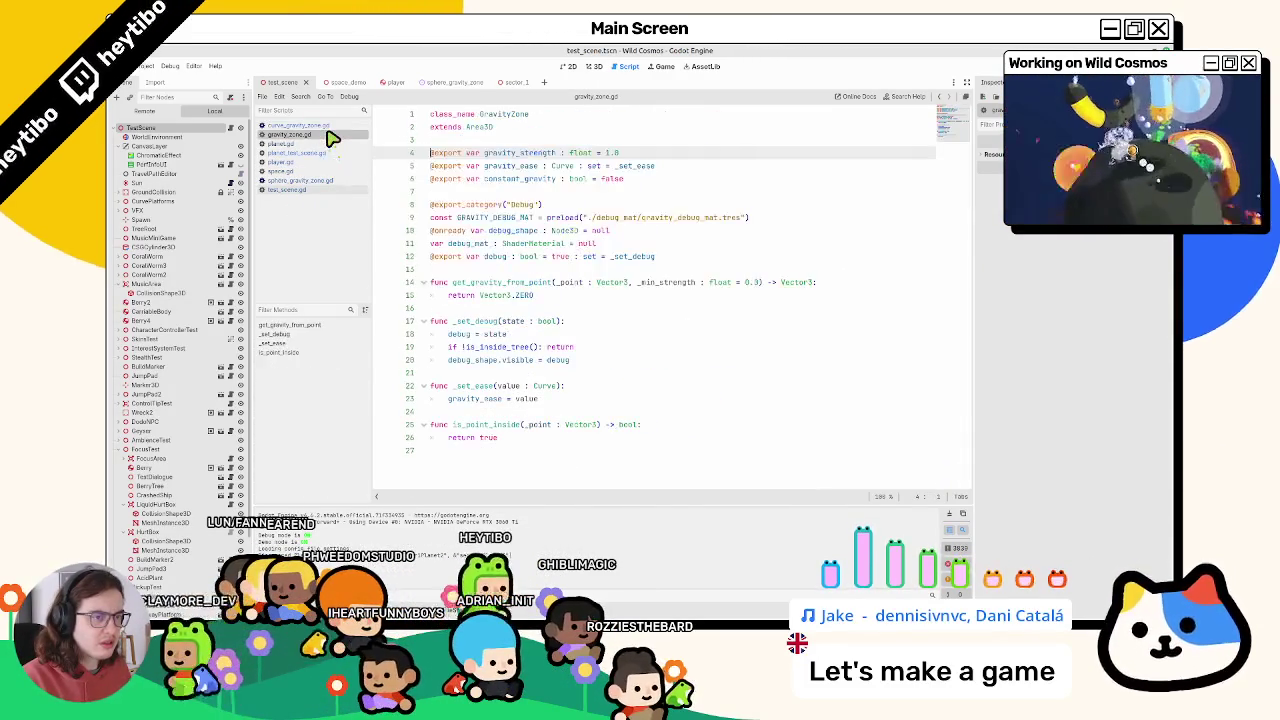
click(327, 126)
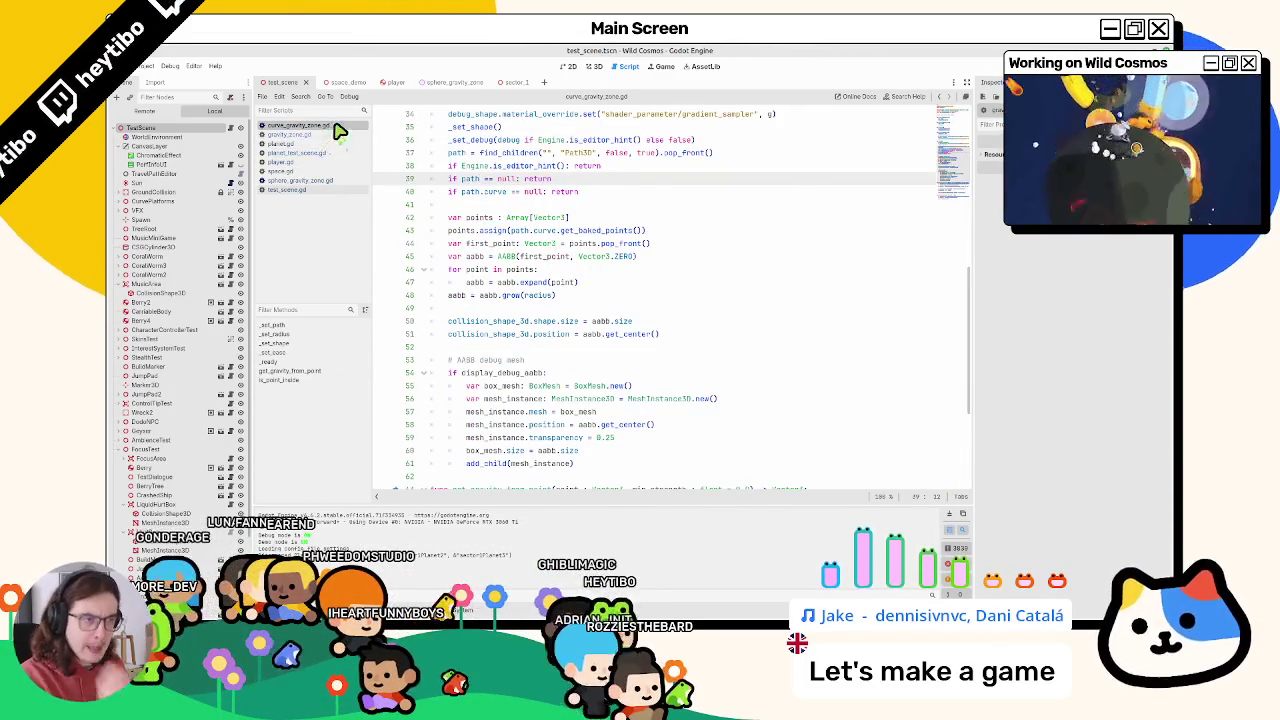
middle_click(340, 128)
click(323, 172)
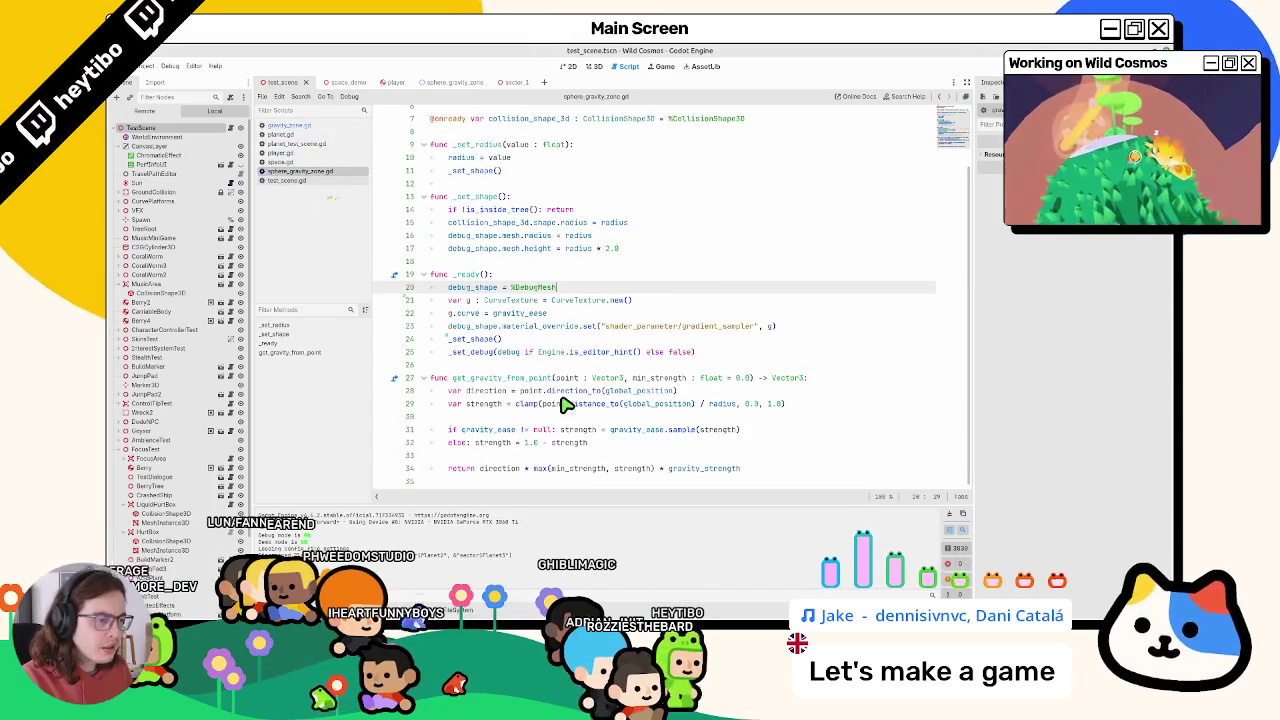
Inspect the strength calculation and point parameter on lines 27–32 of get_gravity_from_point
double_click(497, 442)
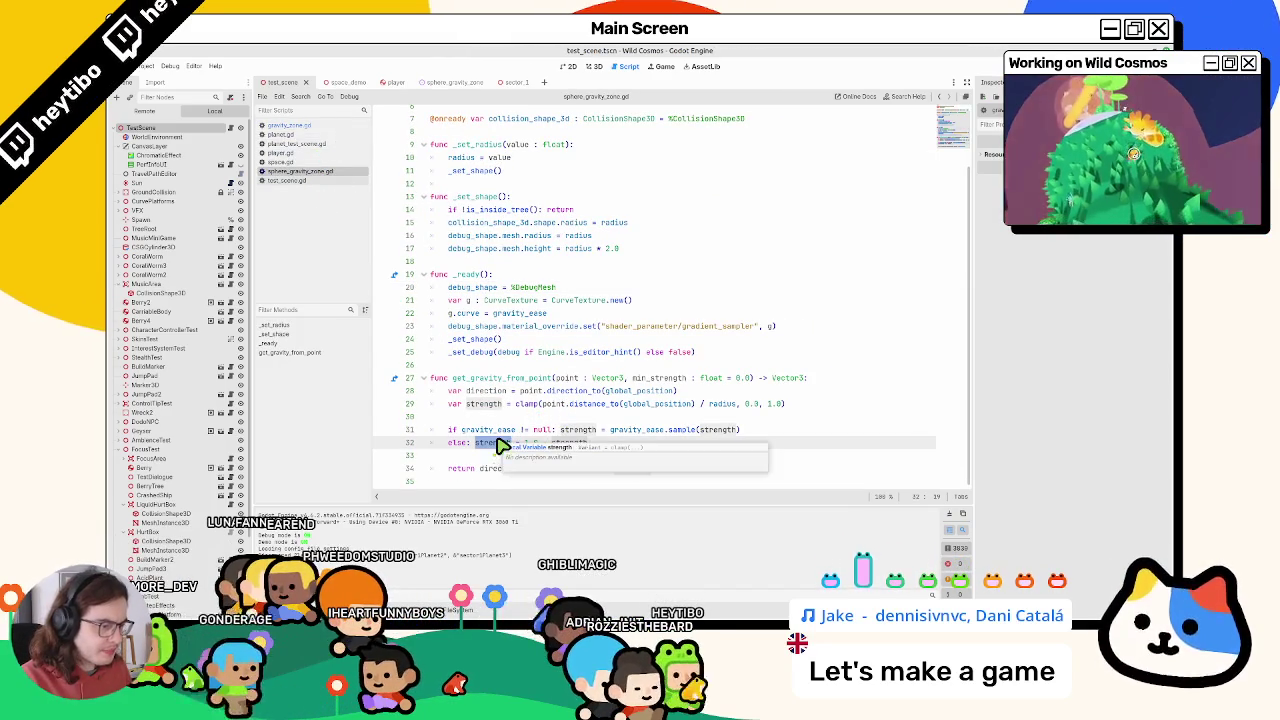
click(535, 406)
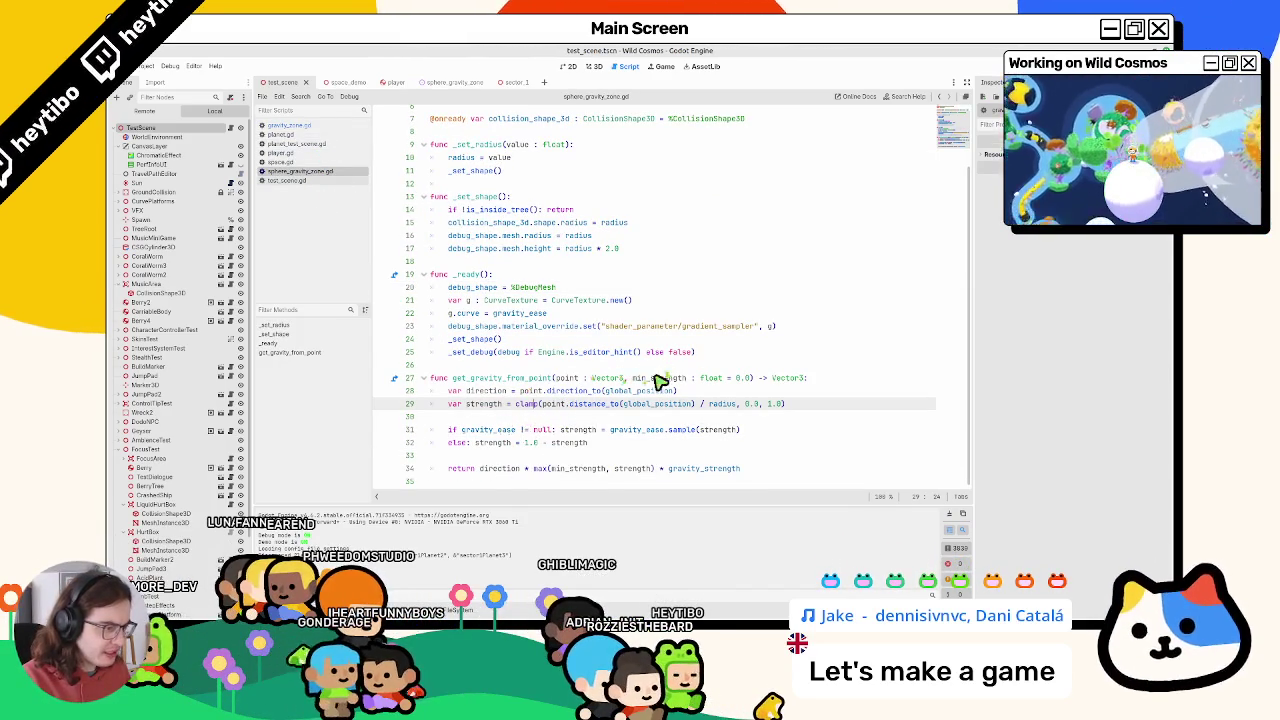
double_click(566, 379)
double_click(488, 405)
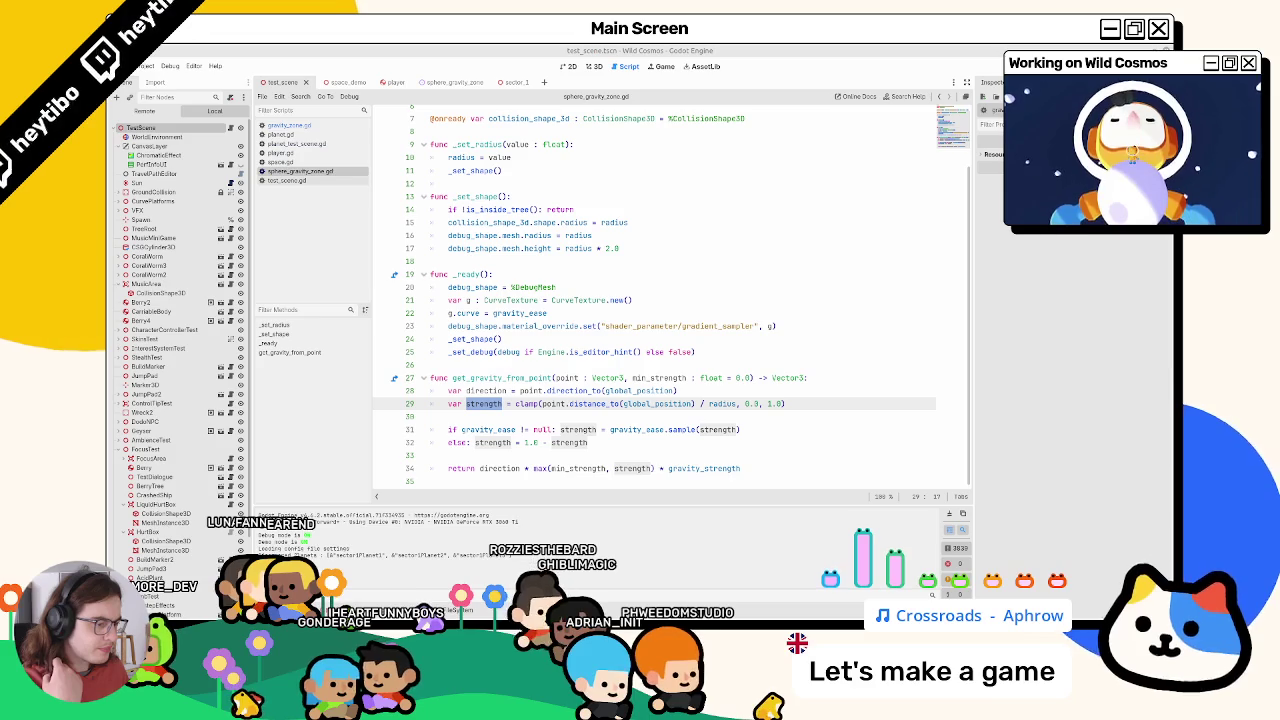
click(491, 455)
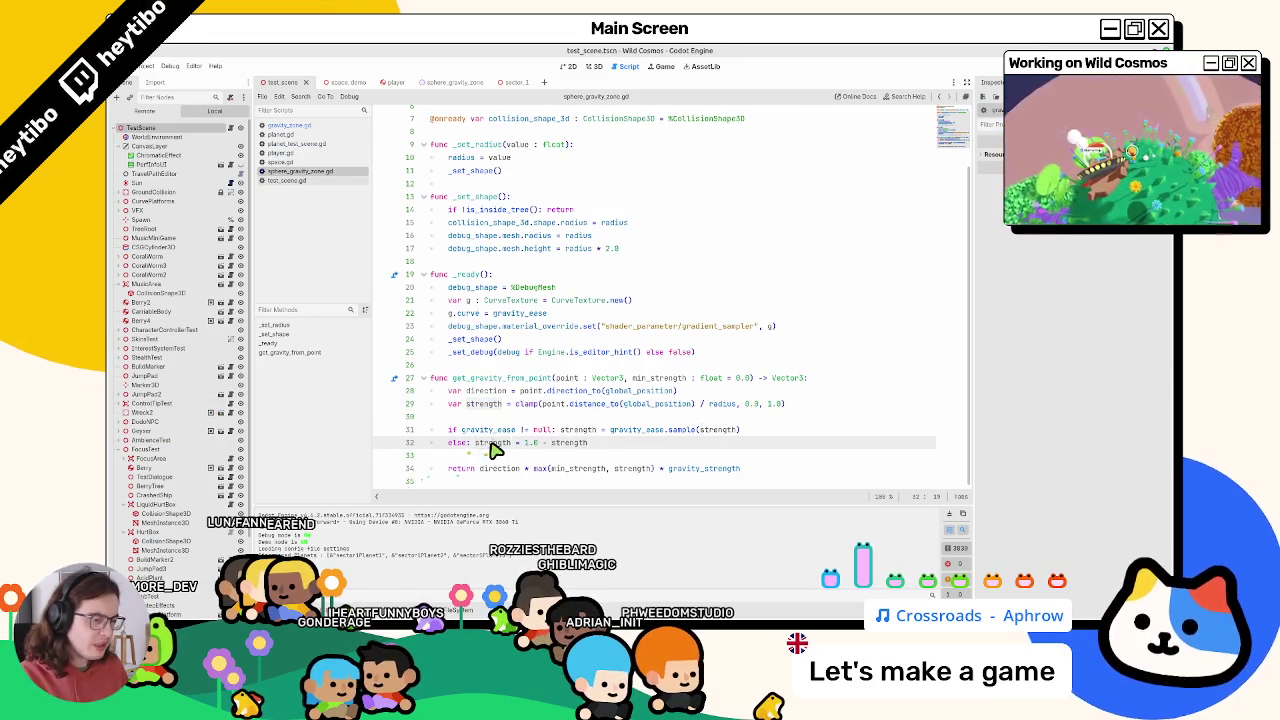
Insert print(strength) before the return on line 33, then run the current scene
text(print(strength)
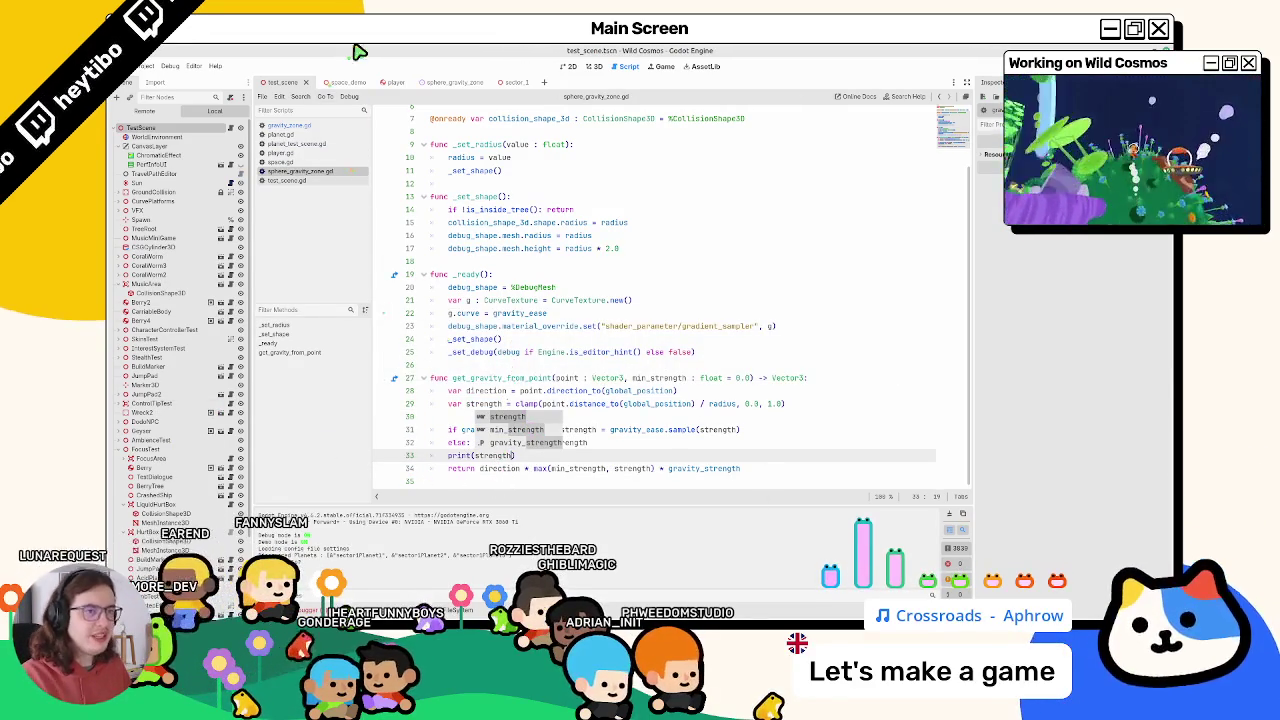
key(F5)
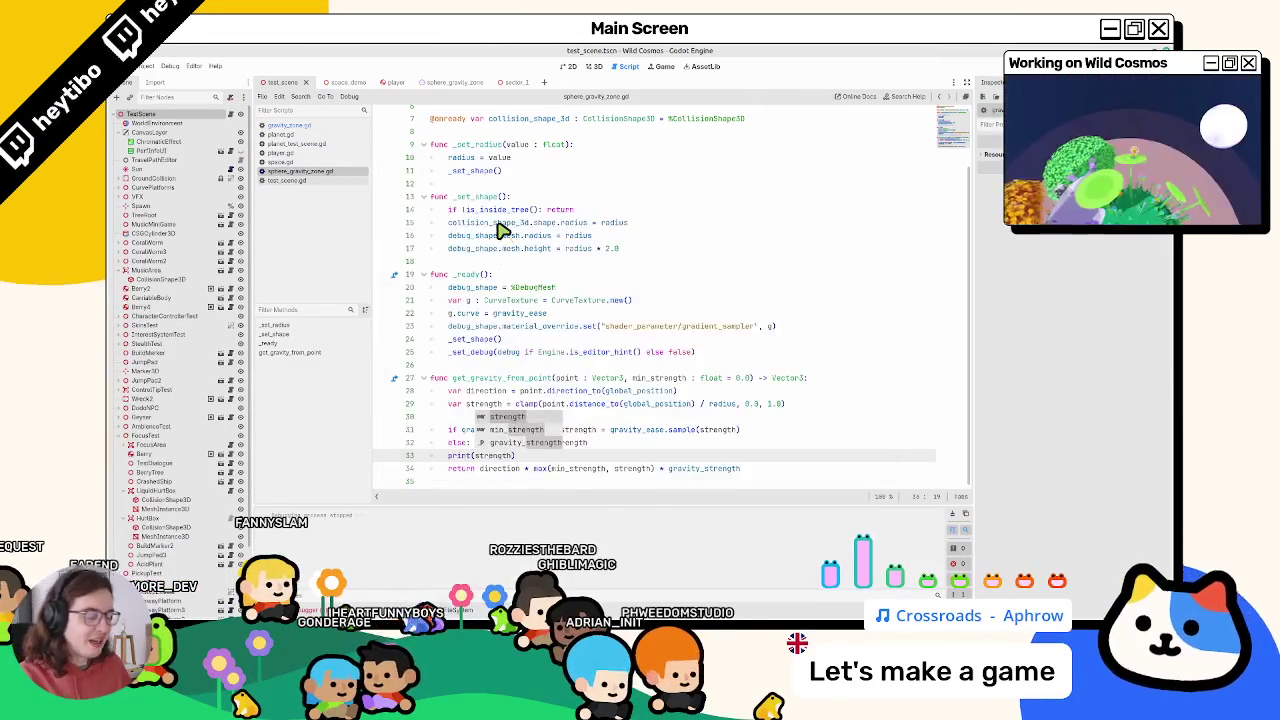
key(ctrl+shift+F5)
key(Return)
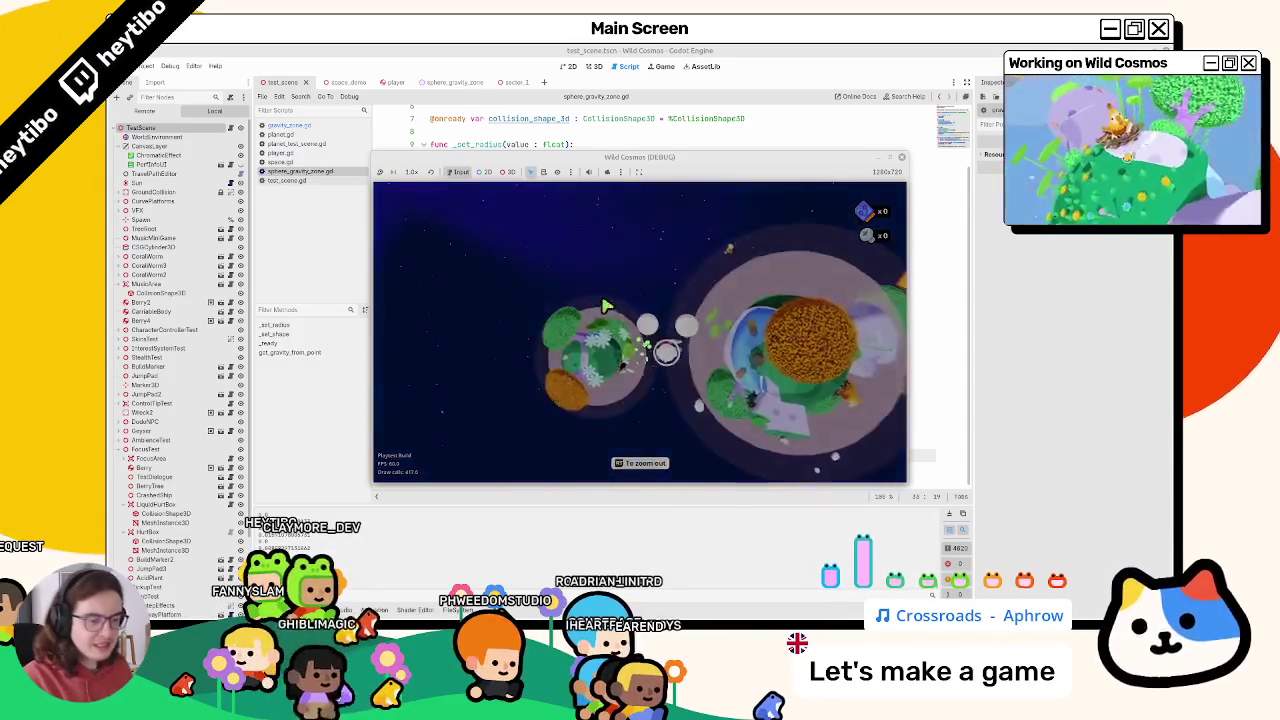
Close the game and delete the print(strength) debug line
click(591, 137)
triple_click(508, 455)
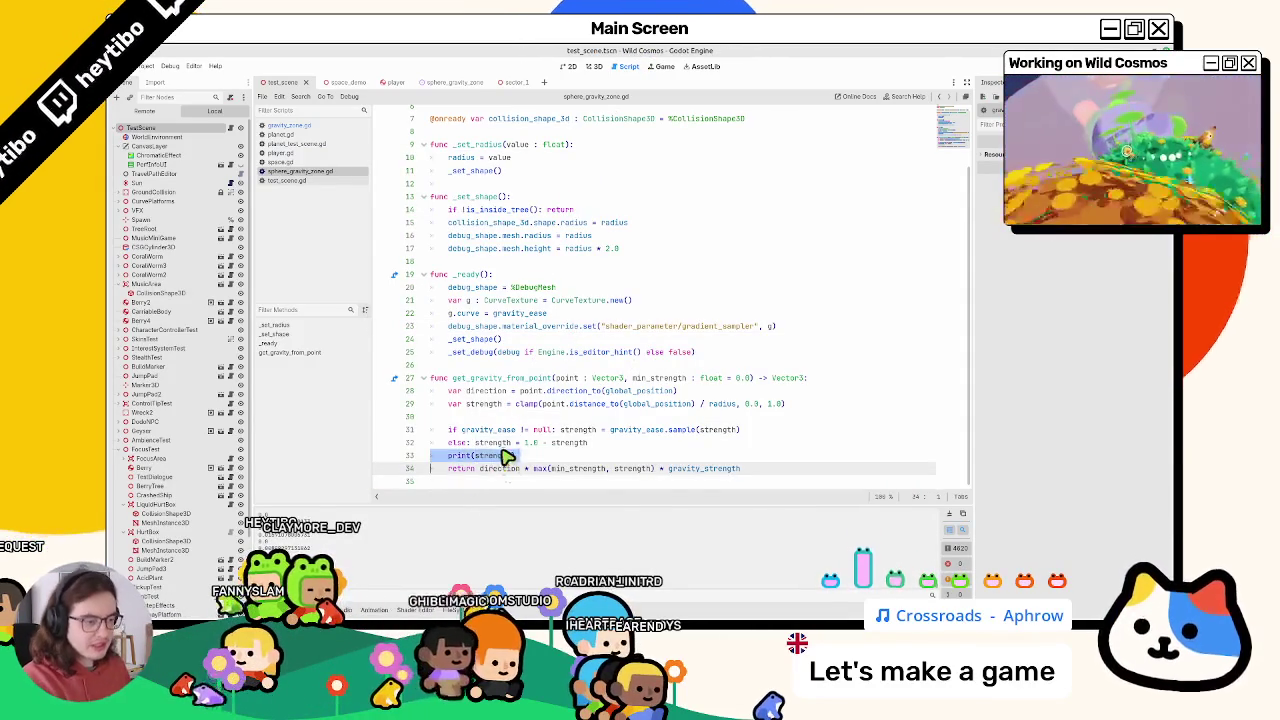
key(BackSpace)
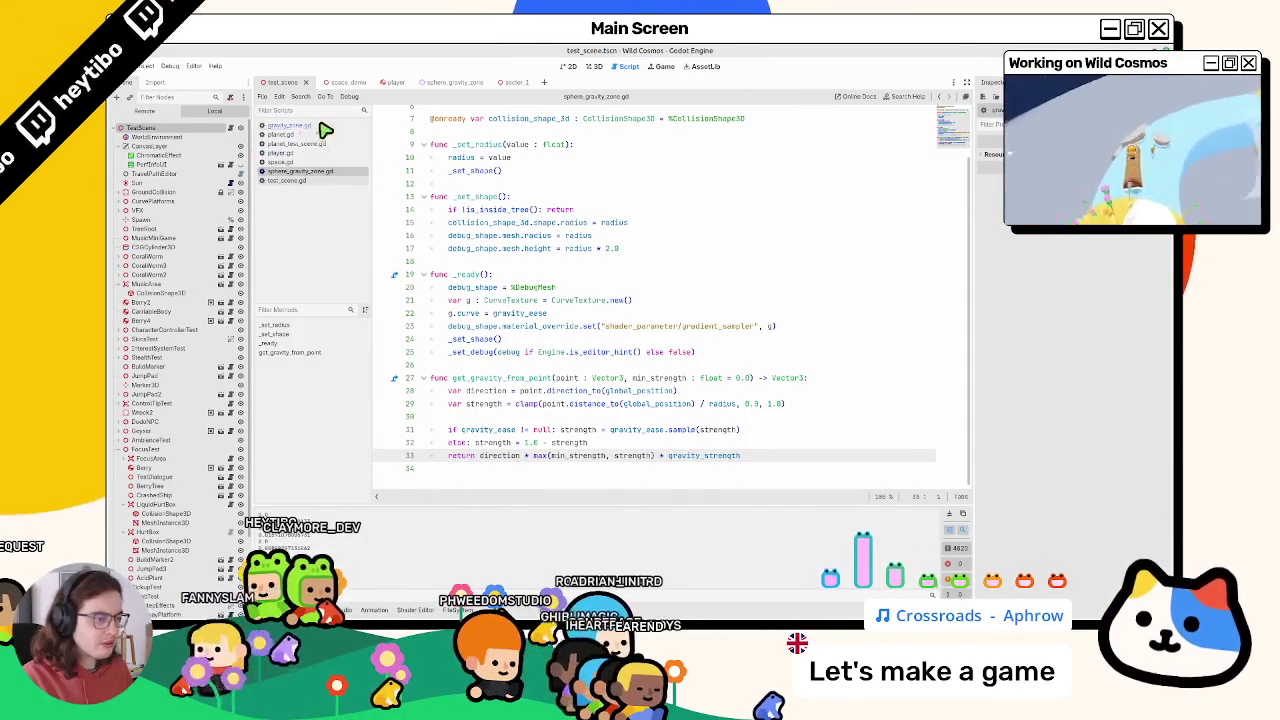
Step through the open scripts list until player.gd is showing
click(314, 135)
click(316, 144)
click(309, 171)
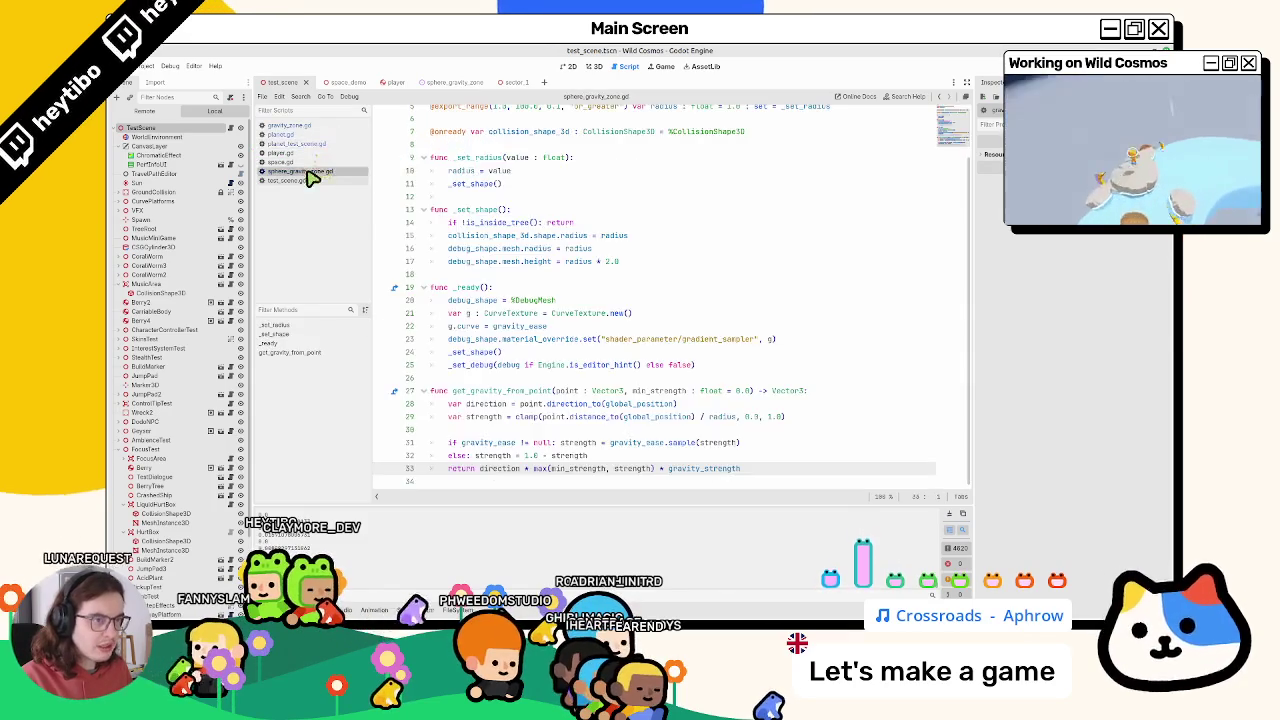
click(303, 180)
click(306, 162)
click(316, 144)
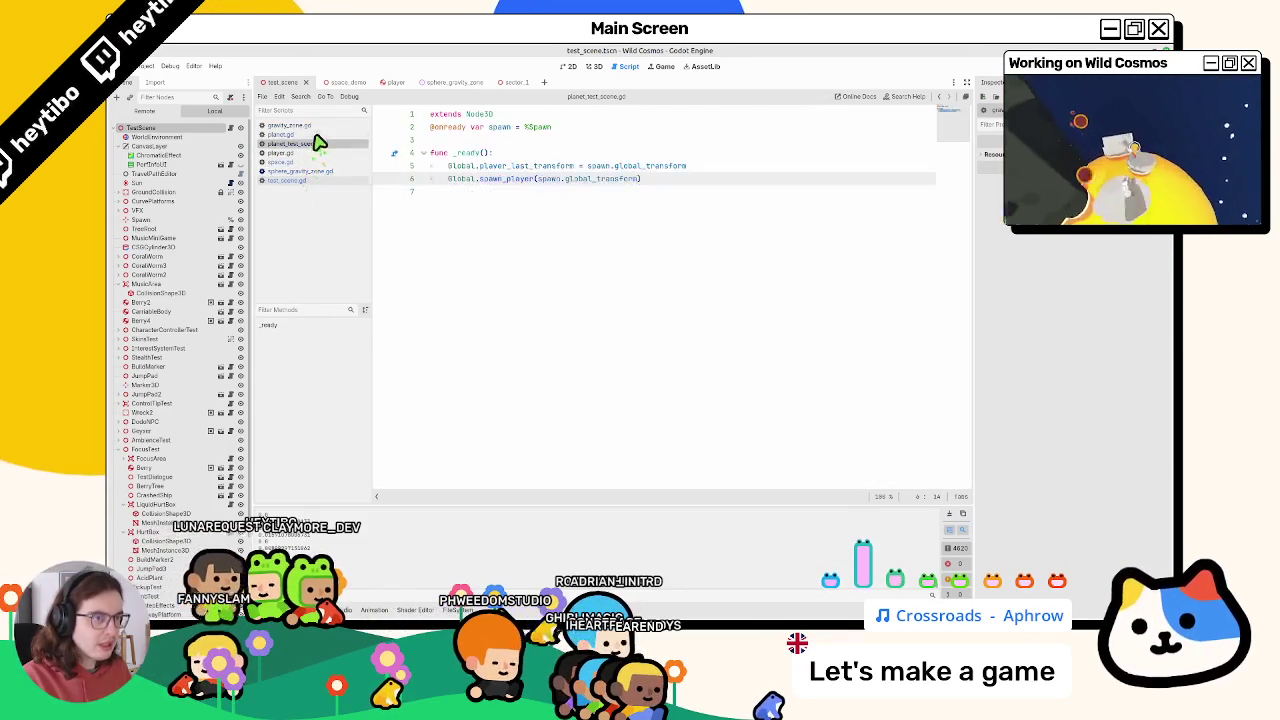
click(318, 135)
click(320, 126)
click(314, 144)
click(305, 153)
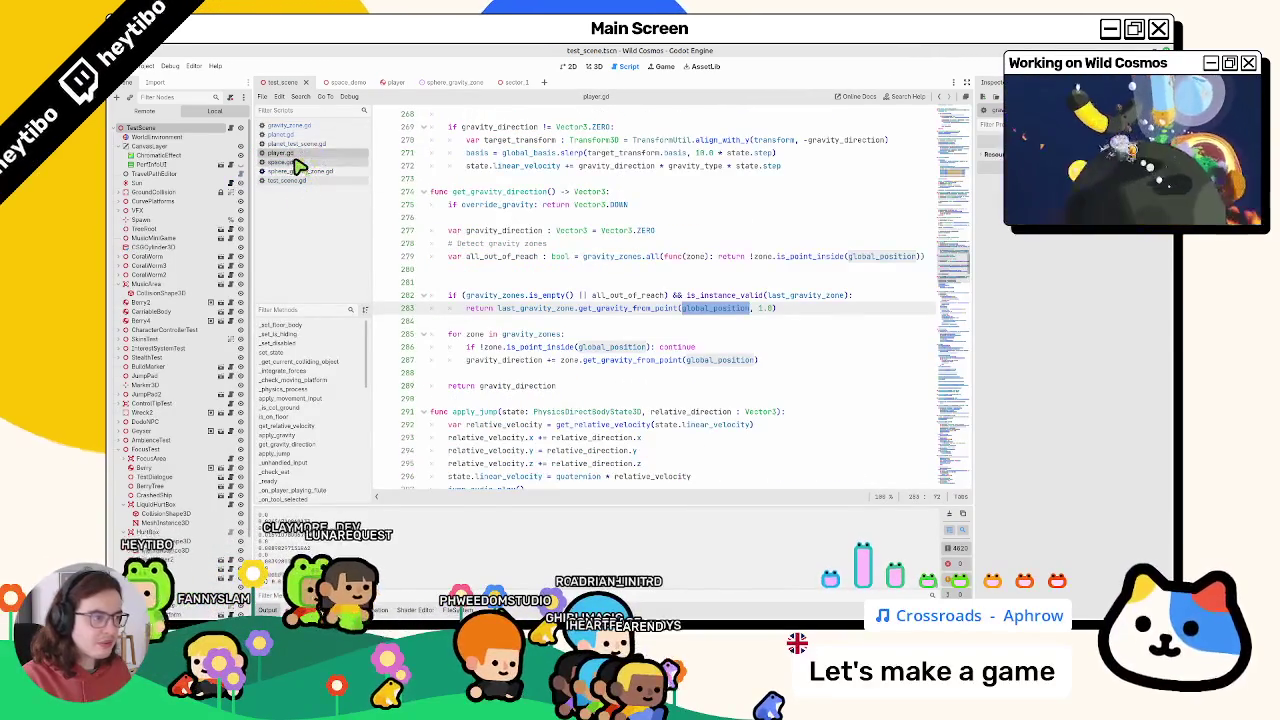
Remove the ': GravityZone' type from last_gravity_zone on line 63 and save player.gd
double_click(520, 308)
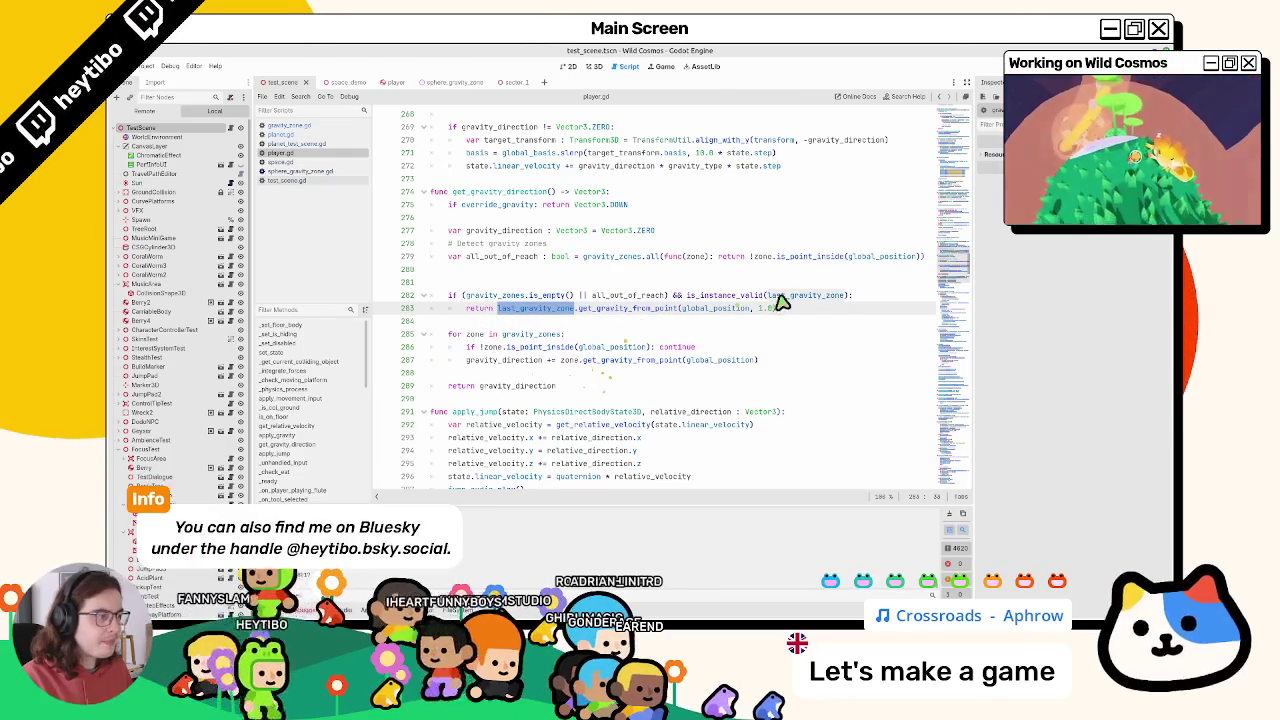
double_click(792, 296)
drag(937, 235, 925, 60)
scroll(586, 420, down, 12)
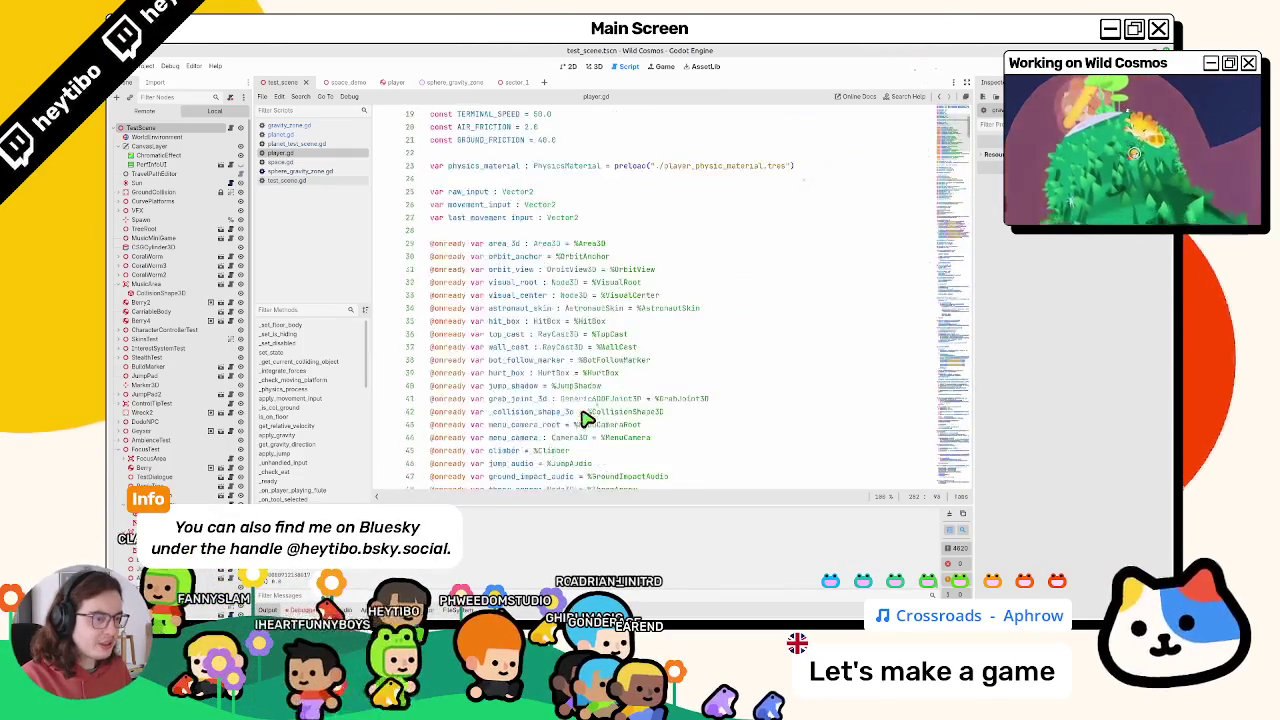
double_click(553, 455)
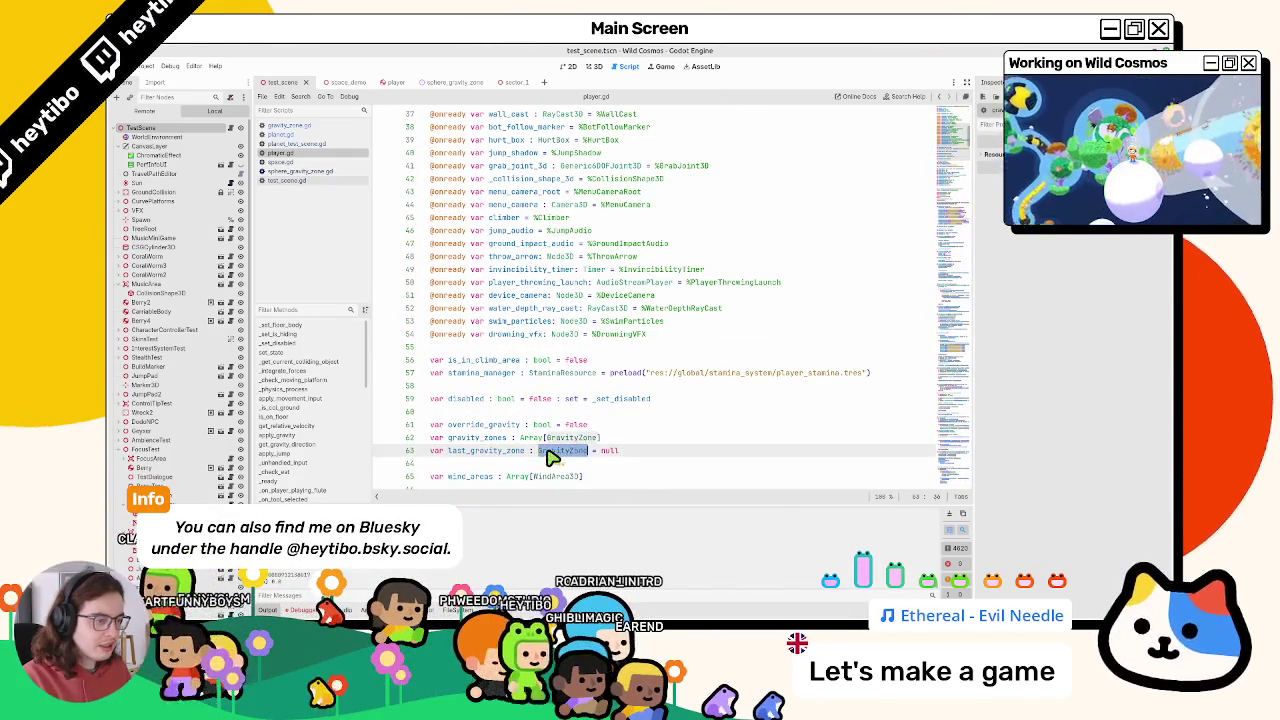
scroll(560, 447, down, 4)
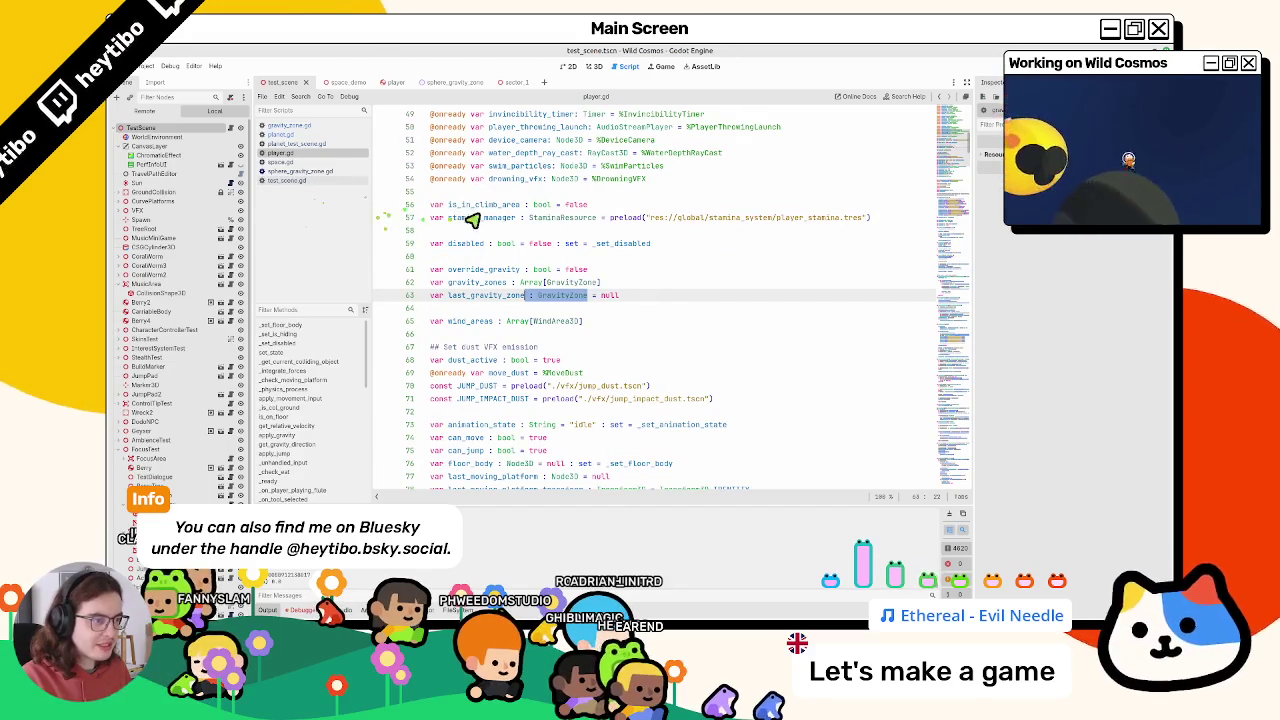
key(BackSpace)
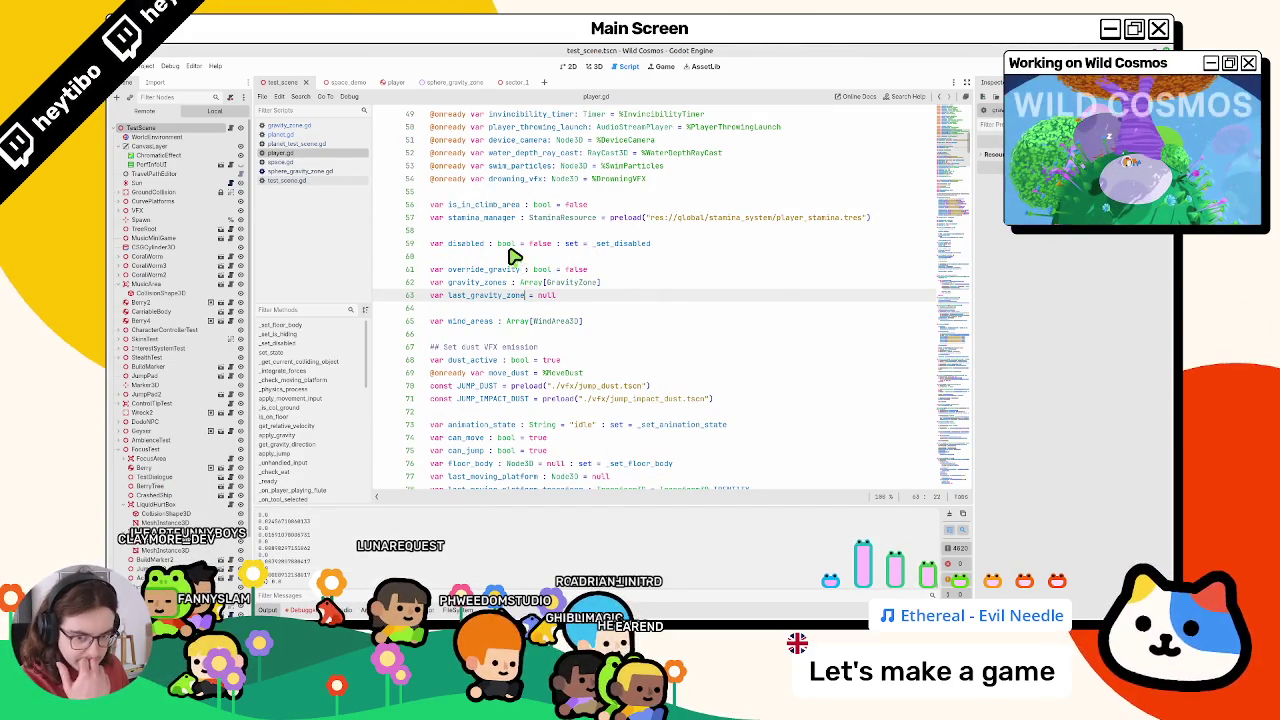
click(518, 244)
key(ctrl+s)
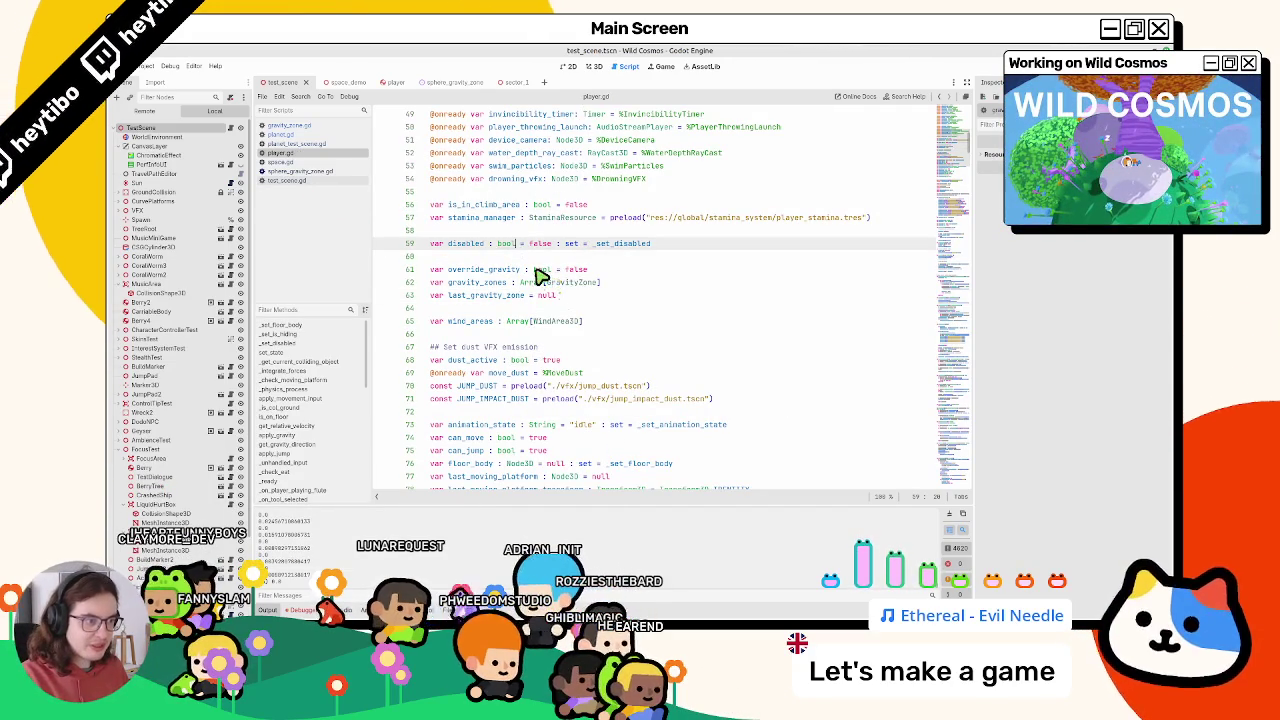
Relaunch the game using Run Current Scene
key(F5)
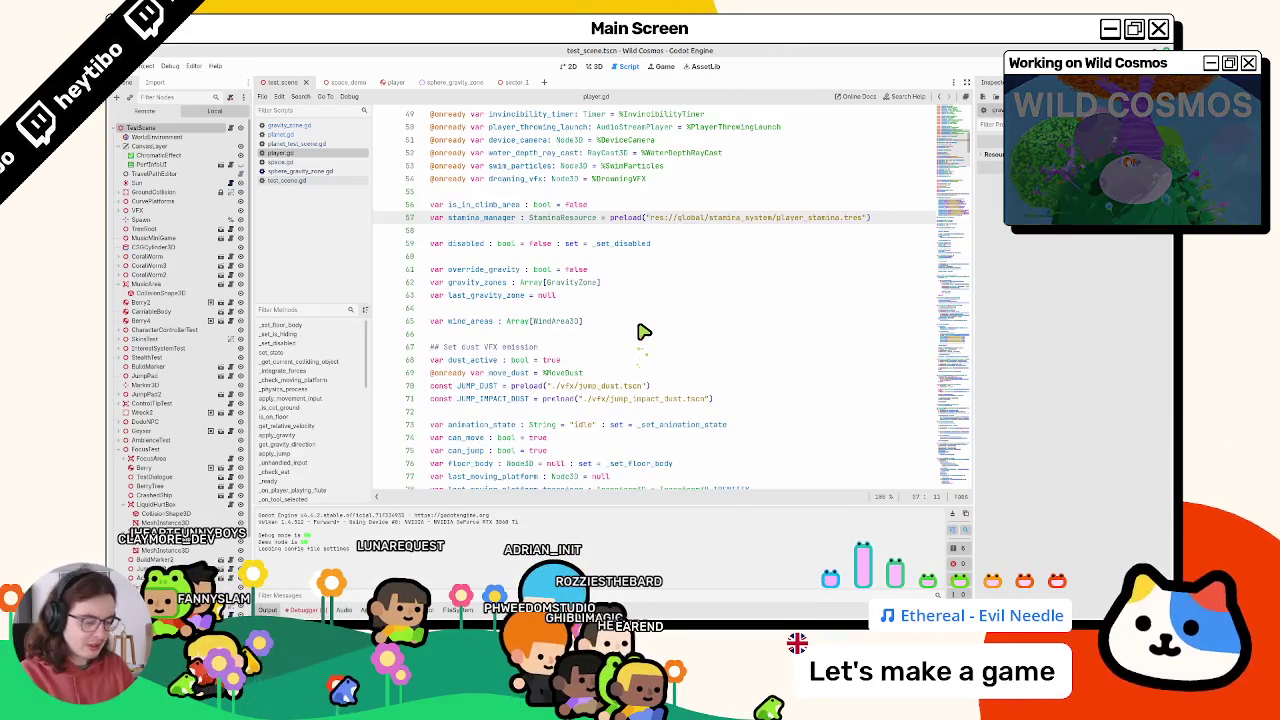
key(ctrl+shift+F5)
key(Return)
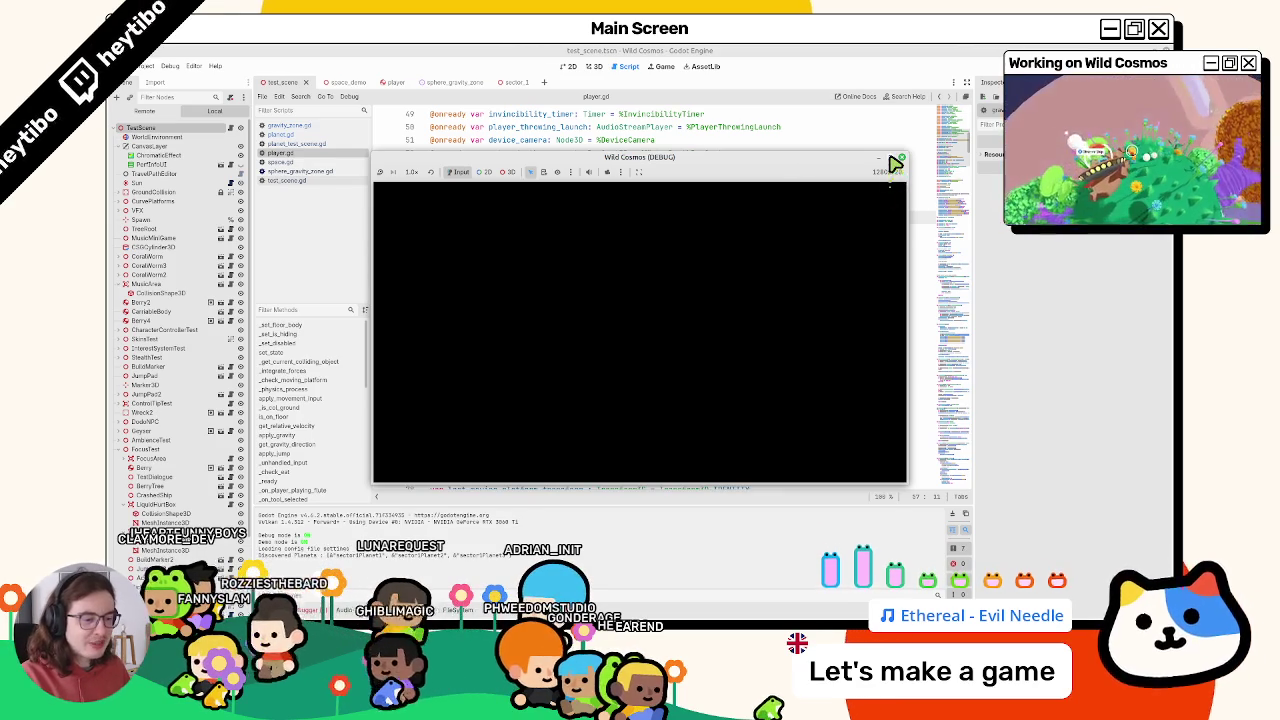
click(893, 163)
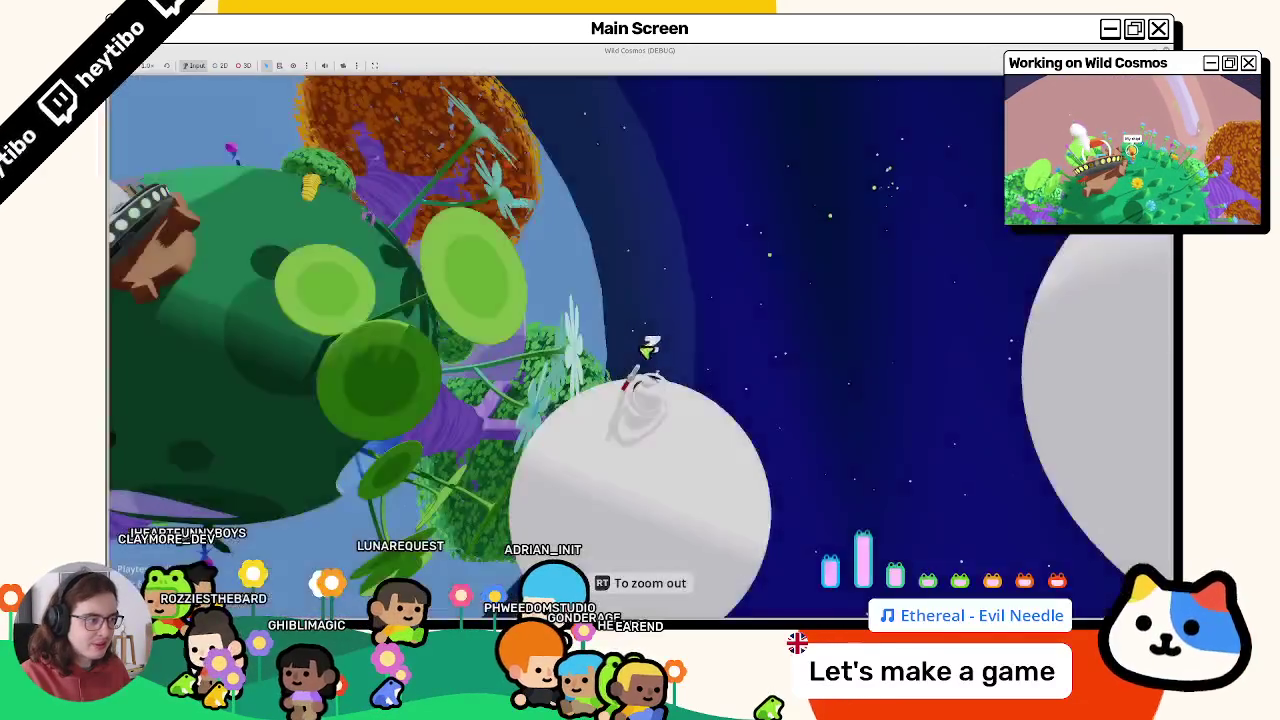
key(super+Down)
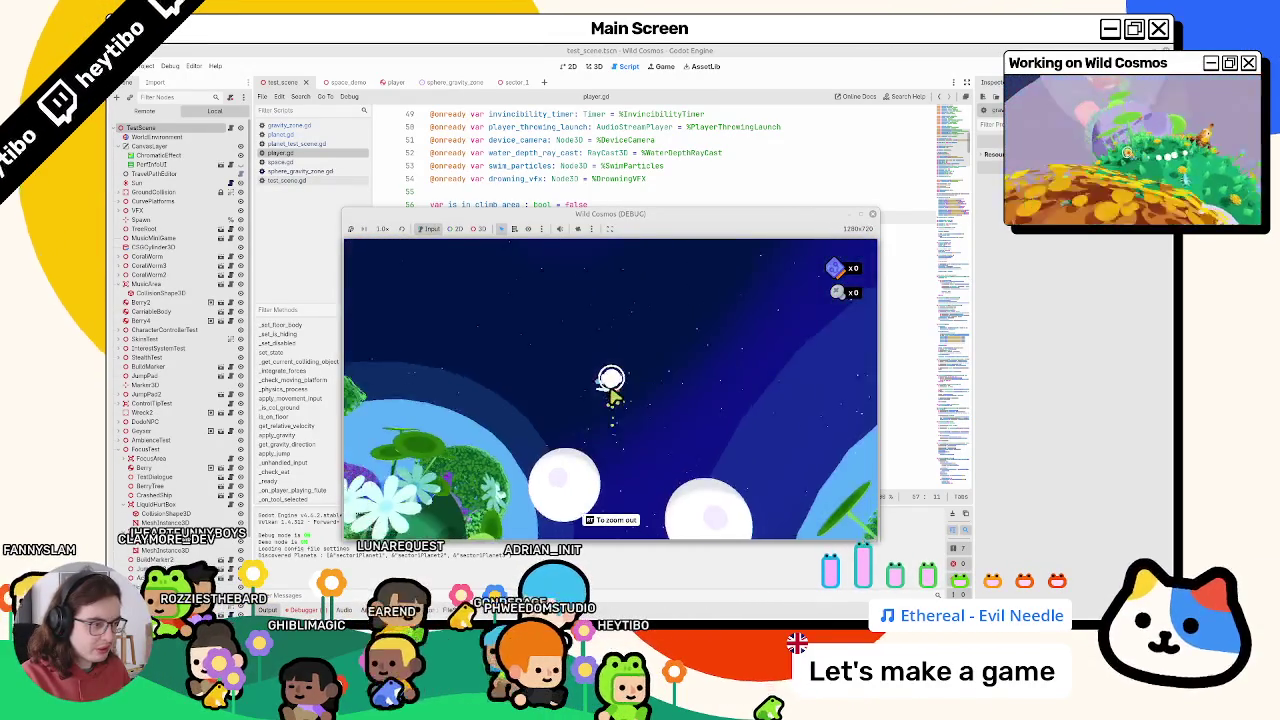
key(F8)
Dismiss the game window and select the print(strength) line 33 for removal
click(287, 181)
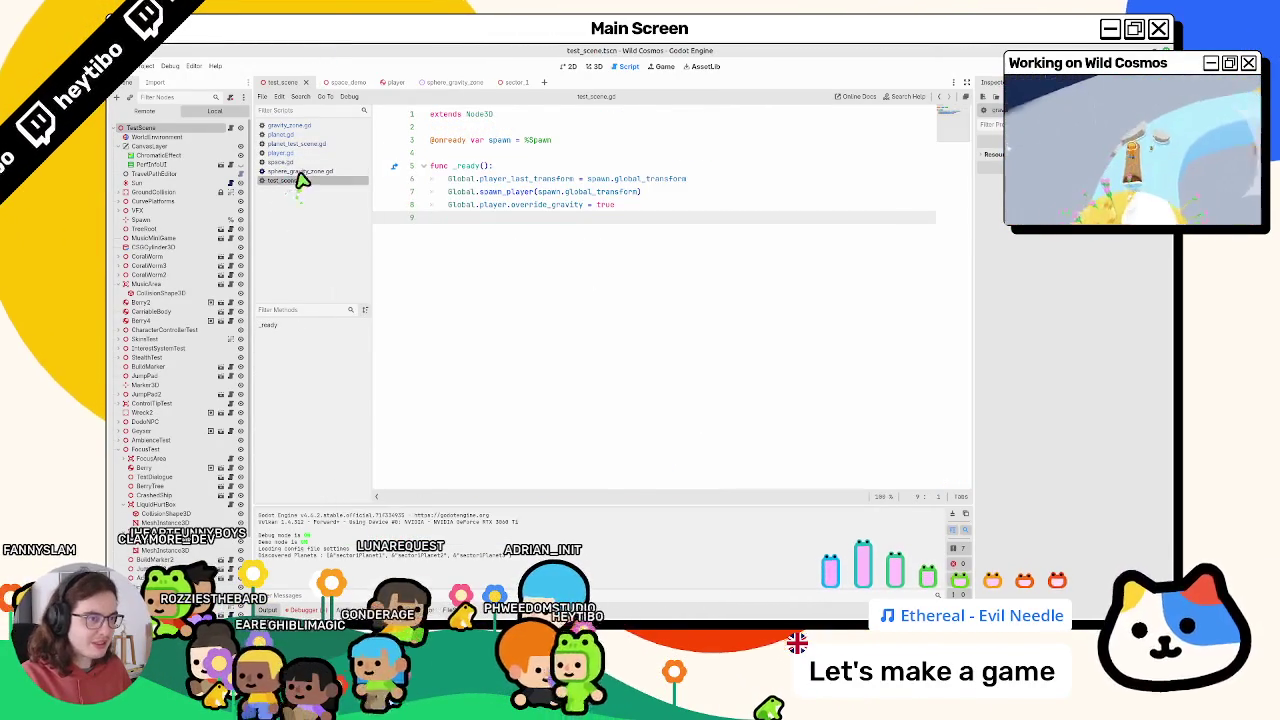
click(298, 171)
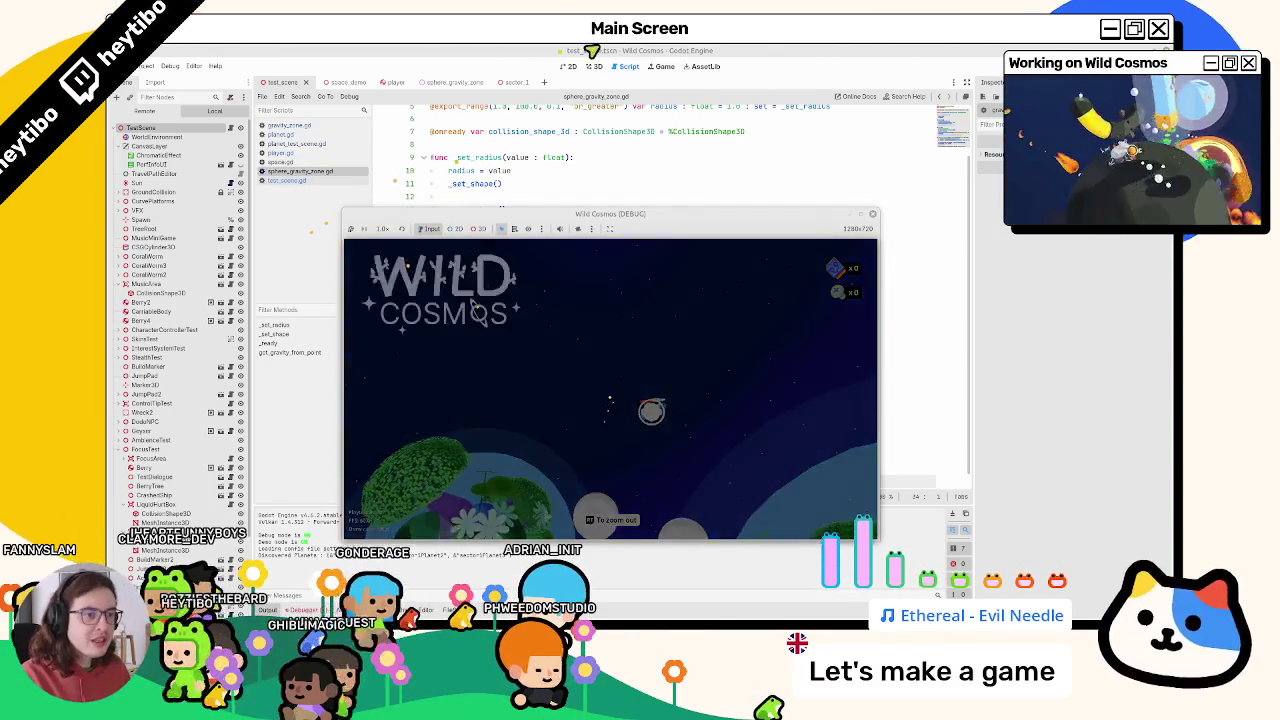
click(606, 213)
drag(449, 468, 580, 474)
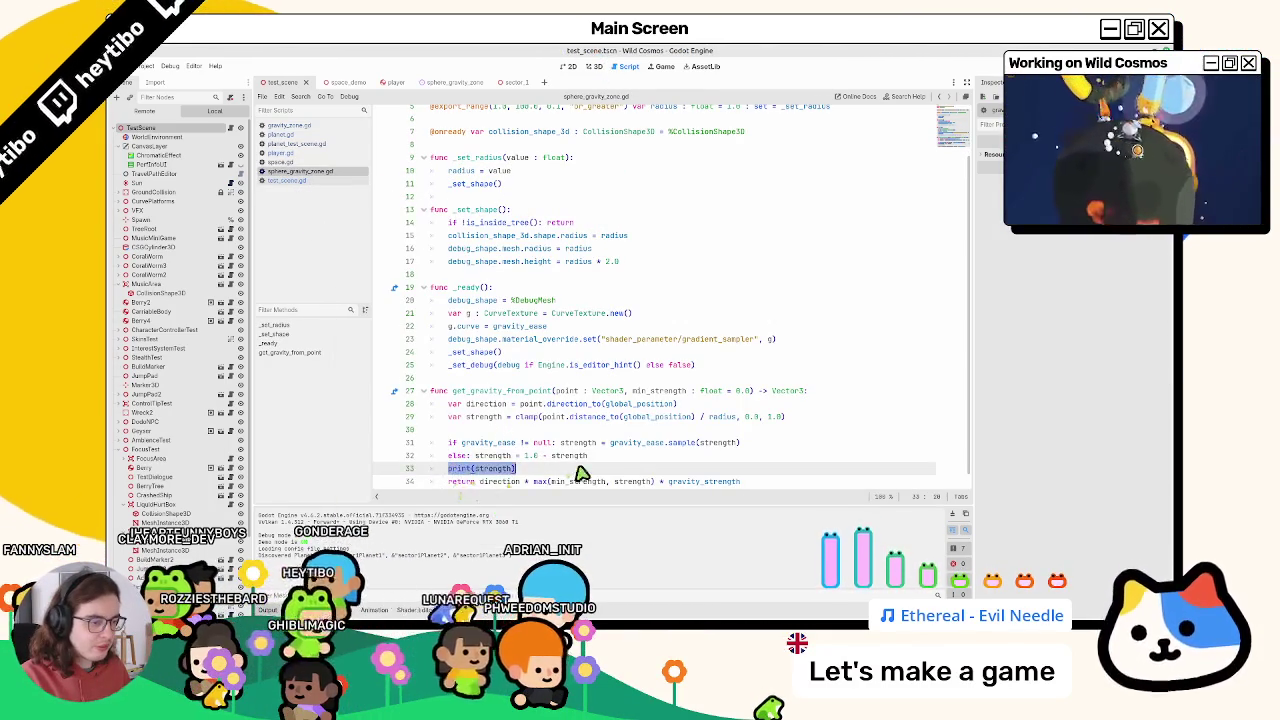
Look through test_scene, planet, gravity_zone, planet_test_scene, player and space scripts
click(298, 182)
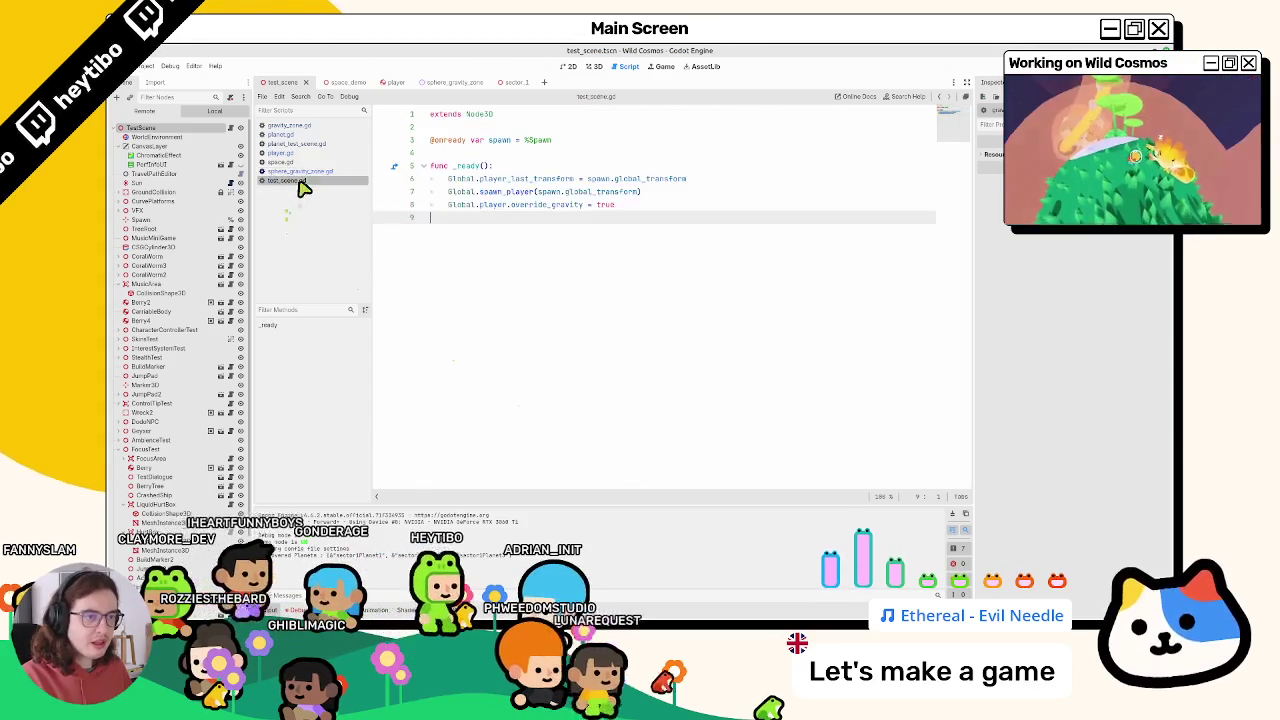
click(310, 171)
click(316, 161)
click(322, 152)
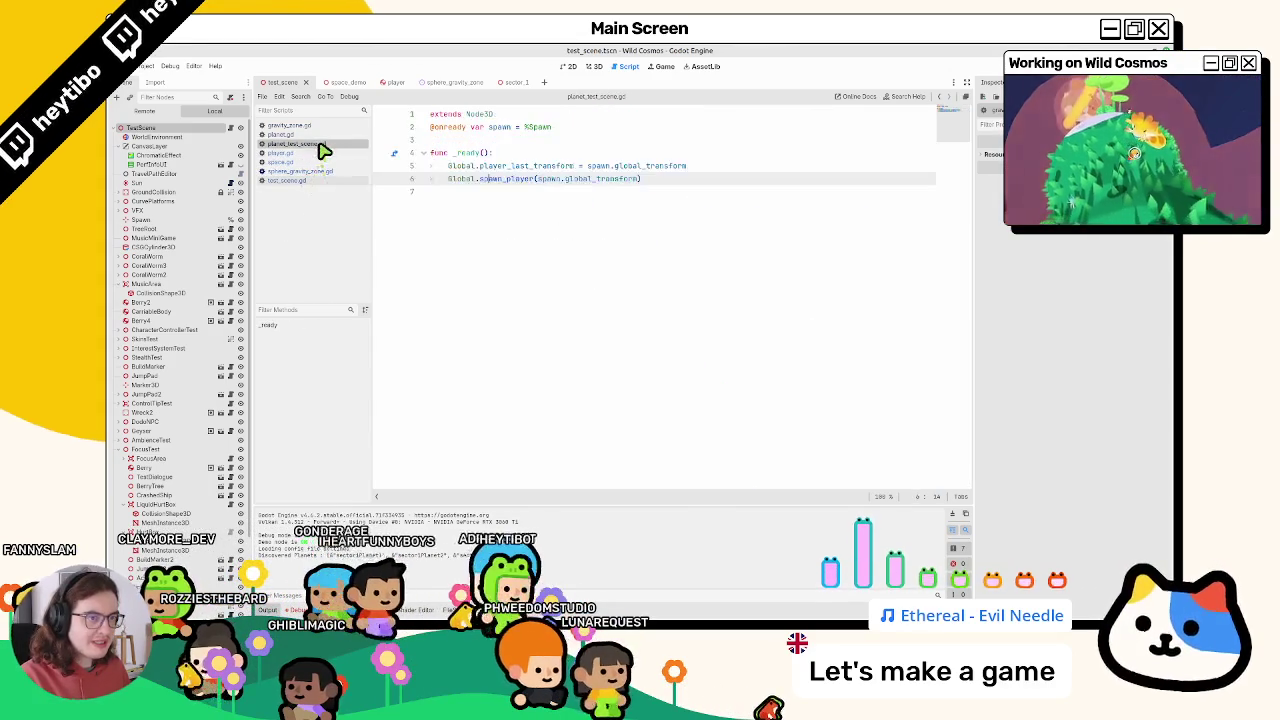
click(326, 135)
click(330, 126)
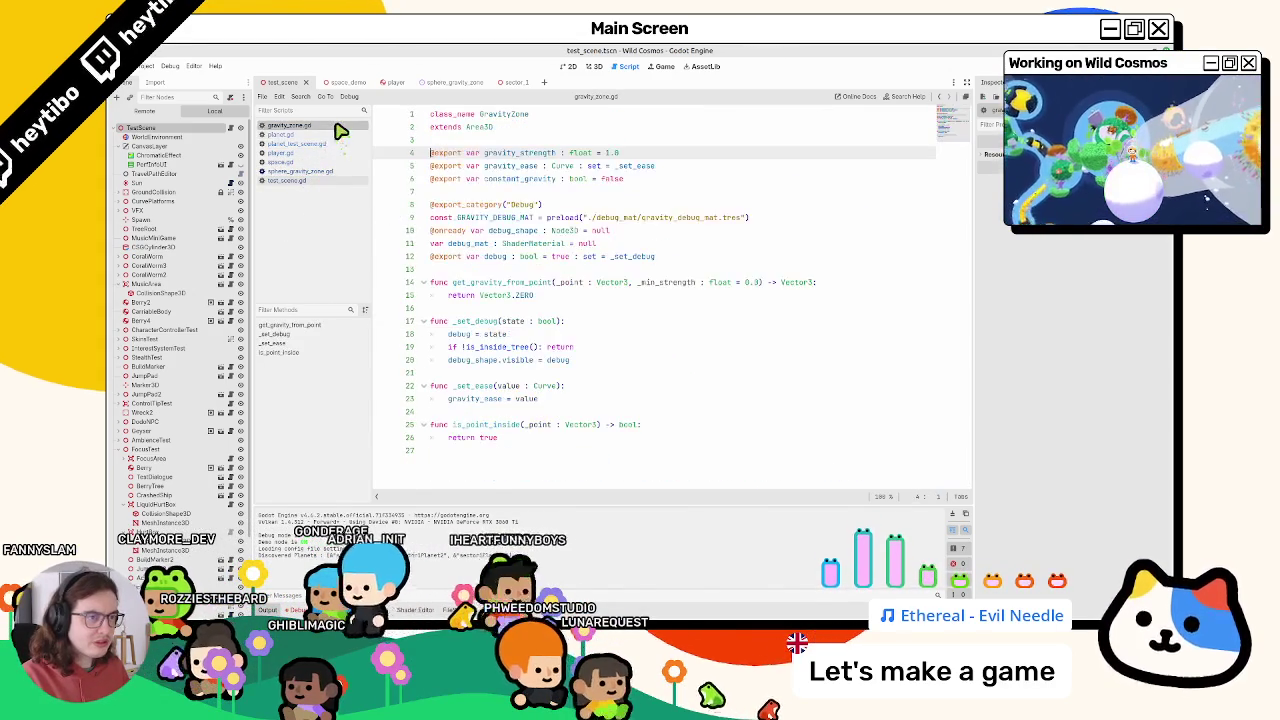
click(326, 144)
click(311, 154)
click(310, 162)
Return to sphere_gravity_zone.gd line 23, then switch to gravity_zone.gd
click(312, 172)
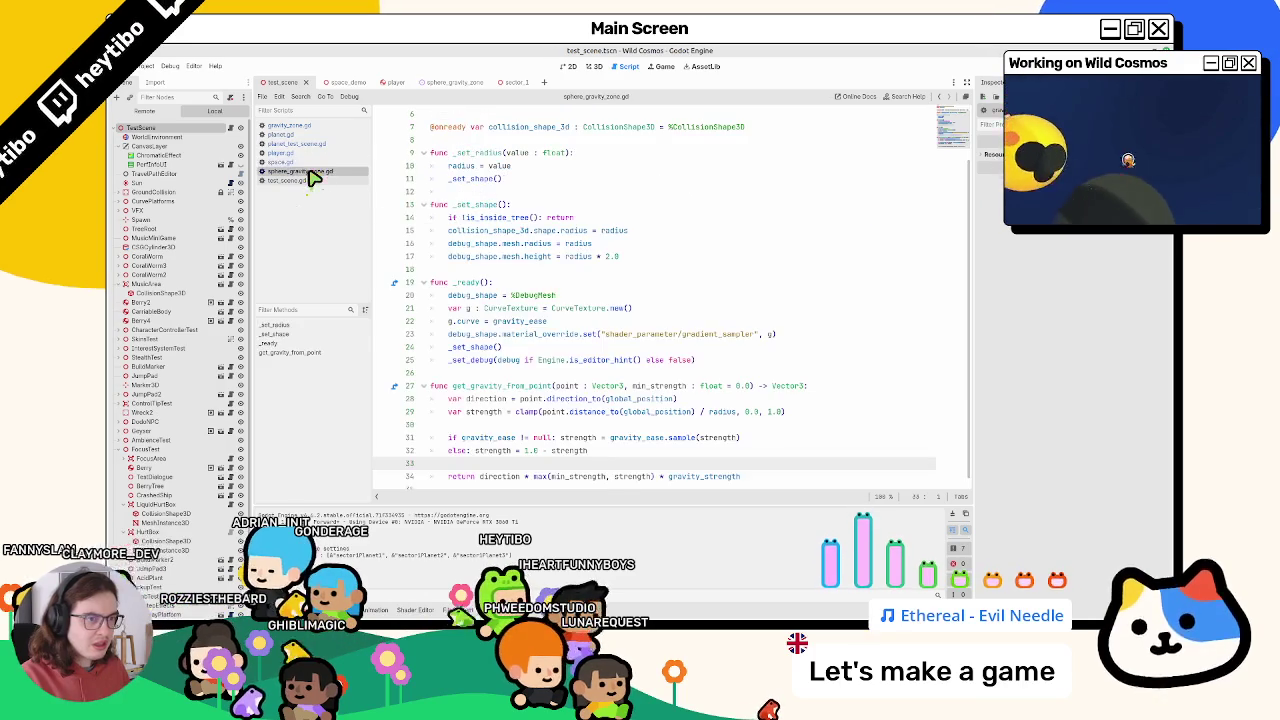
click(504, 334)
scroll(540, 411, down, 1)
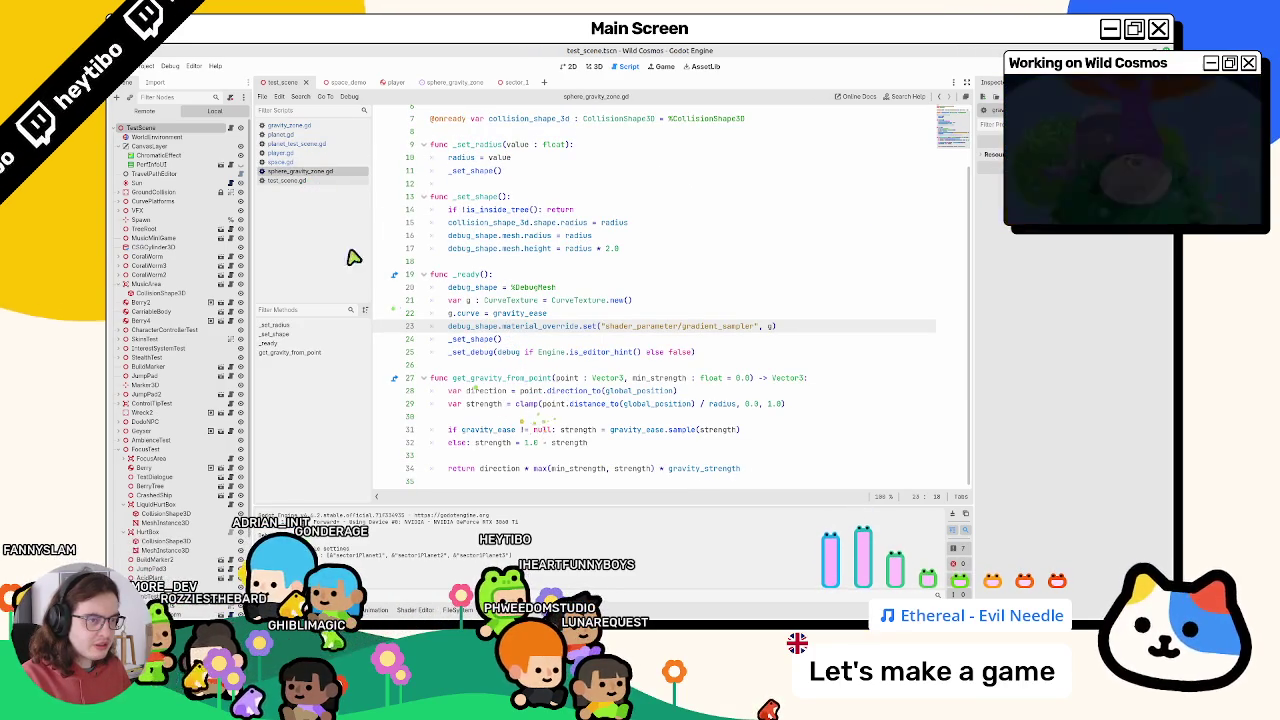
click(313, 127)
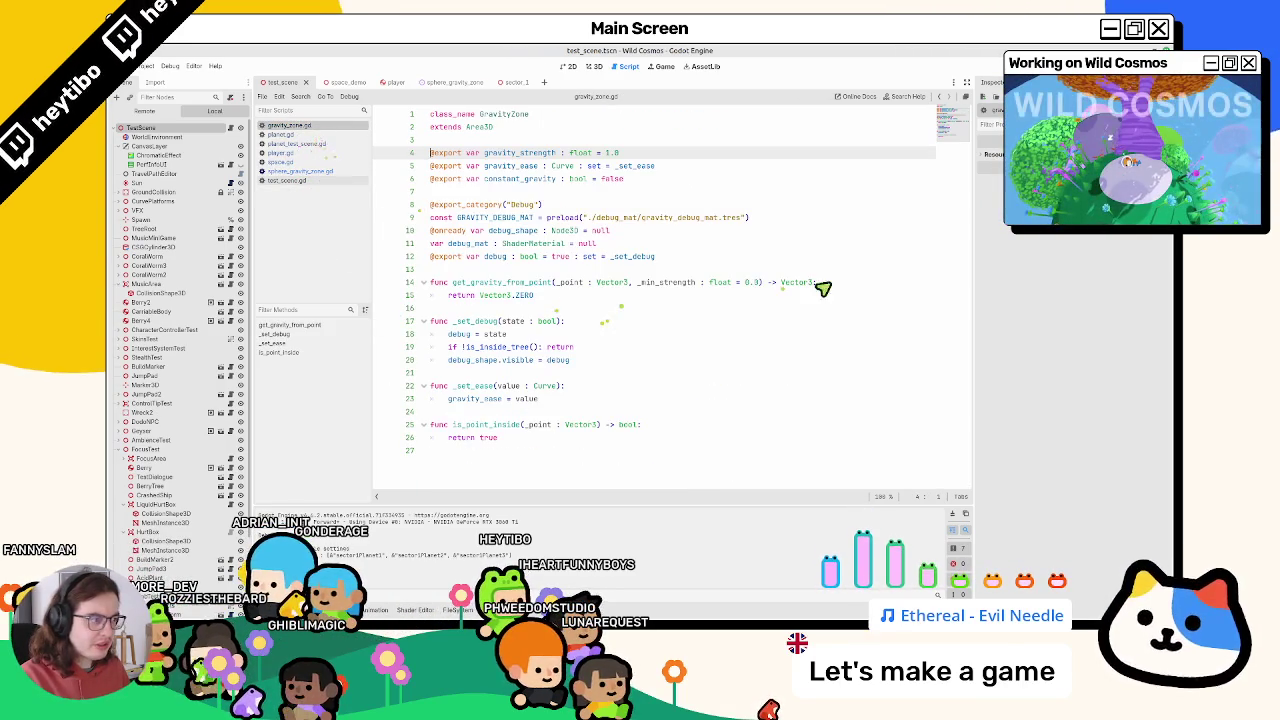
click(850, 286)
key(Return)
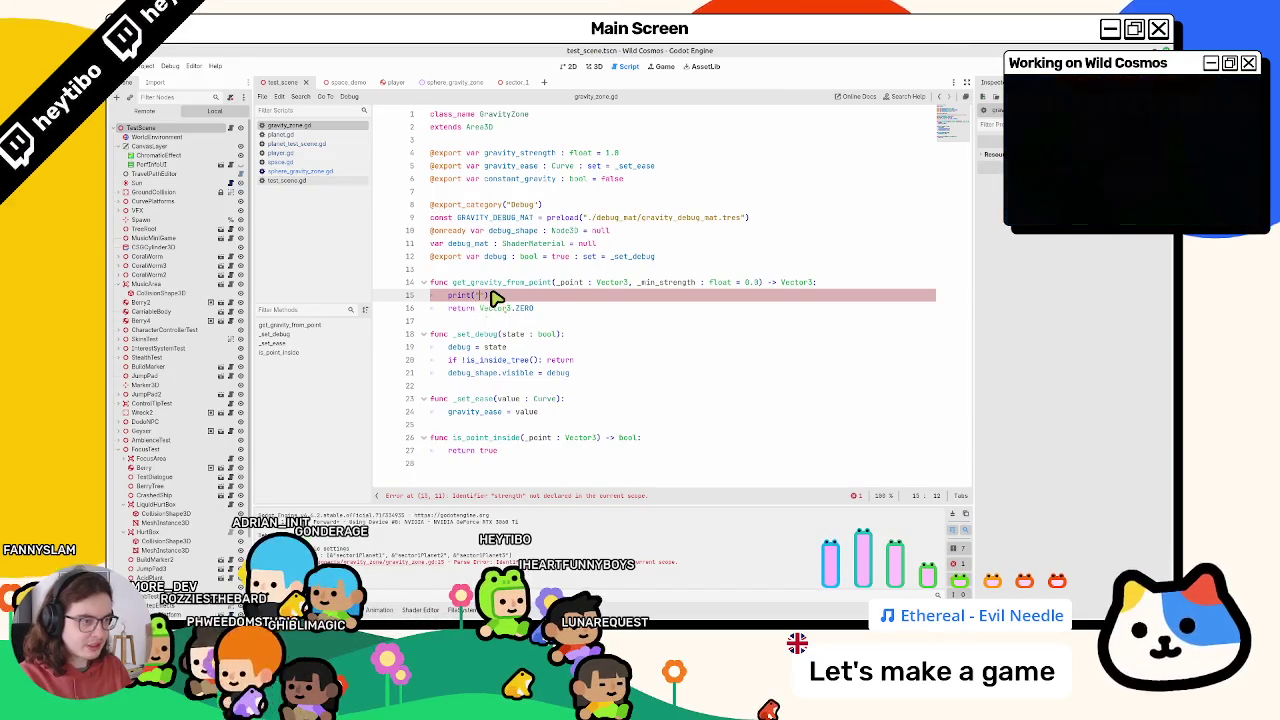
key(F5)
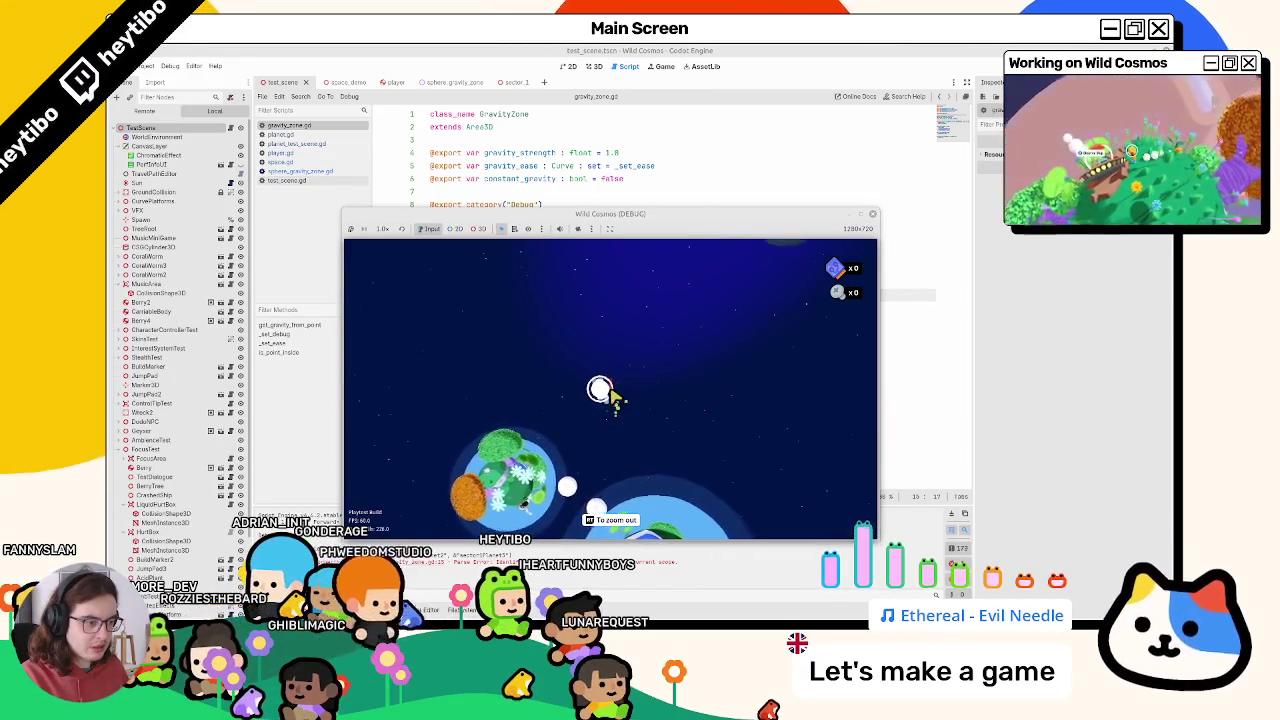
key(F8)
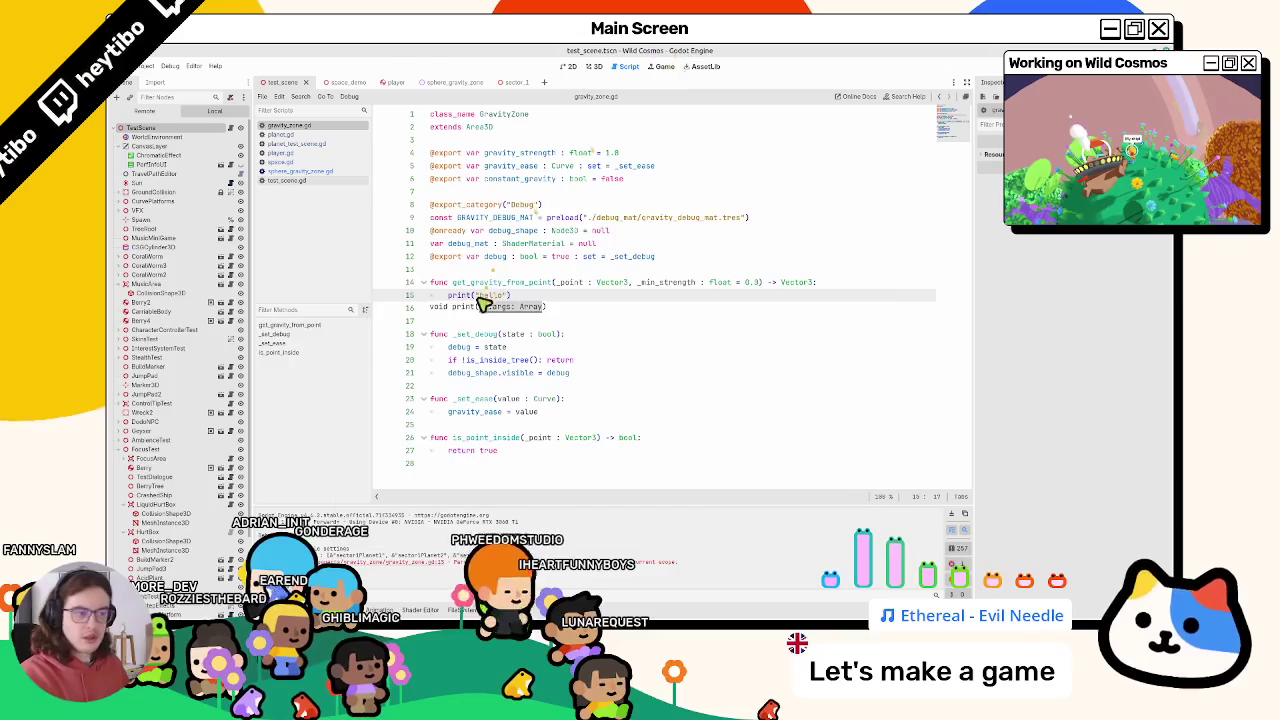
key(ctrl+shift+k)
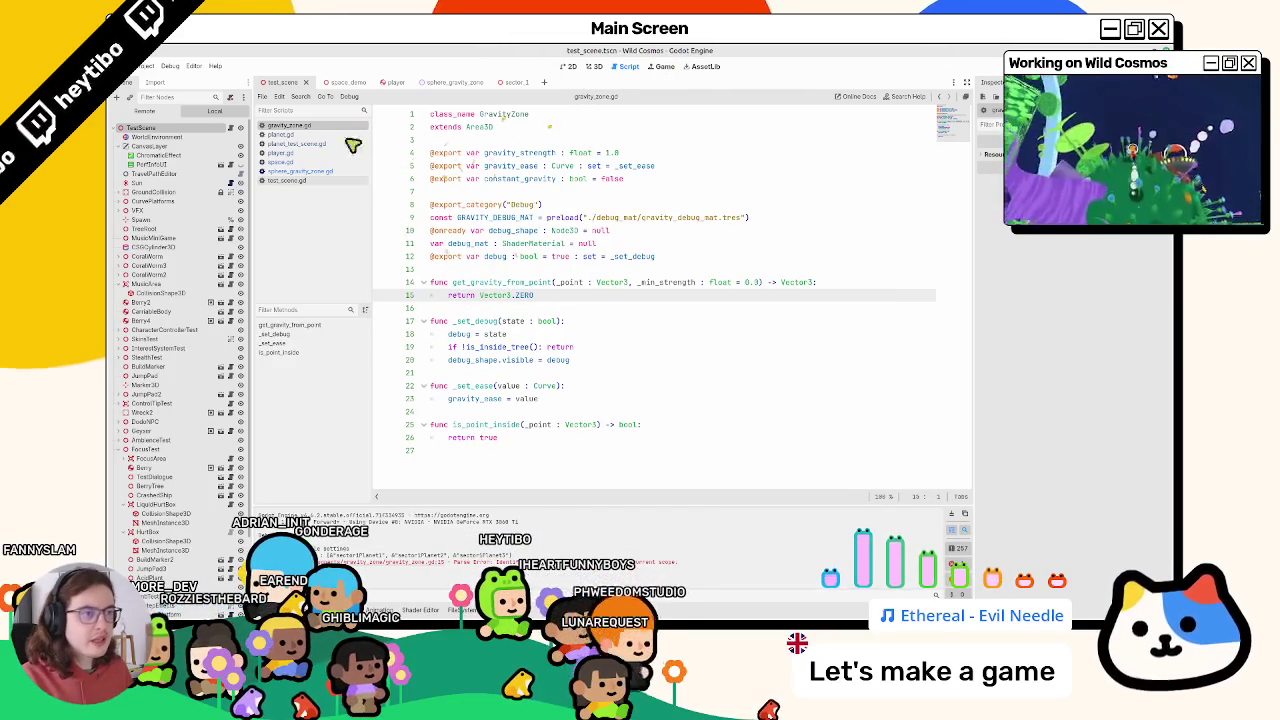
In player.gd, step through every last_gravity_zone search match
click(279, 155)
click(517, 280)
click(533, 295)
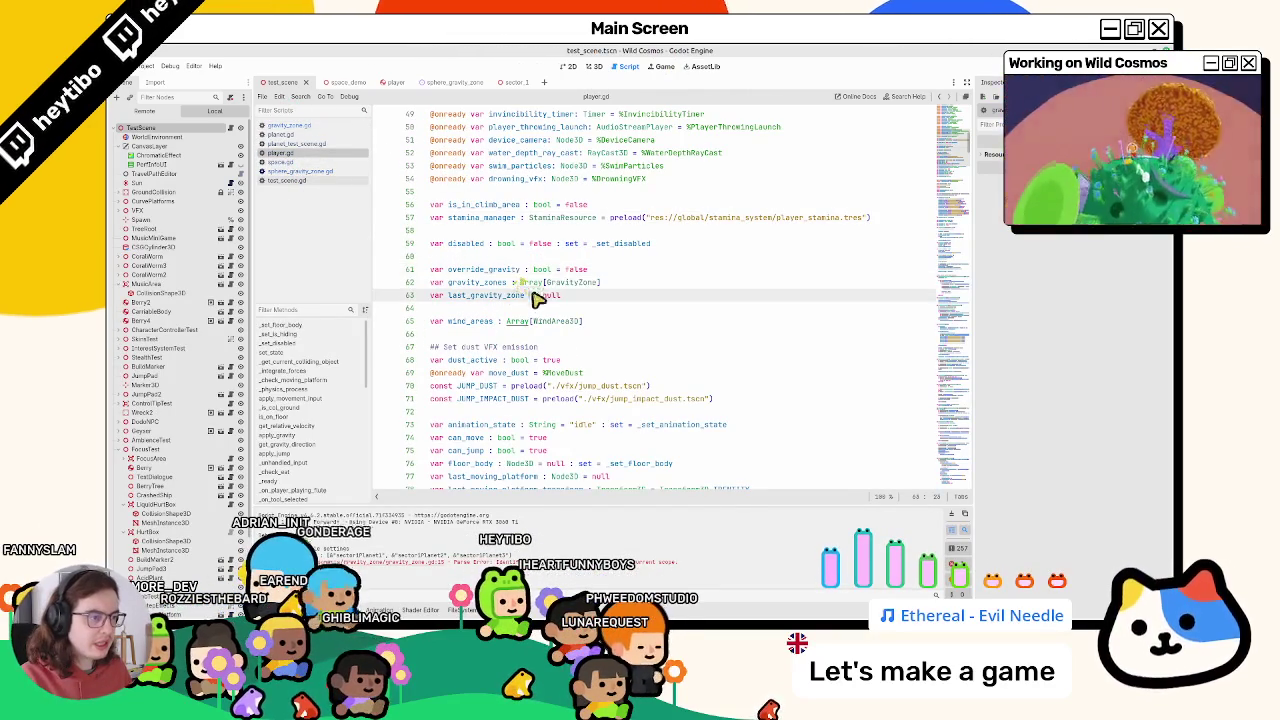
key(ctrl+f)
key(Return)
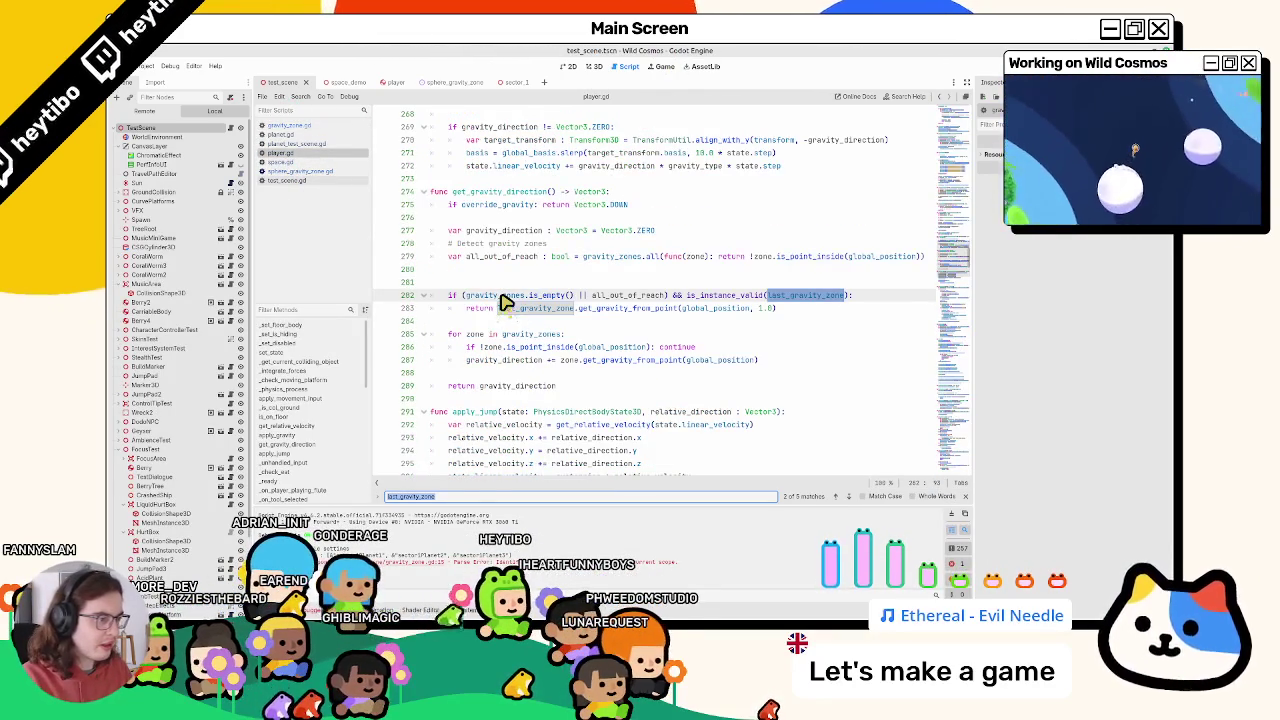
key(Return)
key(Return)
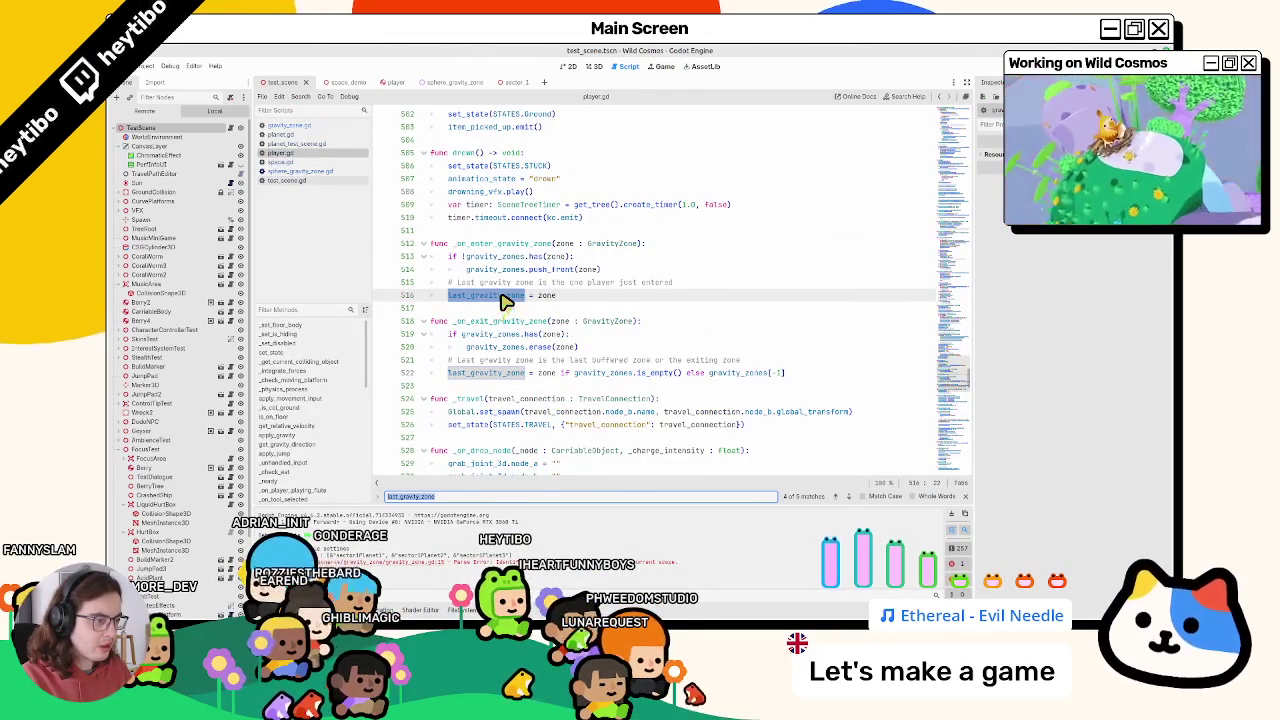
key(Return)
key(Return)
Strip the GravityZone type from the gravity_zones array on line 62 and run the game
key(Escape)
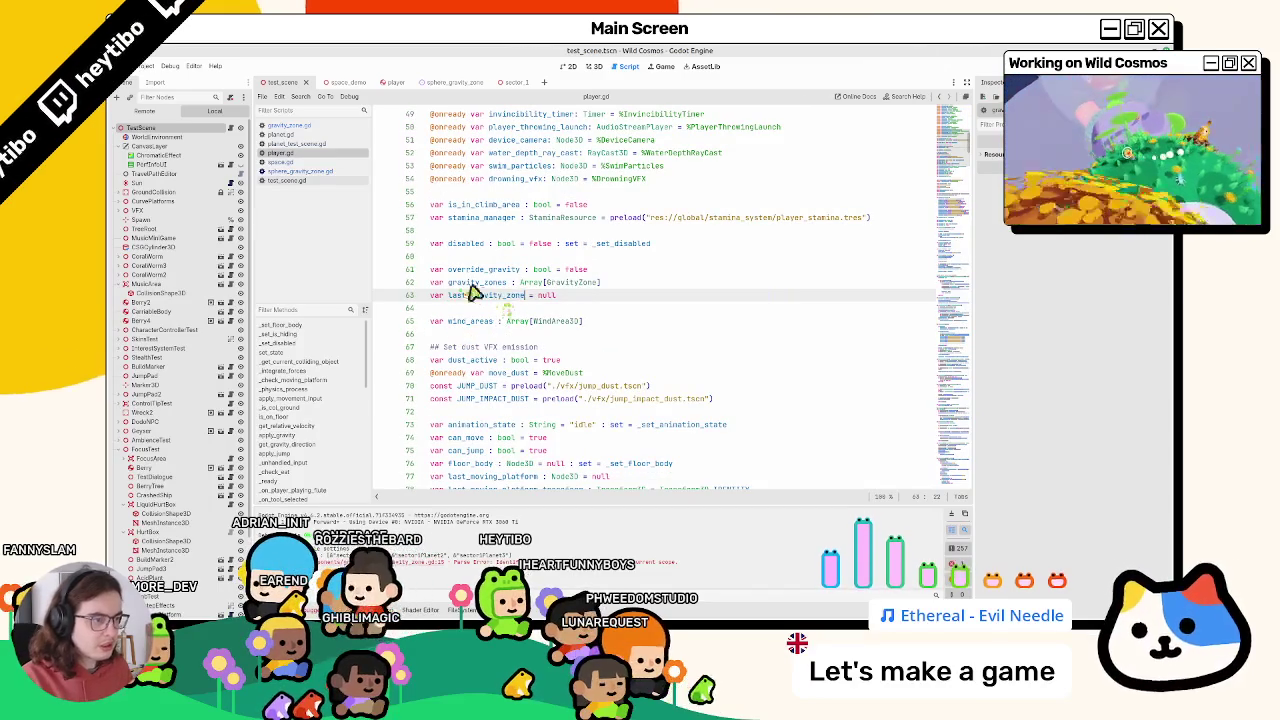
double_click(492, 284)
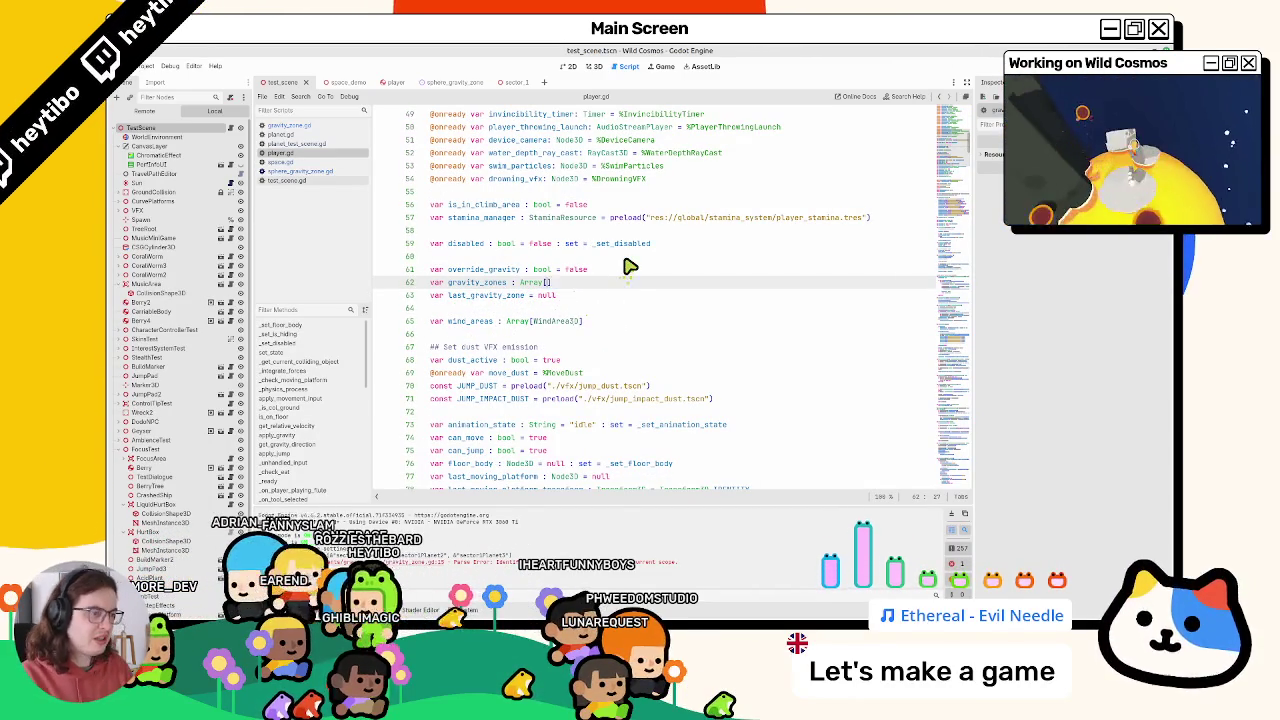
key(F5)
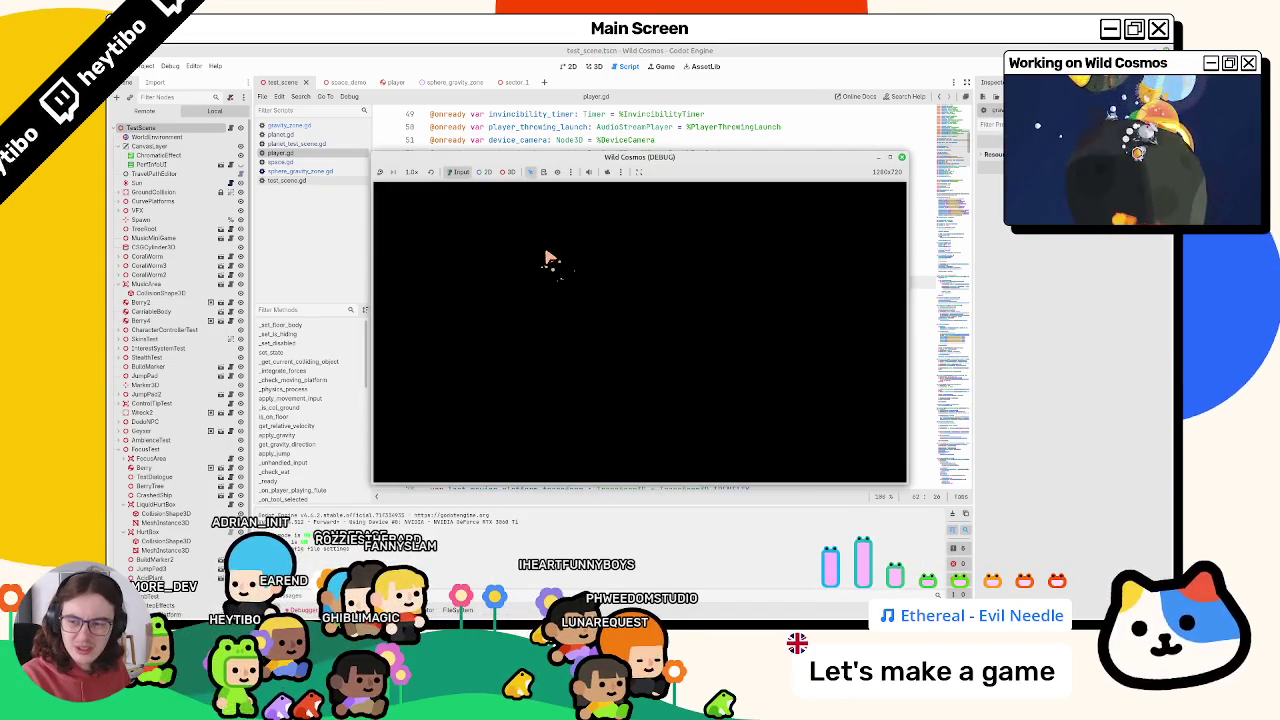
Relaunch the scene, fly off the small planet and away from the white planet, then stop
key(F8)
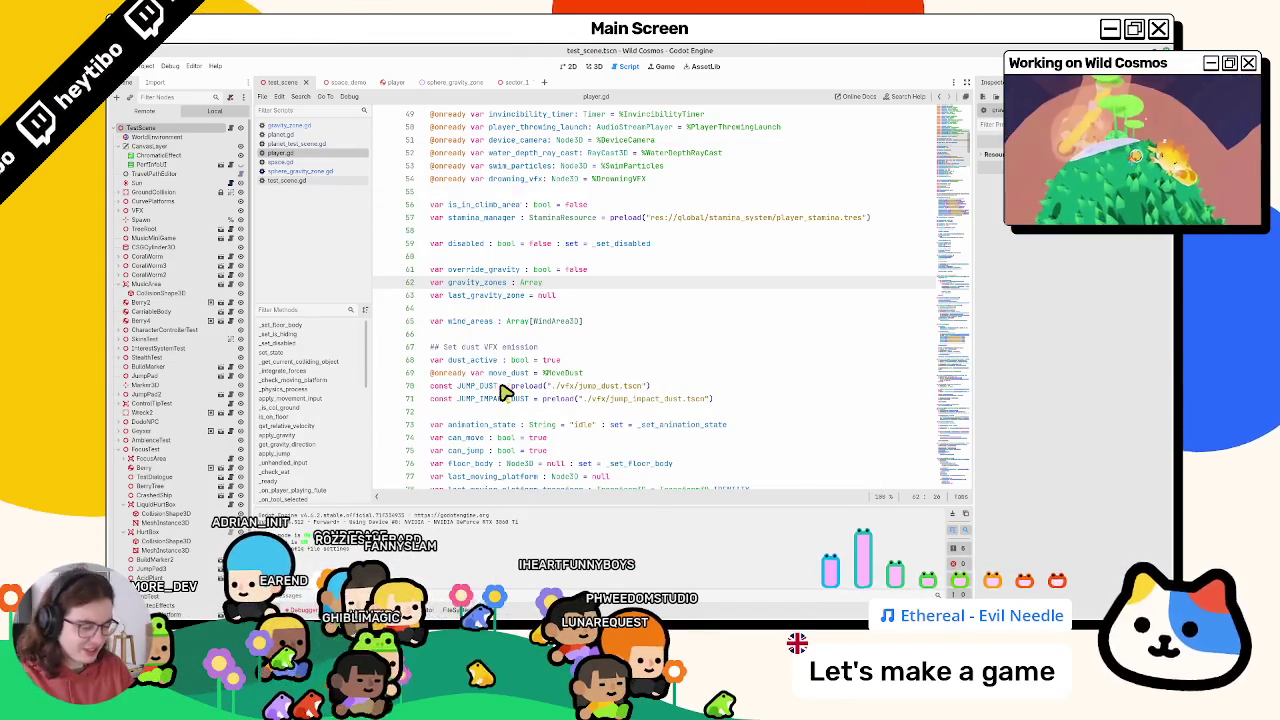
key(ctrl+shift+F5)
key(Return)
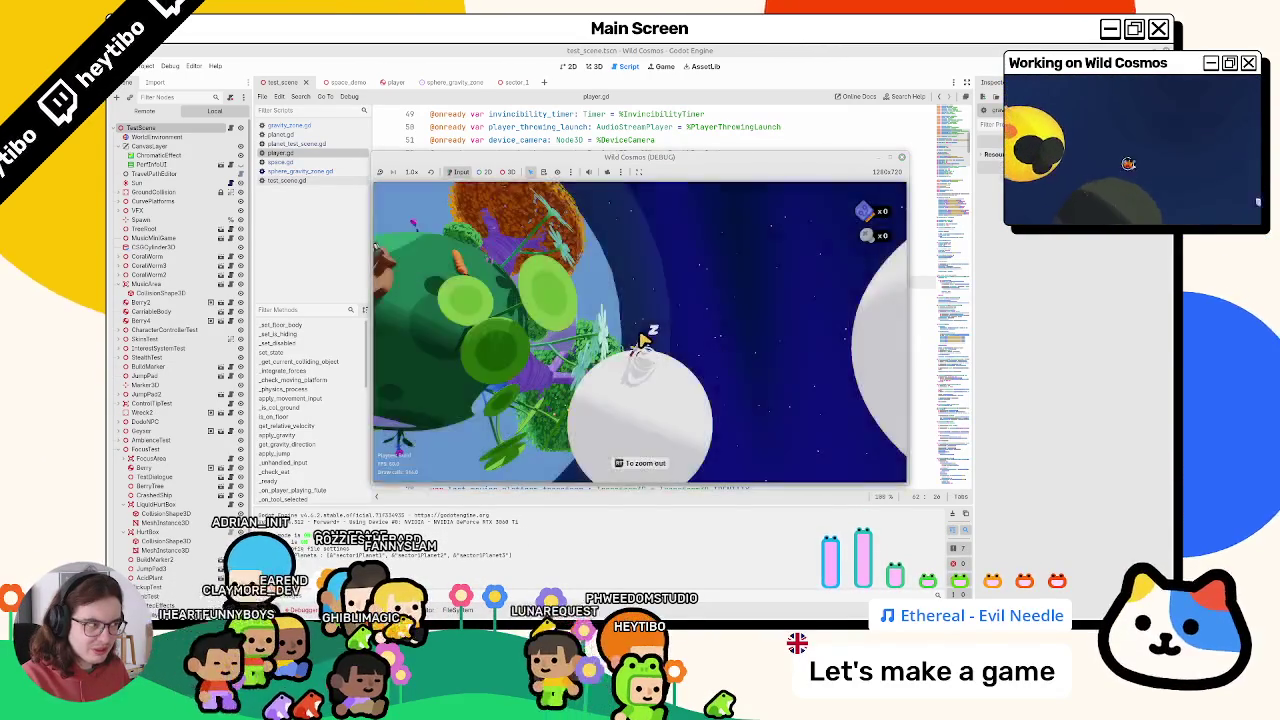
key(space)
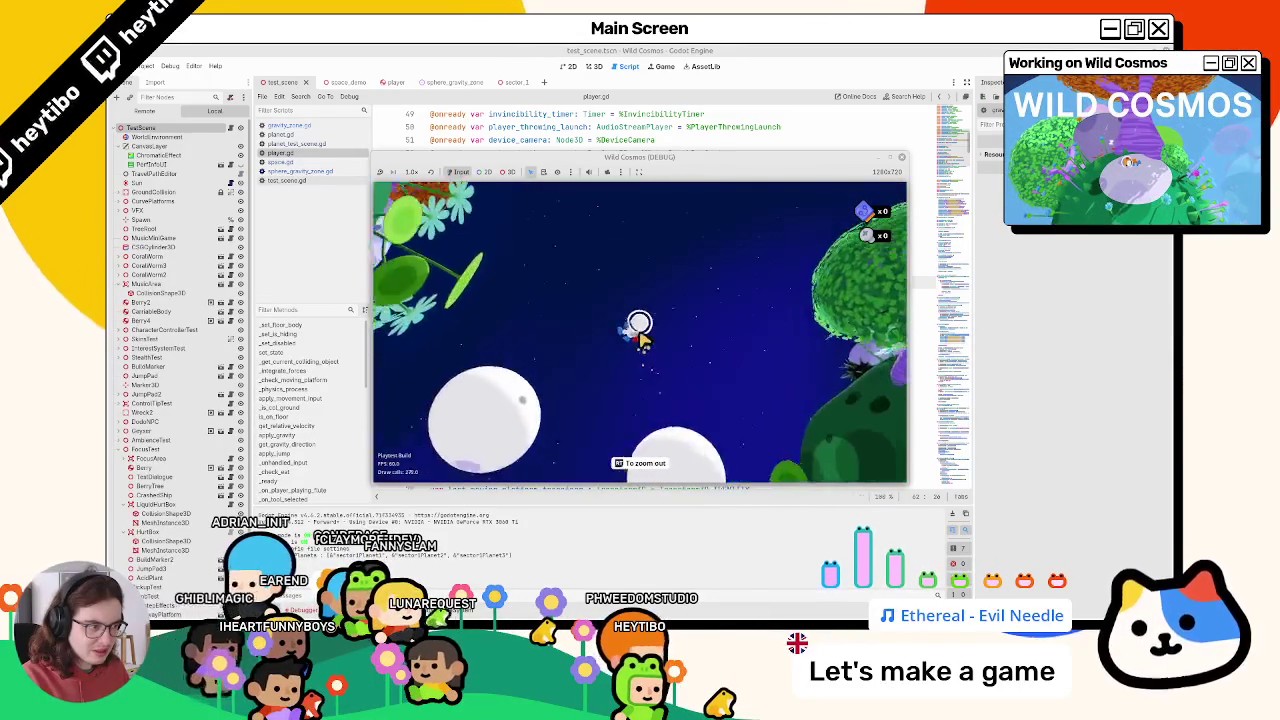
key(space)
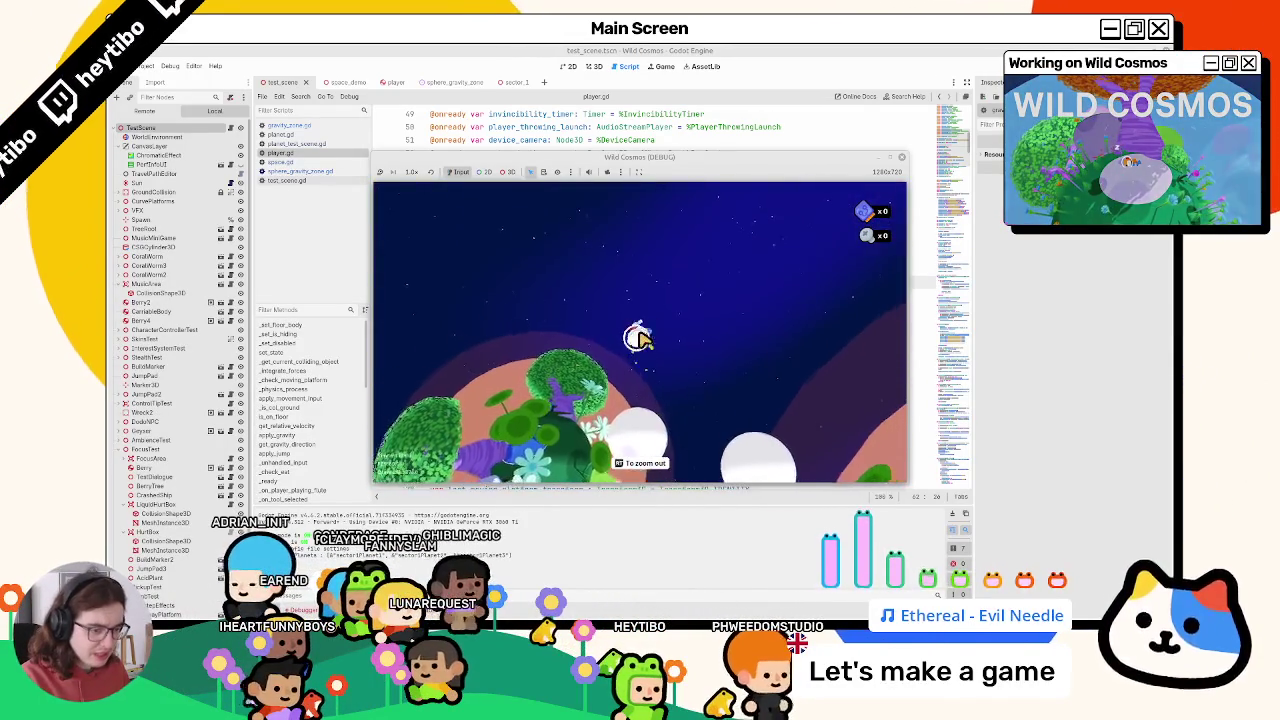
key(F8)
click(305, 181)
Delete the print("hello") line 15 from gravity_zone.gd and save it
click(311, 174)
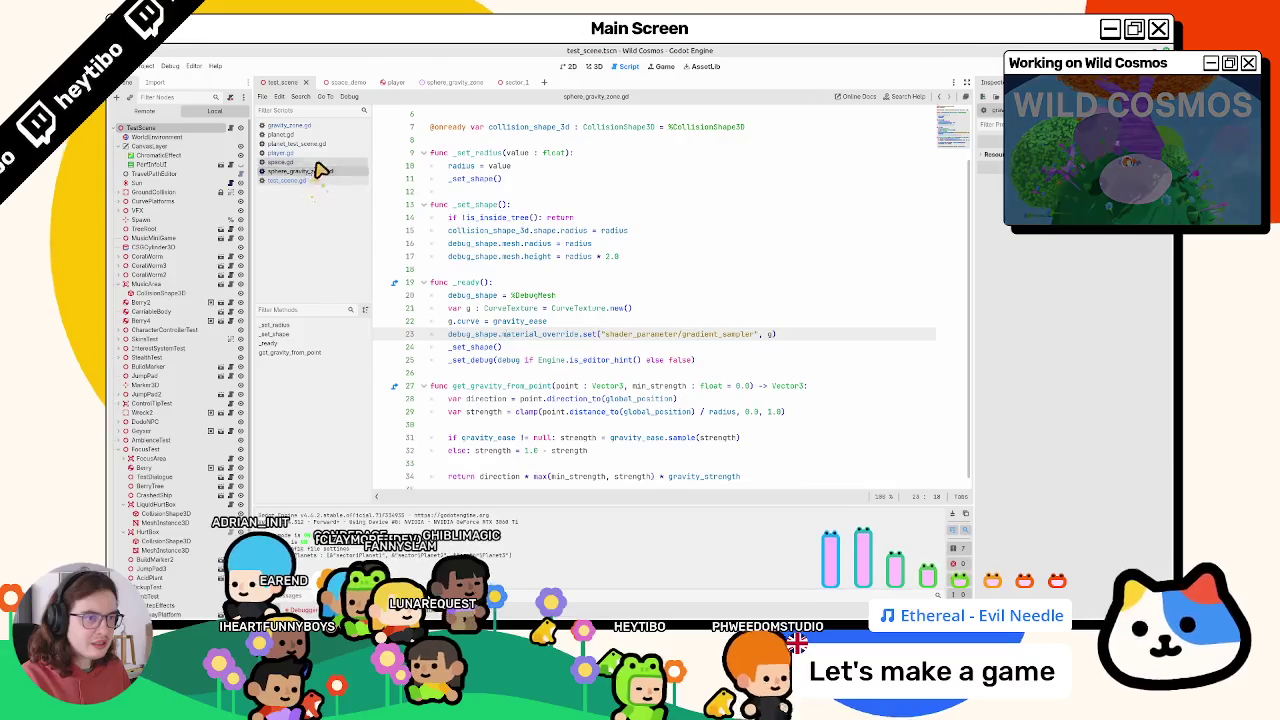
click(328, 159)
click(332, 134)
click(330, 125)
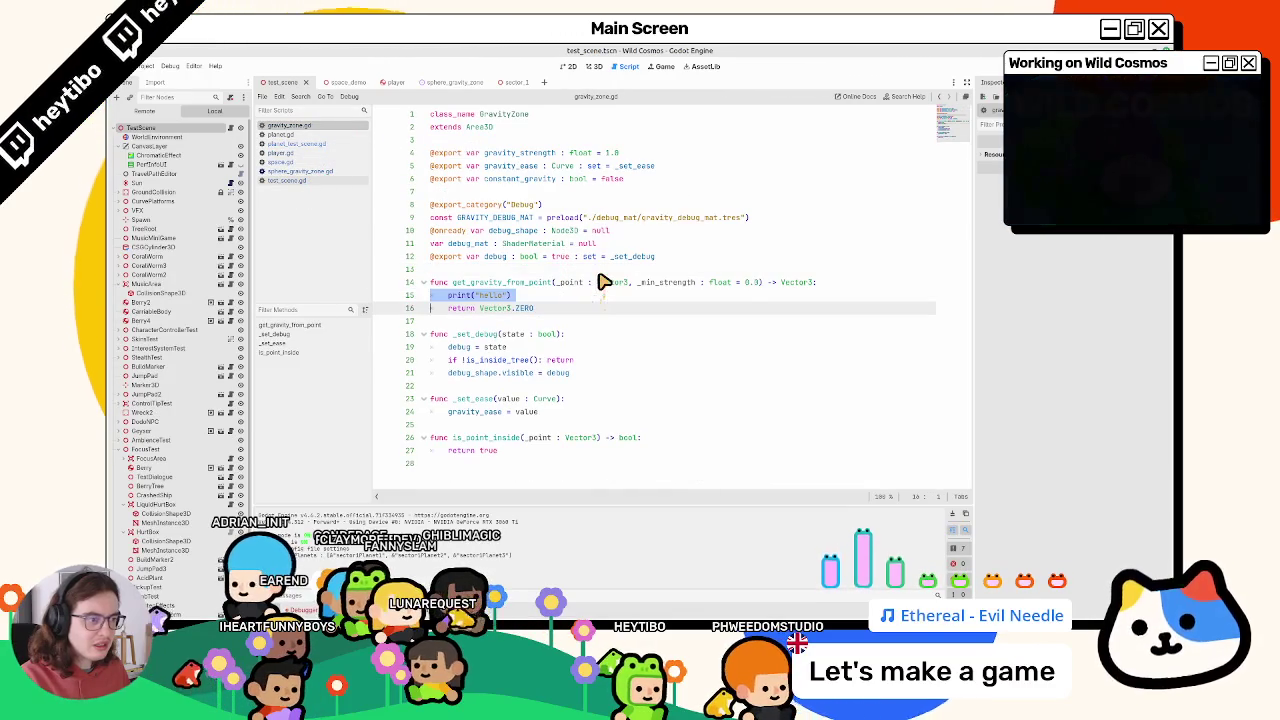
key(alt+Tab)
key(alt+Tab)
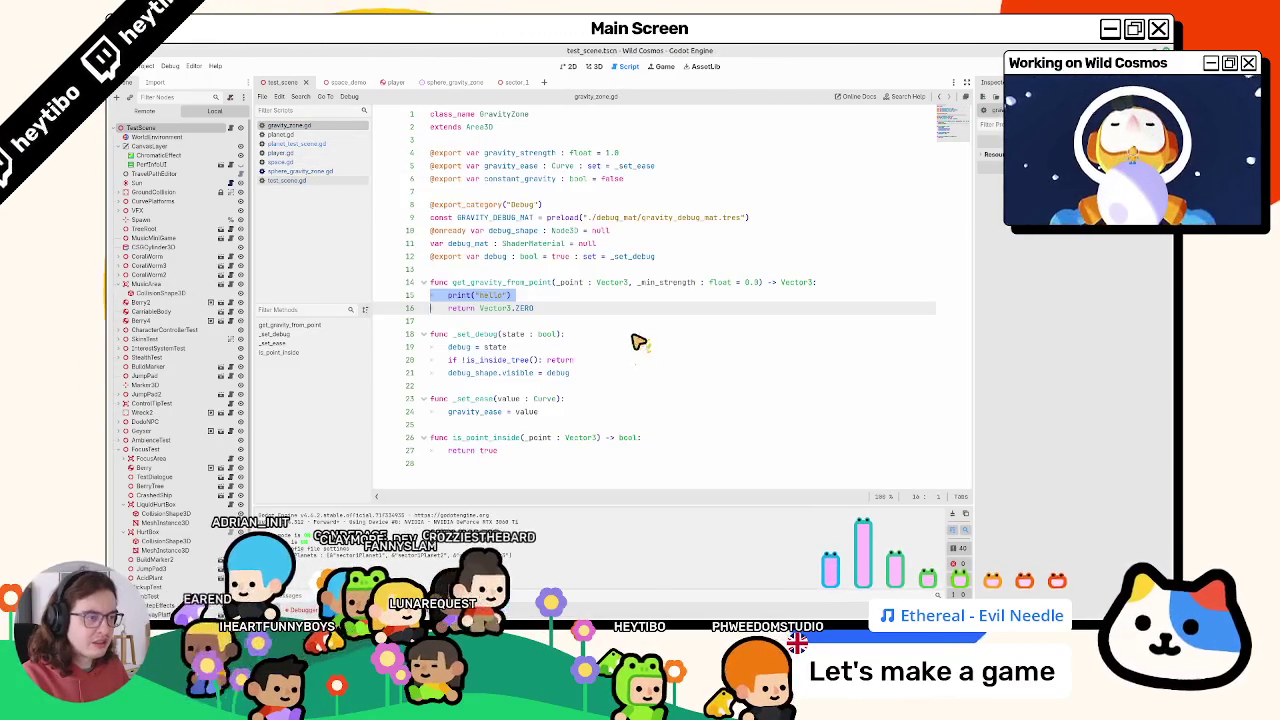
drag(449, 296, 562, 302)
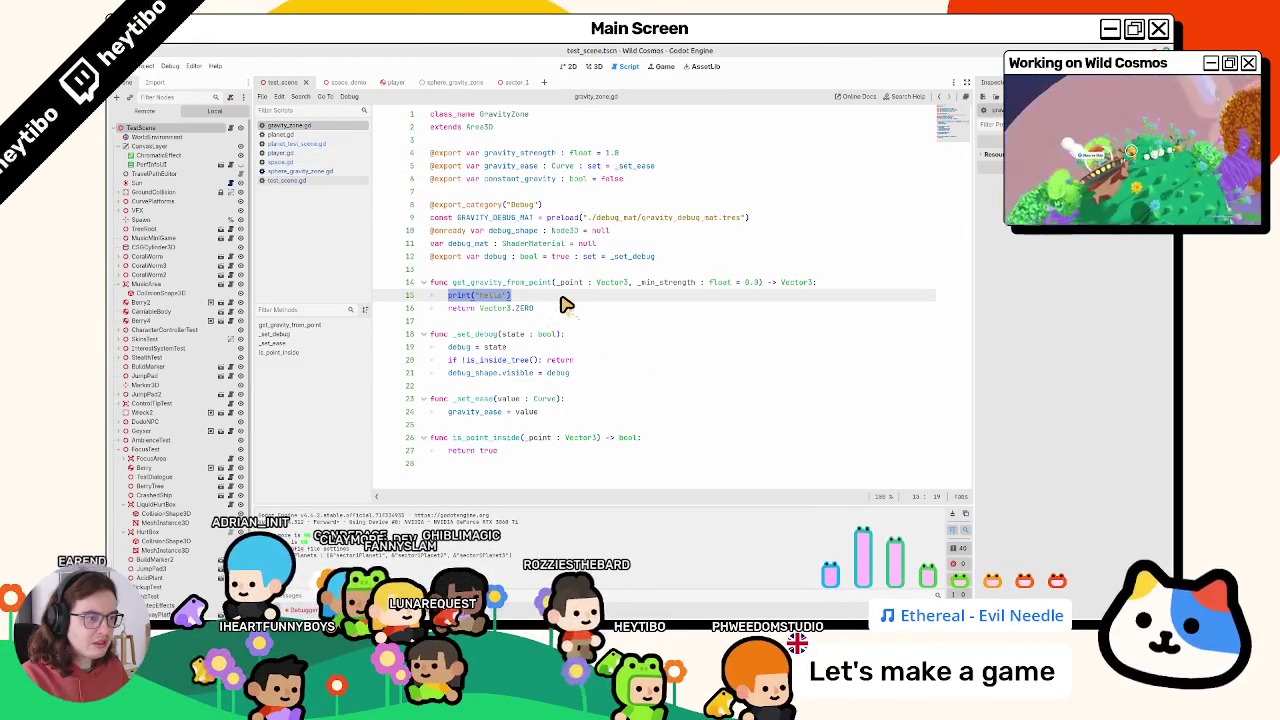
key(ctrl+shift+k)
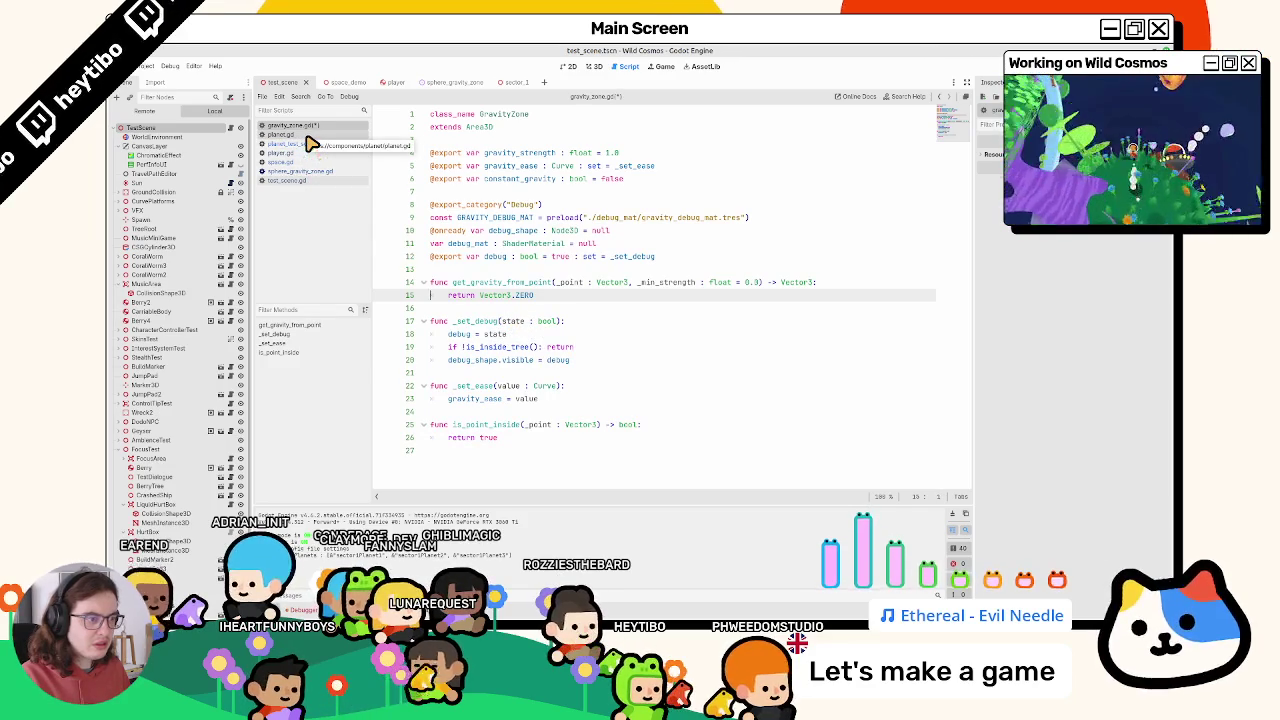
key(ctrl+s)
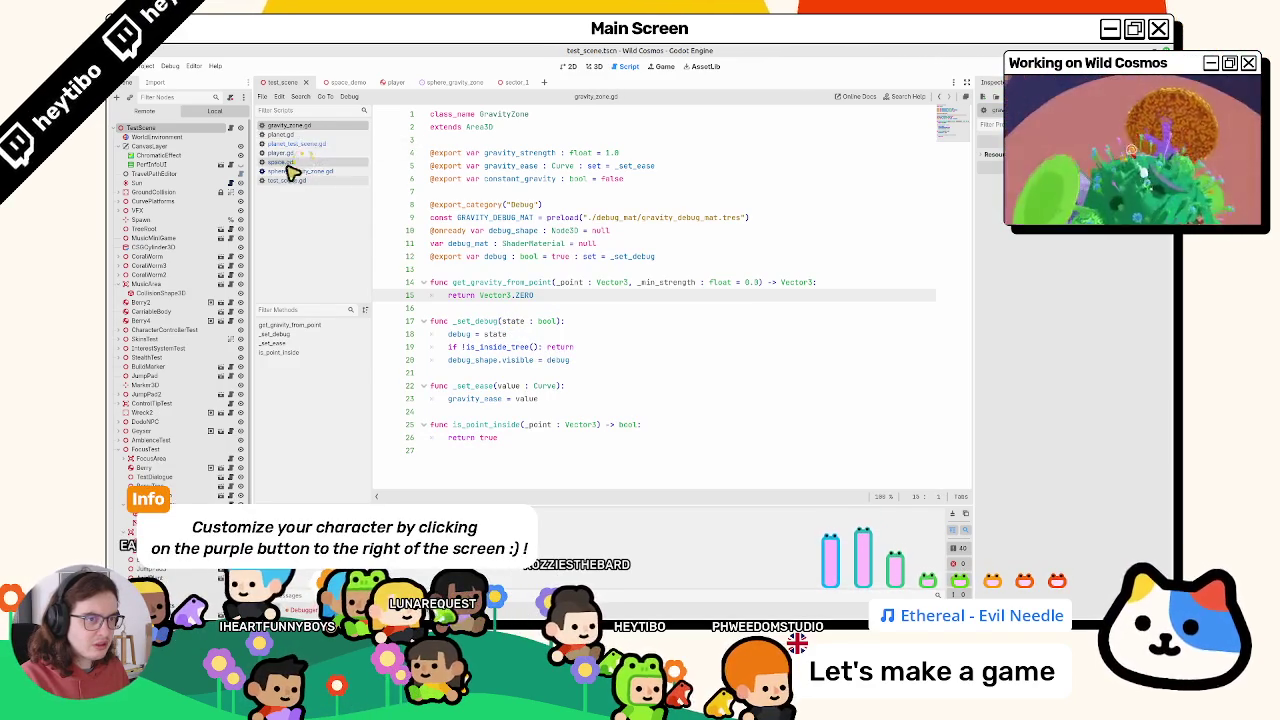
Replace line 30 of sphere_gravity_zone.gd with a print call and run the game
click(291, 182)
click(310, 145)
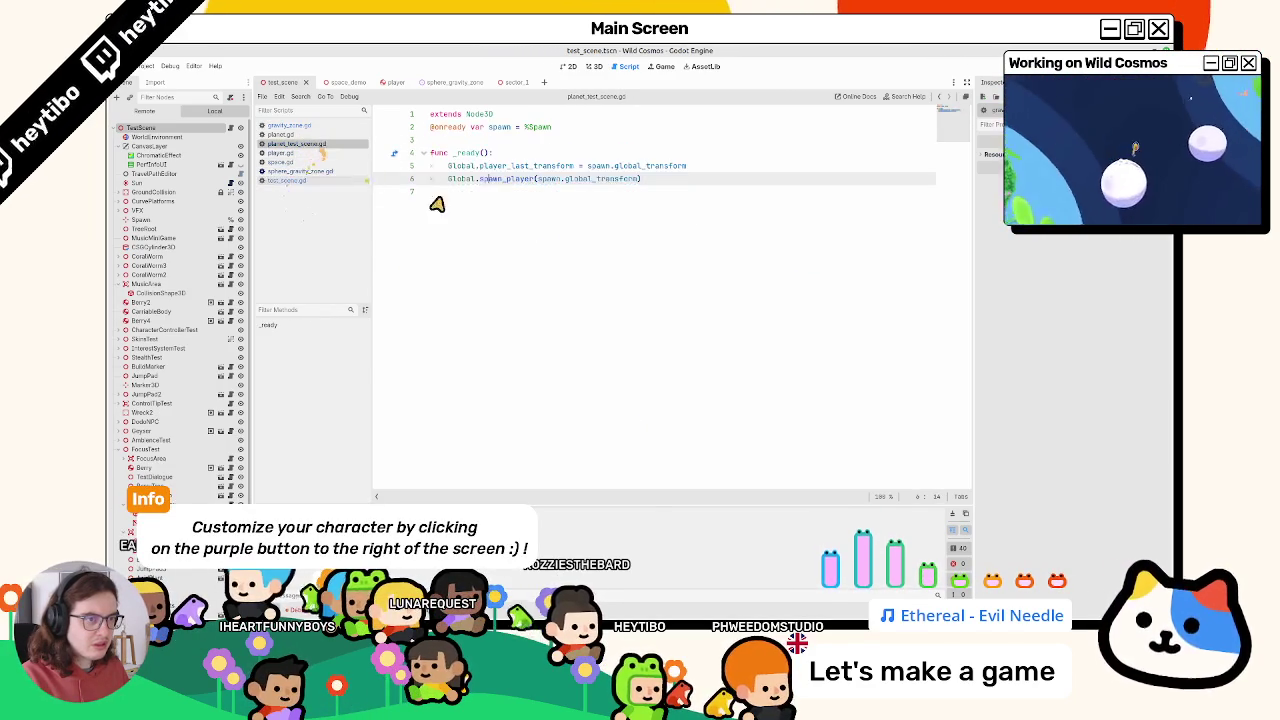
click(320, 134)
click(318, 125)
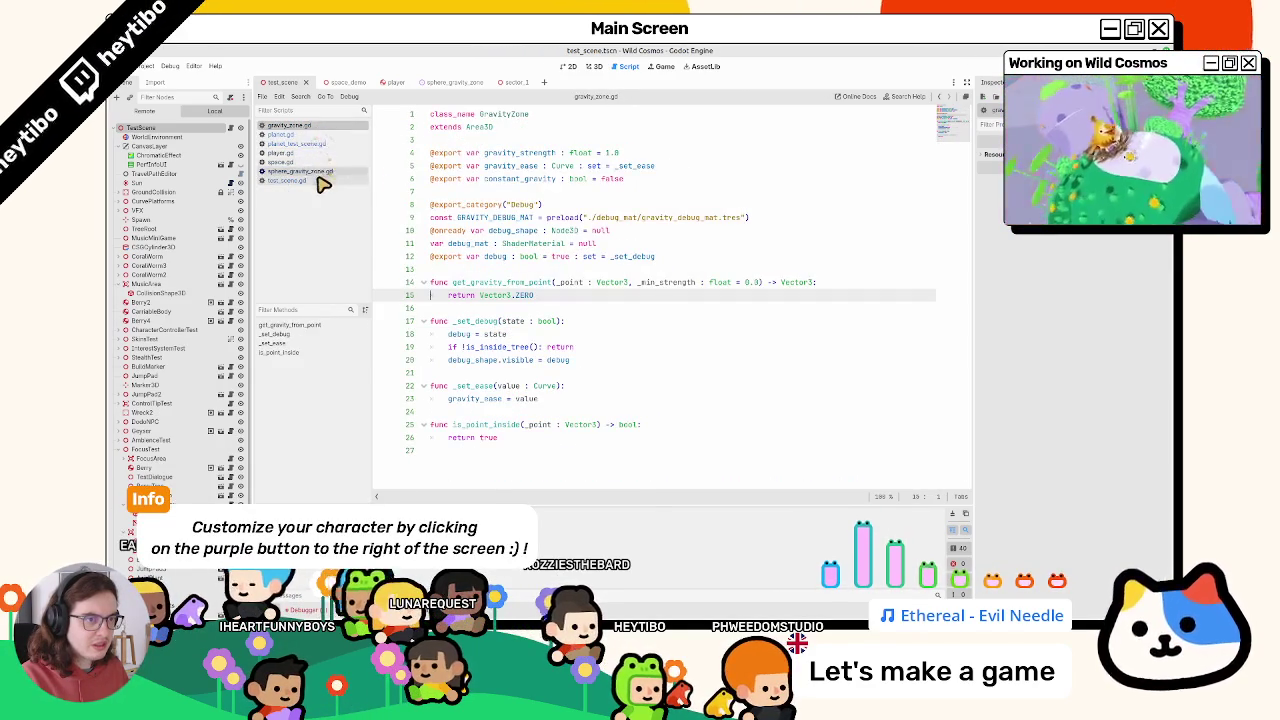
click(323, 173)
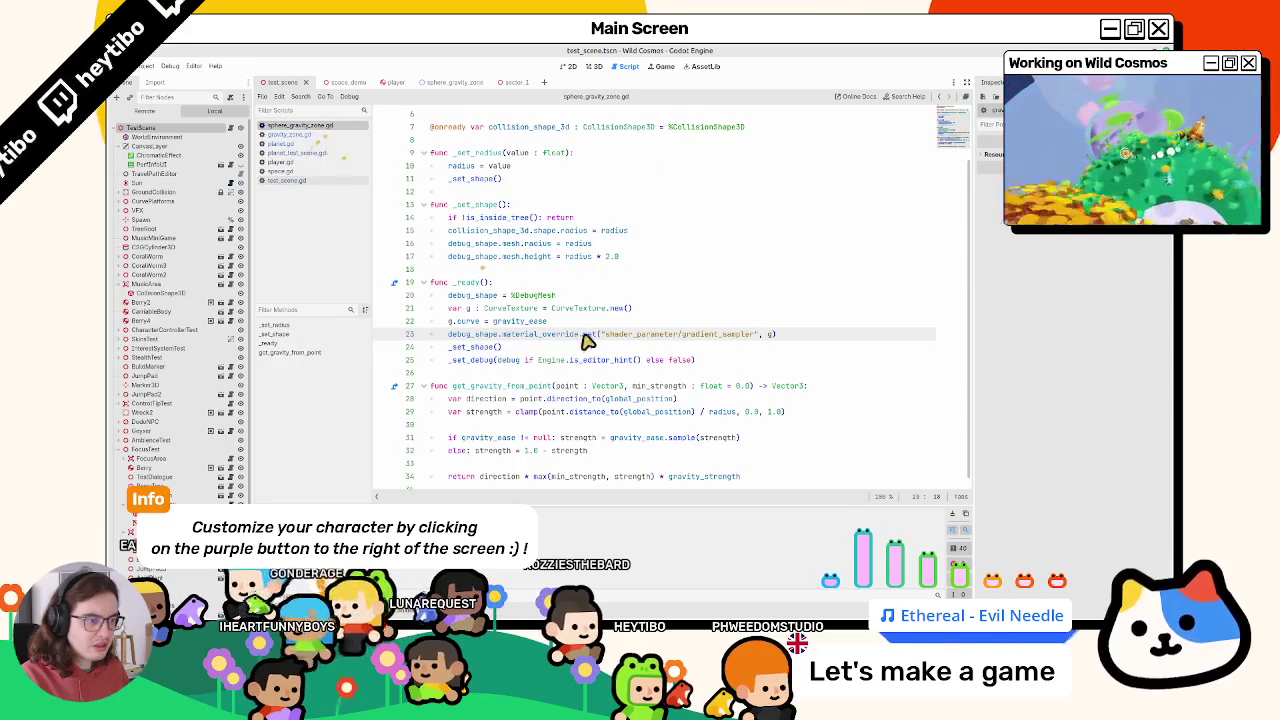
scroll(586, 340, down, 1)
click(517, 428)
key(Up)
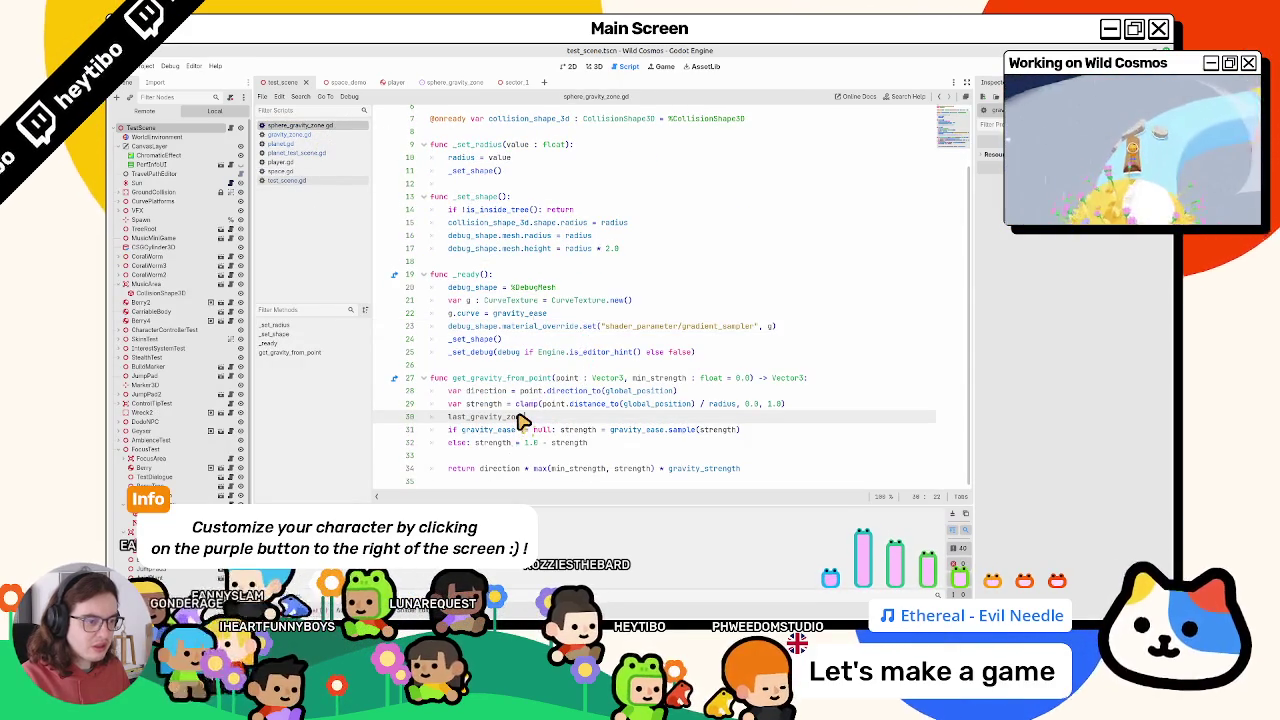
key(shift+Home)
text(pri)
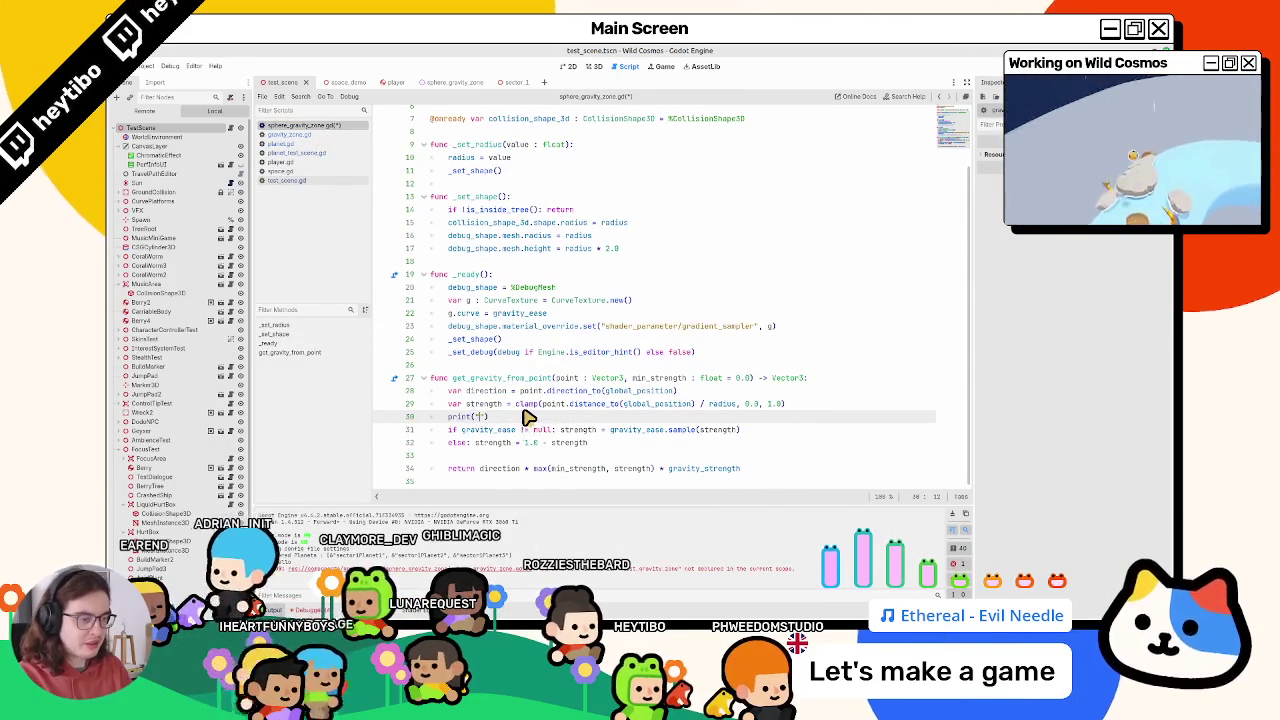
text(o)
key(F5)
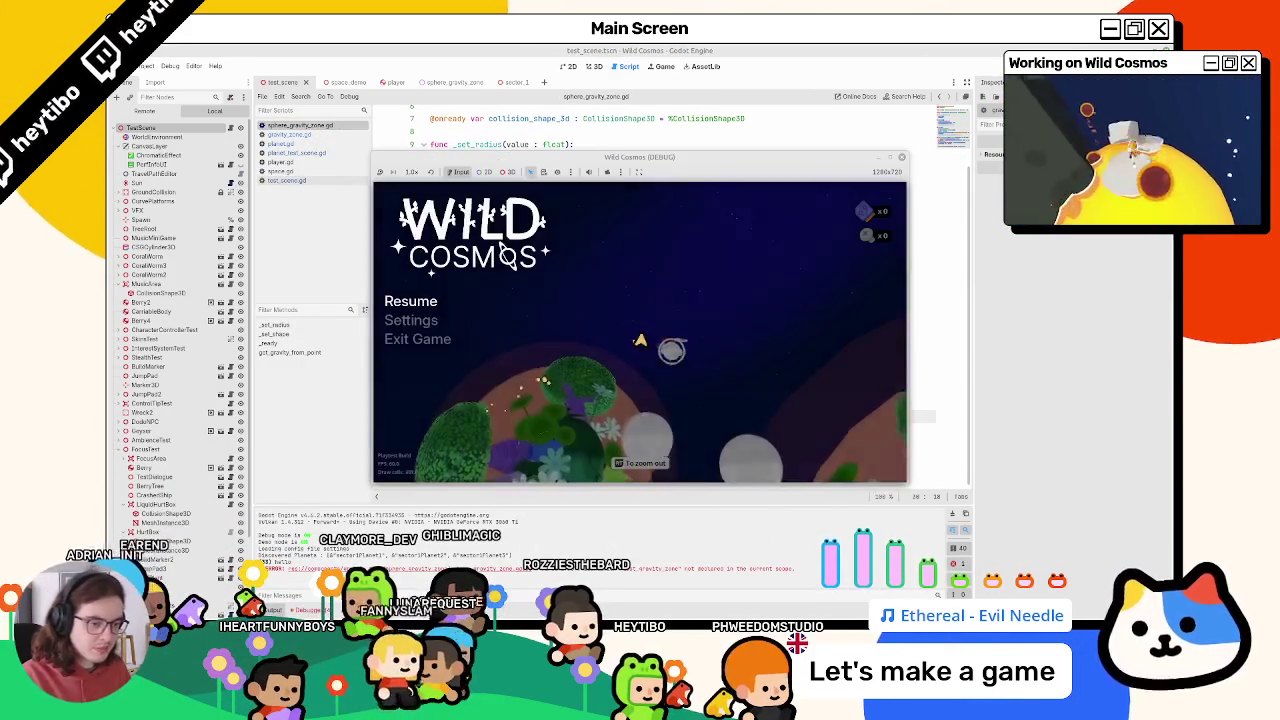
Relaunch Wild Cosmos twice, fly around the brown planet, pause with Escape, then stop
click(958, 521)
key(F5)
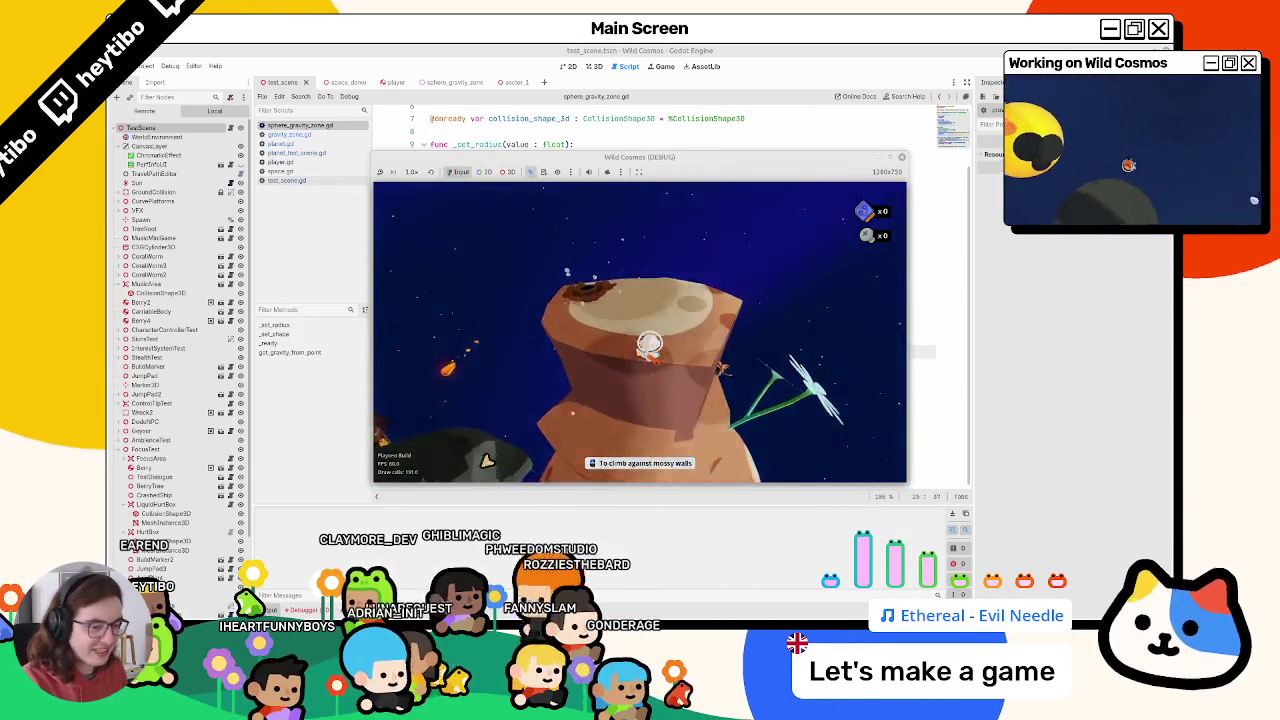
key(F8)
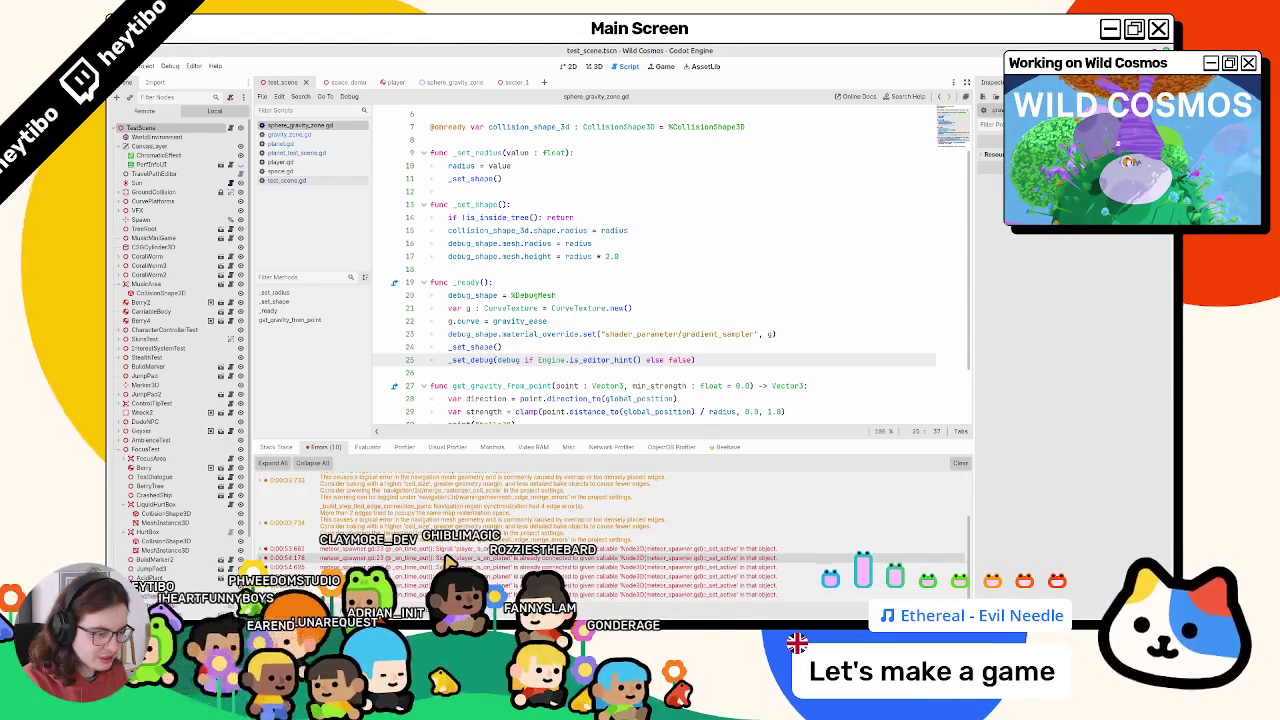
key(F5)
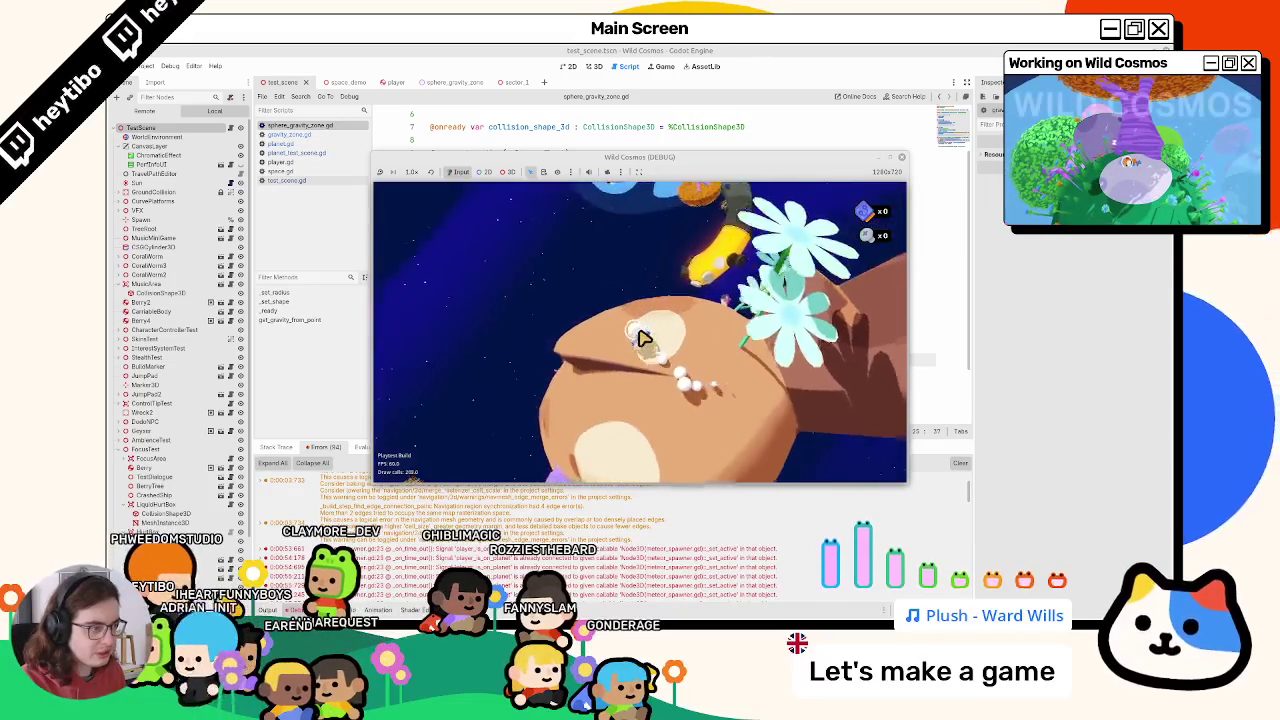
key(Escape)
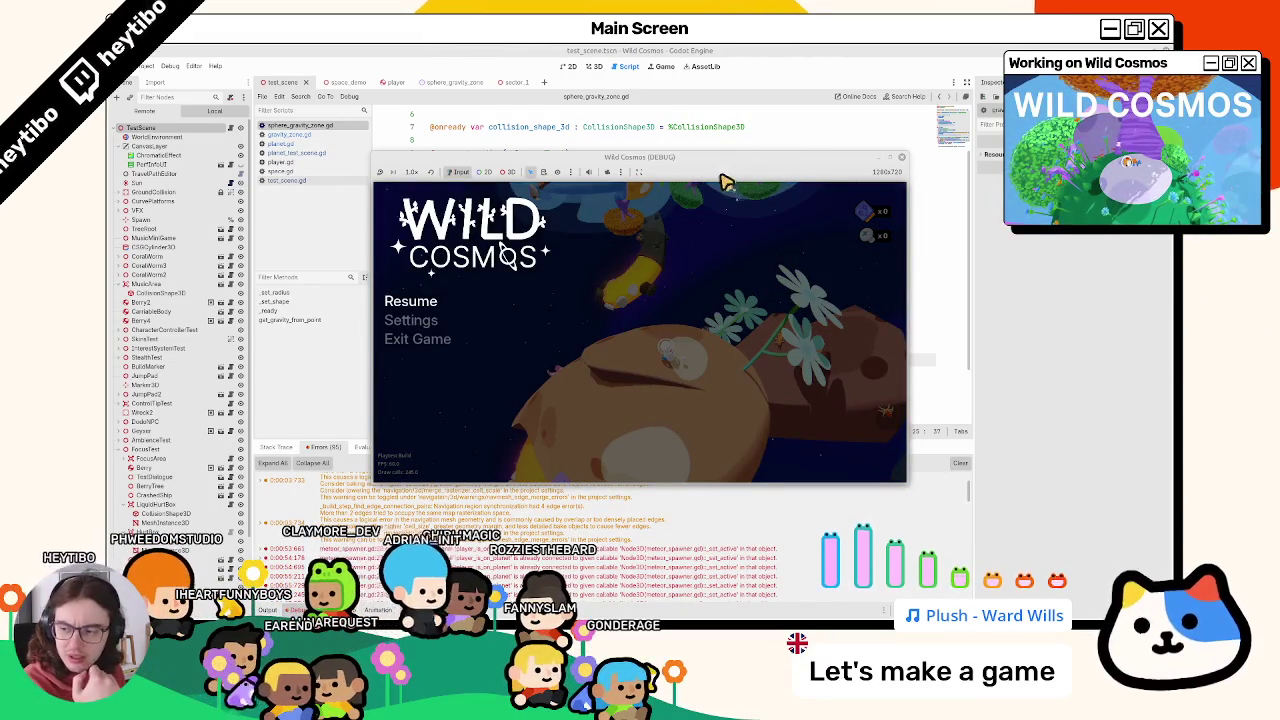
key(F8)
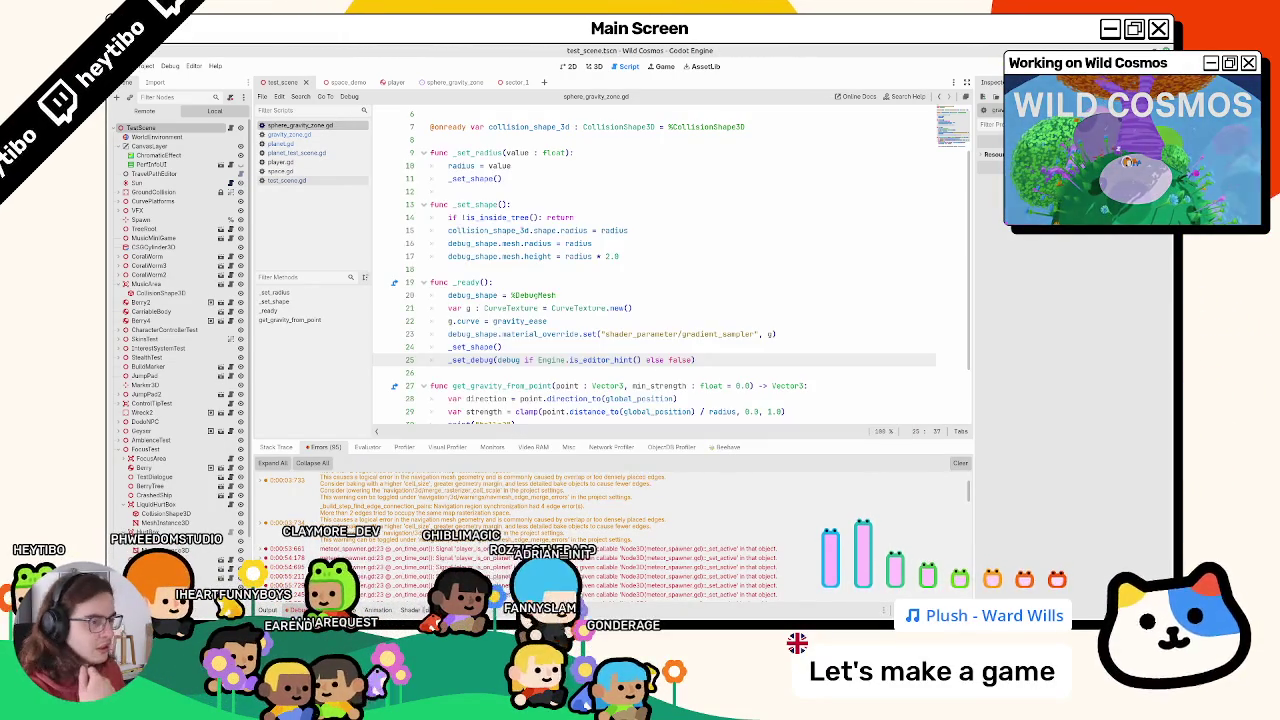
Switch the script editor to player.gd and scroll to its gravity code
click(704, 281)
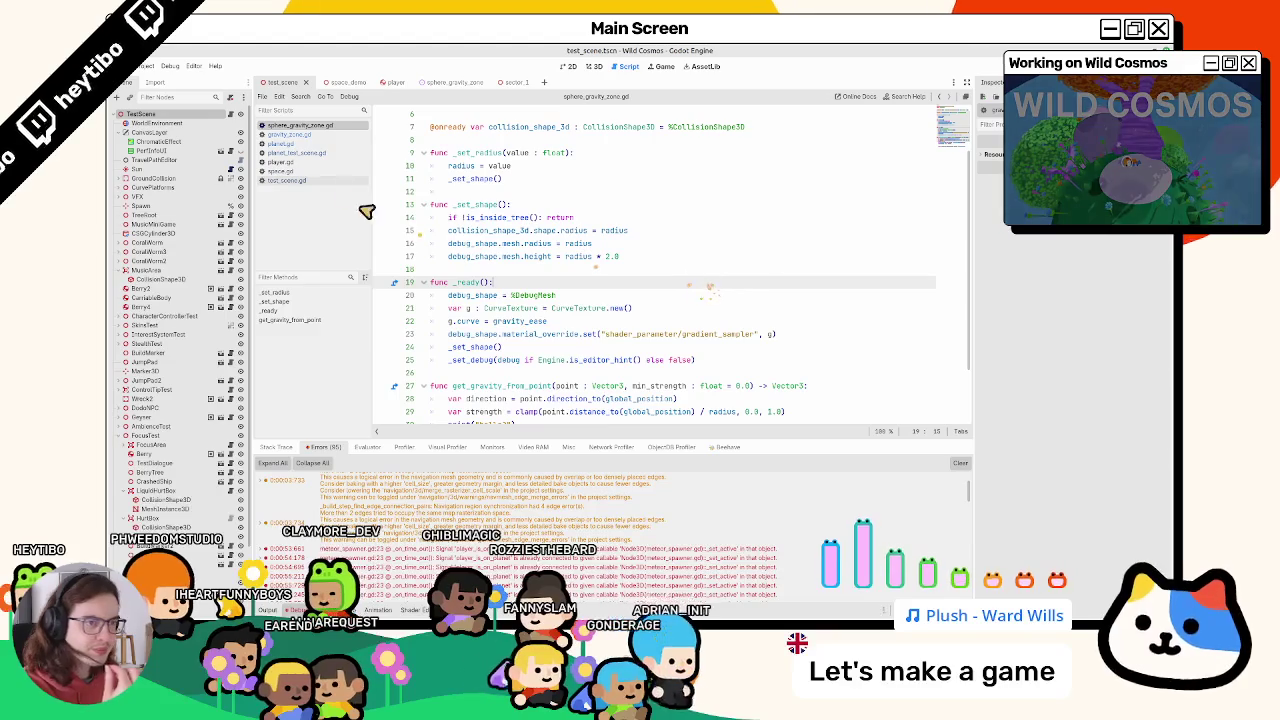
click(285, 162)
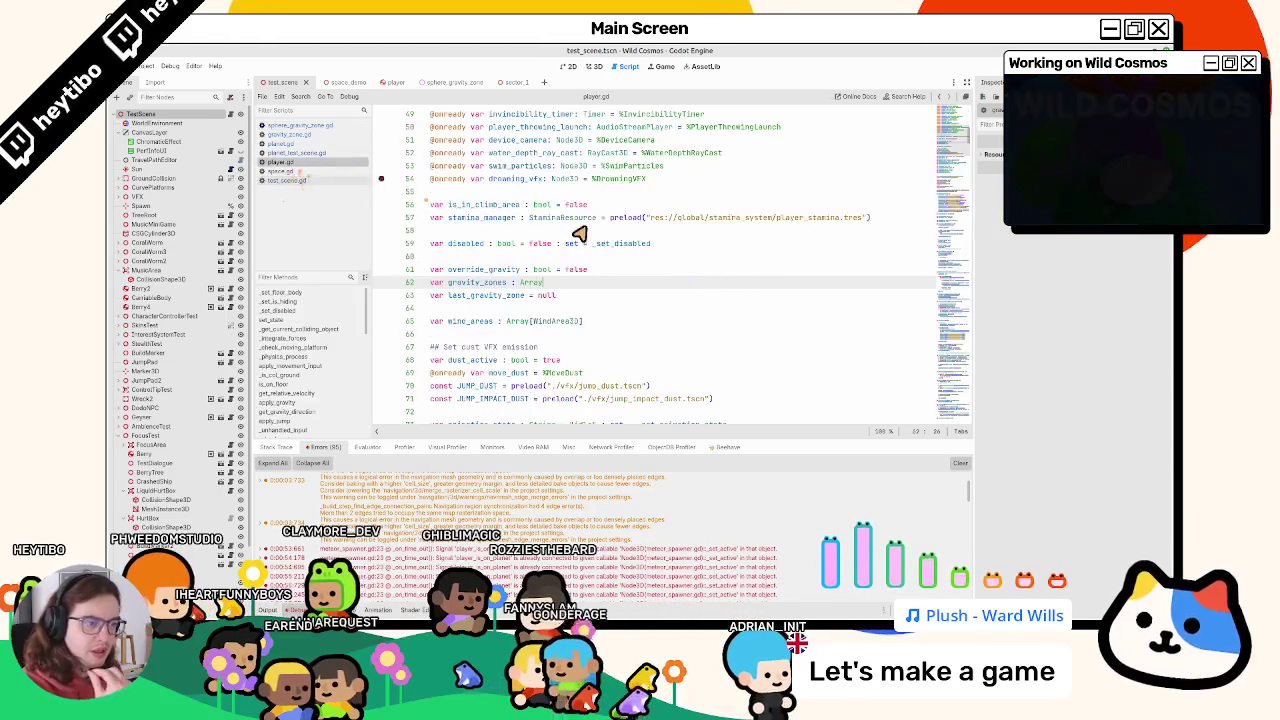
scroll(605, 250, down, 2)
scroll(600, 253, up, 2)
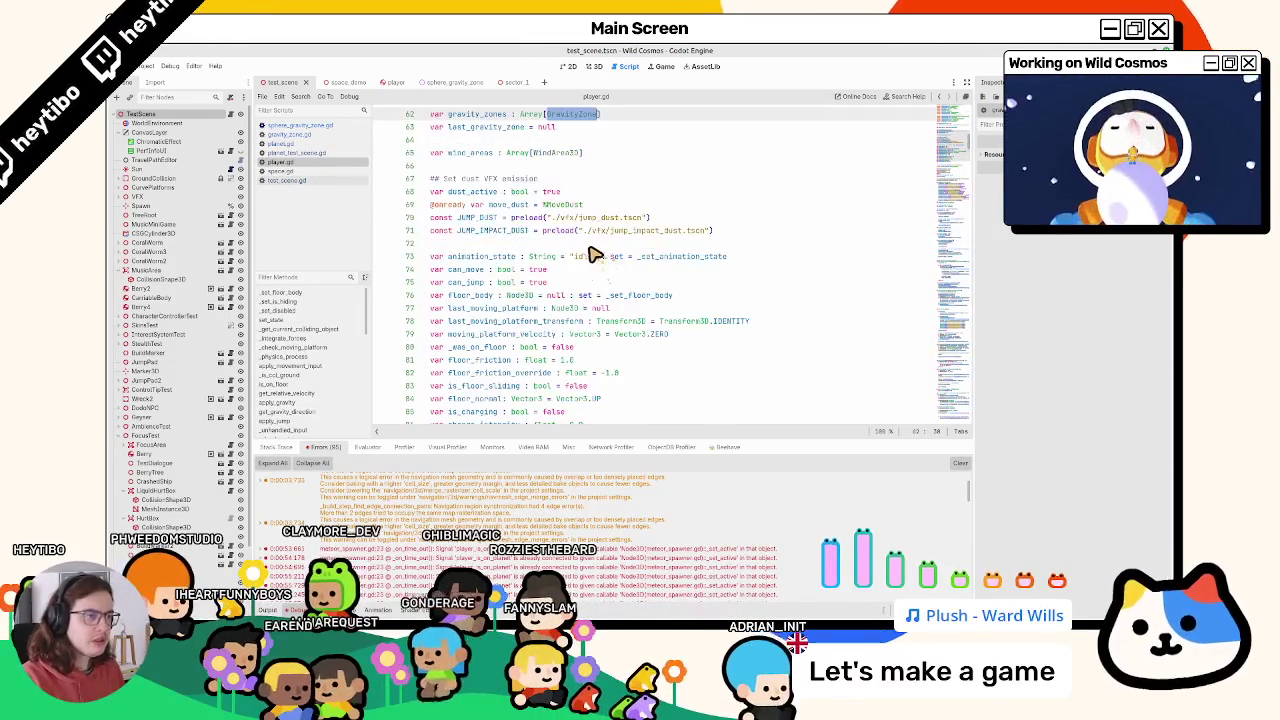
scroll(583, 250, up, 3)
Undo the recent edits around the last_gravity_zone declaration on line 63
click(578, 245)
key(ctrl+z)
key(ctrl+z)
key(ctrl+z)
key(ctrl+z)
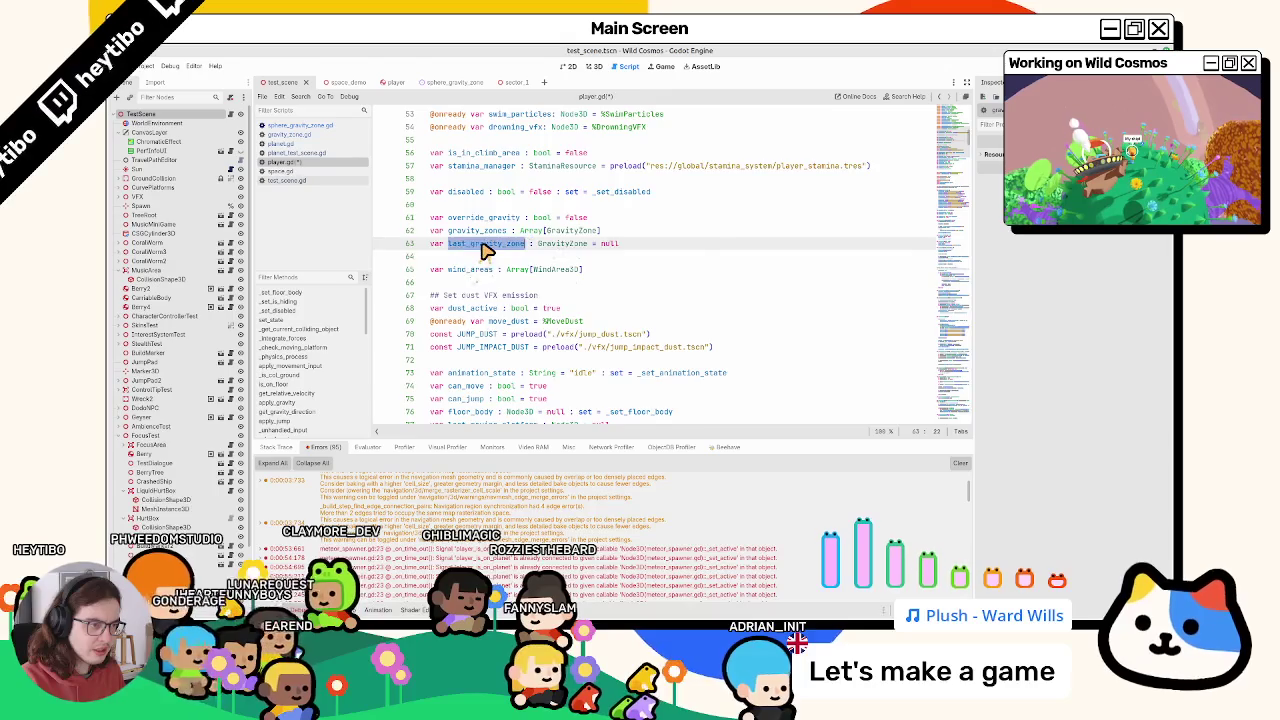
key(ctrl+z)
key(ctrl+z)
key(ctrl+z)
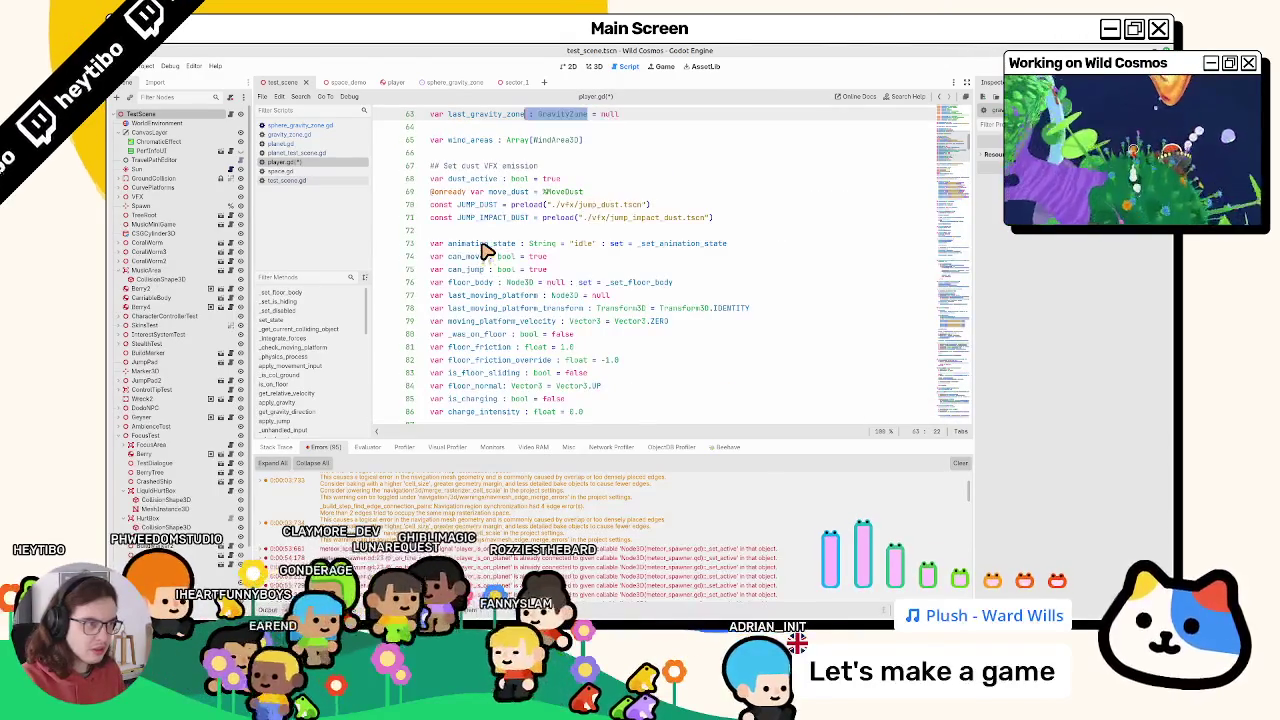
key(ctrl+z)
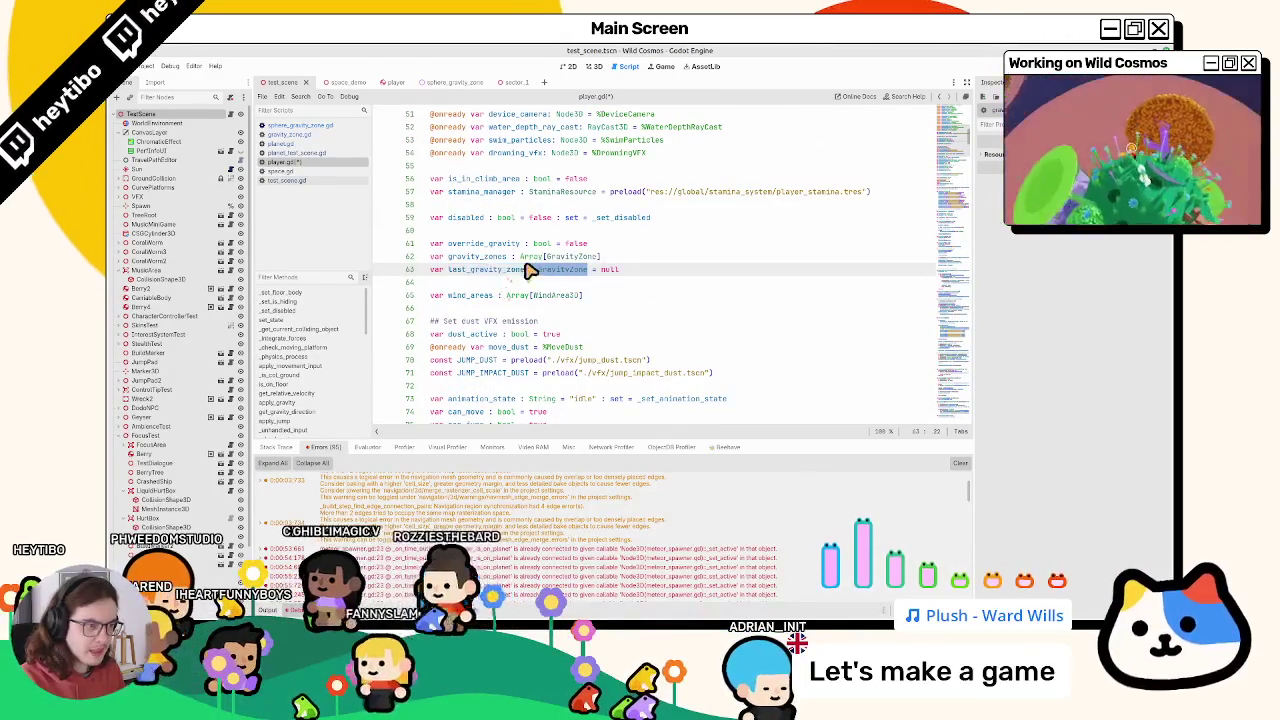
Search player.gd for every use of last_gravity_zone
double_click(477, 277)
key(ctrl+f)
key(Return)
key(Return)
key(Return)
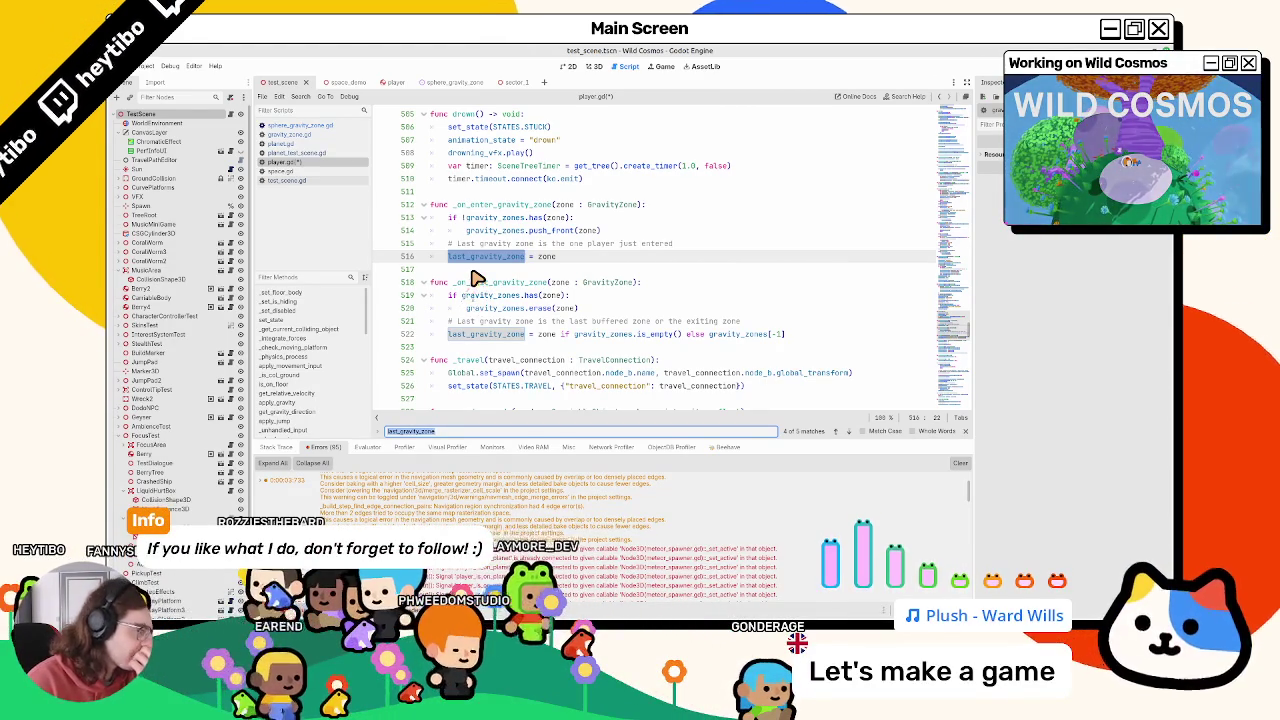
key(Escape)
Undo the debug prints in get_gravity_direction, including all_out_of_reach, and clear the error log
key(ctrl+z)
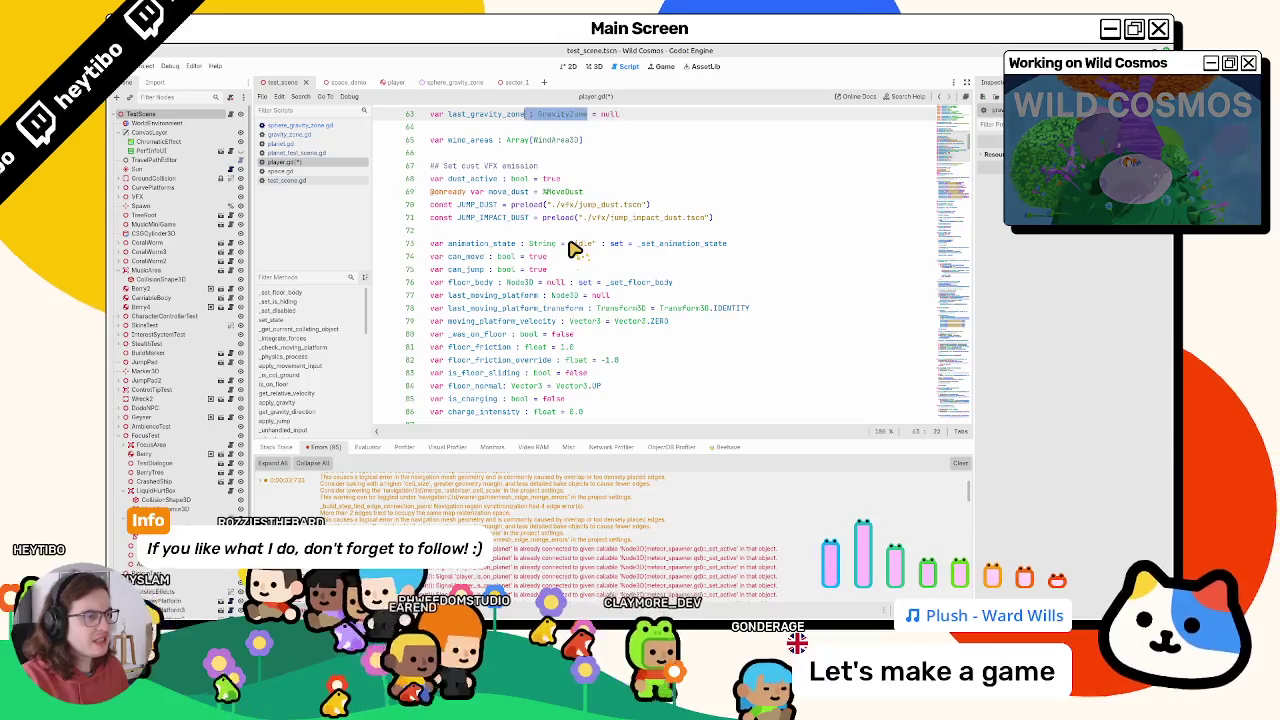
key(ctrl+z)
key(ctrl+z)
key(ctrl+z)
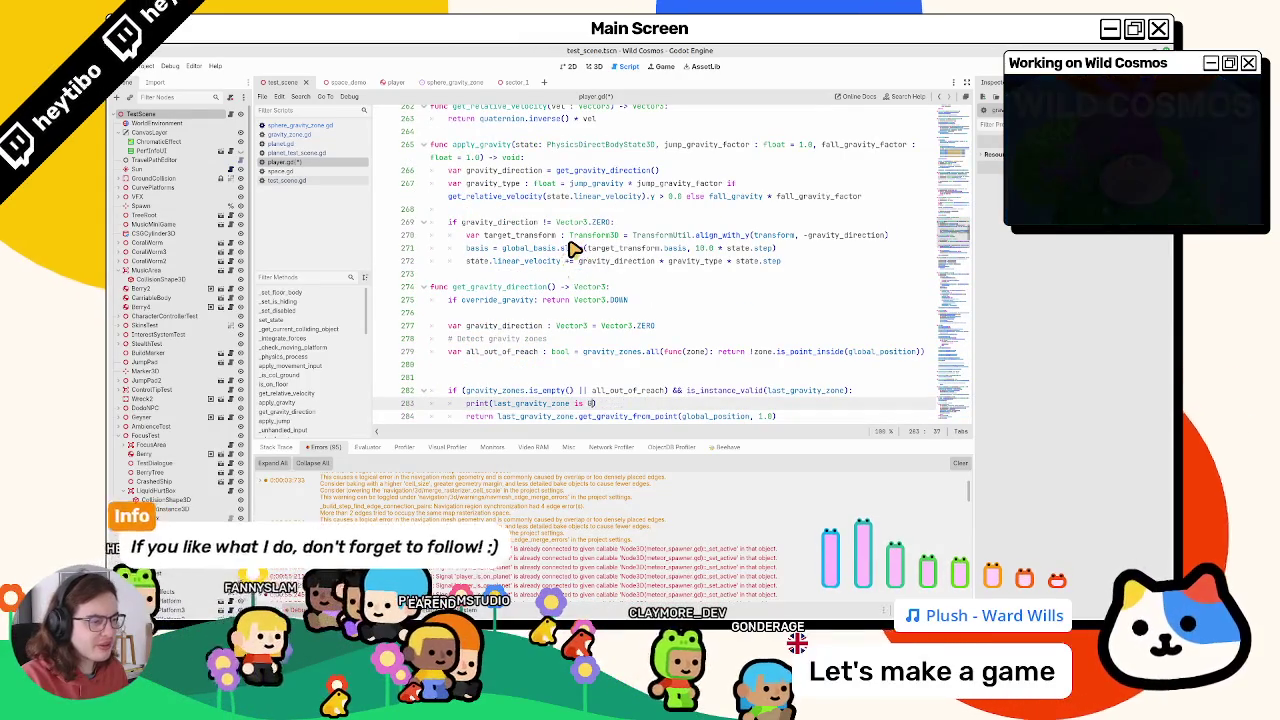
key(ctrl+z)
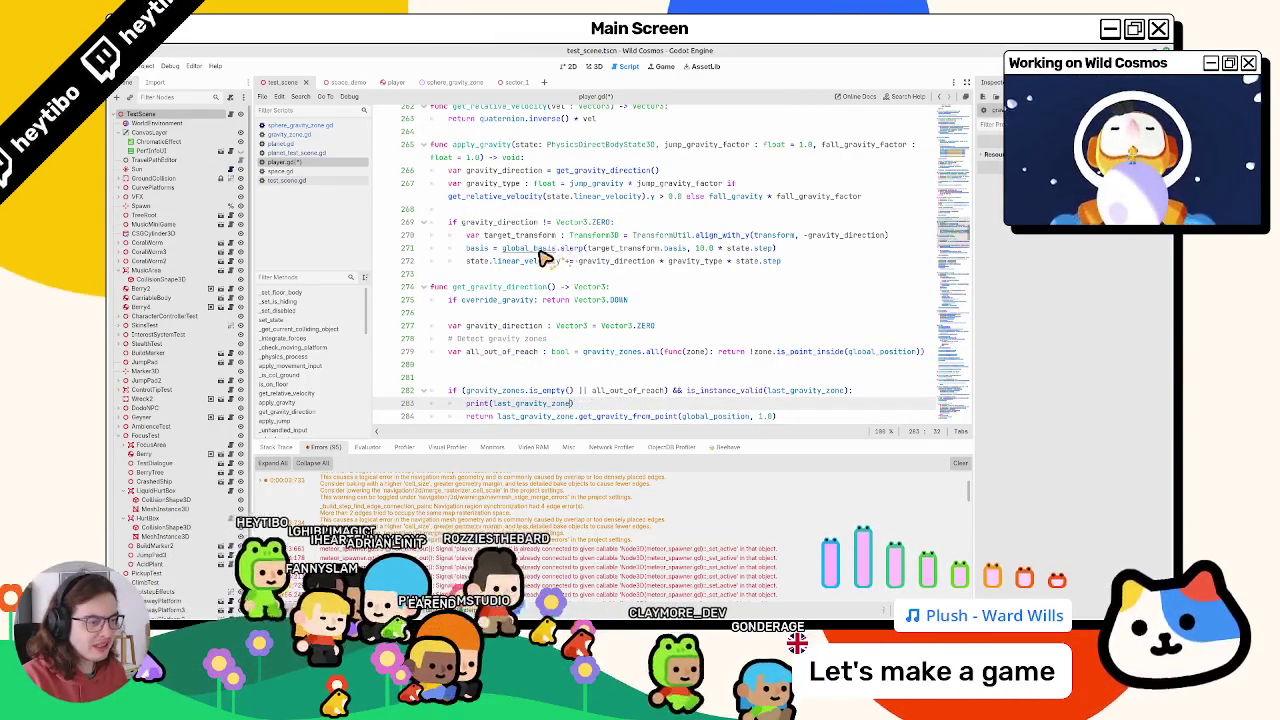
key(ctrl+z)
key(ctrl+z)
key(ctrl+z)
key(ctrl+z)
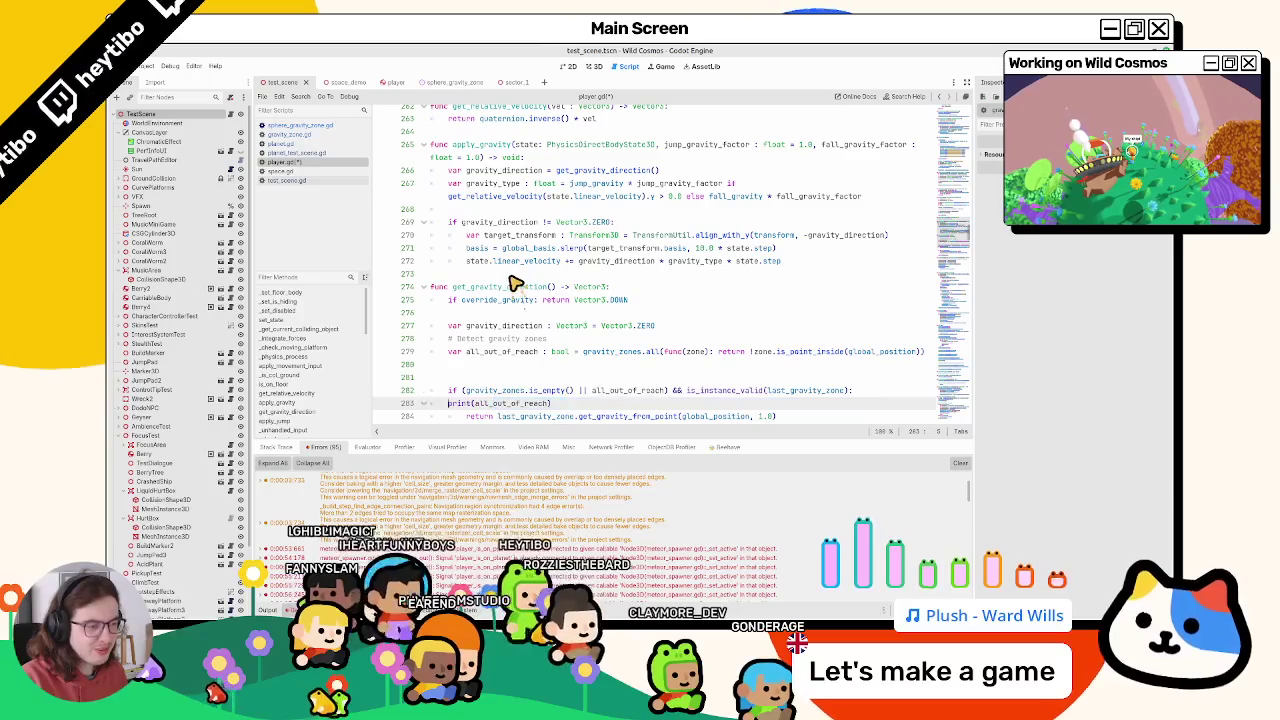
key(ctrl+z)
key(ctrl+z)
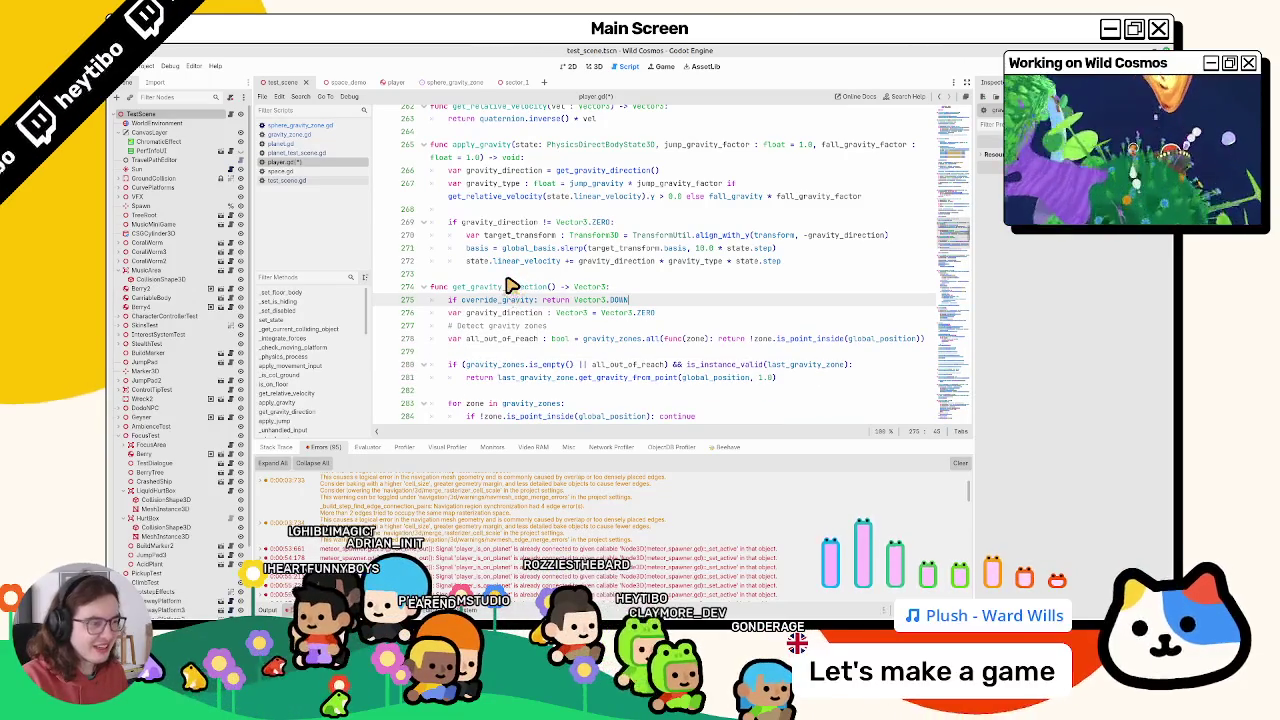
key(Return)
text(print(all_out_of_reach)
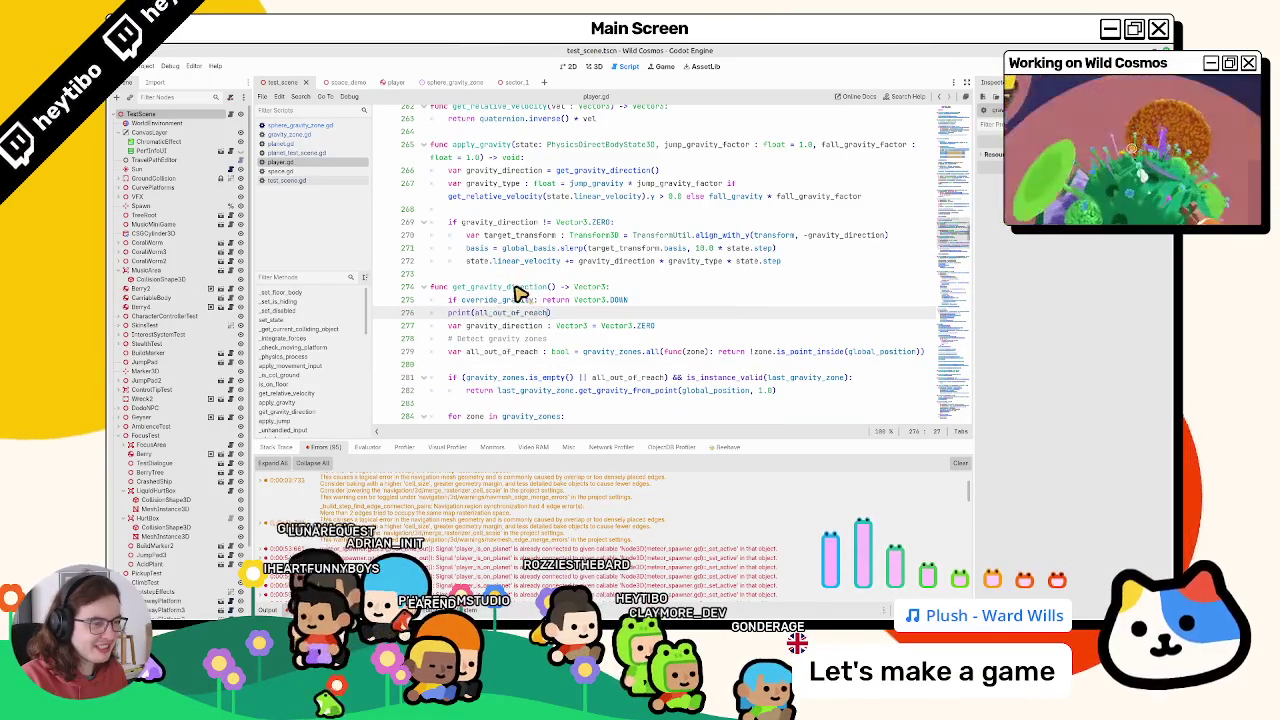
key(ctrl+z)
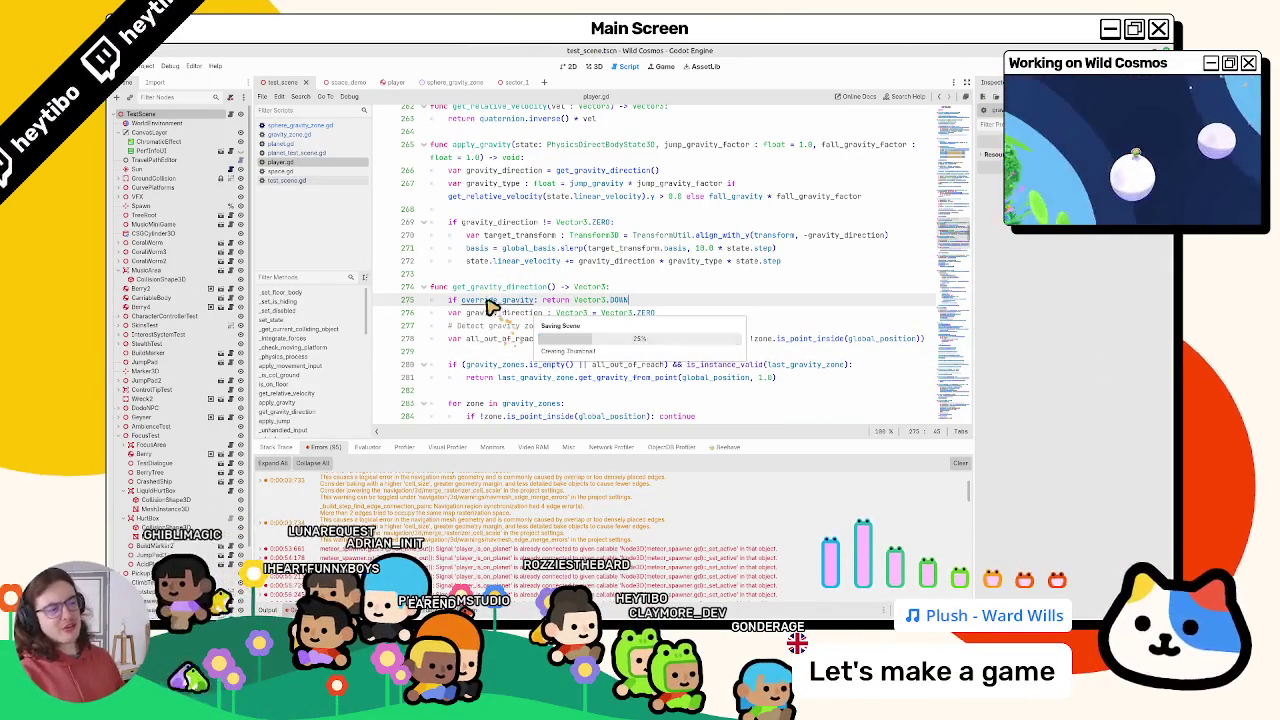
click(960, 463)
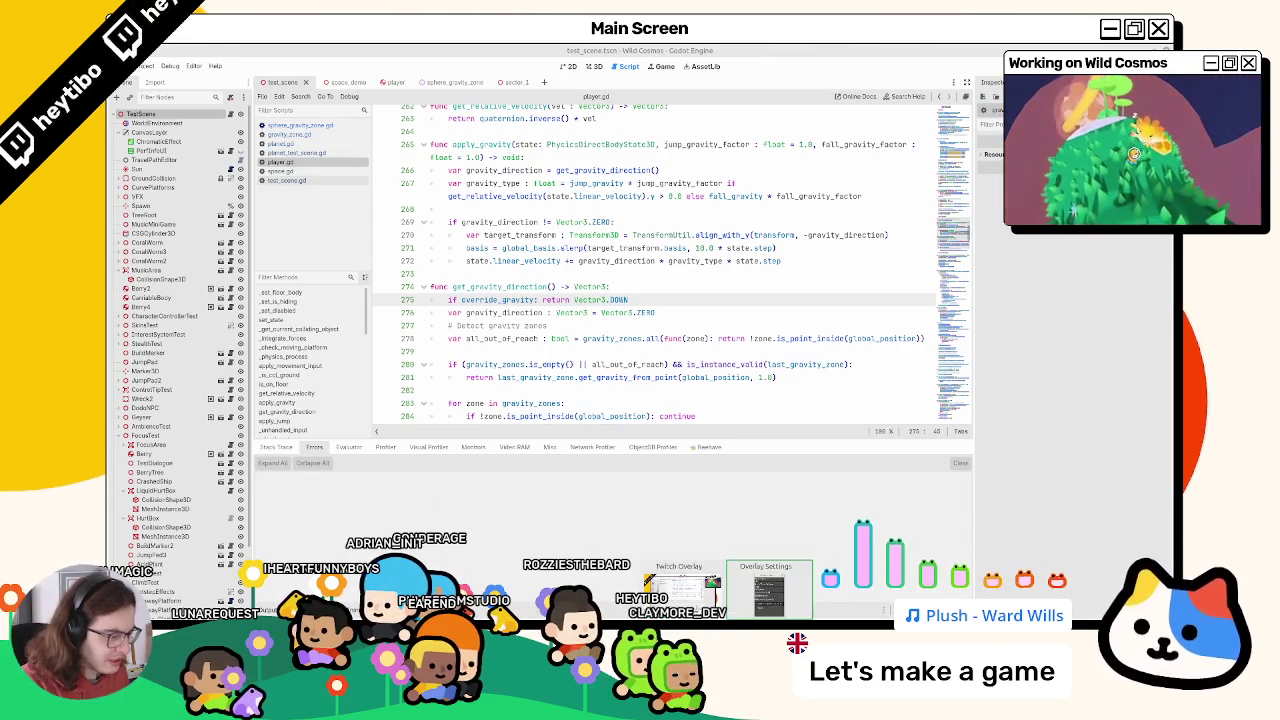
Show the space_demo scene in the 3D viewport, orbited toward the planets and black hole
click(594, 67)
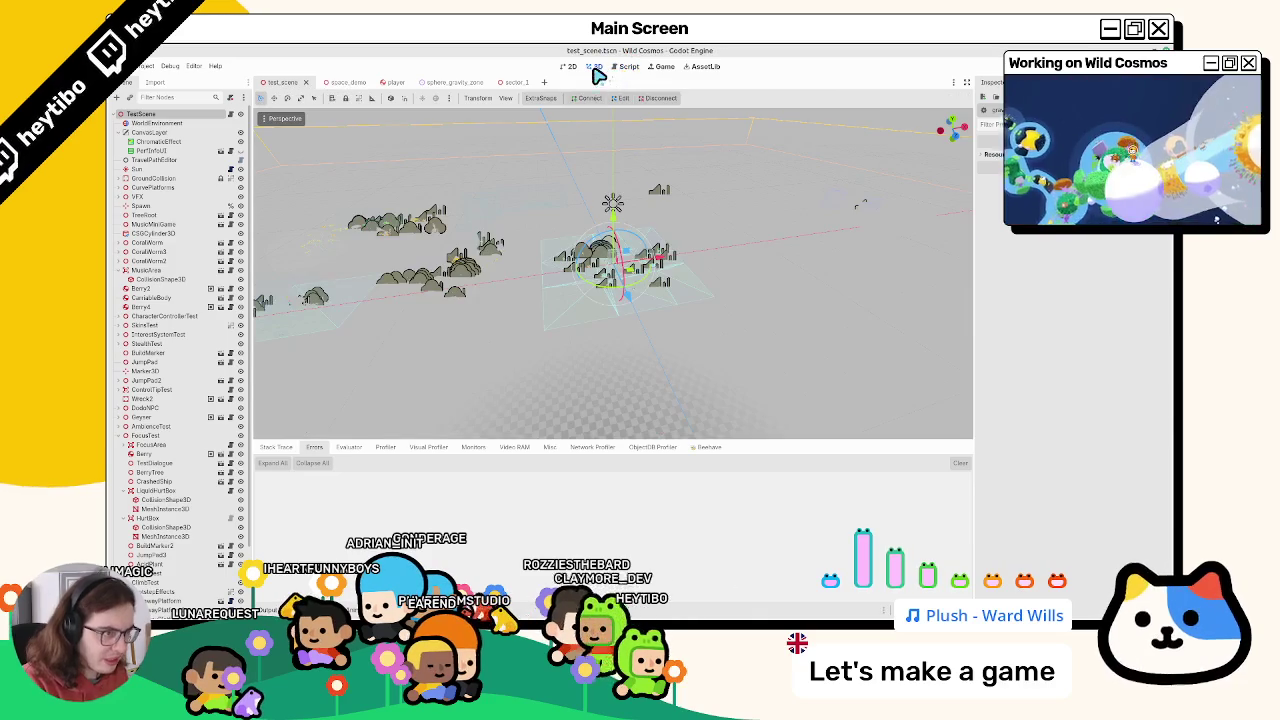
click(336, 82)
mouse_move(522, 290)
mouse_down()
mouse_move(718, 250)
mouse_move(731, 211)
mouse_move(666, 200)
mouse_move(686, 203)
mouse_move(594, 330)
mouse_move(557, 308)
mouse_up()
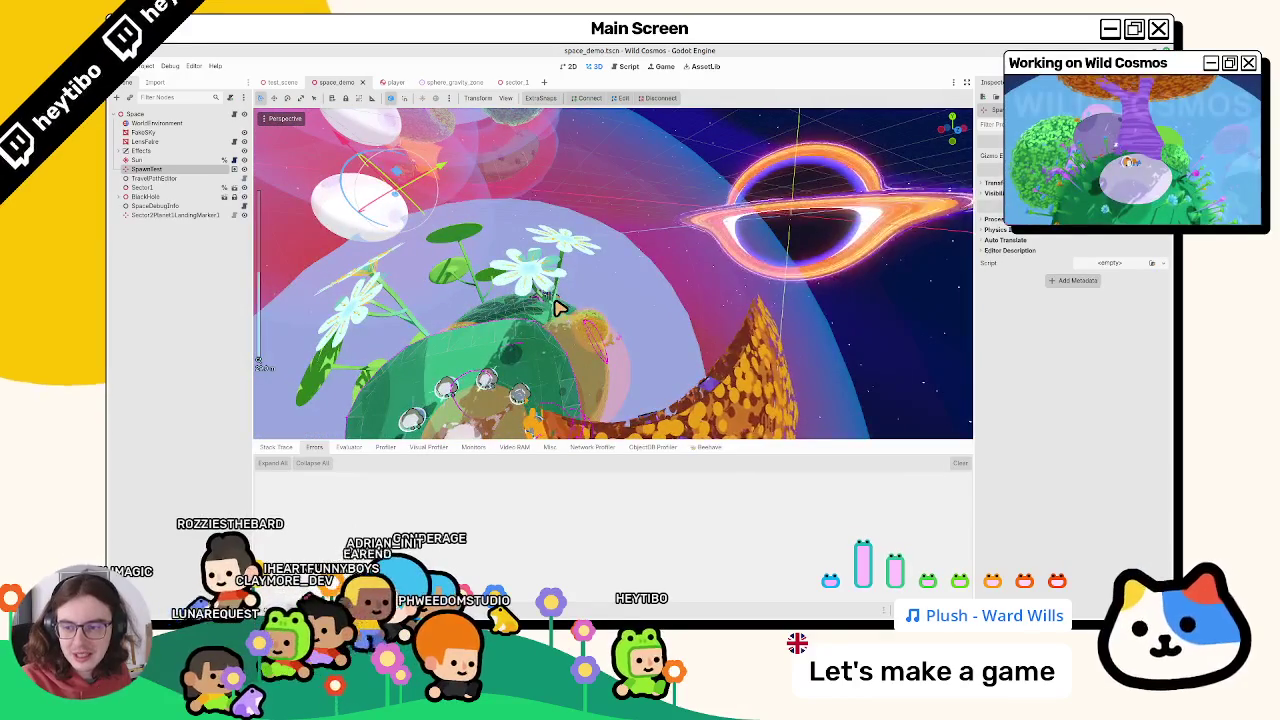
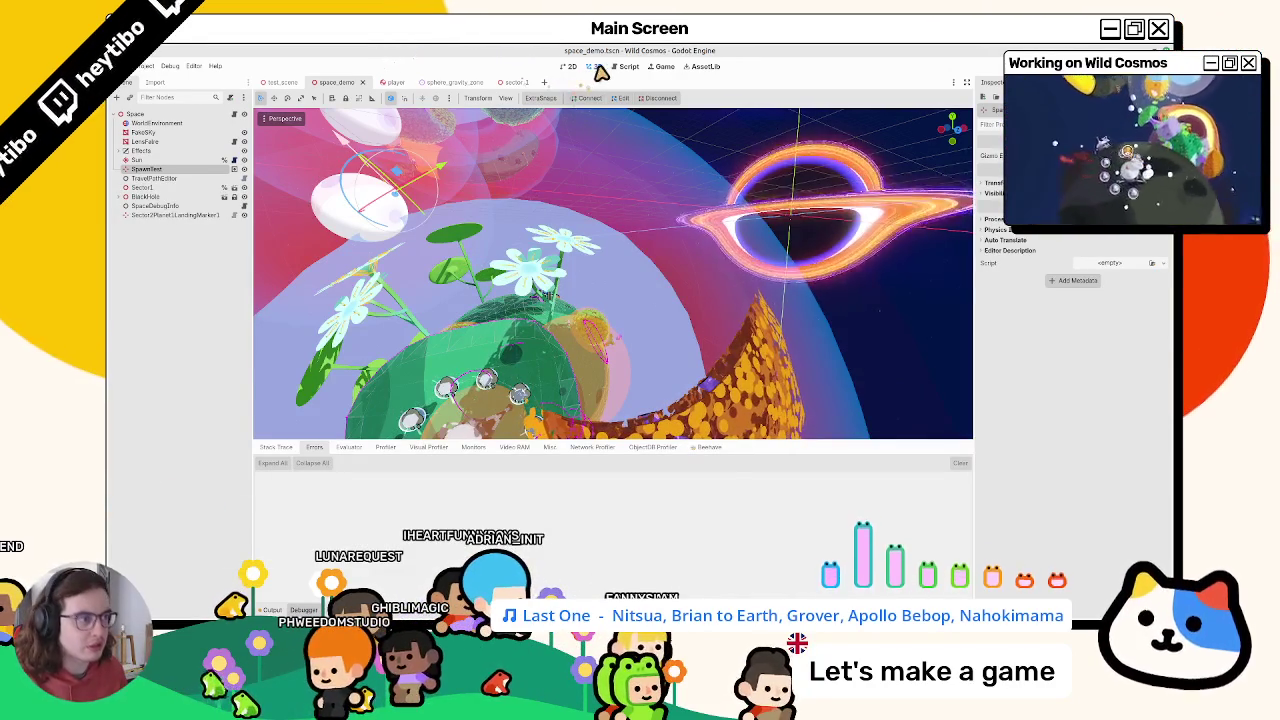
Zero SpawnTest's X rotation and move it up-left of the white sphere
double_click(123, 168)
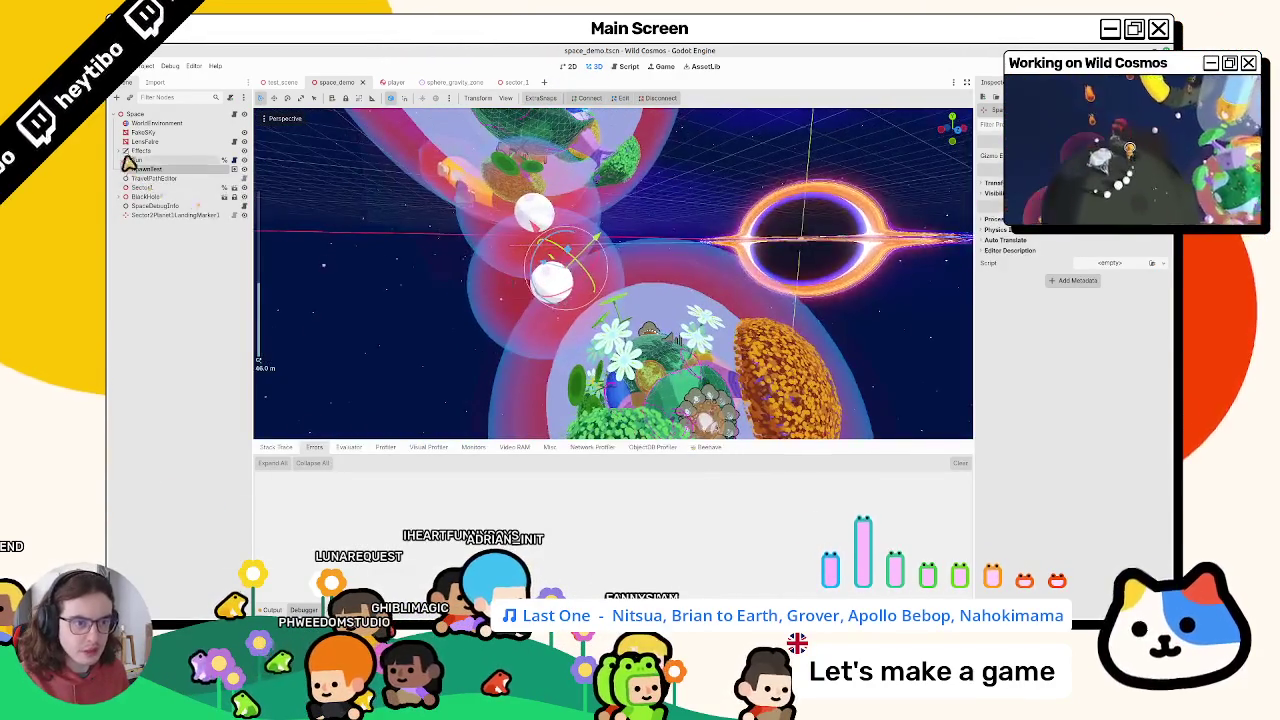
text(0.0)
key(Return)
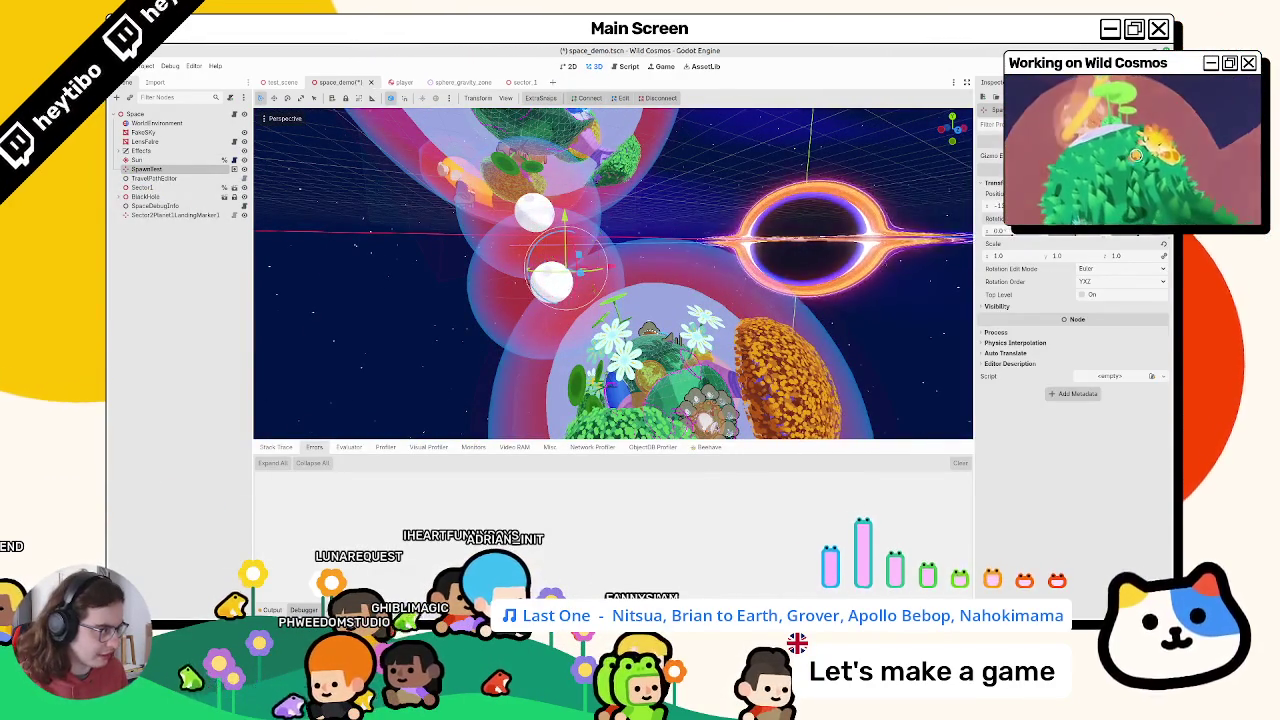
mouse_move(614, 266)
mouse_down()
mouse_move(477, 266)
mouse_move(407, 222)
mouse_move(398, 200)
mouse_up()
Save space_demo, clear the Output warnings, and switch to the sector_1 scene
key(ctrl+s)
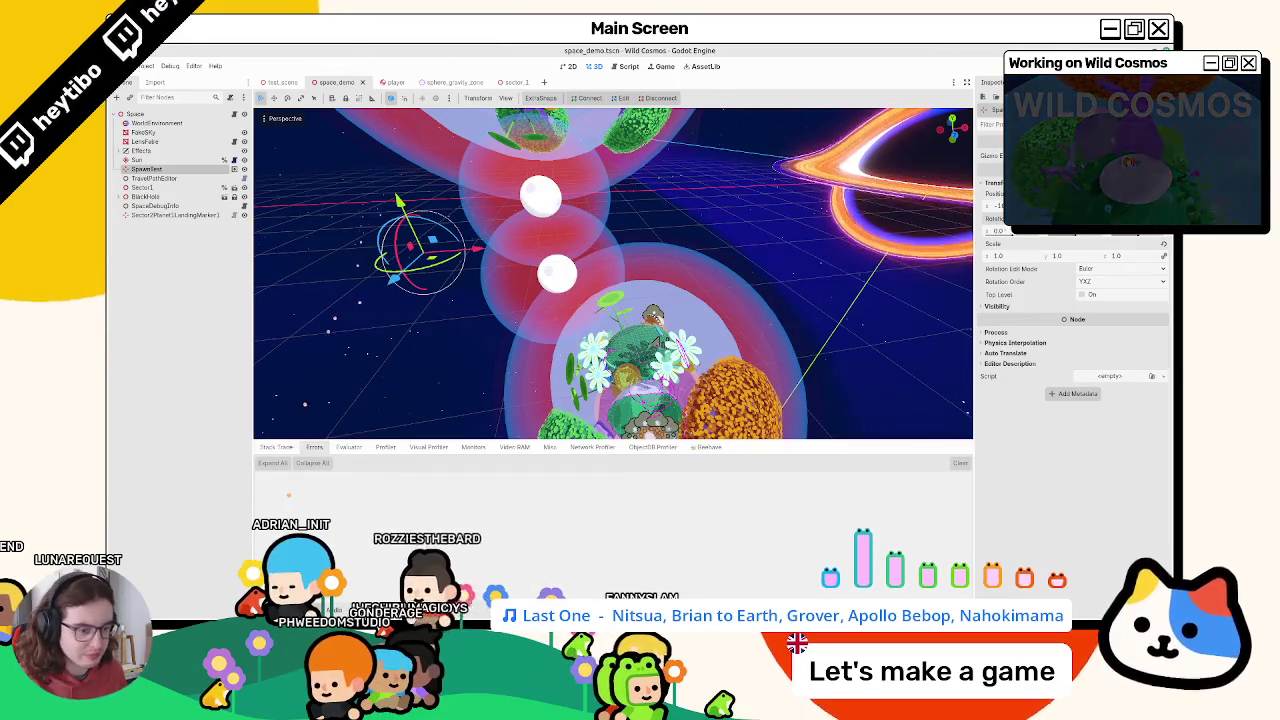
key(F5)
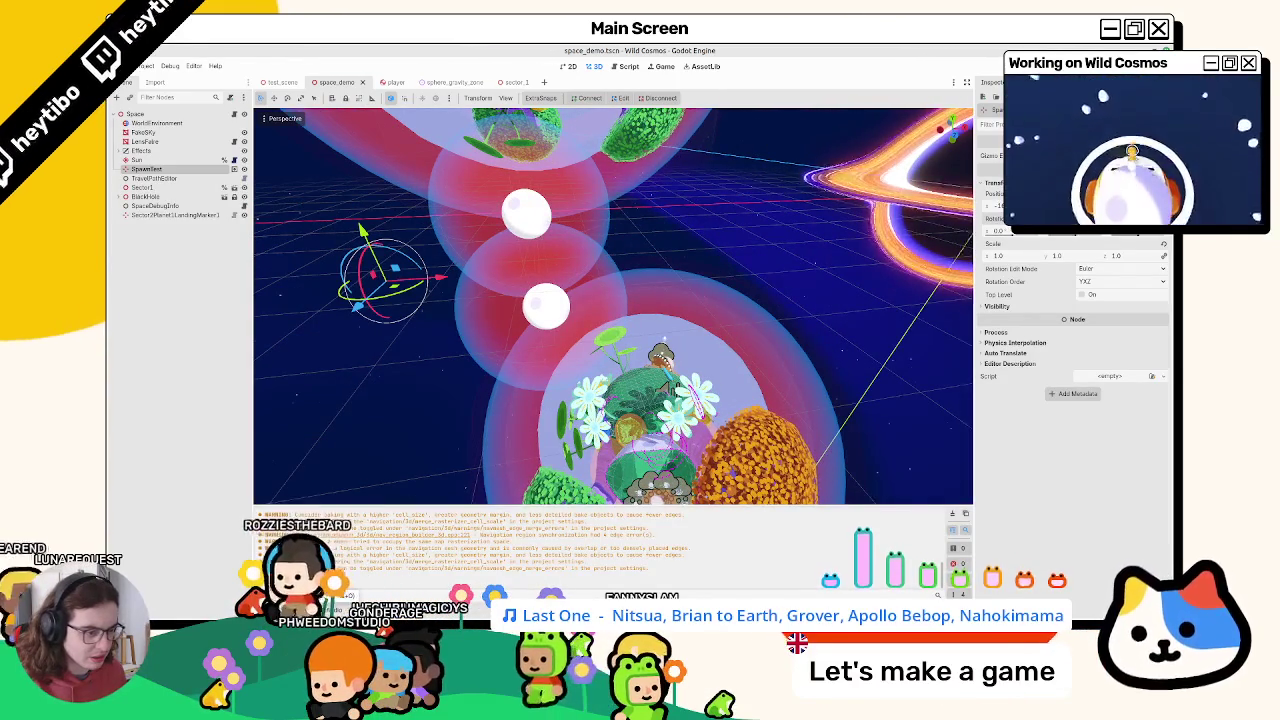
click(958, 517)
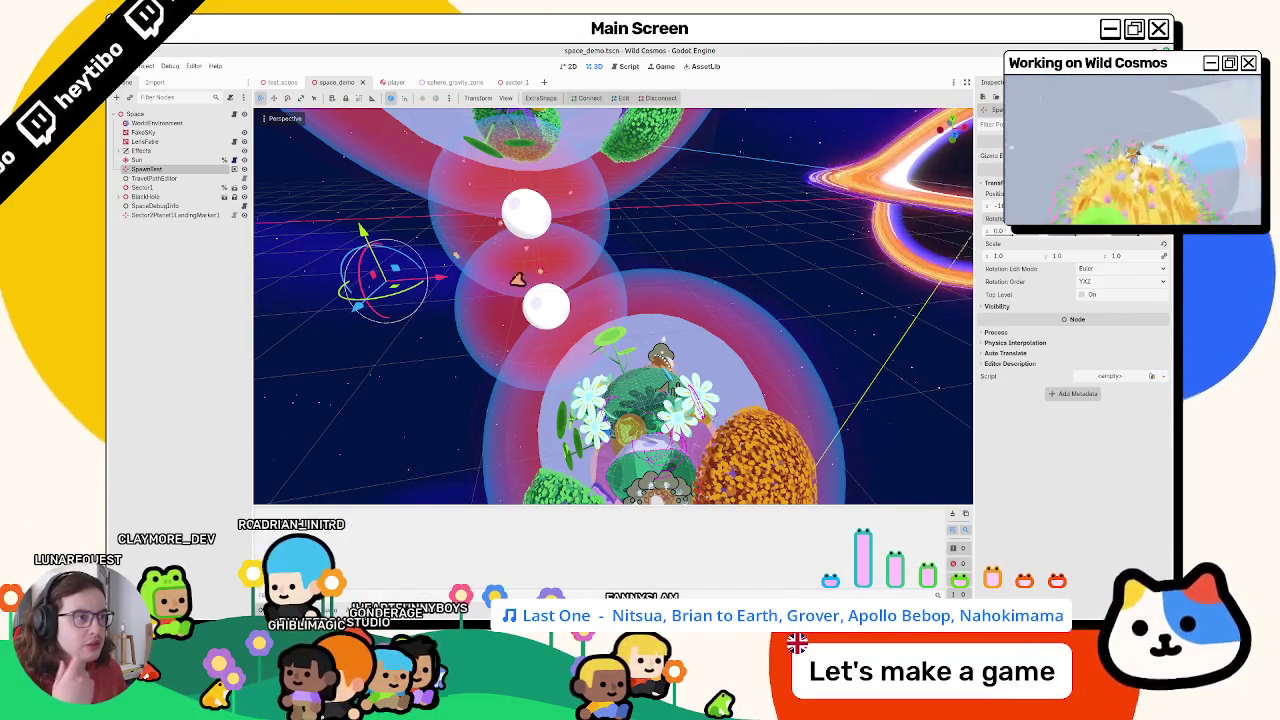
click(513, 82)
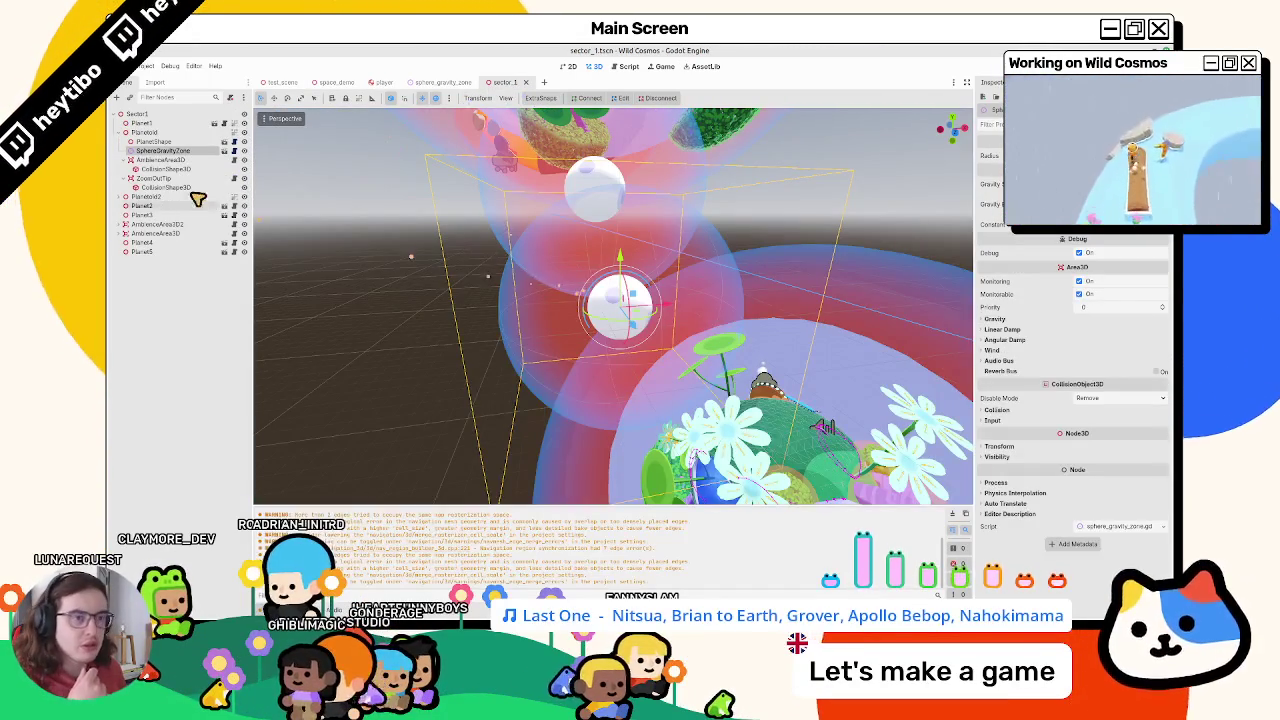
Collapse AmbienceArea3D and Planetoid, select Planetoid2, clear the Output log, and show the FileSystem dock
click(124, 160)
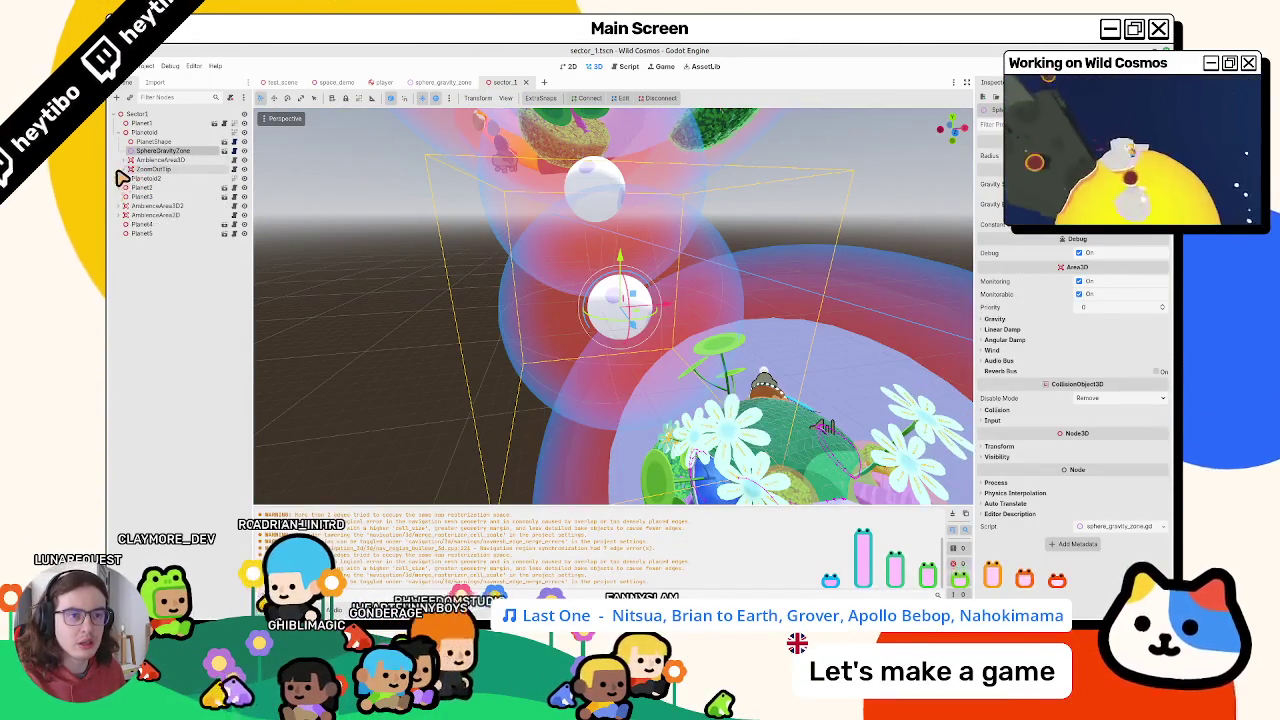
click(125, 132)
click(161, 142)
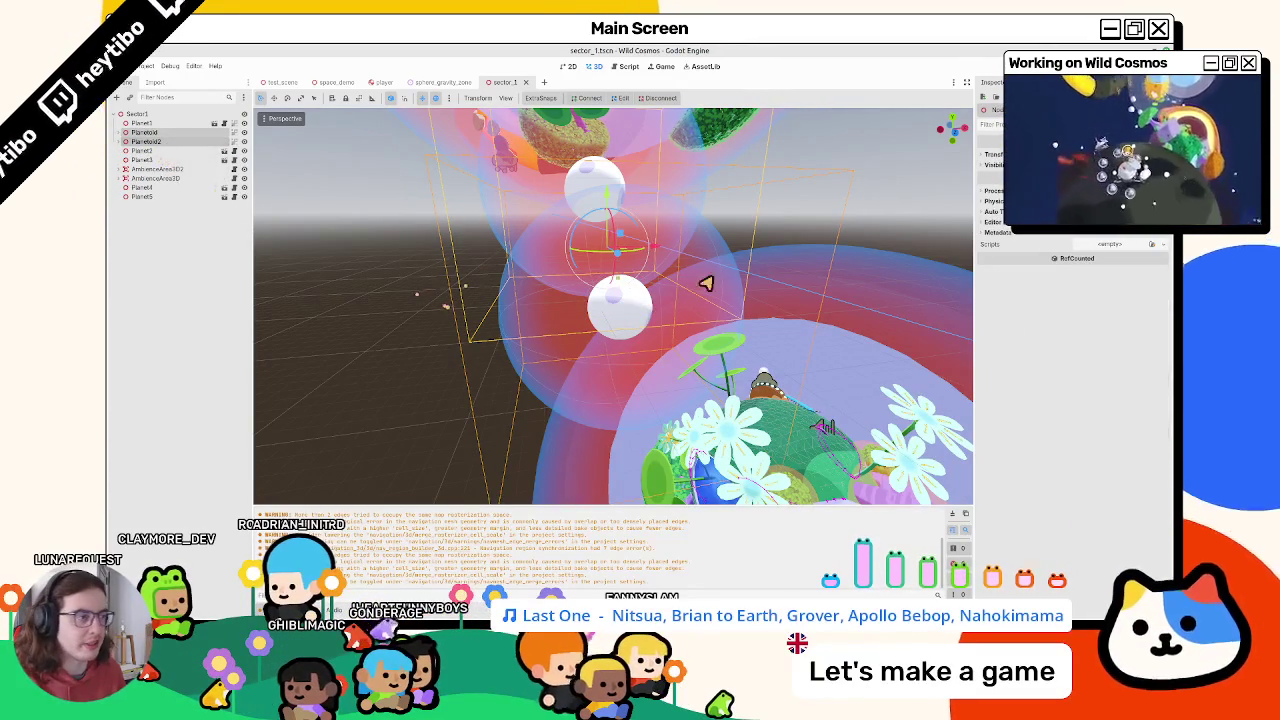
click(940, 545)
key(alt+f)
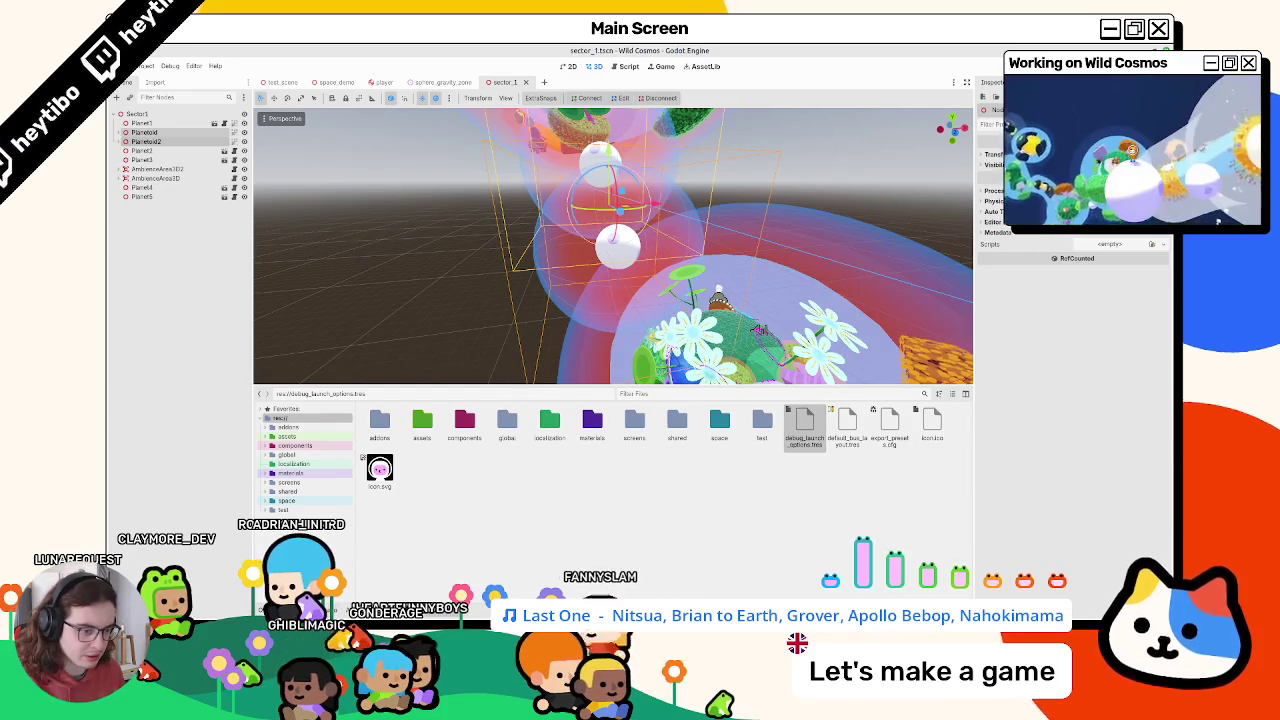
Browse the res://test folder, peeking into input_info_test and back
click(288, 510)
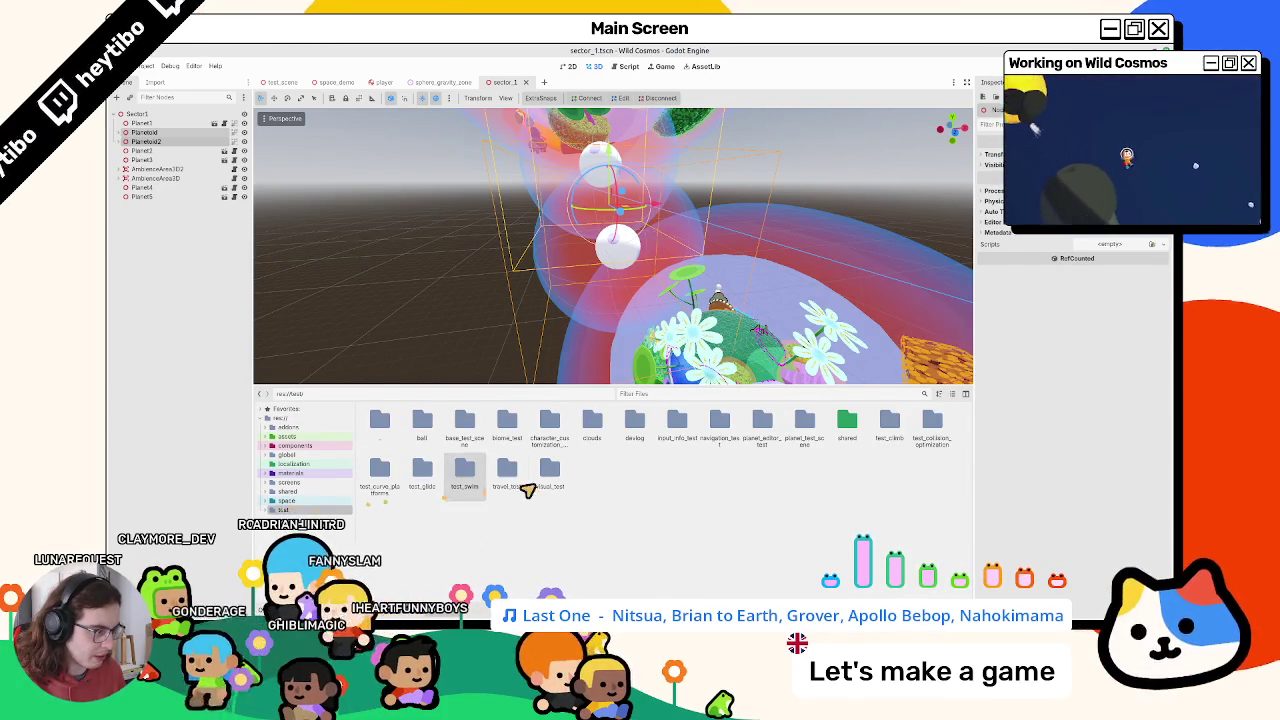
double_click(678, 425)
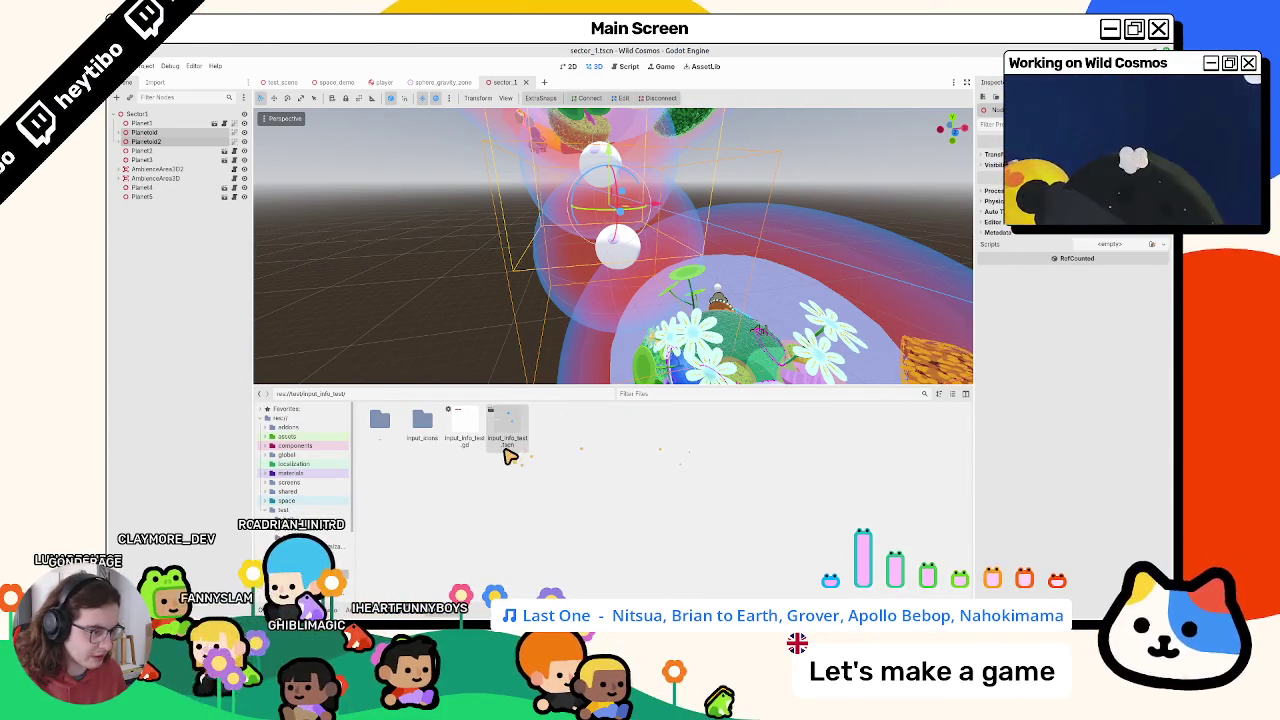
right_click(508, 456)
double_click(380, 425)
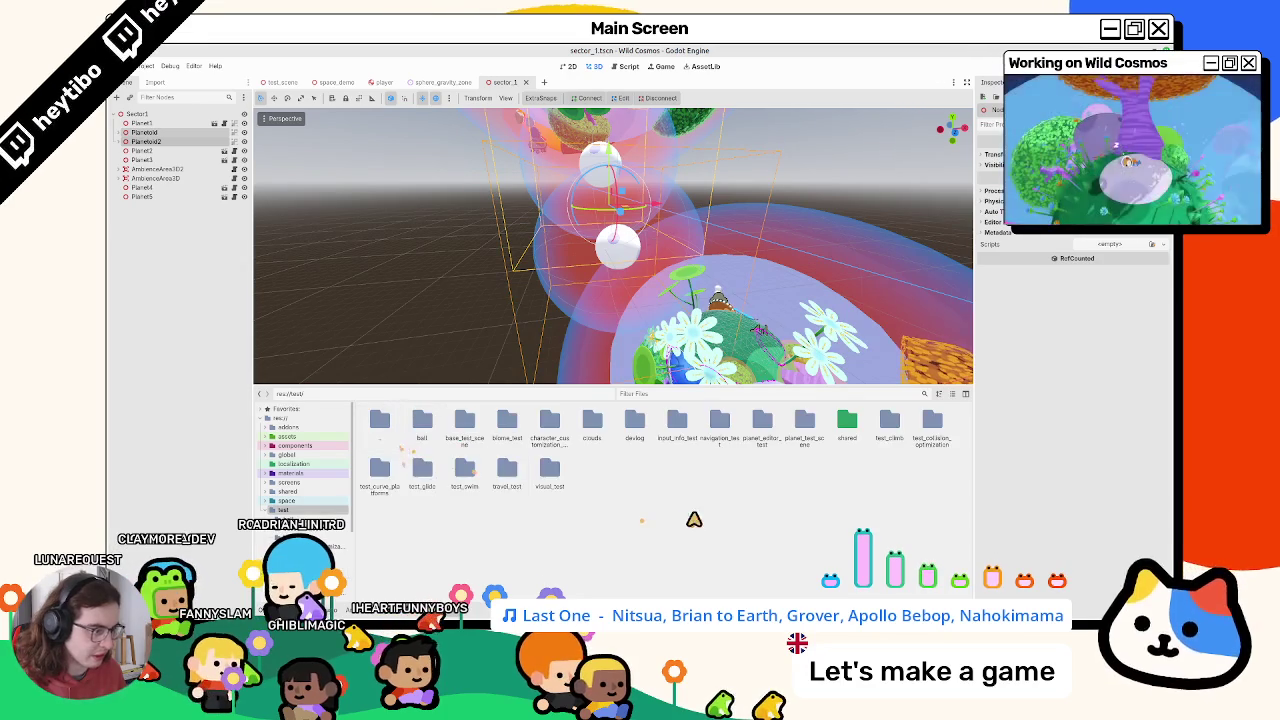
Create a new folder named gravity_test inside res://test
right_click(692, 514)
click(618, 525)
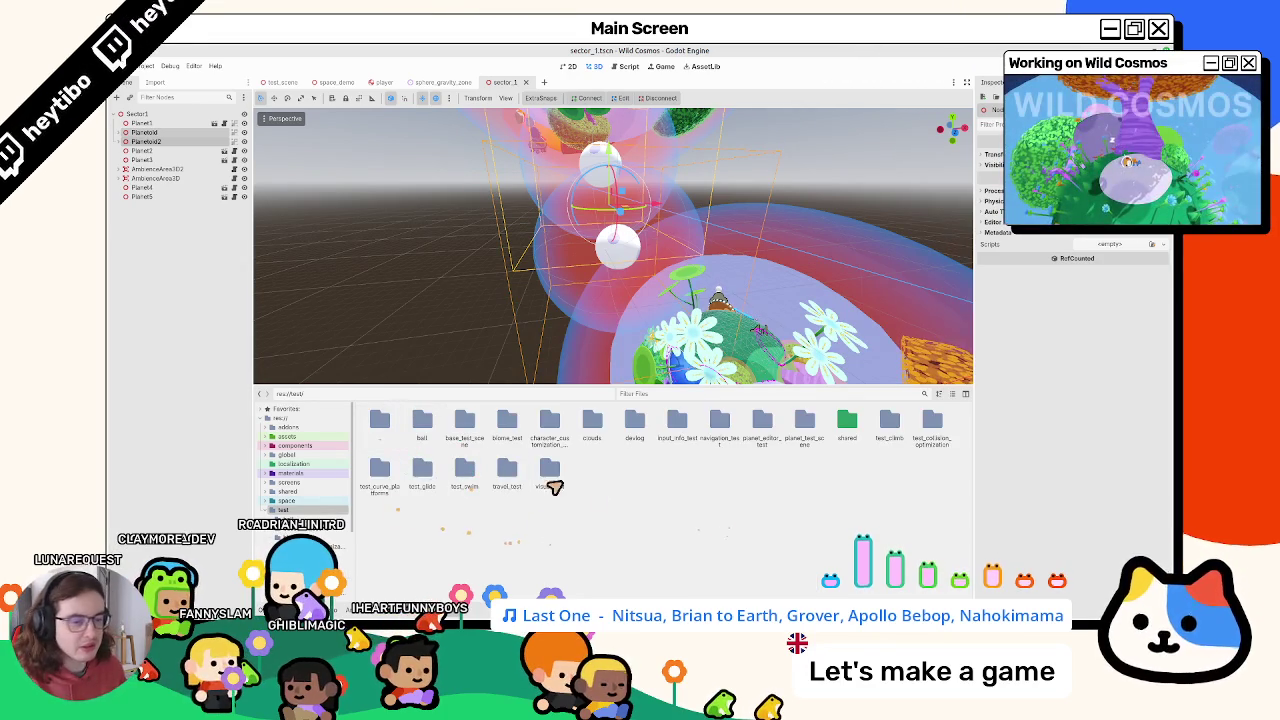
right_click(664, 490)
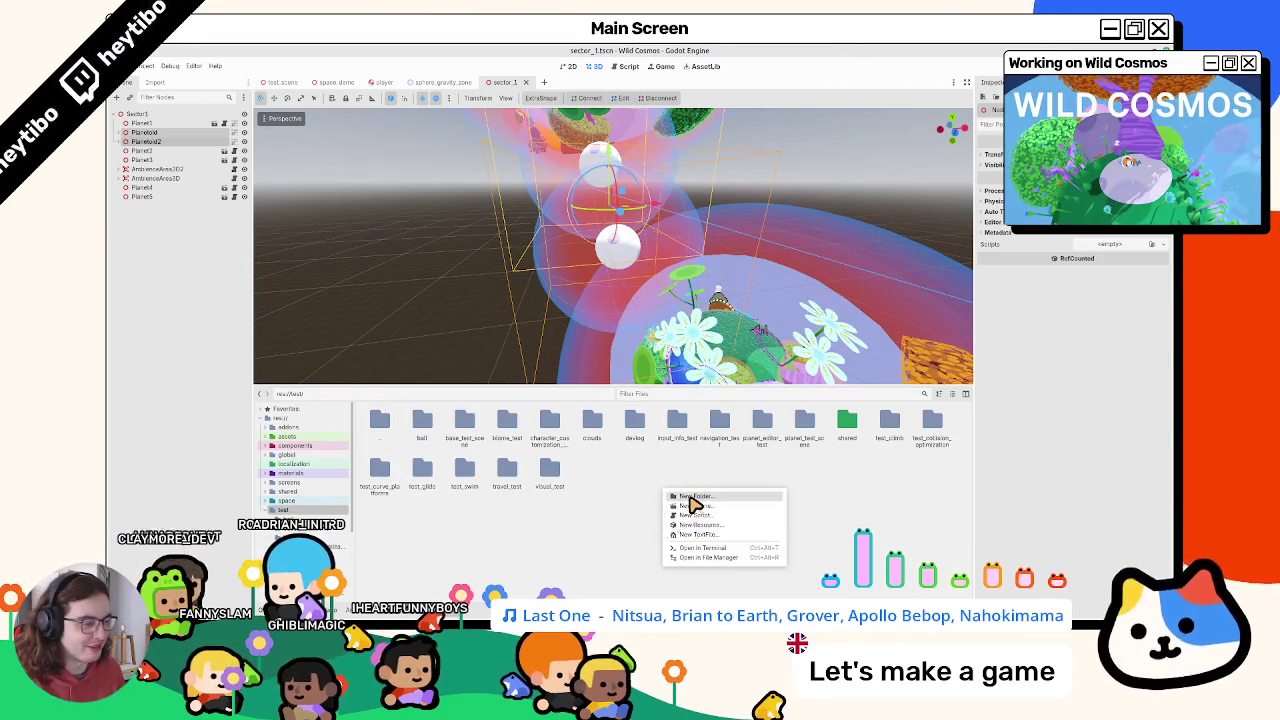
click(690, 497)
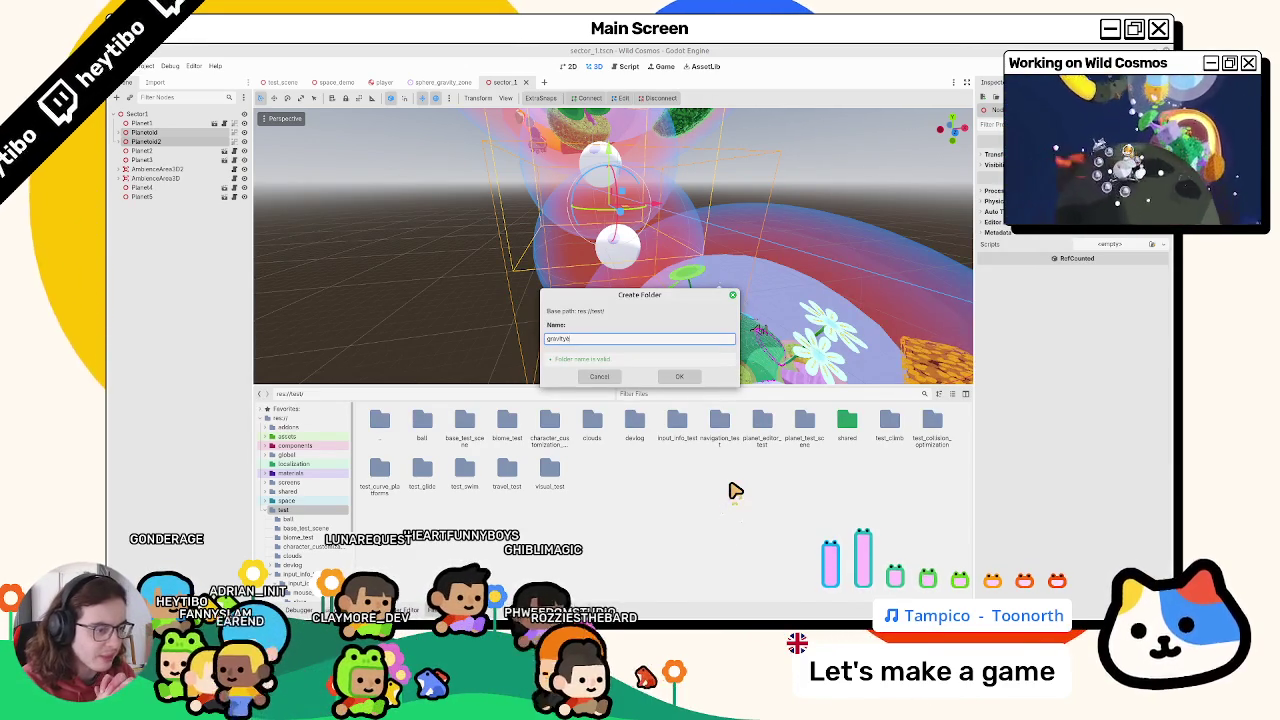
text(gravity)
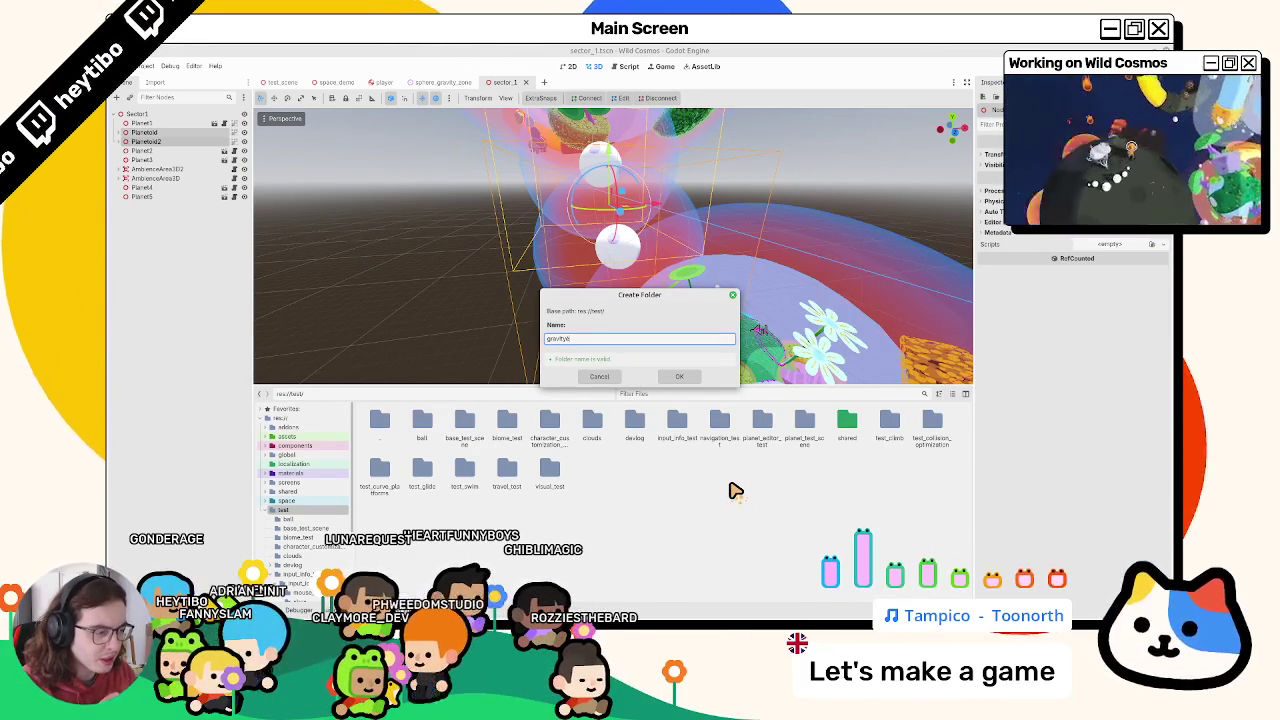
text(_)
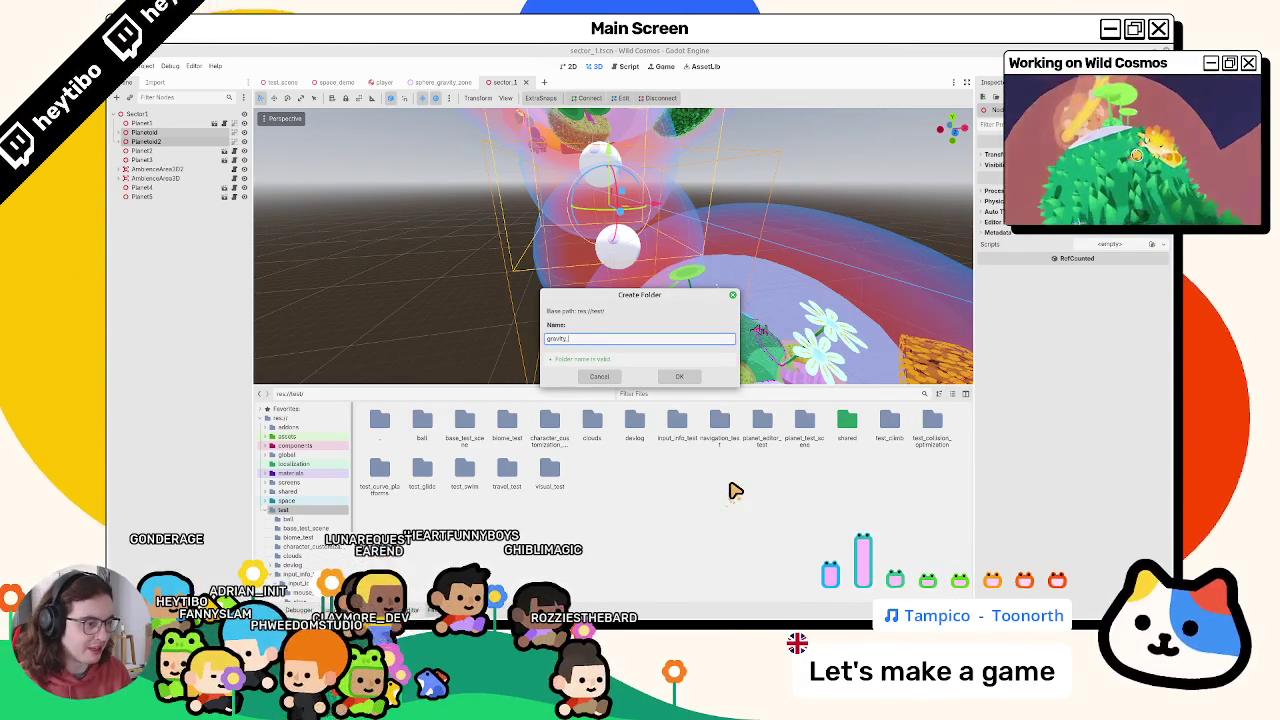
text(test)
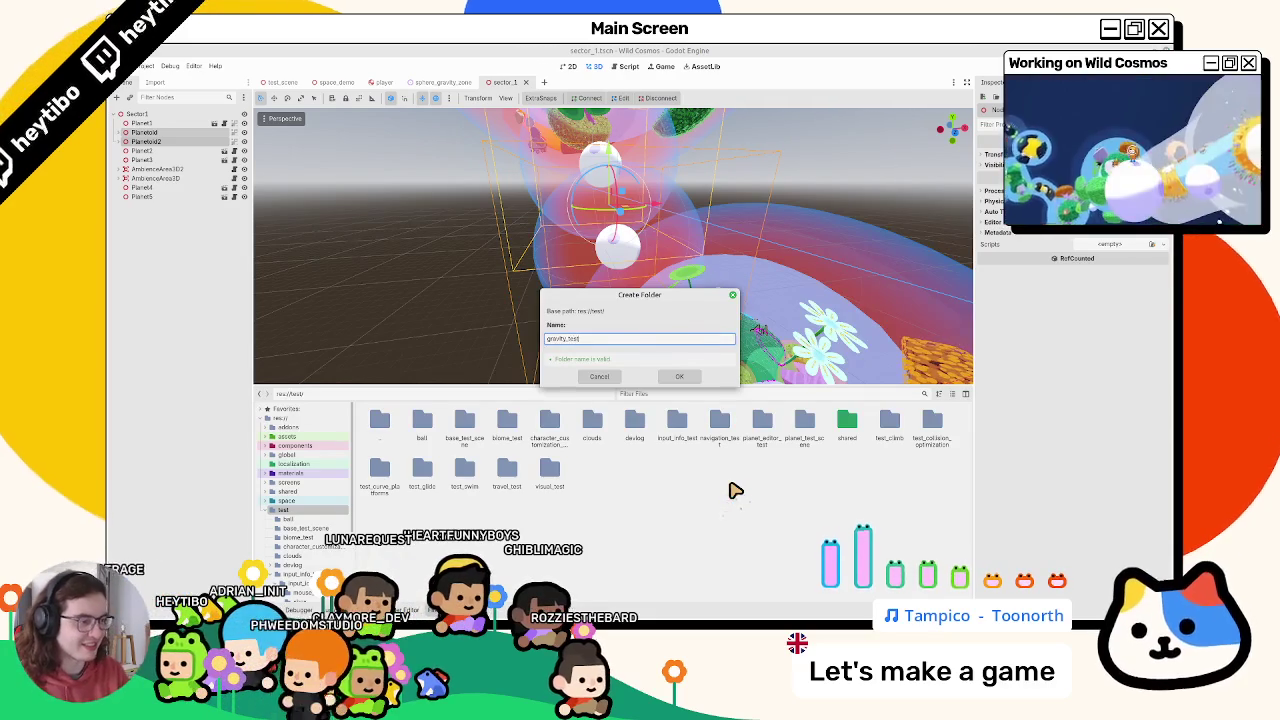
key(Return)
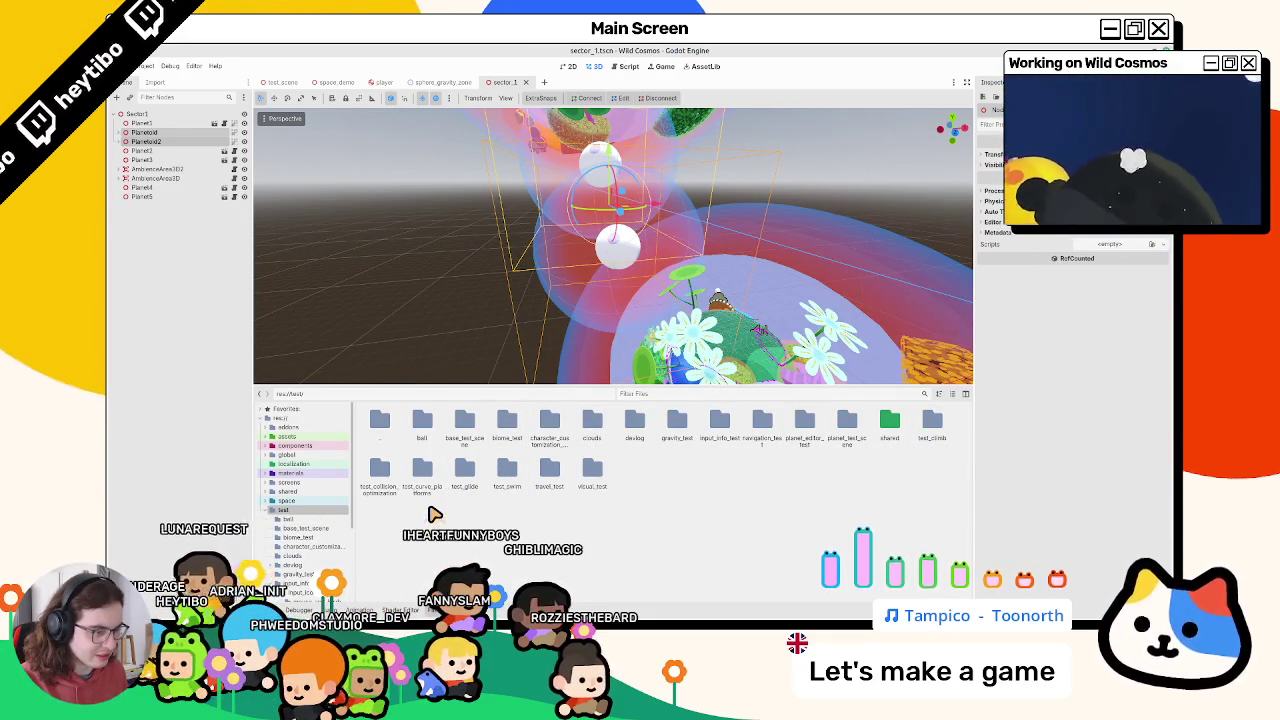
double_click(423, 432)
Look through the ball folder and its ball scene, then return to test
double_click(396, 448)
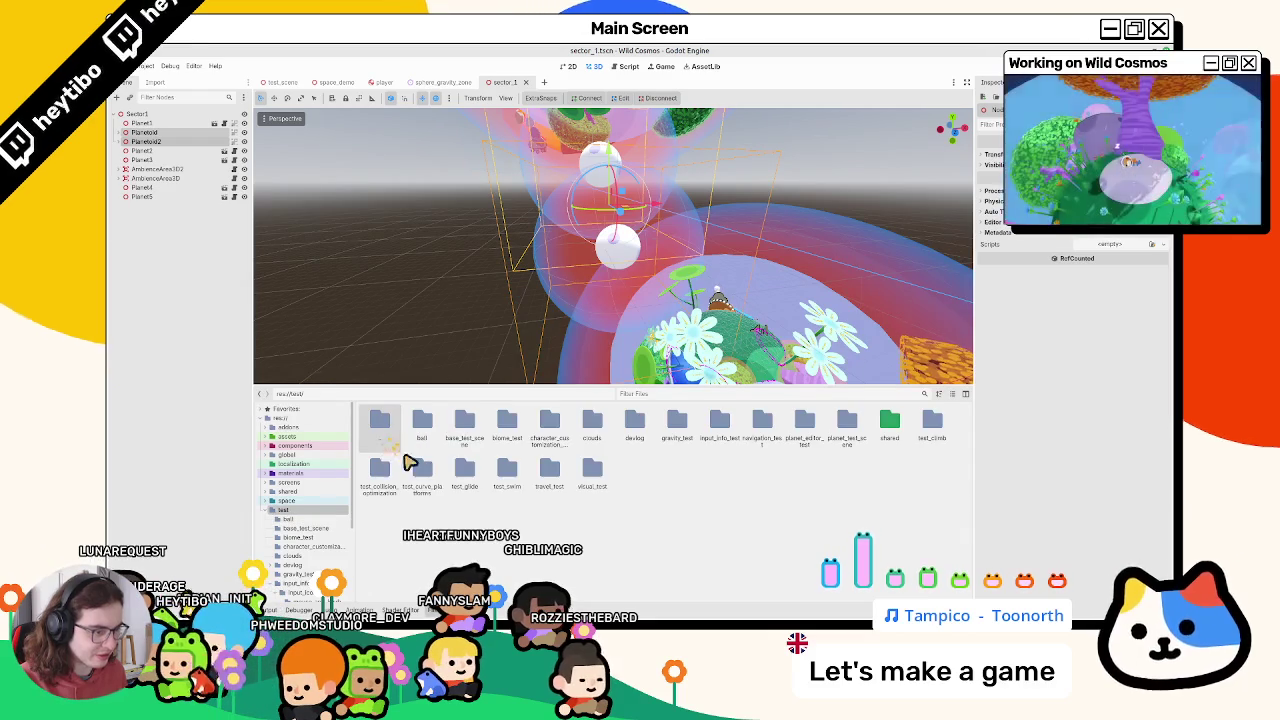
double_click(424, 435)
double_click(463, 422)
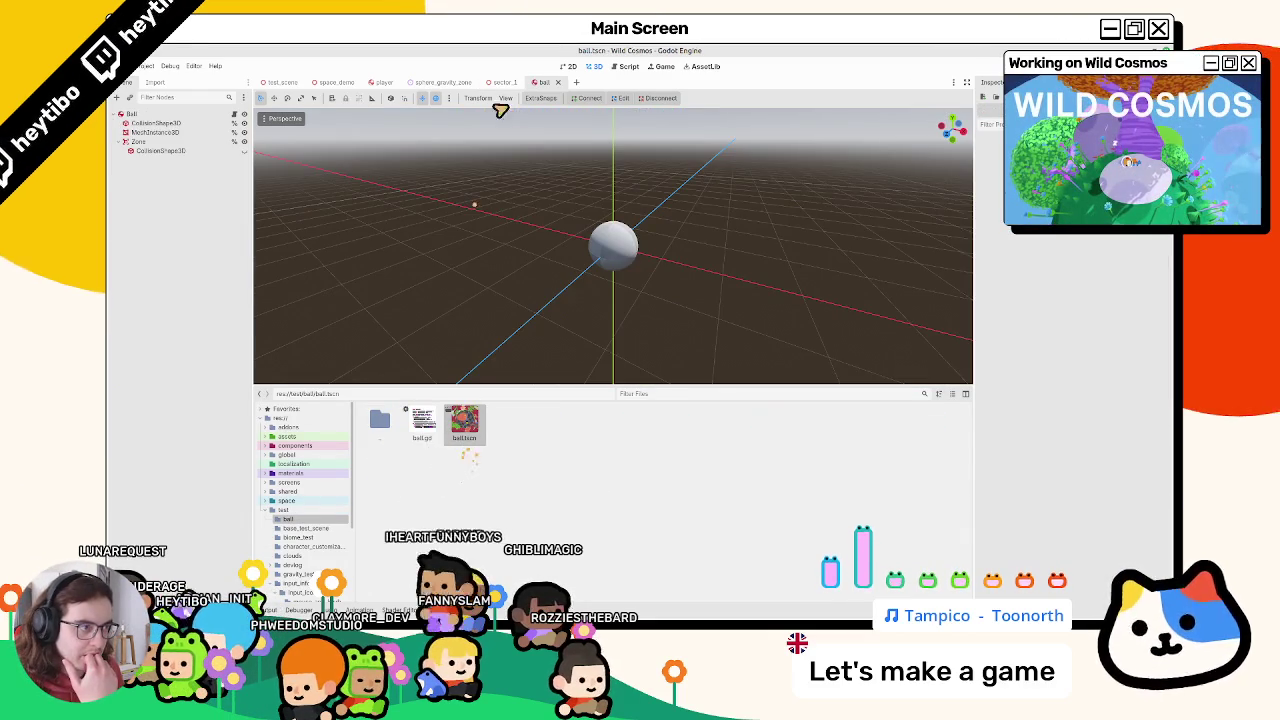
click(558, 82)
double_click(379, 422)
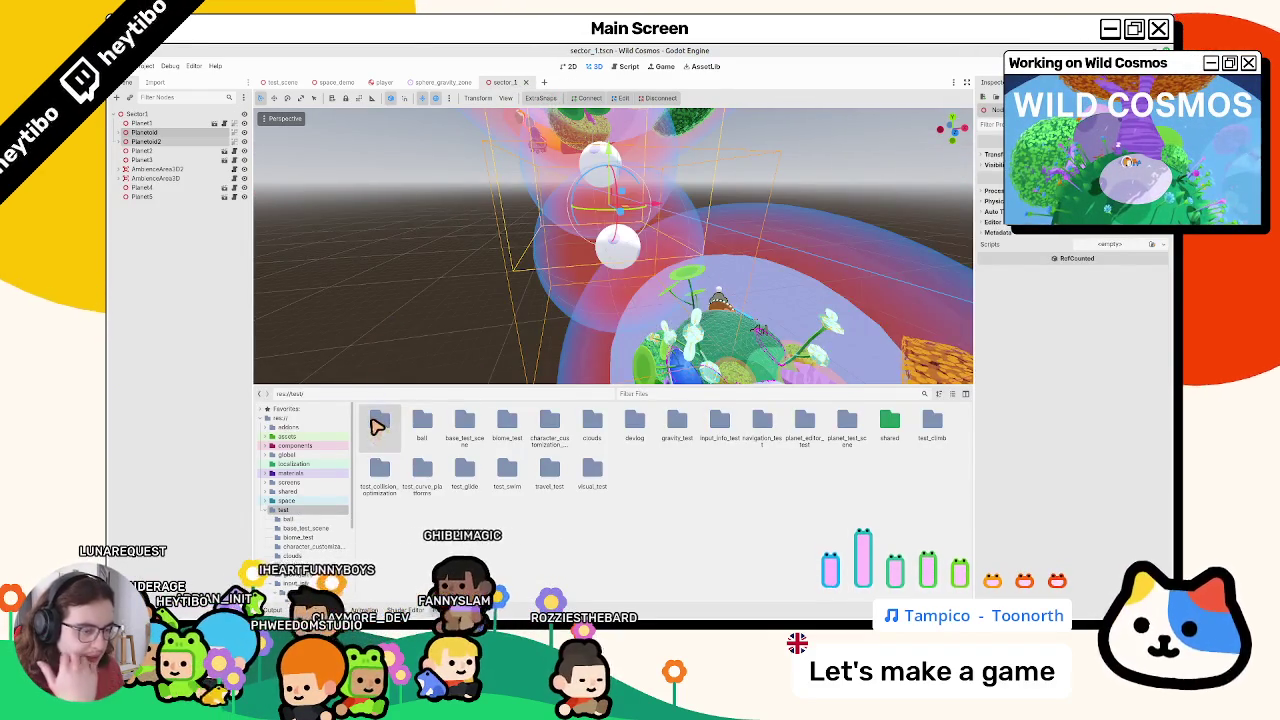
click(420, 432)
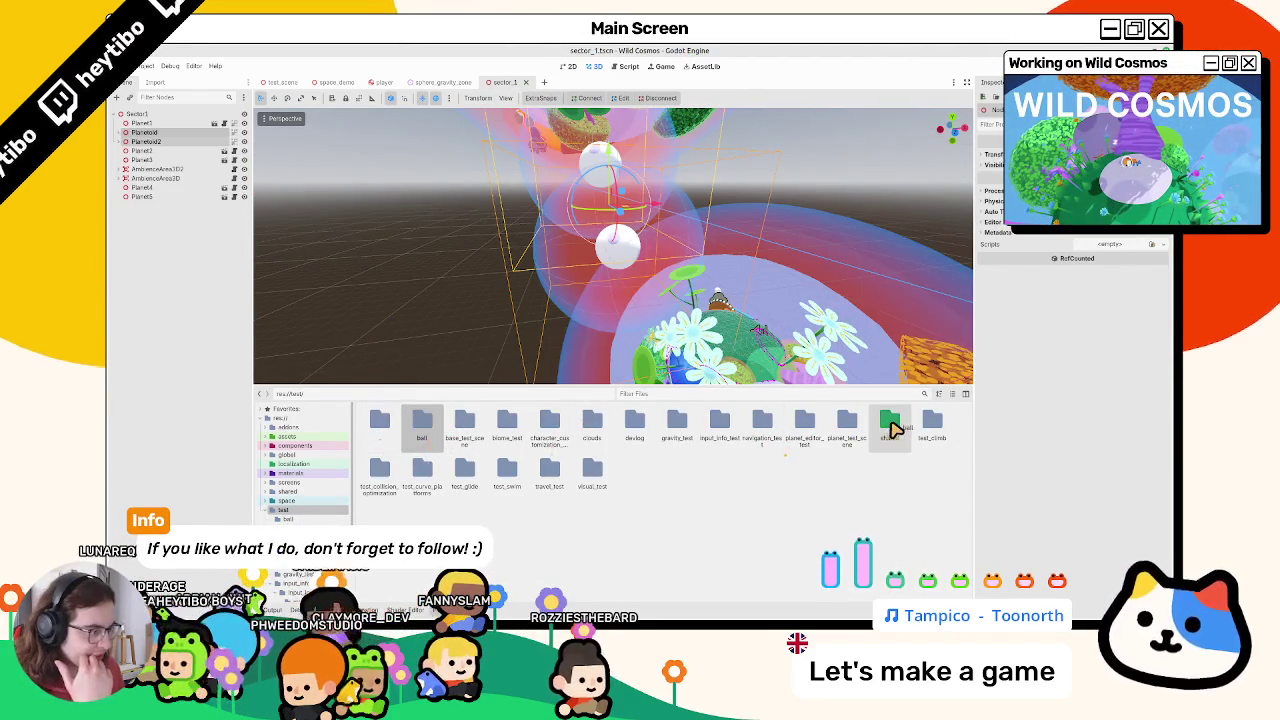
click(666, 354)
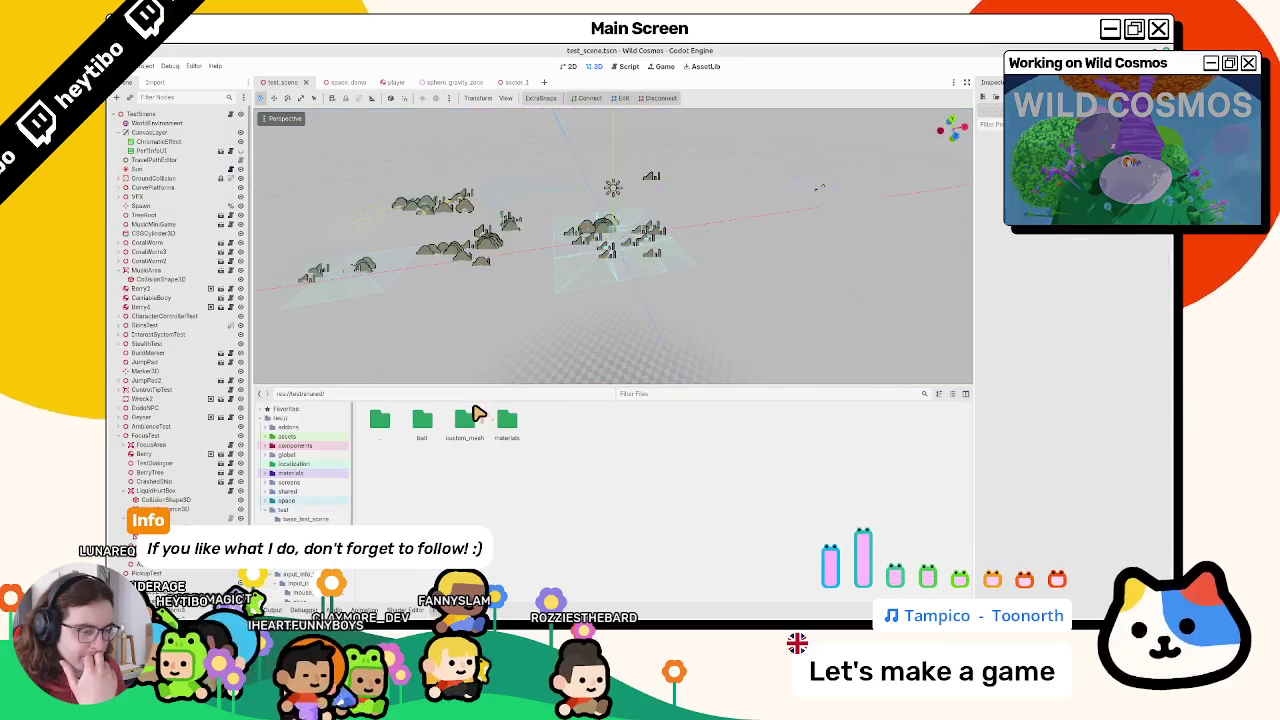
double_click(380, 420)
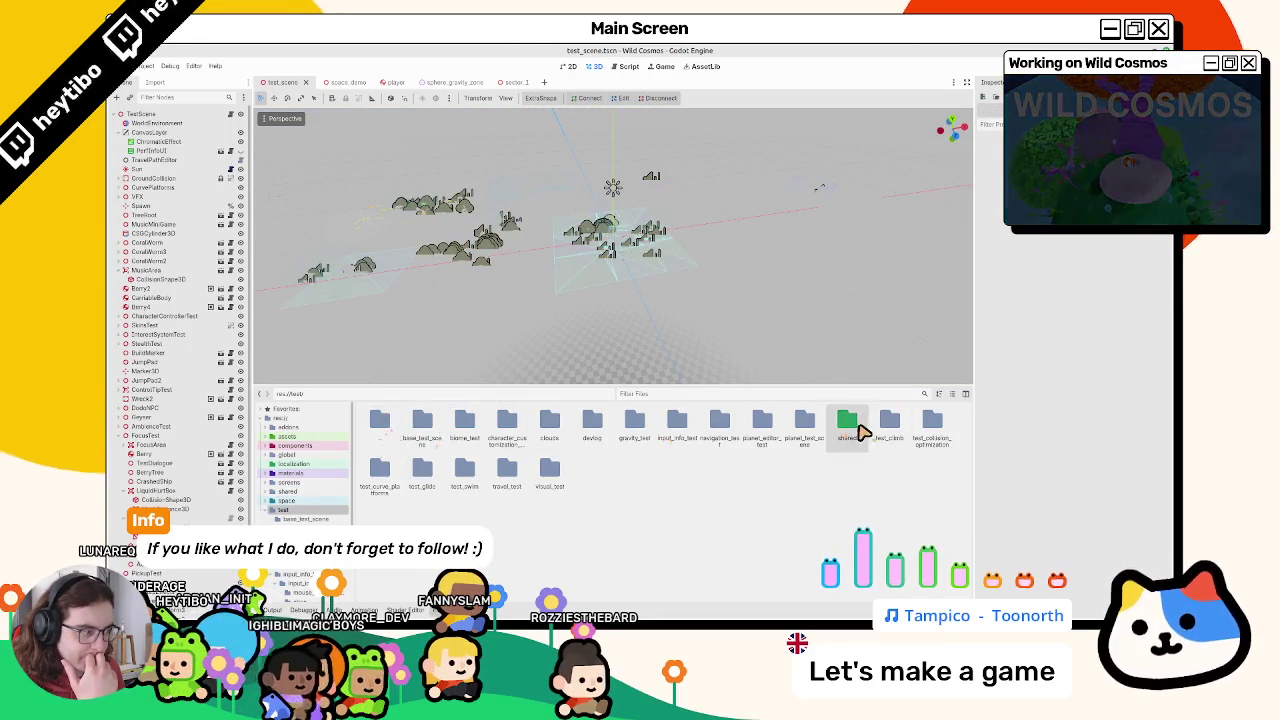
Browse the shared folder's ball, custom_mesh and materials subfolders
double_click(862, 432)
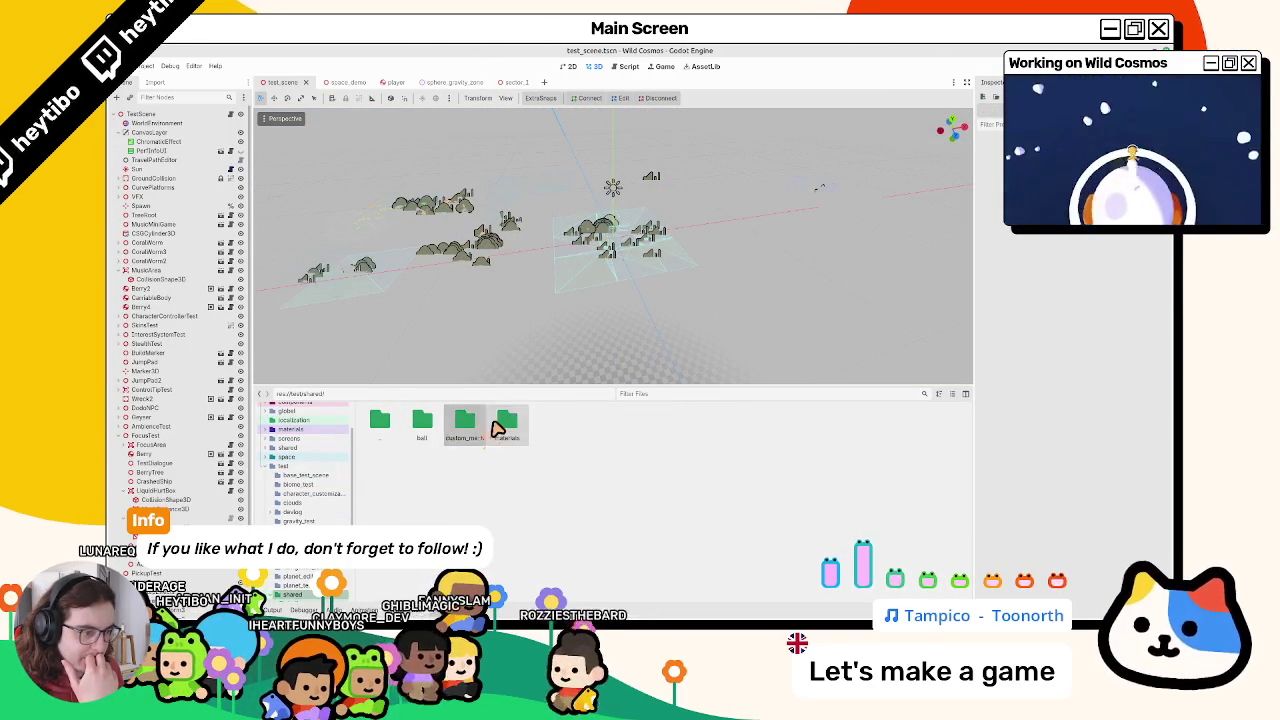
double_click(422, 420)
double_click(380, 420)
double_click(465, 420)
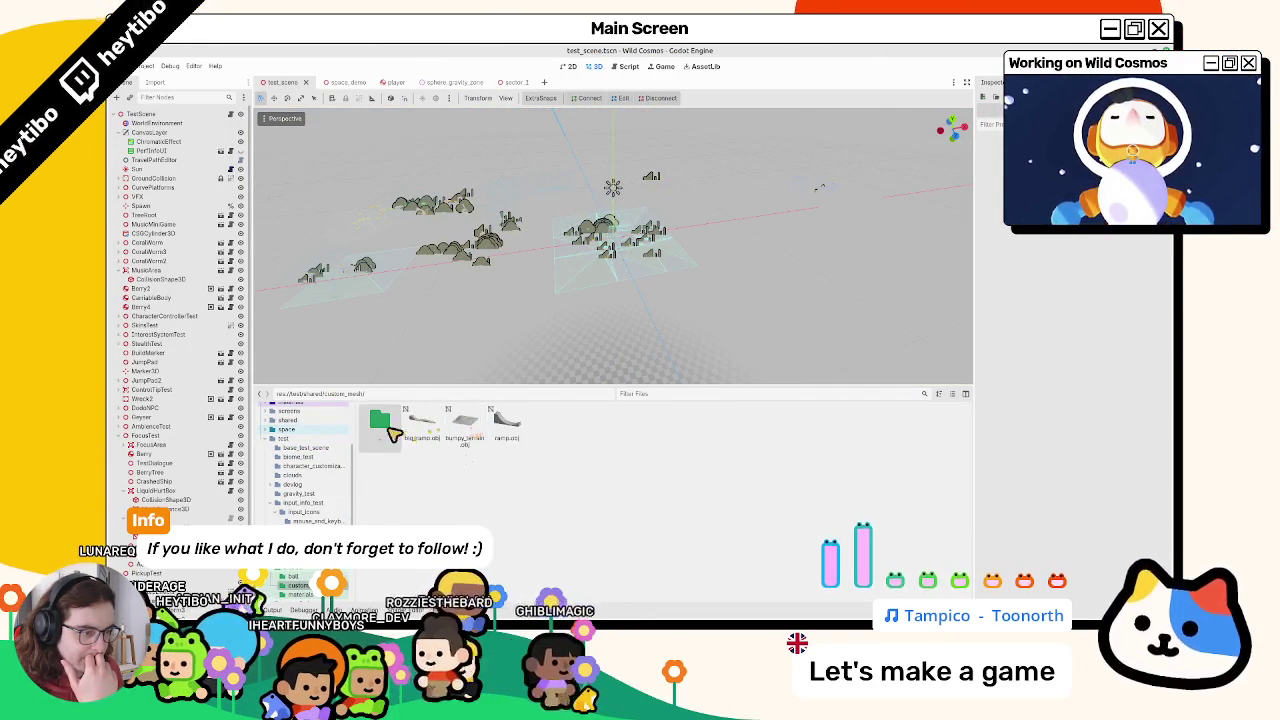
double_click(393, 430)
double_click(505, 422)
double_click(422, 425)
double_click(382, 428)
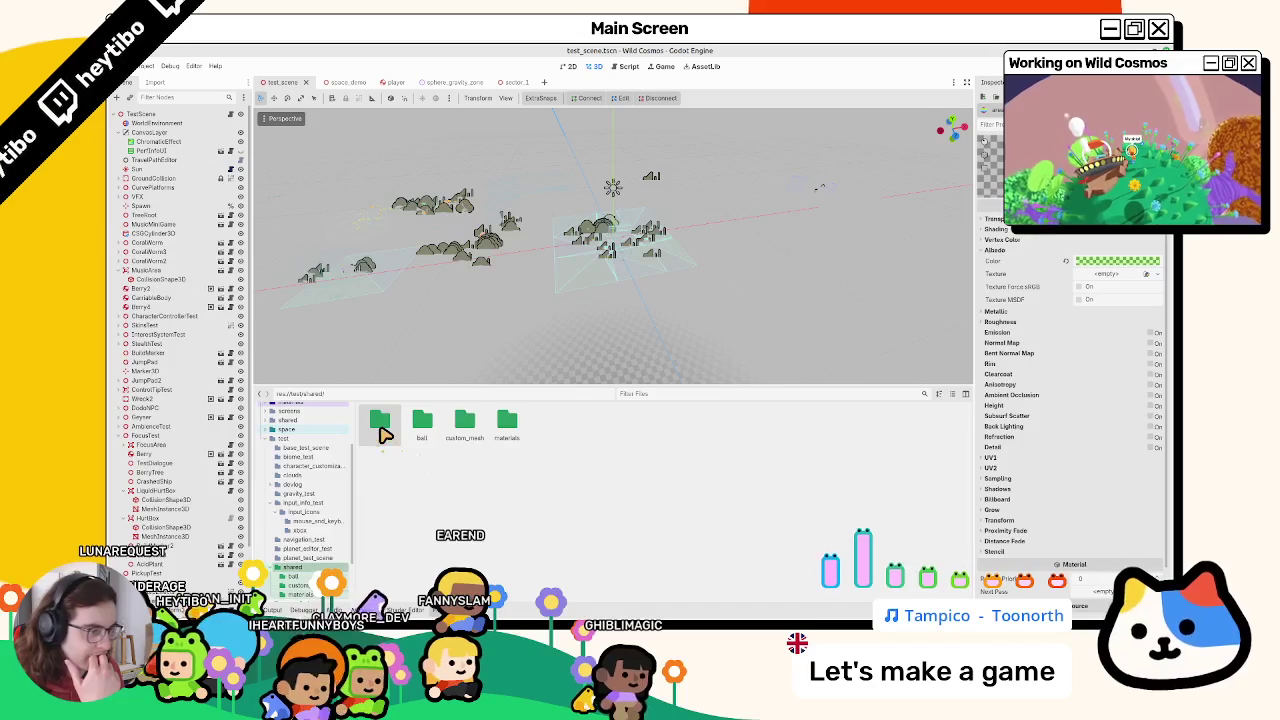
double_click(383, 428)
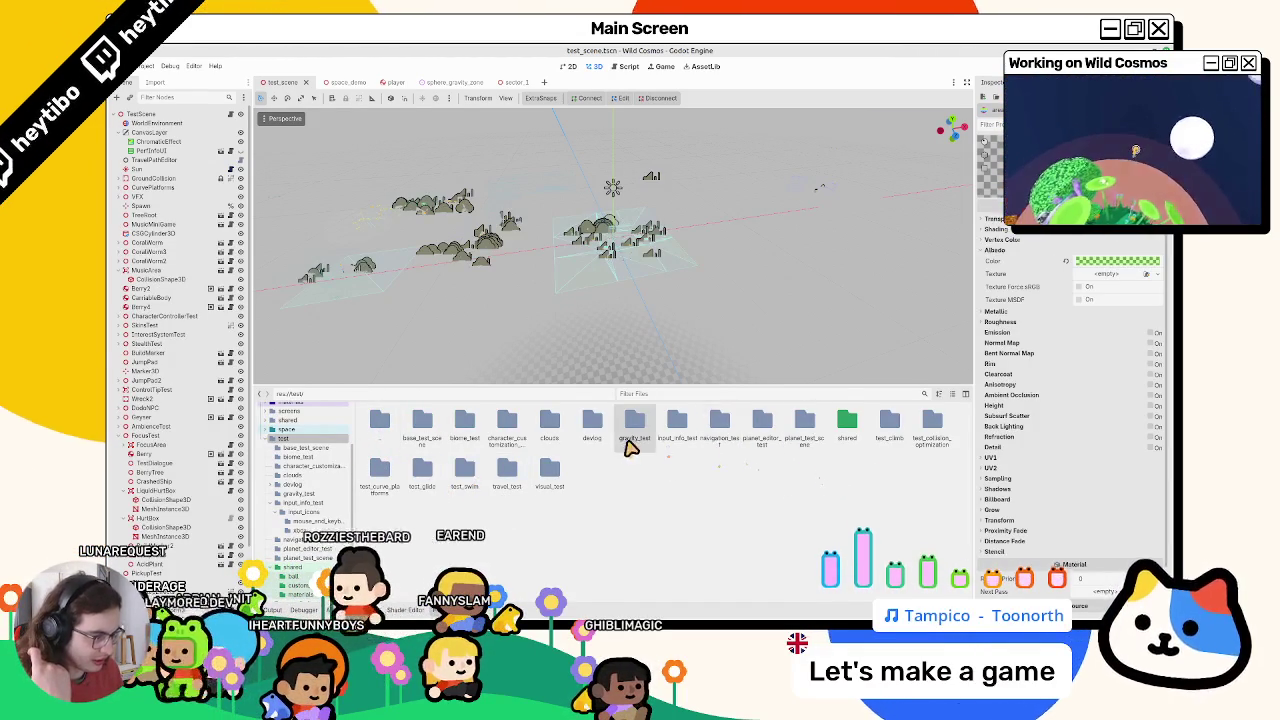
Create a 3D scene gravity_test in the gravity_test folder and paste Planetoid and Planetoid2 into it
double_click(630, 448)
right_click(503, 453)
click(548, 476)
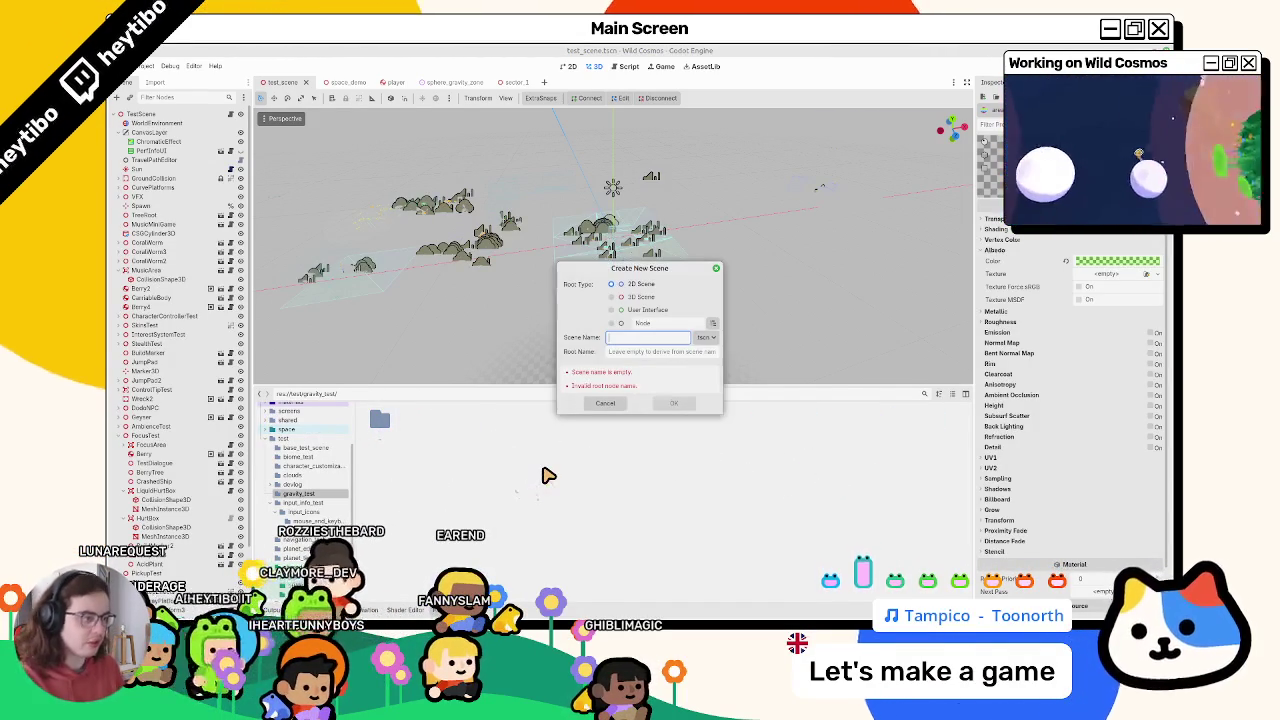
text(gravity_test)
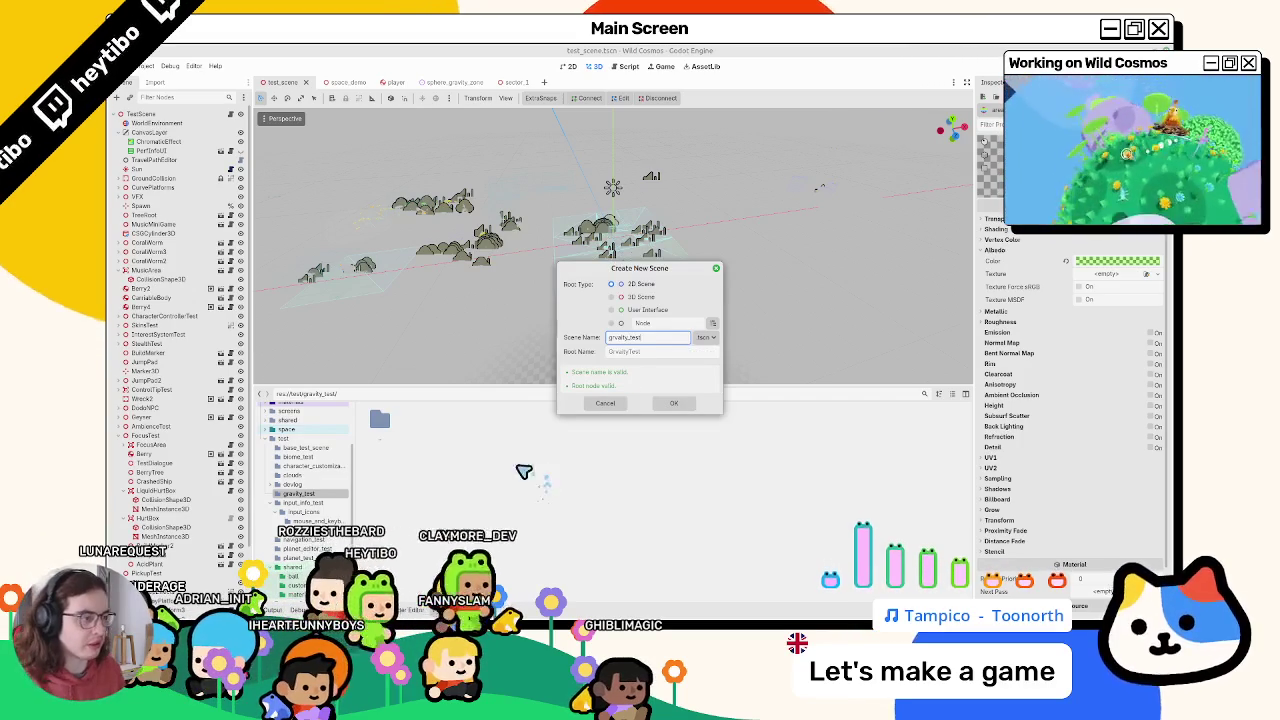
click(650, 297)
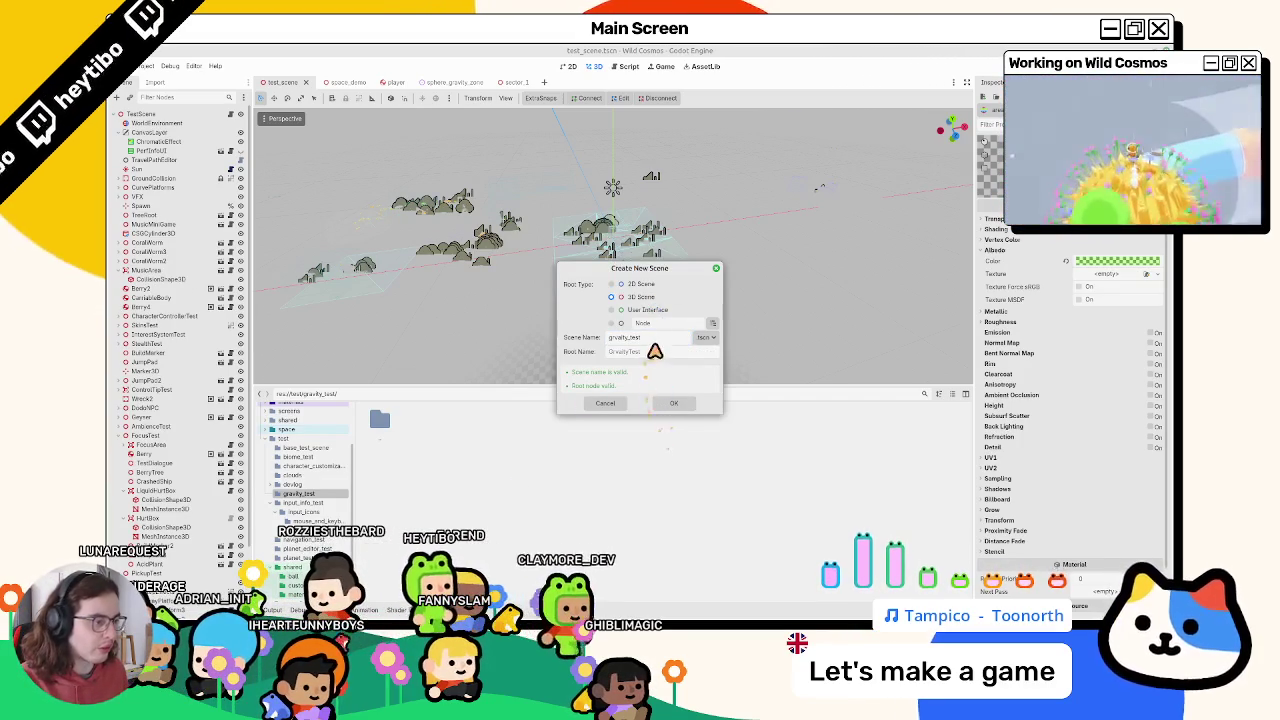
text(grav)
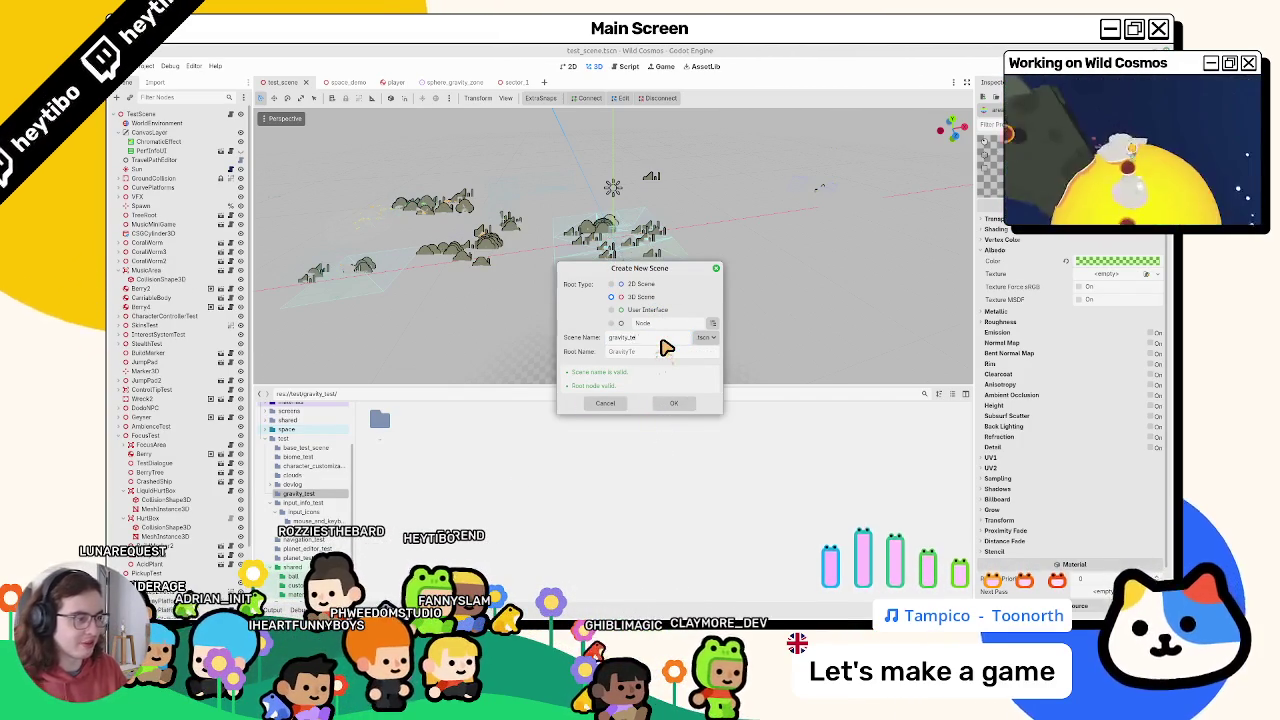
key(Return)
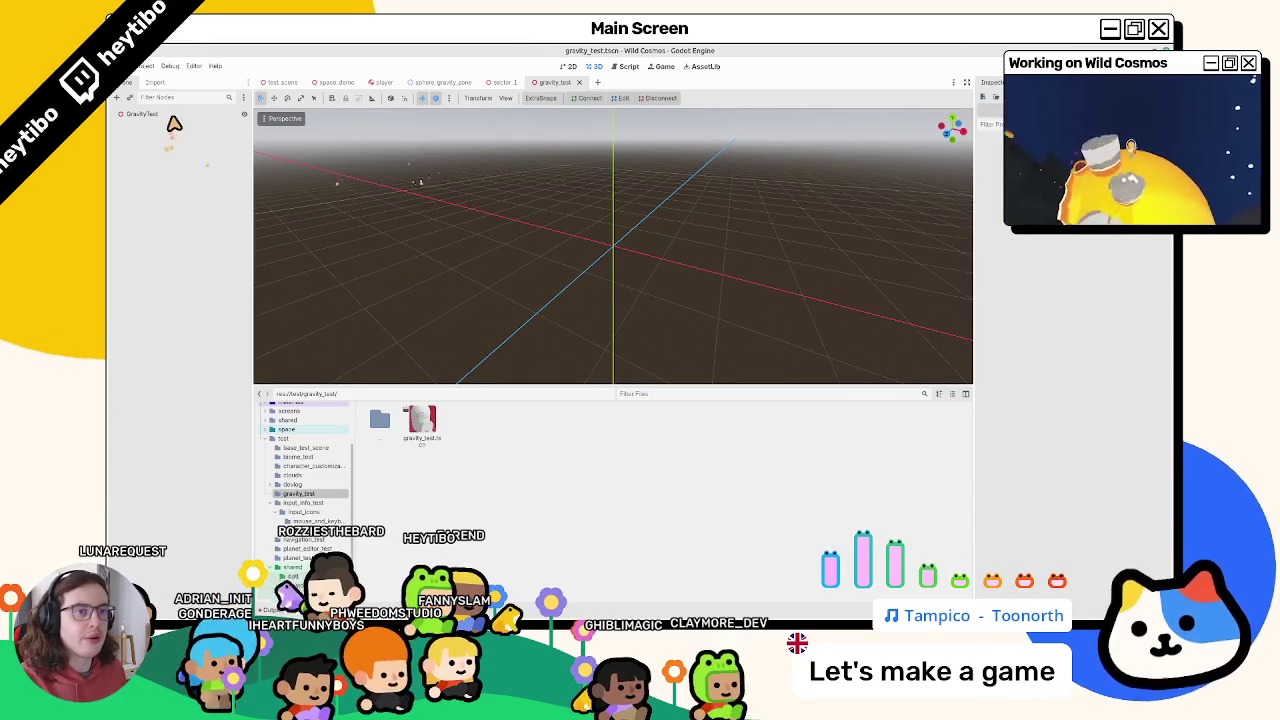
key(ctrl+v)
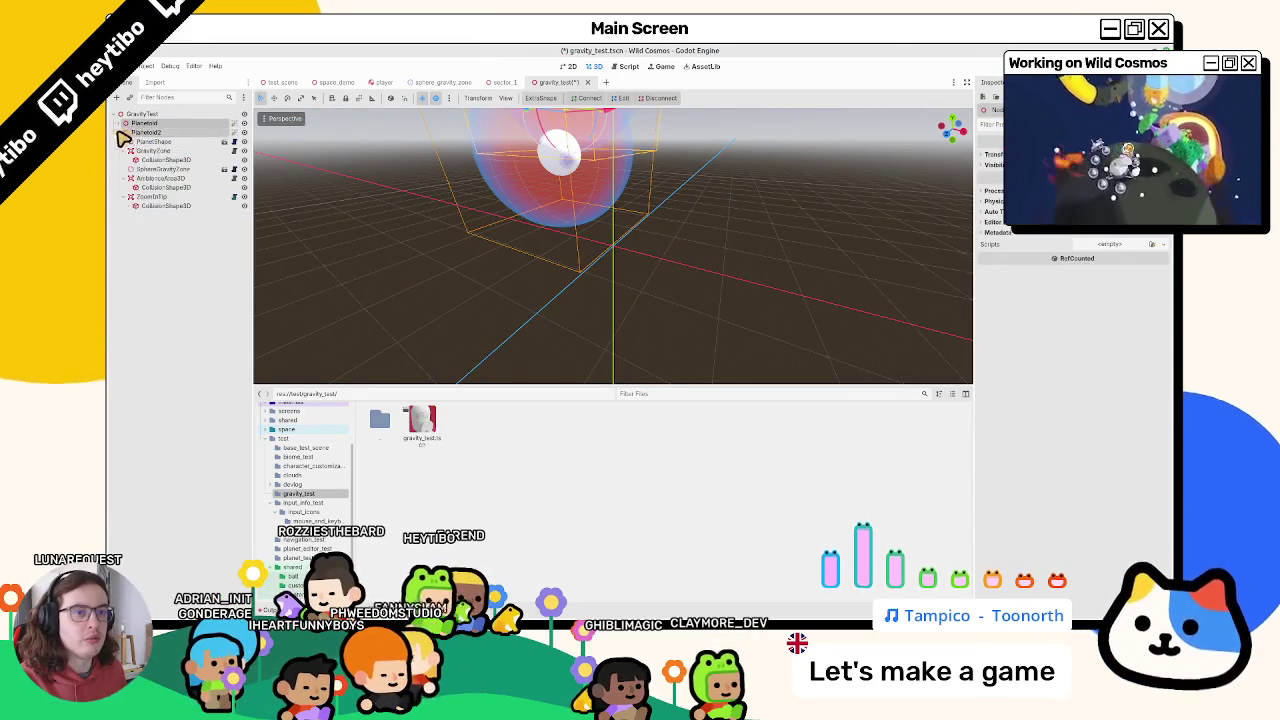
Open planet_test_scene.tscn with Quick Open
click(443, 82)
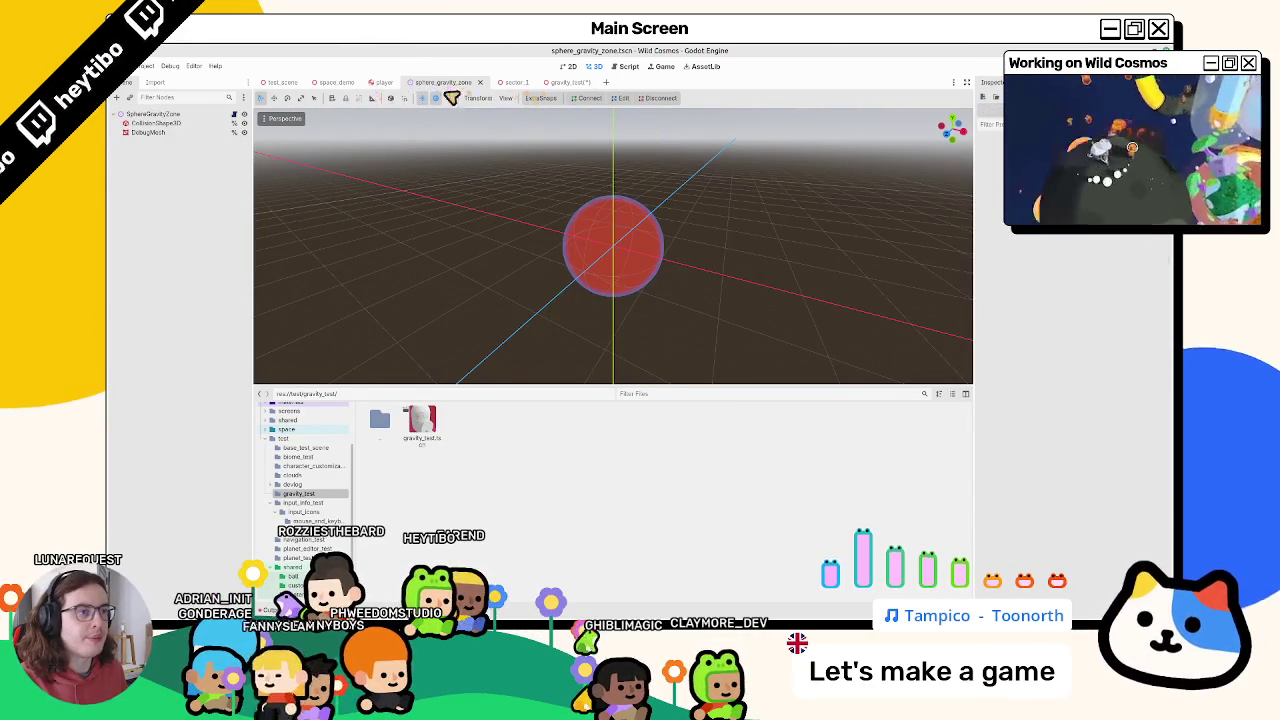
click(282, 84)
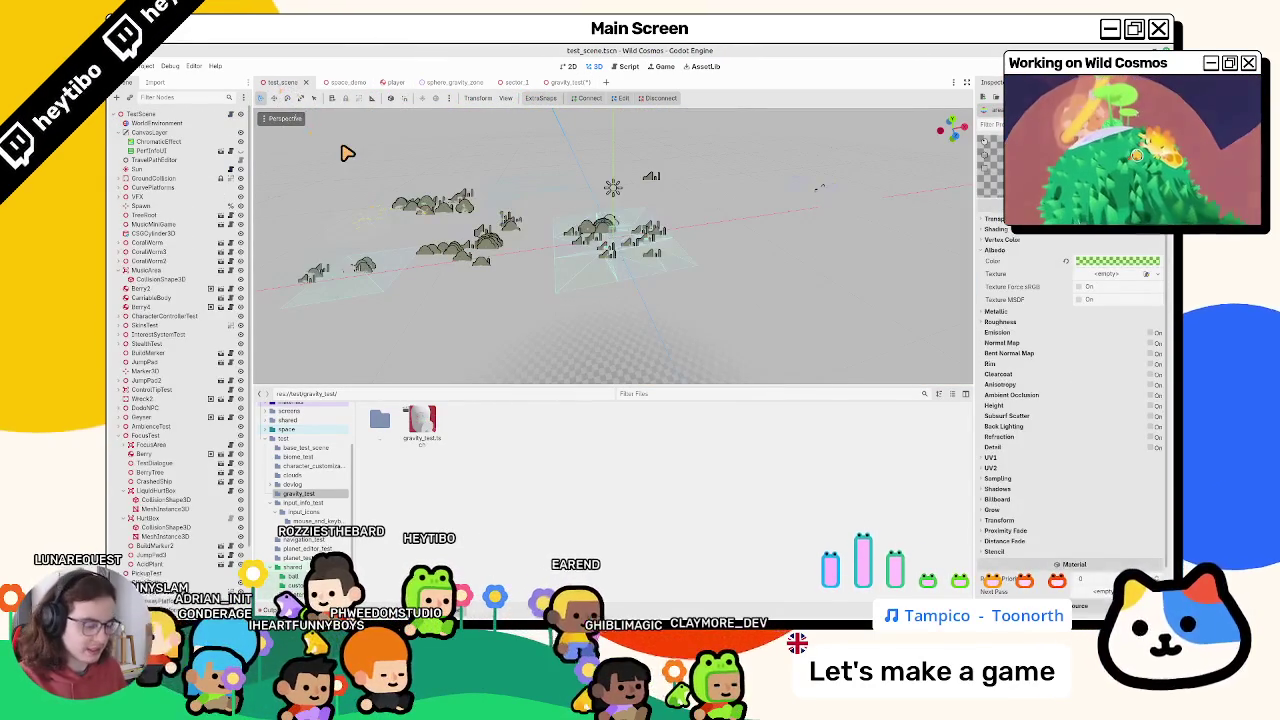
key(ctrl+shift+o)
text(planet test sce)
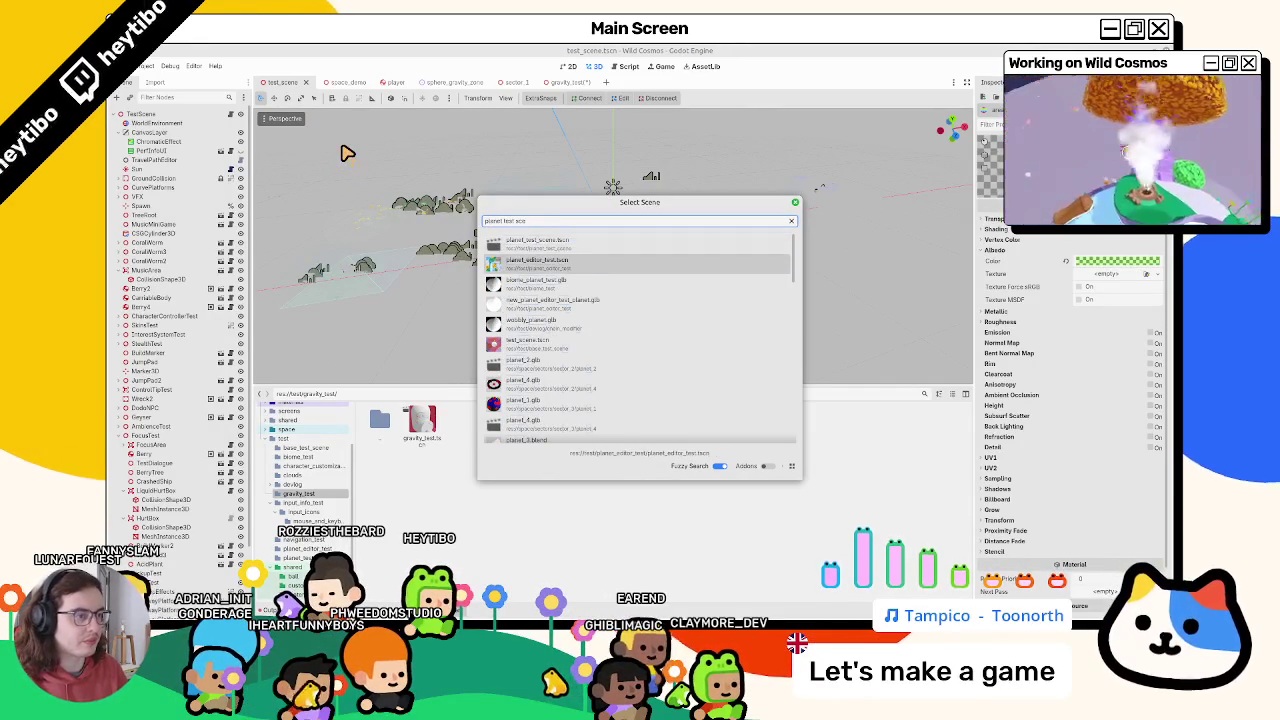
key(Return)
Select the Effects, WorldEnvironment, FakeSky, Sun and LensFlare nodes for copying
click(179, 114)
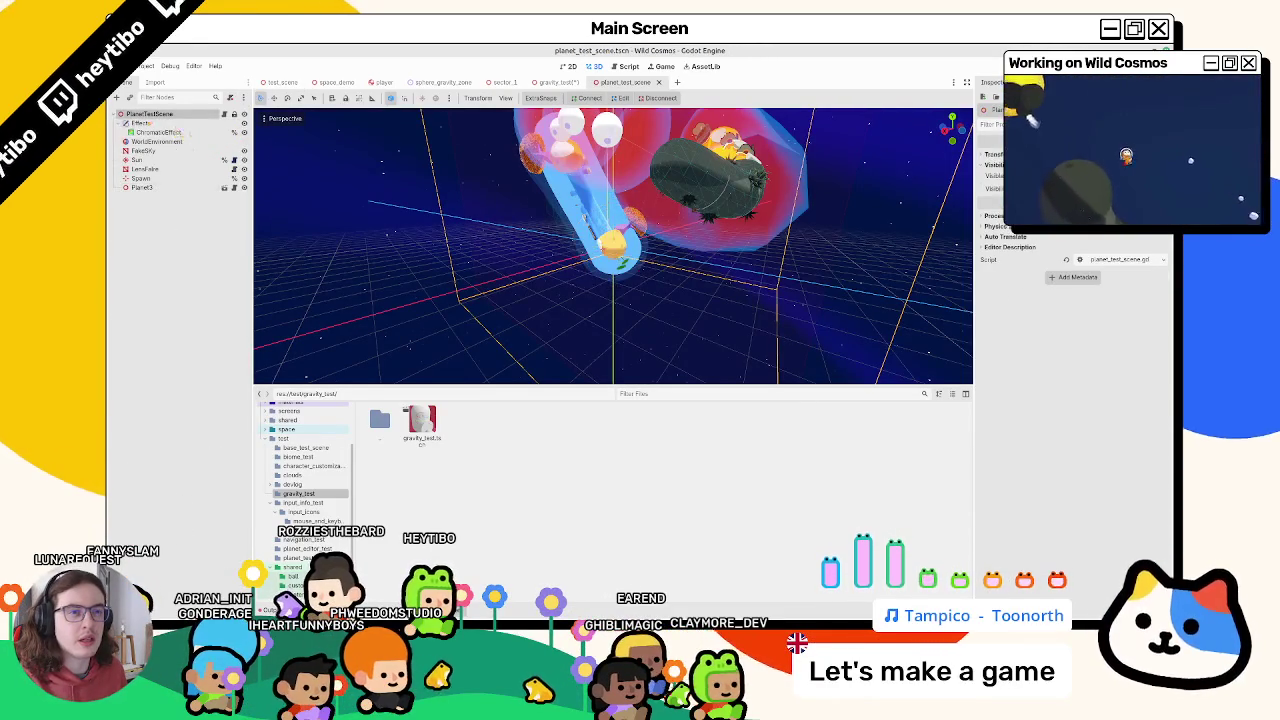
click(120, 123)
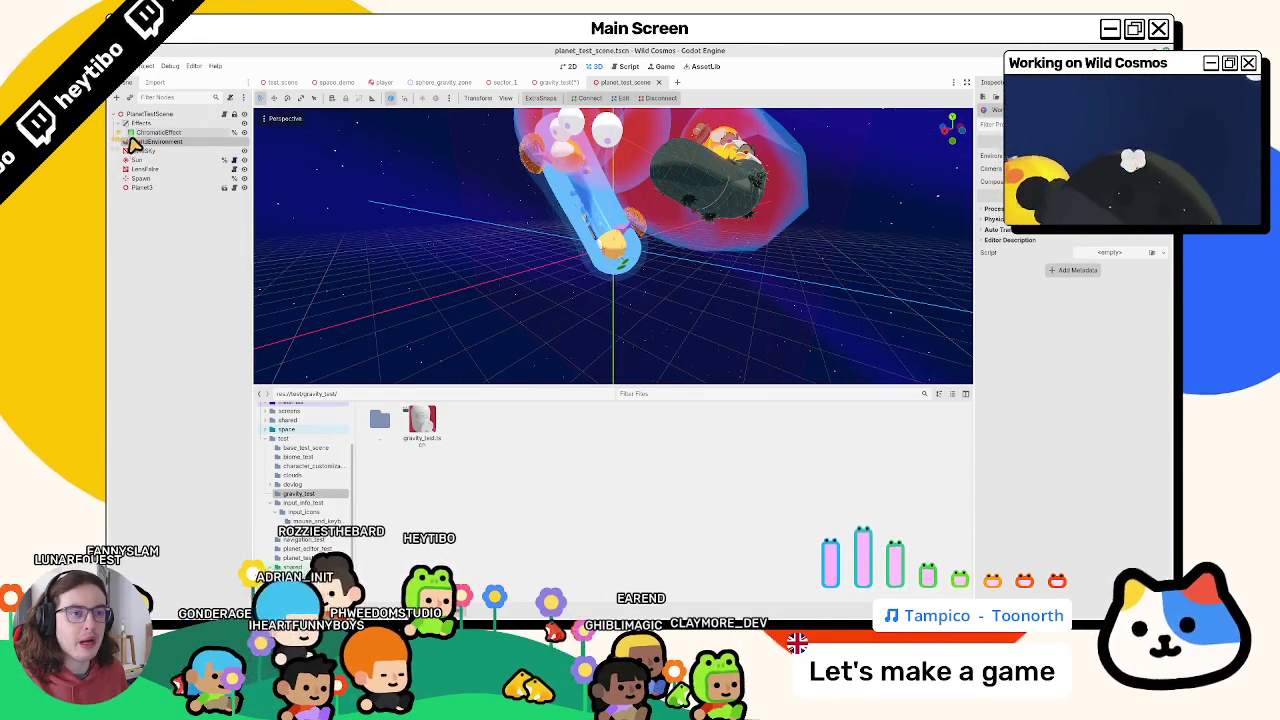
click(148, 133)
click(155, 141)
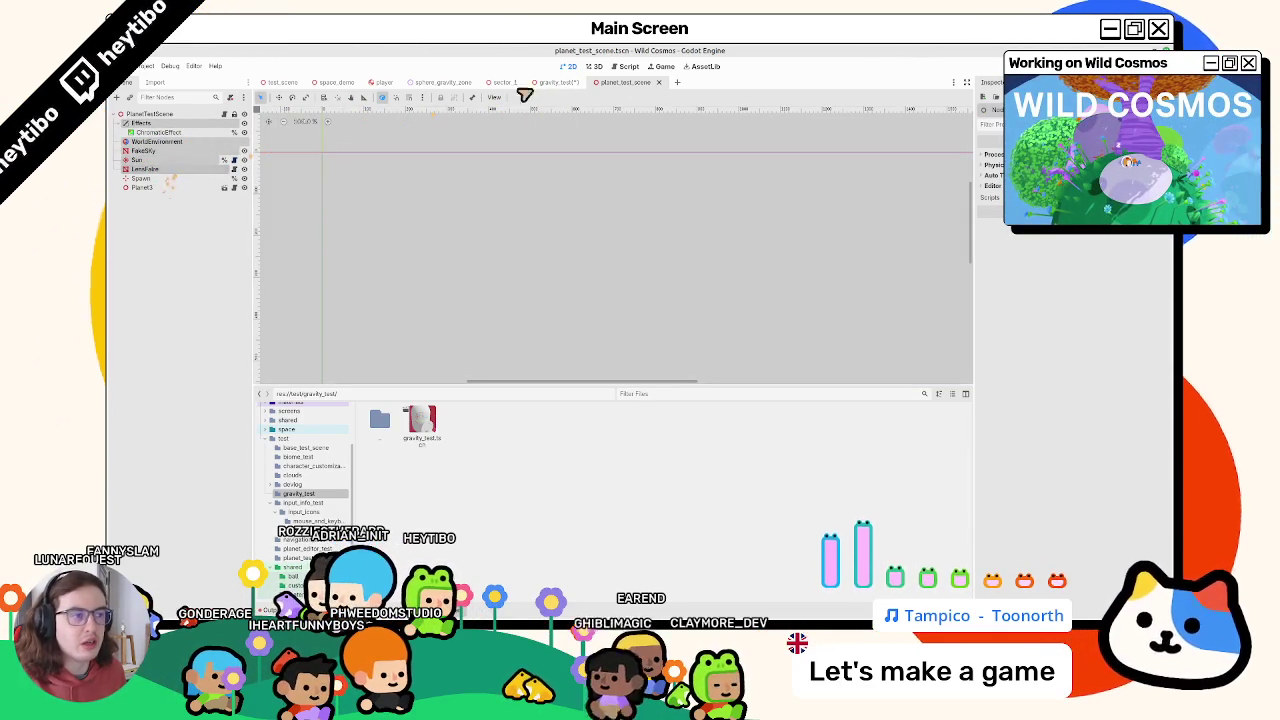
In gravity_test, place Effects under GravityTest and move Planetoid2 to X 10 beside Planetoid in top view
click(558, 83)
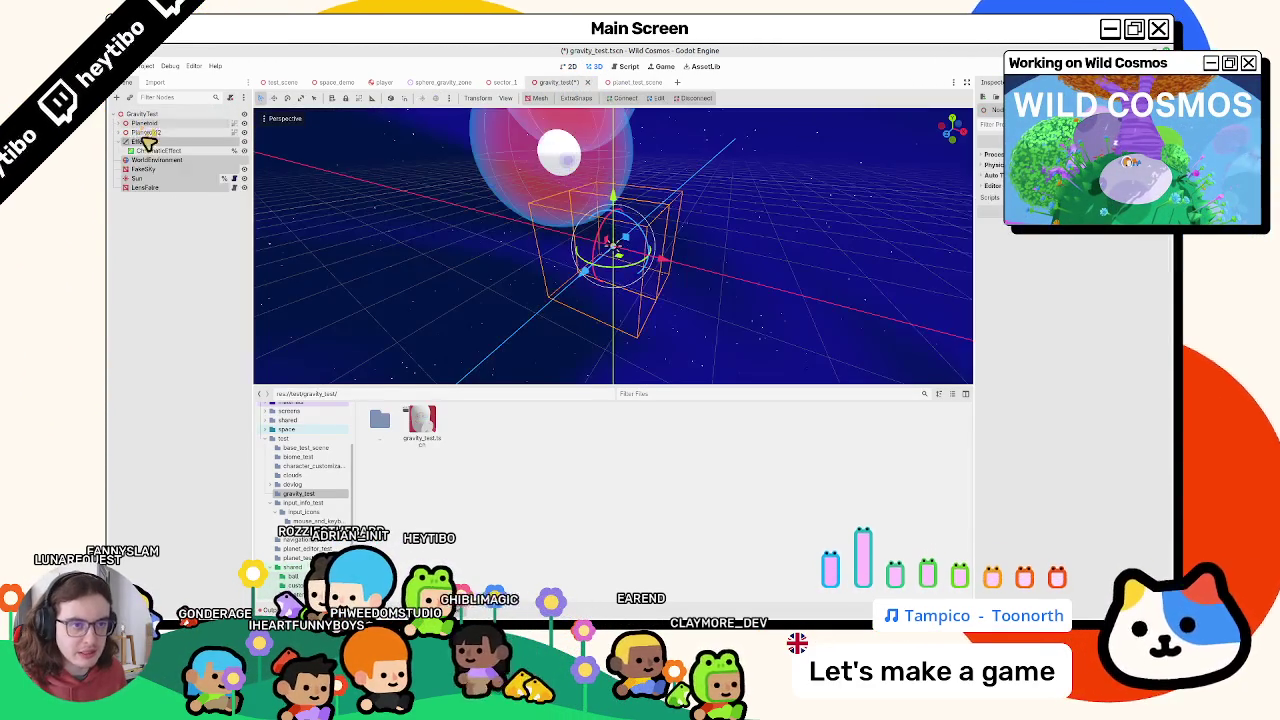
drag(163, 127, 166, 128)
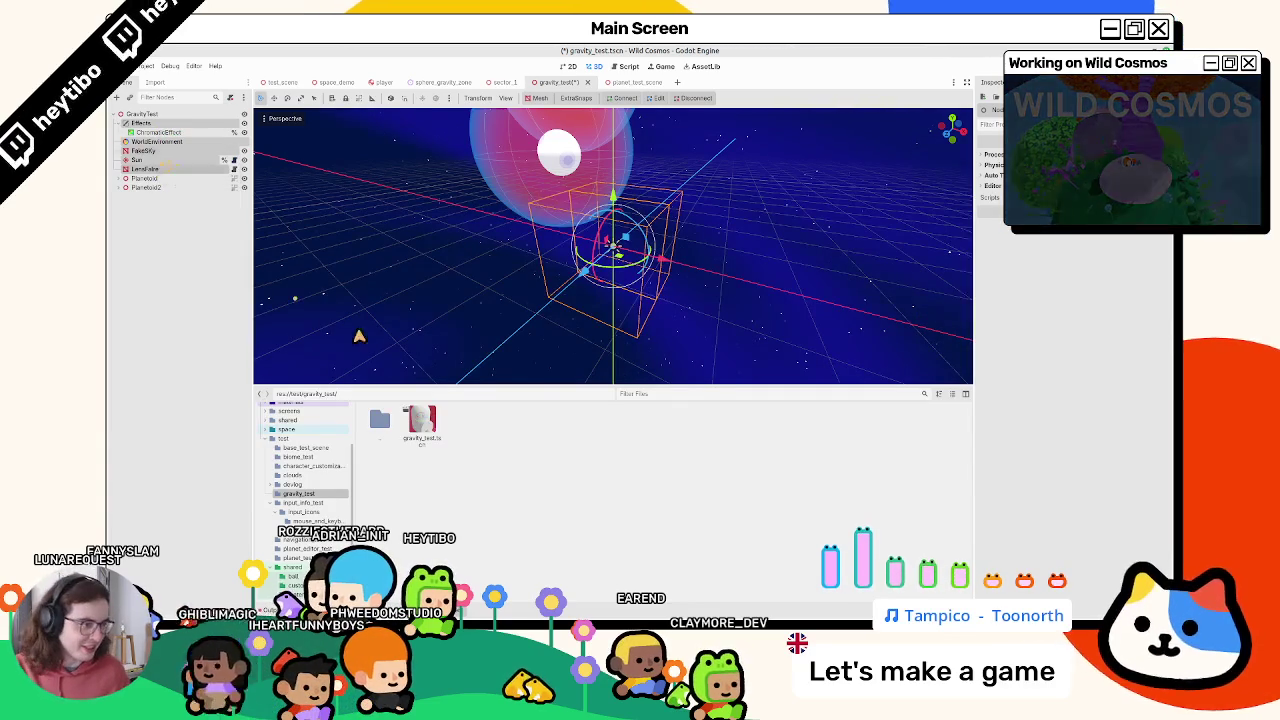
click(157, 180)
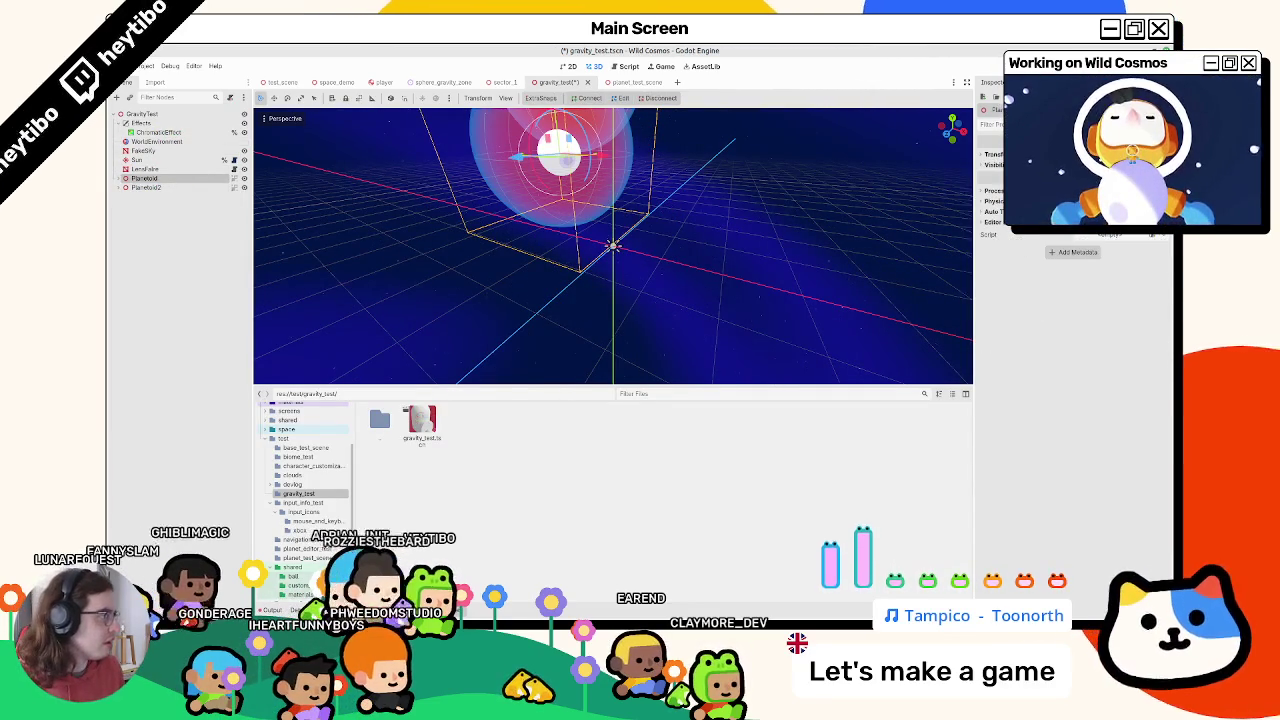
key(f)
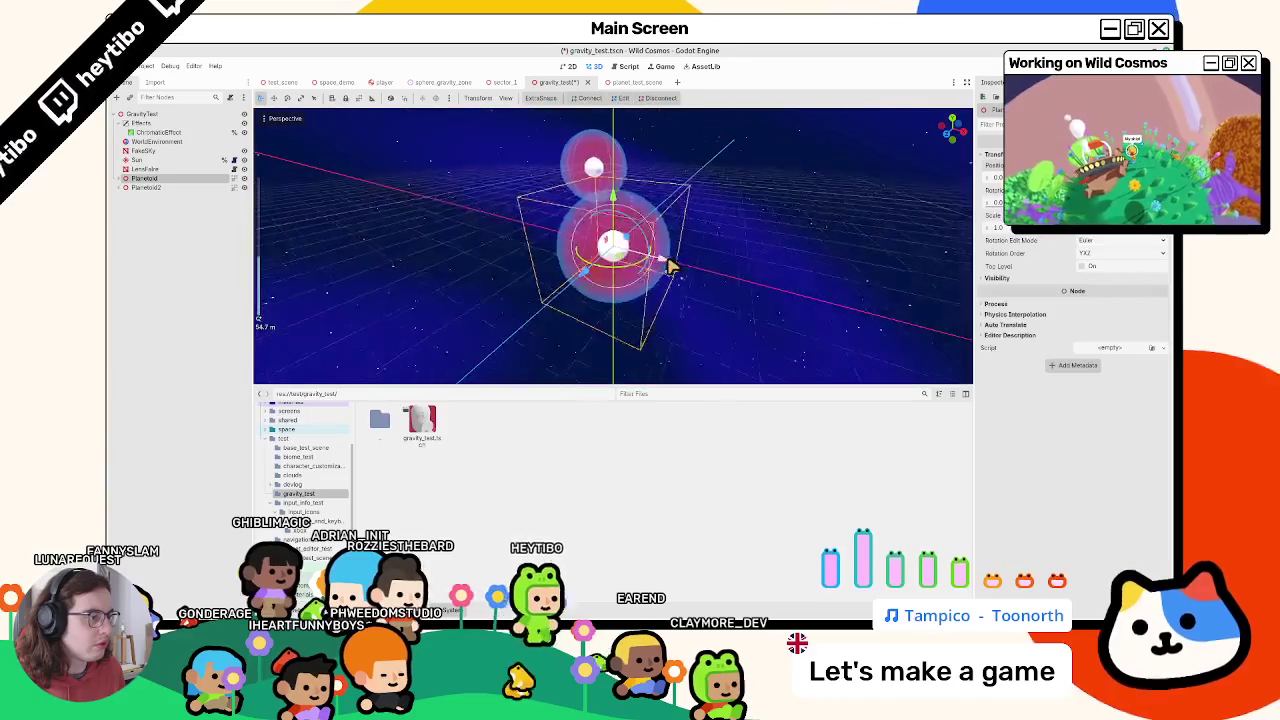
scroll(670, 268, down, 2)
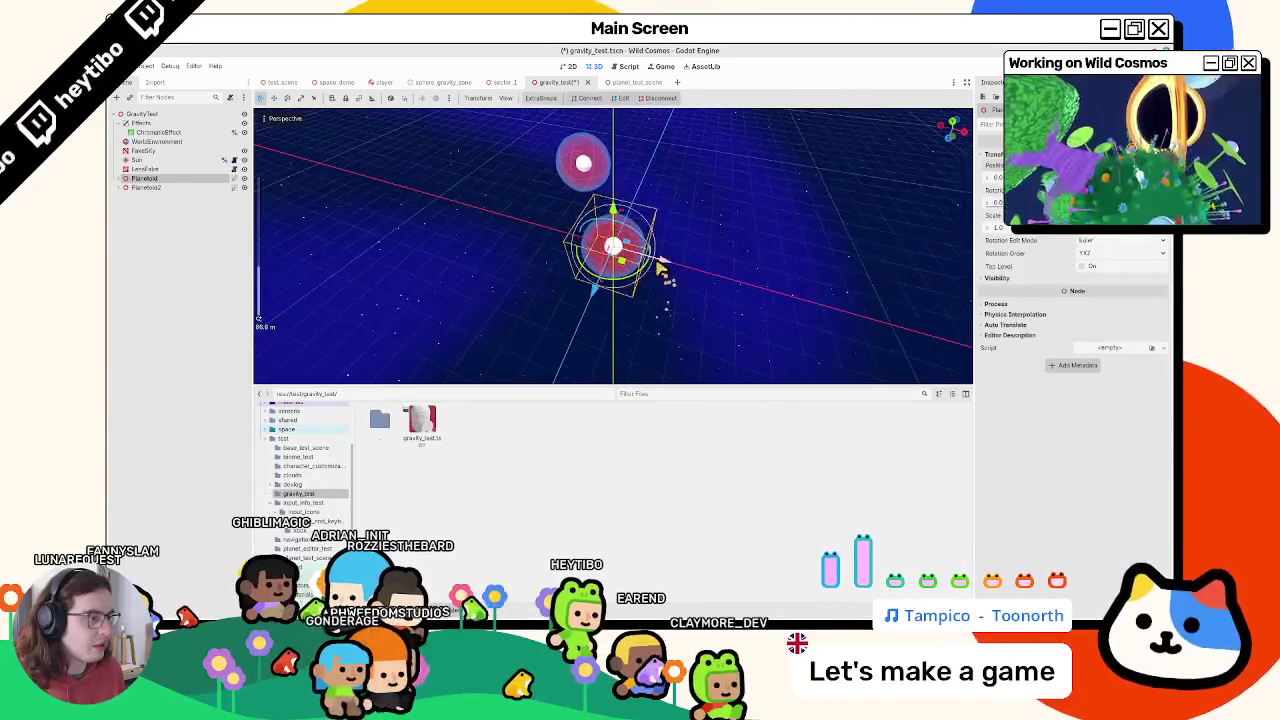
scroll(625, 266, up, 3)
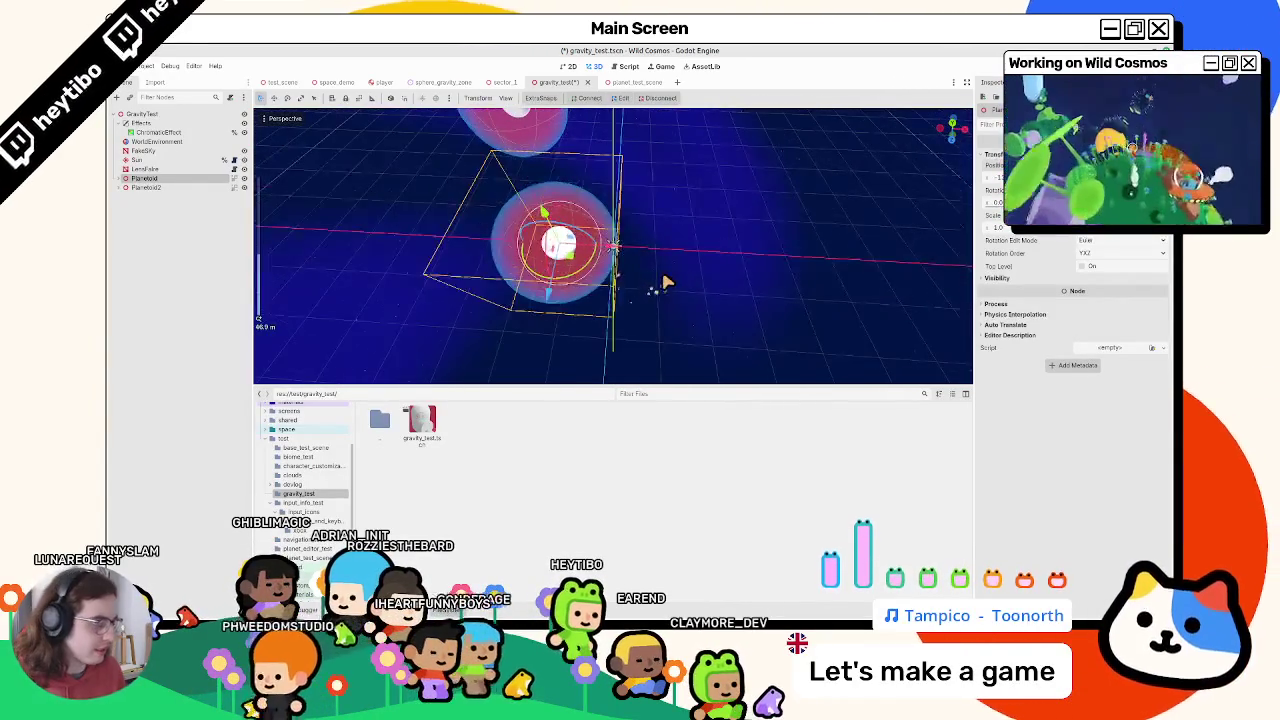
key(KP_7)
mouse_move(625, 258)
mouse_down()
mouse_move(668, 251)
mouse_move(626, 263)
mouse_up()
click(140, 187)
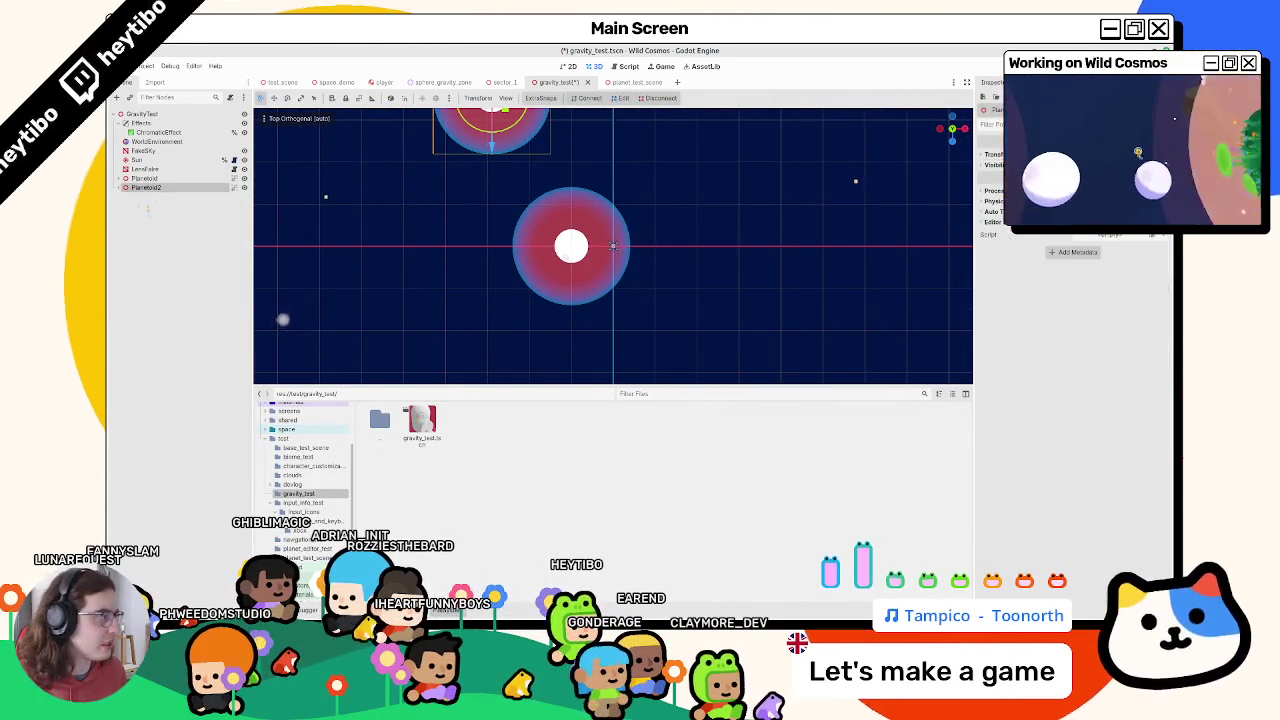
mouse_move(668, 252)
mouse_down()
mouse_move(714, 251)
mouse_move(722, 270)
mouse_up()
Copy the Spawn marker from planet_test_scene into gravity_test, move it off the origin, and save
key(ctrl+s)
click(155, 169)
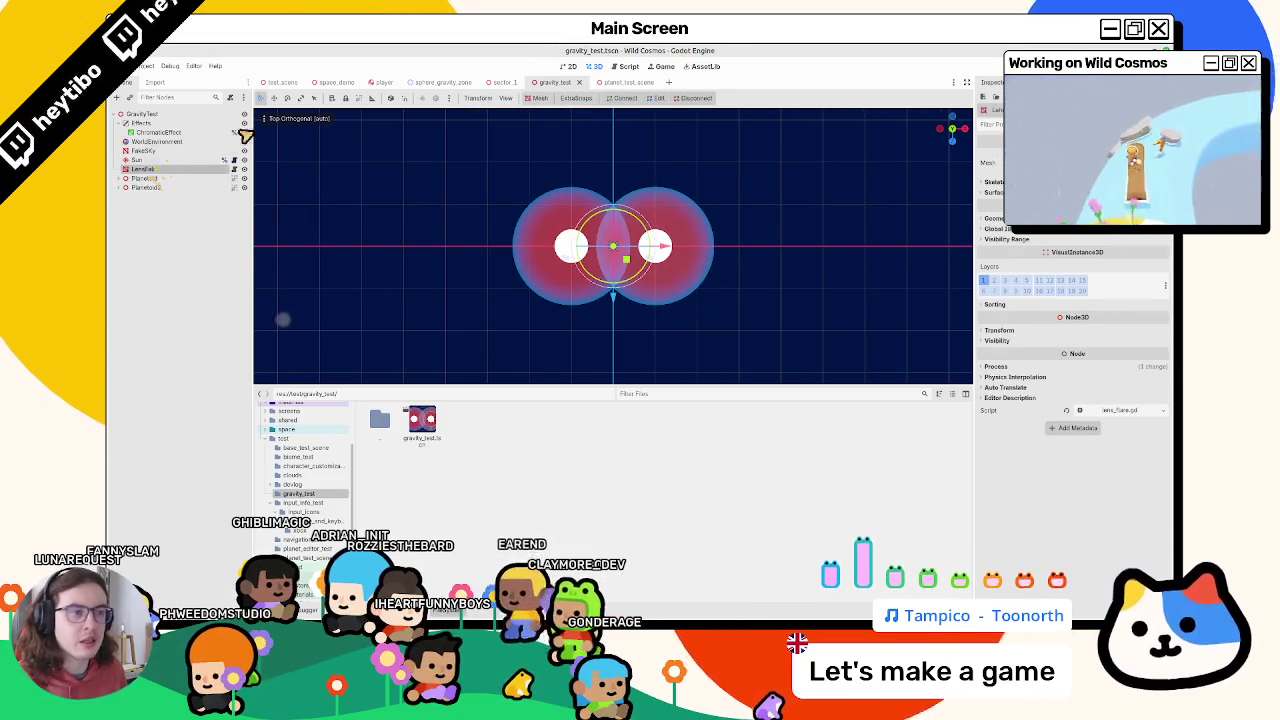
click(614, 84)
click(150, 187)
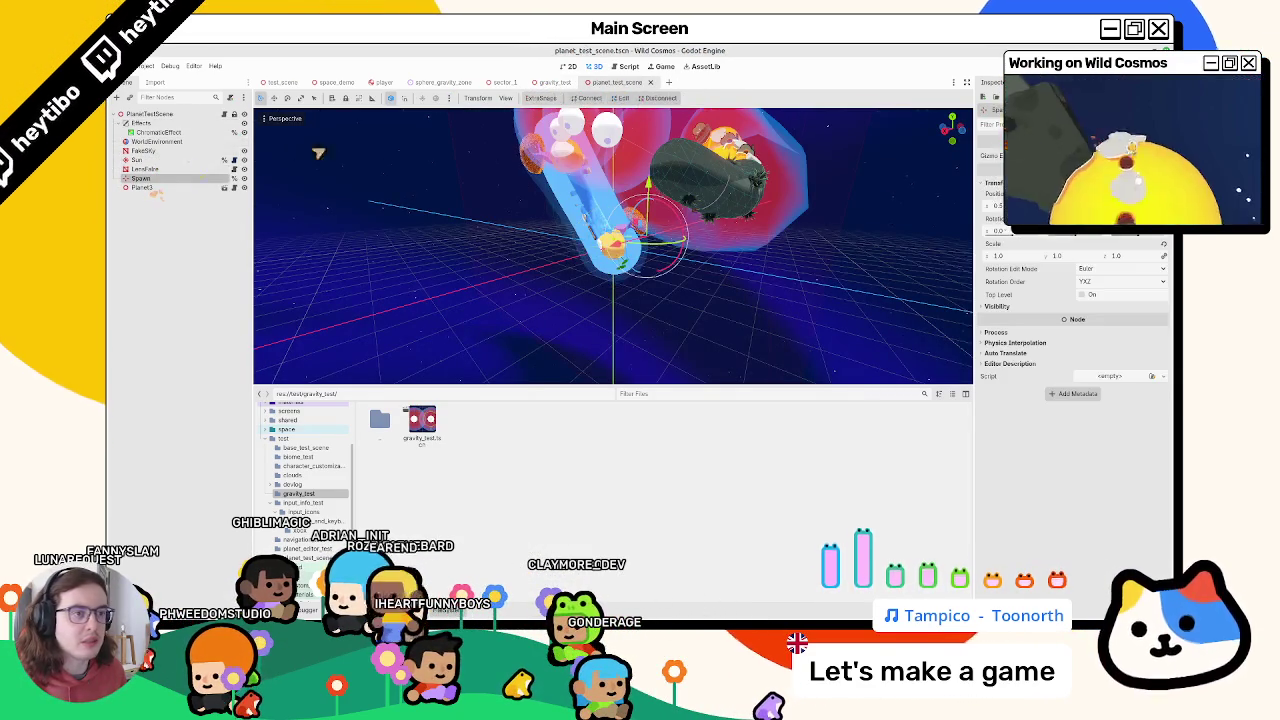
key(ctrl+shift+Tab)
key(ctrl+v)
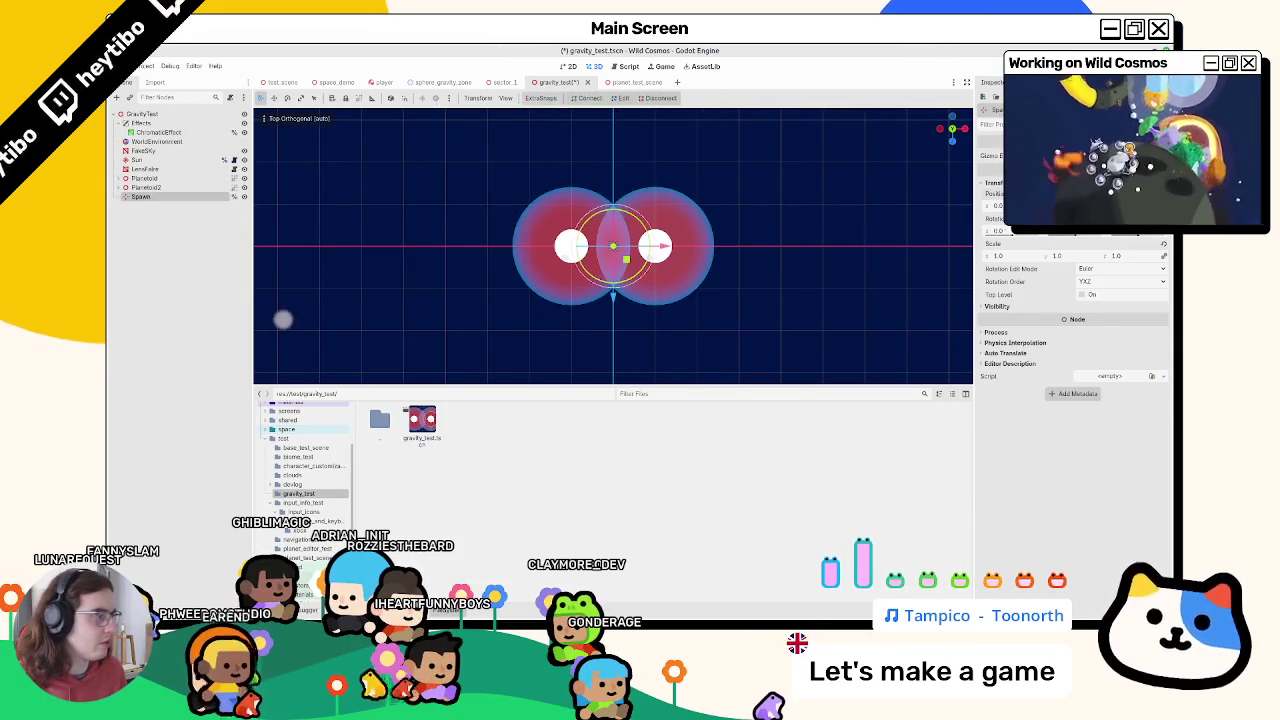
mouse_move(635, 318)
mouse_down()
mouse_move(640, 180)
mouse_move(523, 211)
mouse_up()
key(ctrl+s)
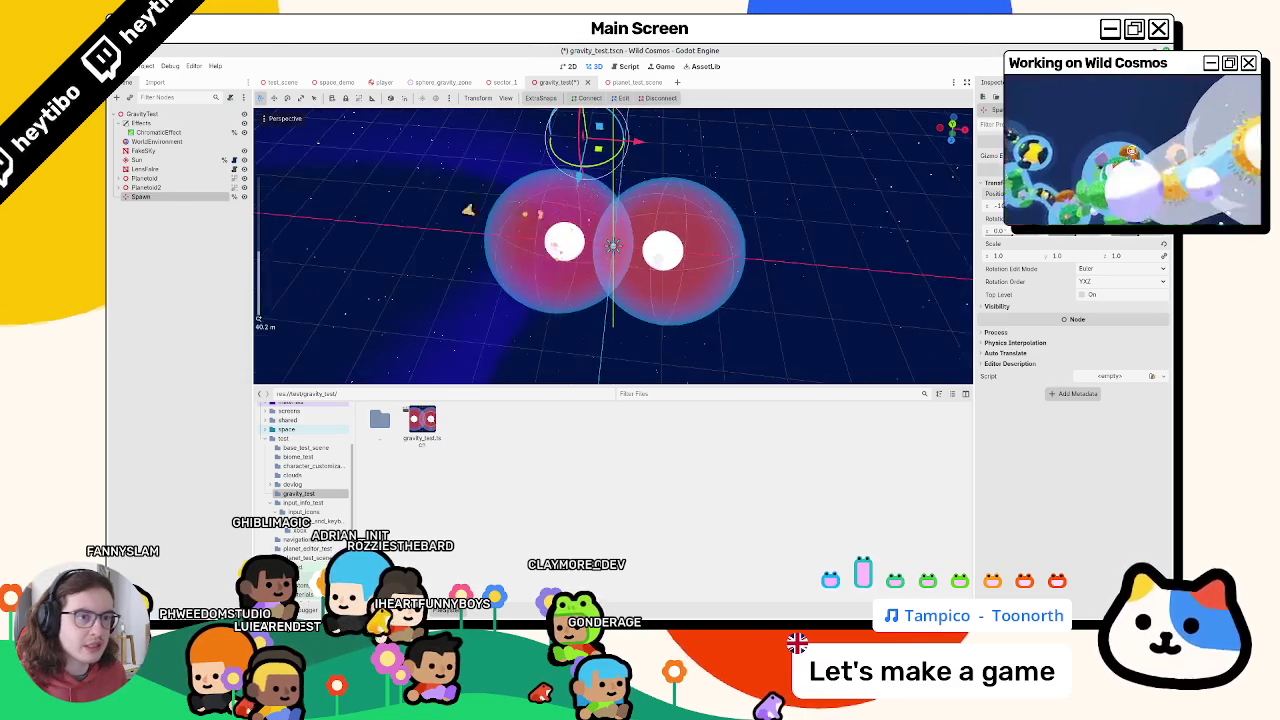
Inspect Planetoid's SphereGravityZone child, then begin attaching a script to the GravityTest root
click(140, 178)
click(120, 179)
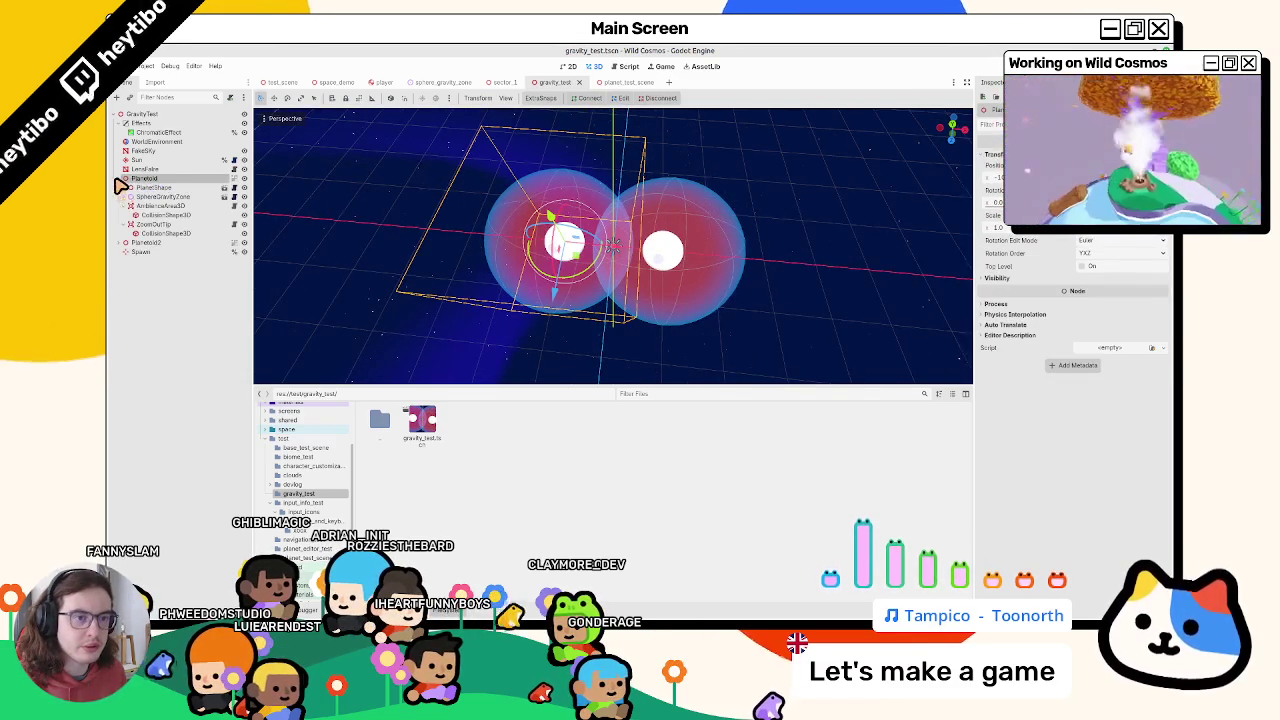
click(130, 205)
click(153, 197)
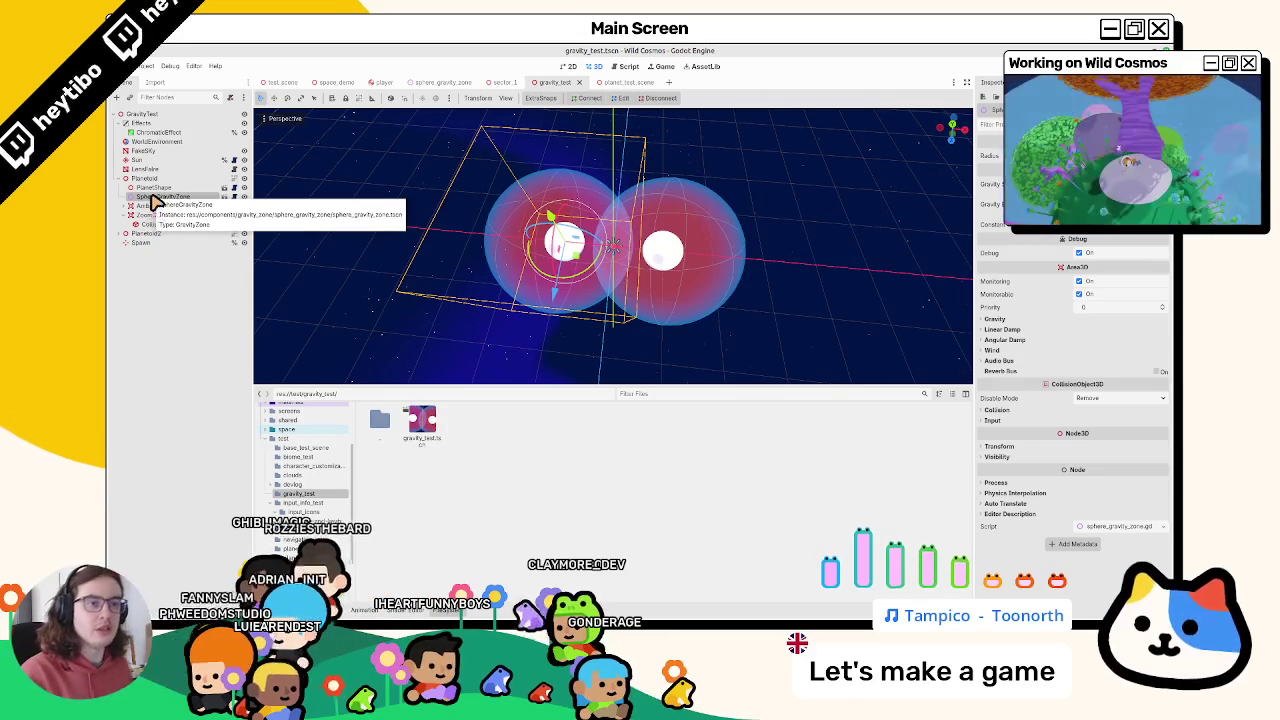
click(230, 97)
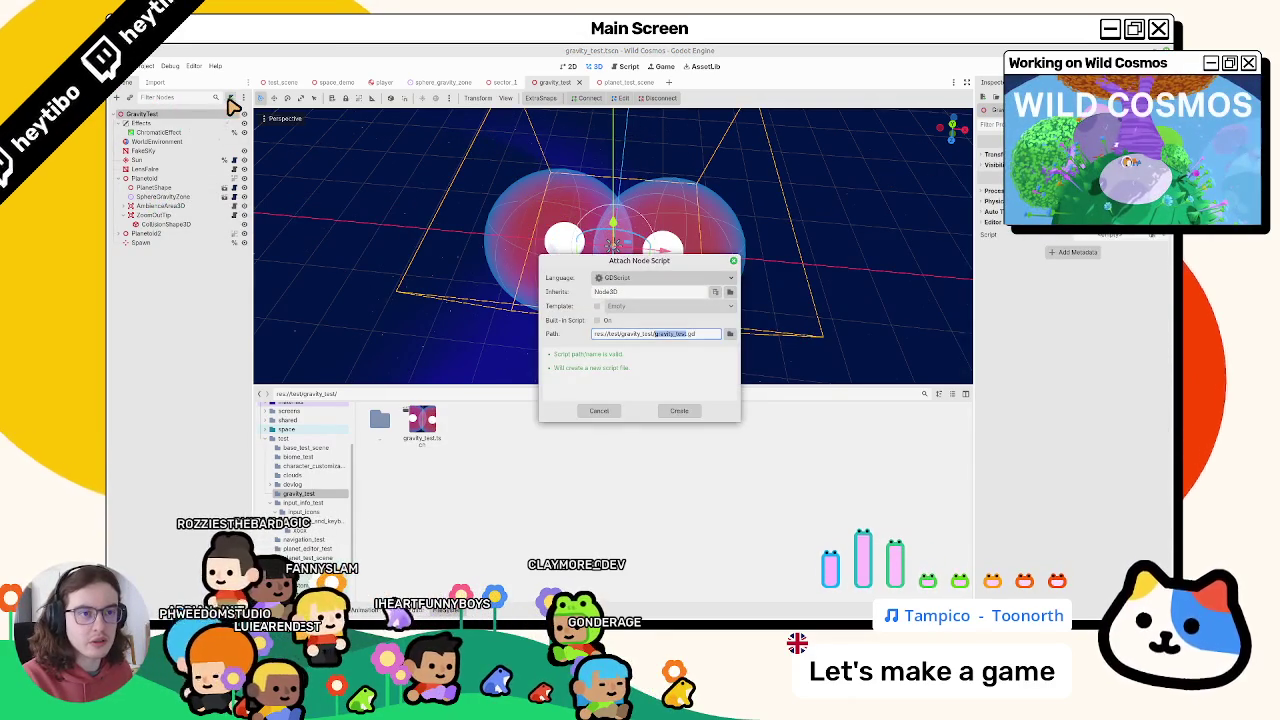
click(680, 411)
click(530, 266)
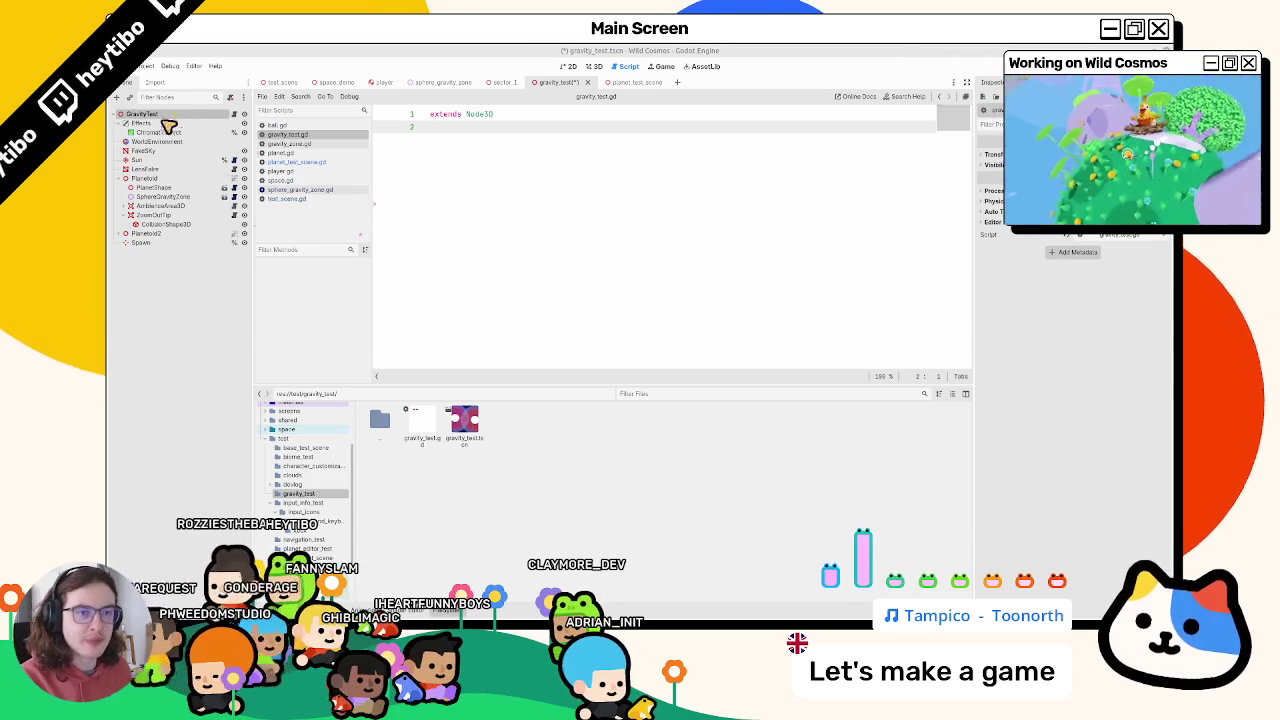
click(119, 178)
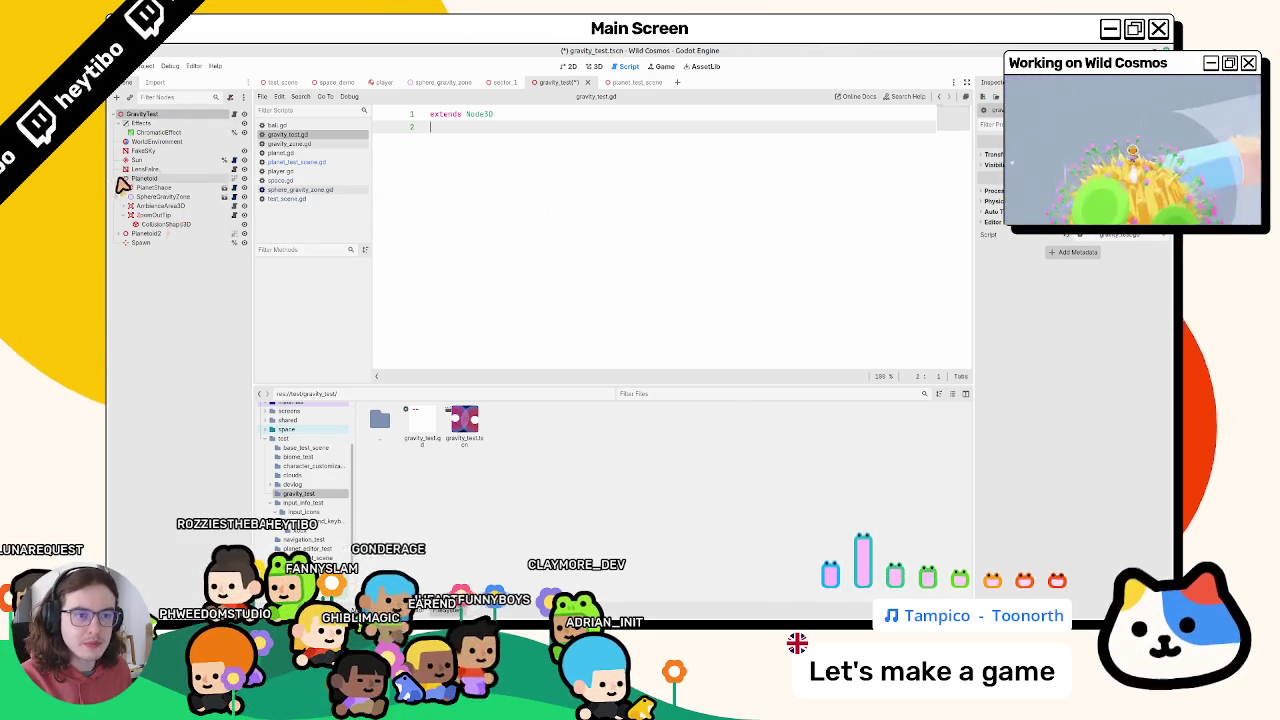
drag(167, 203, 503, 194)
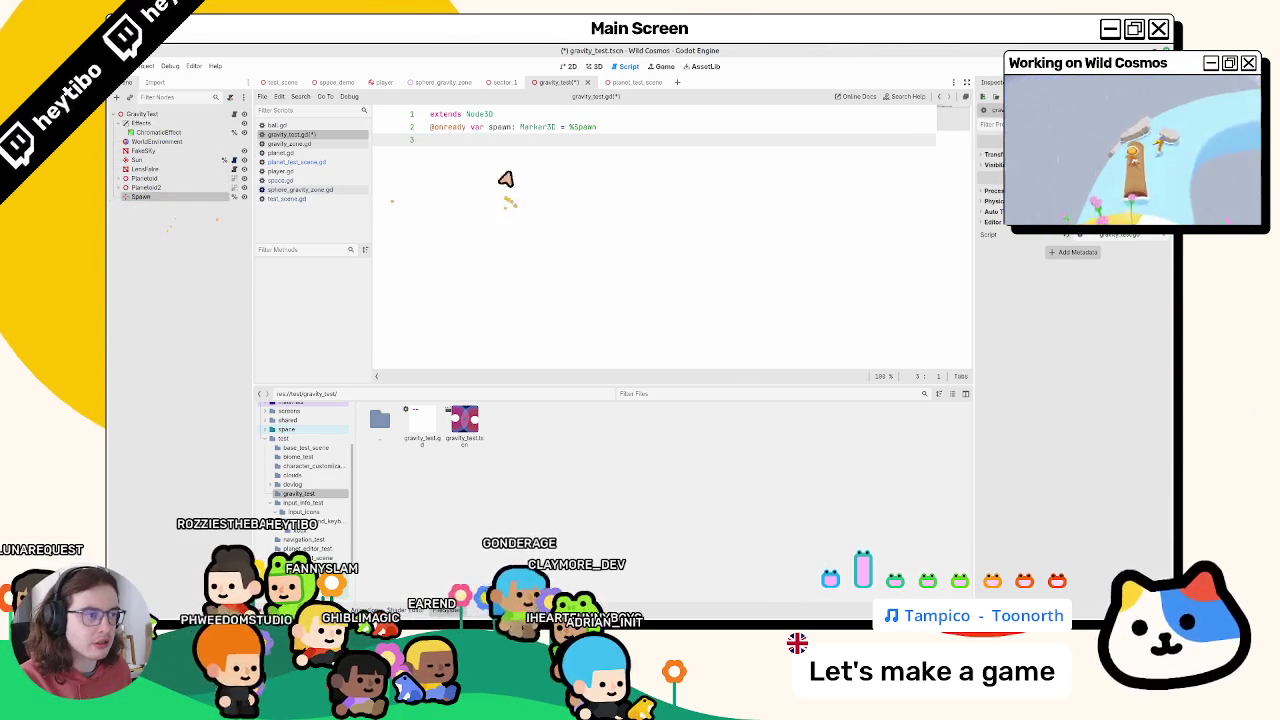
key(Home)
key(Return)
key(End)
key(Return)
key(Return)
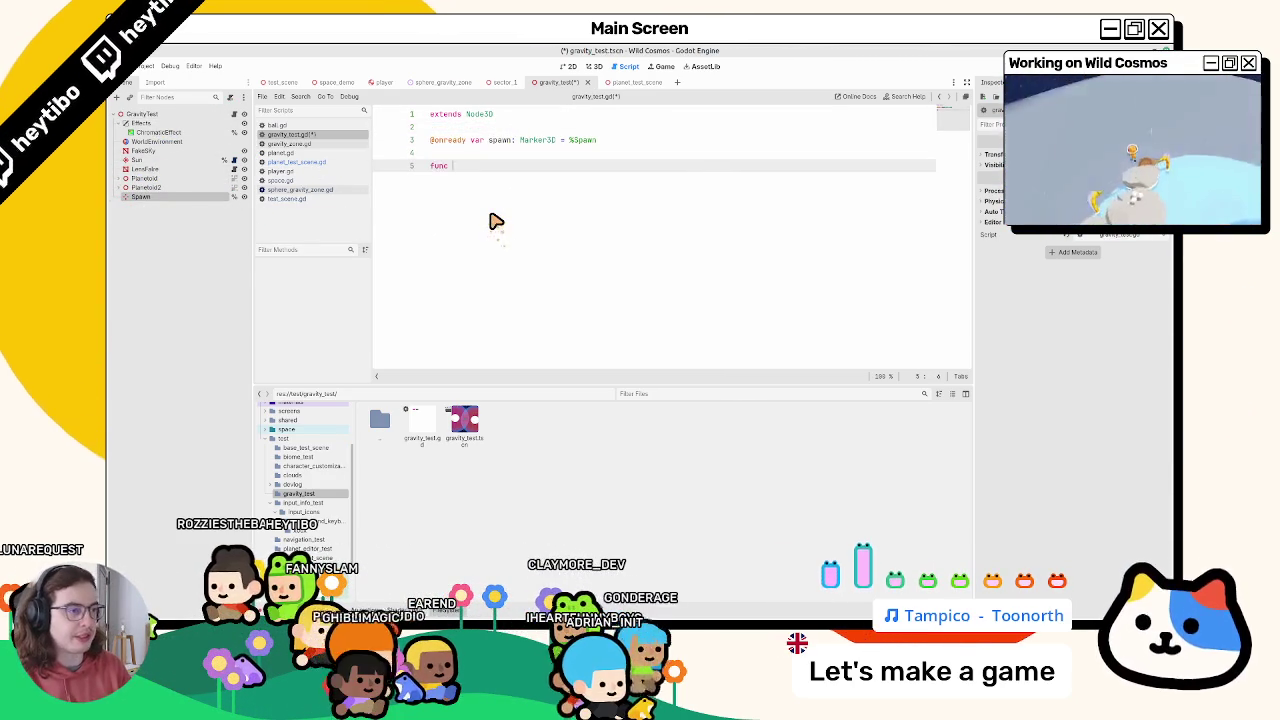
Write _ready() calling Global.spawn_player(spawn.global_transform) and run the scene with F6
text(_r)
key(Return)
key(Return)
text(glob)
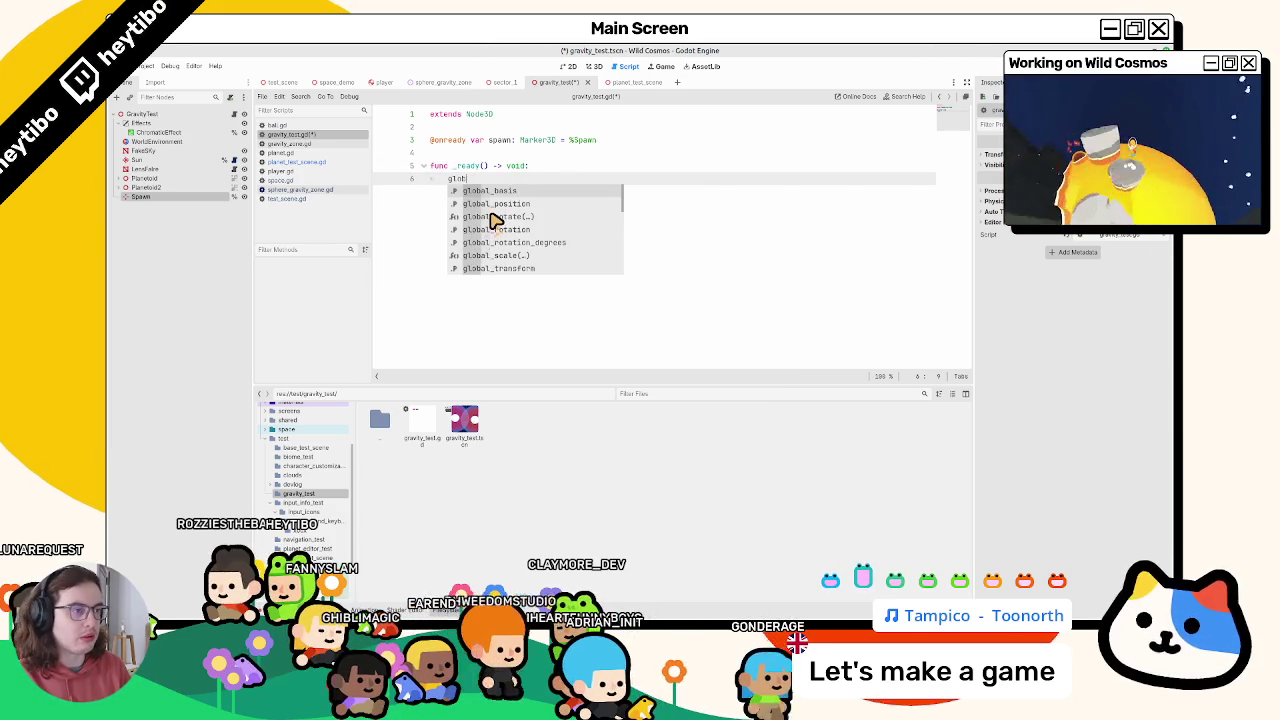
key(BackSpace)
key(BackSpace)
key(BackSpace)
text(H)
key(BackSpace)
text(Global.)
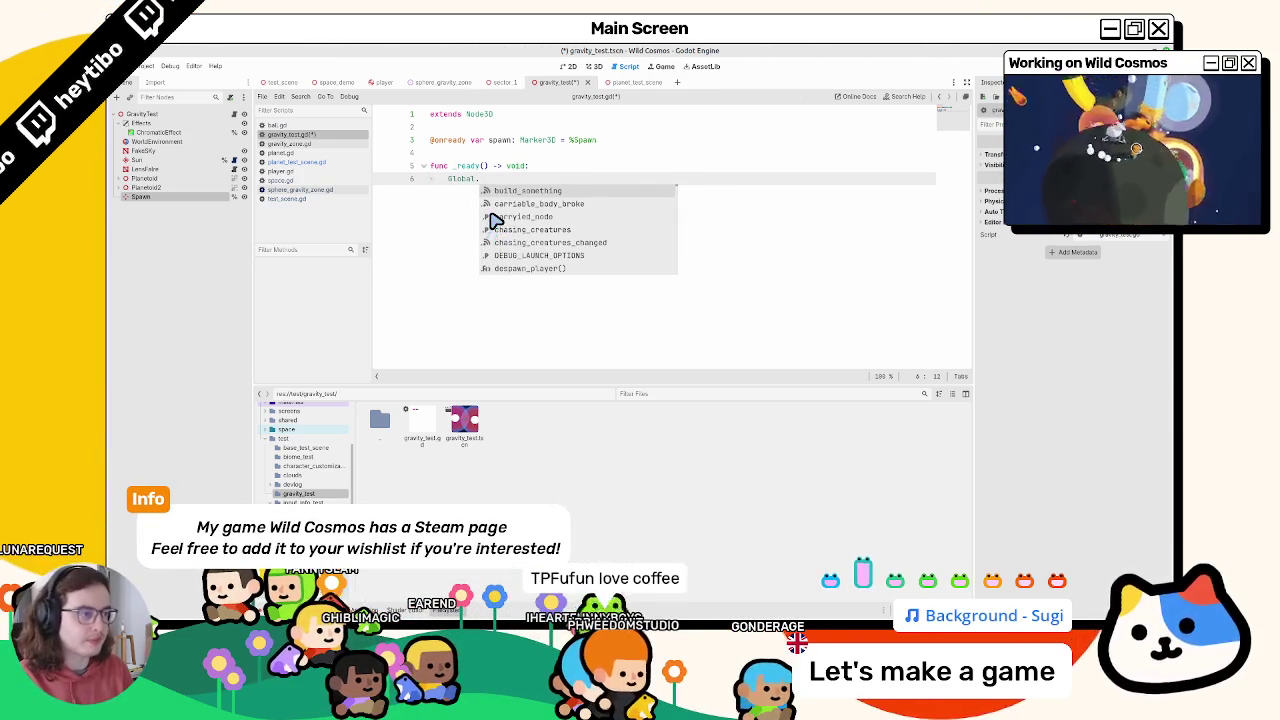
text(spawn)
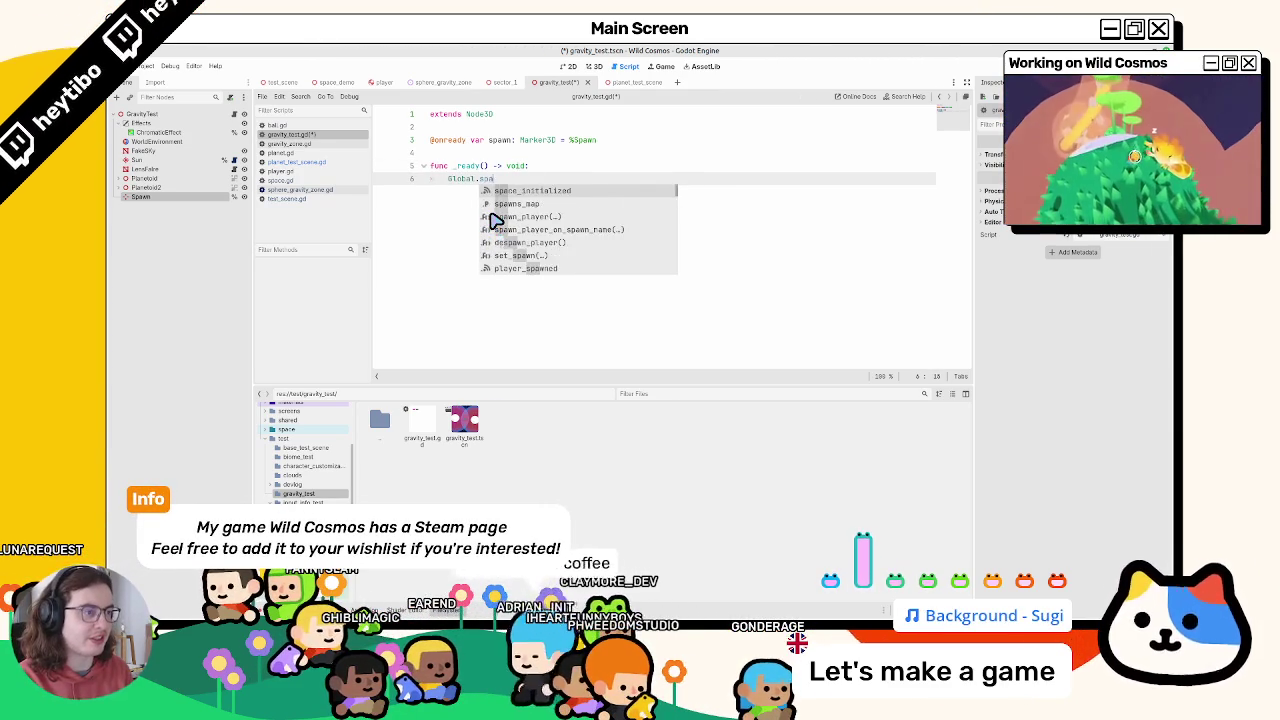
key(Return)
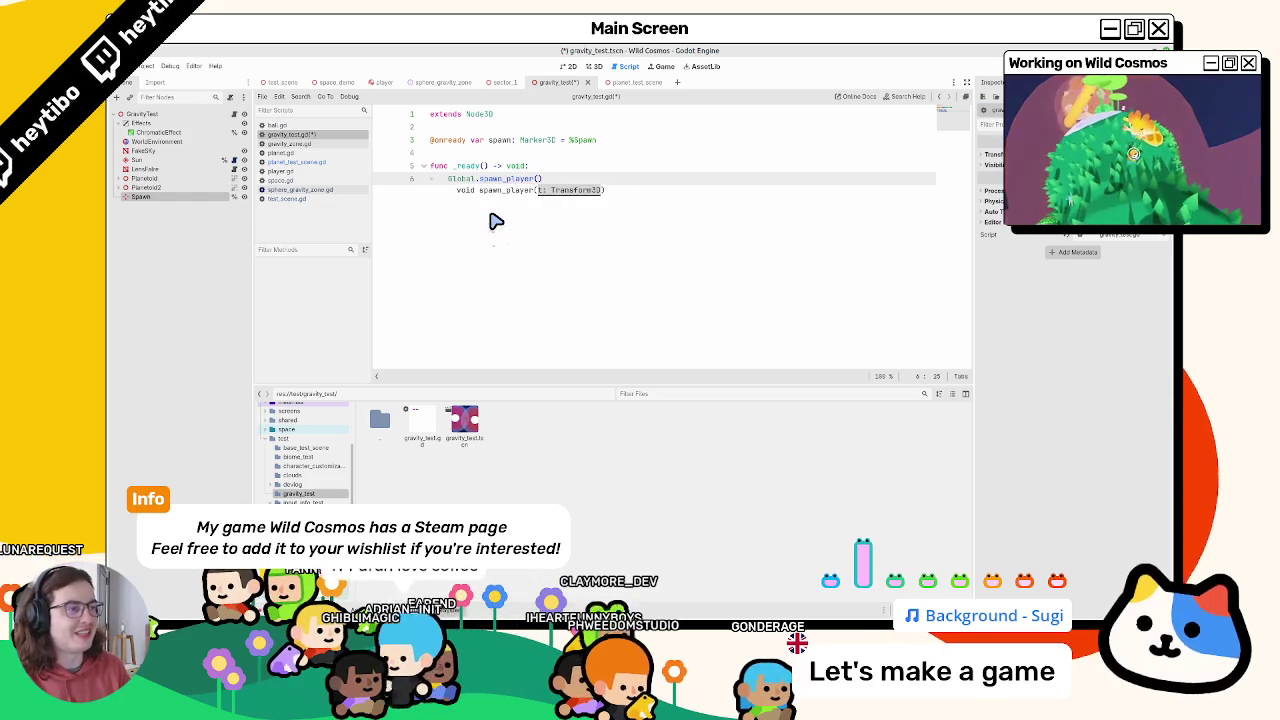
text(spawn.)
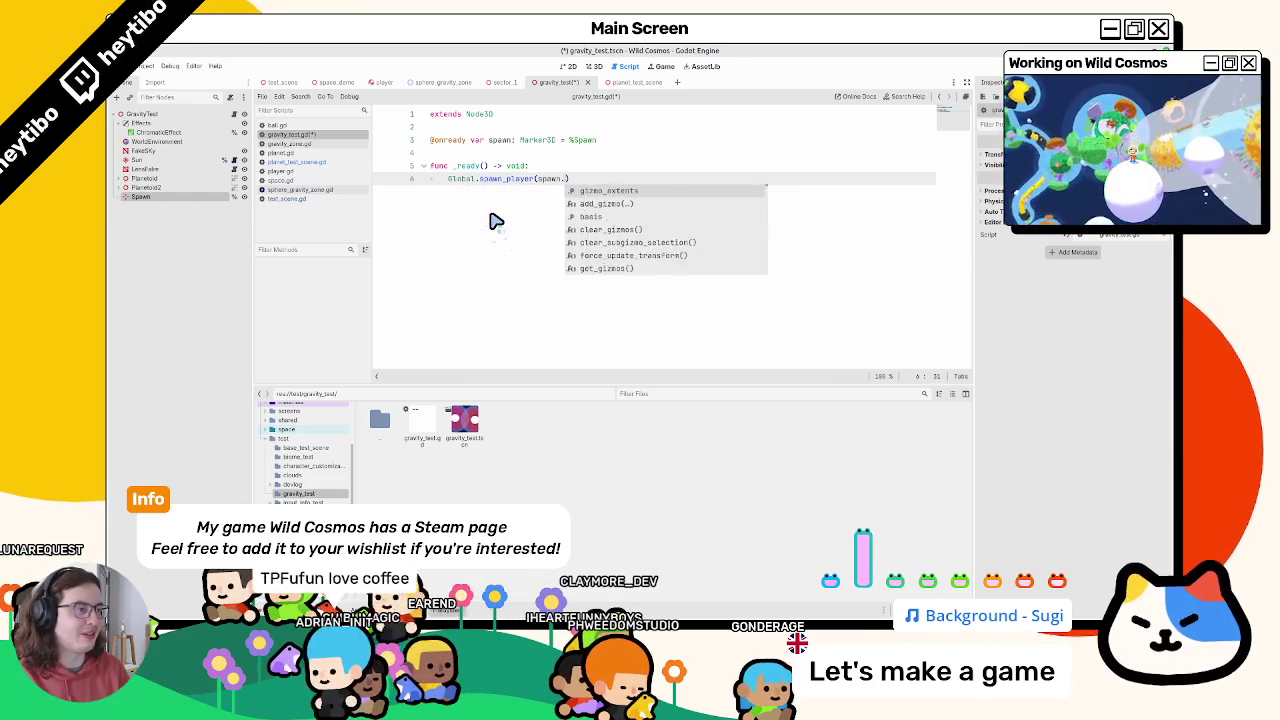
text(global_tr)
key(Return)
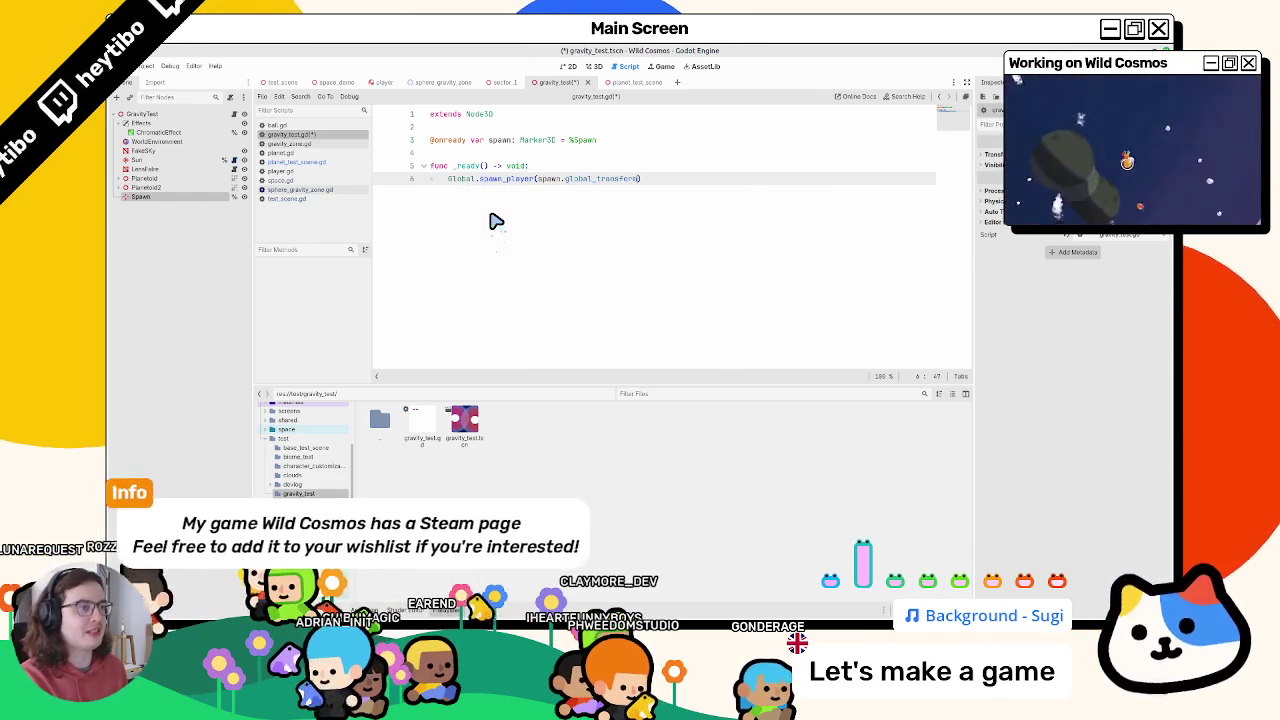
key(F6)
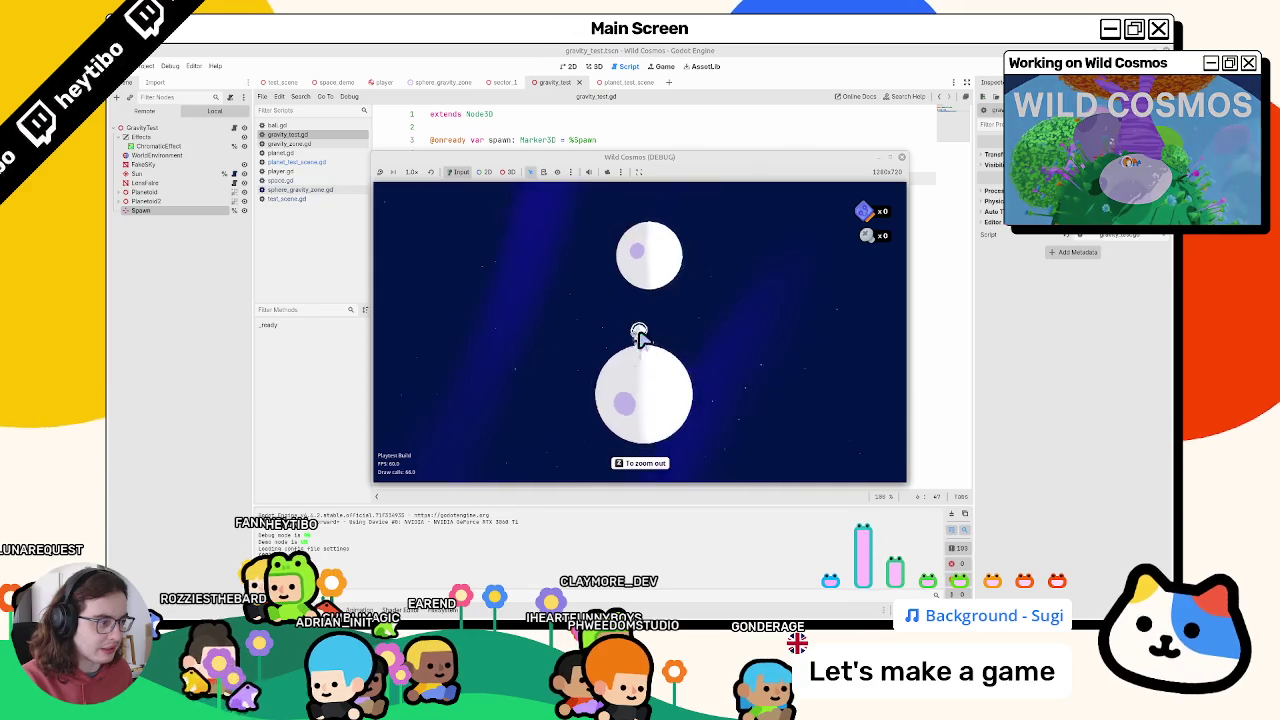
Toggle the camera zoom while flying between the white planets, then quit the game
key(z)
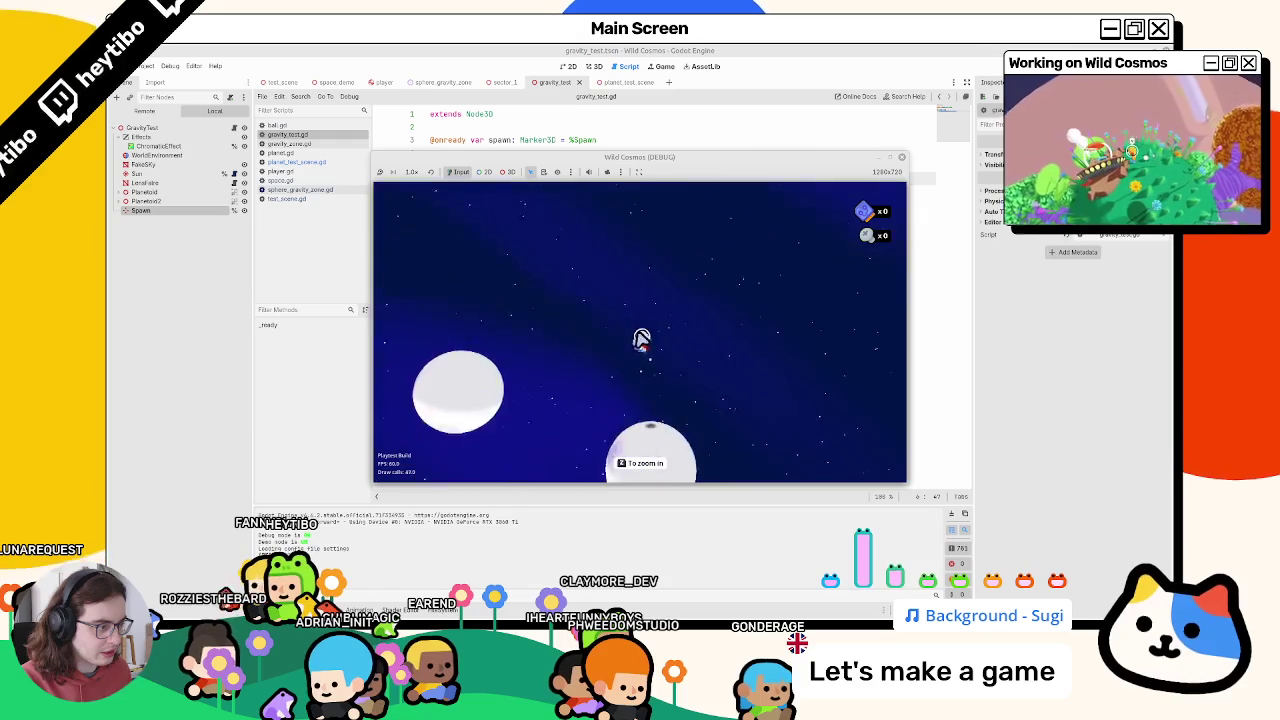
key(F8)
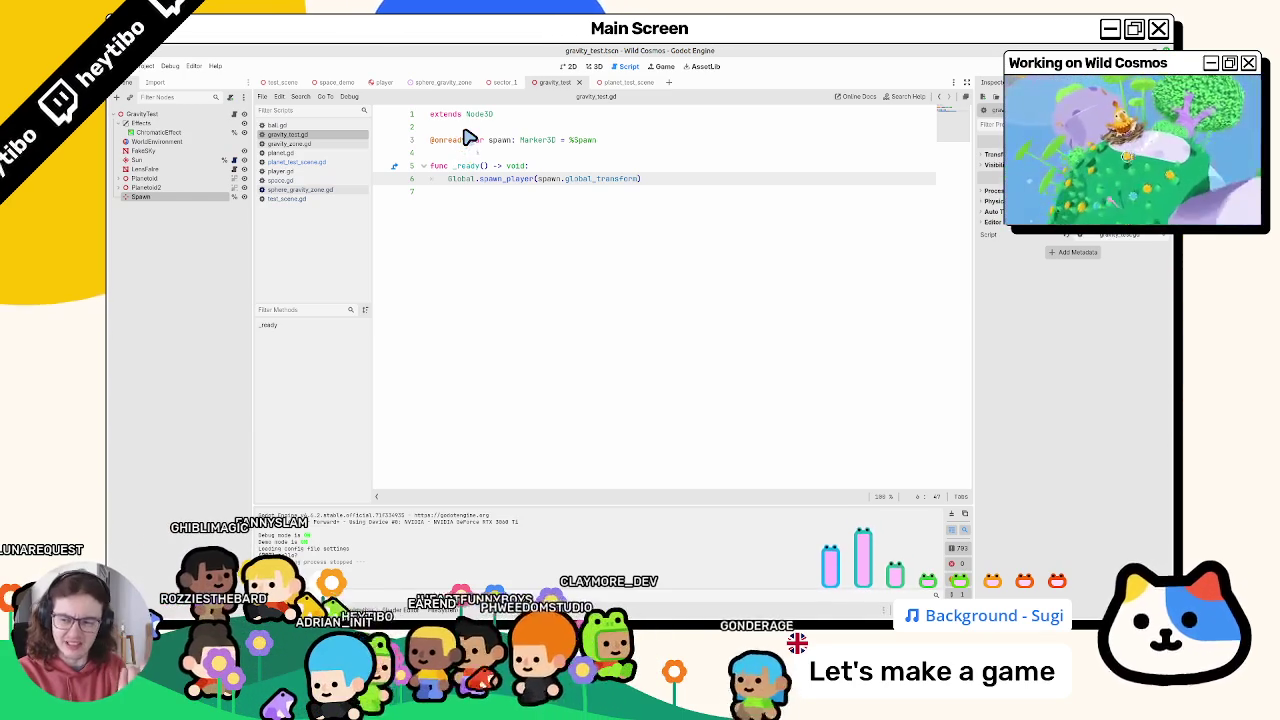
click(501, 225)
text(g)
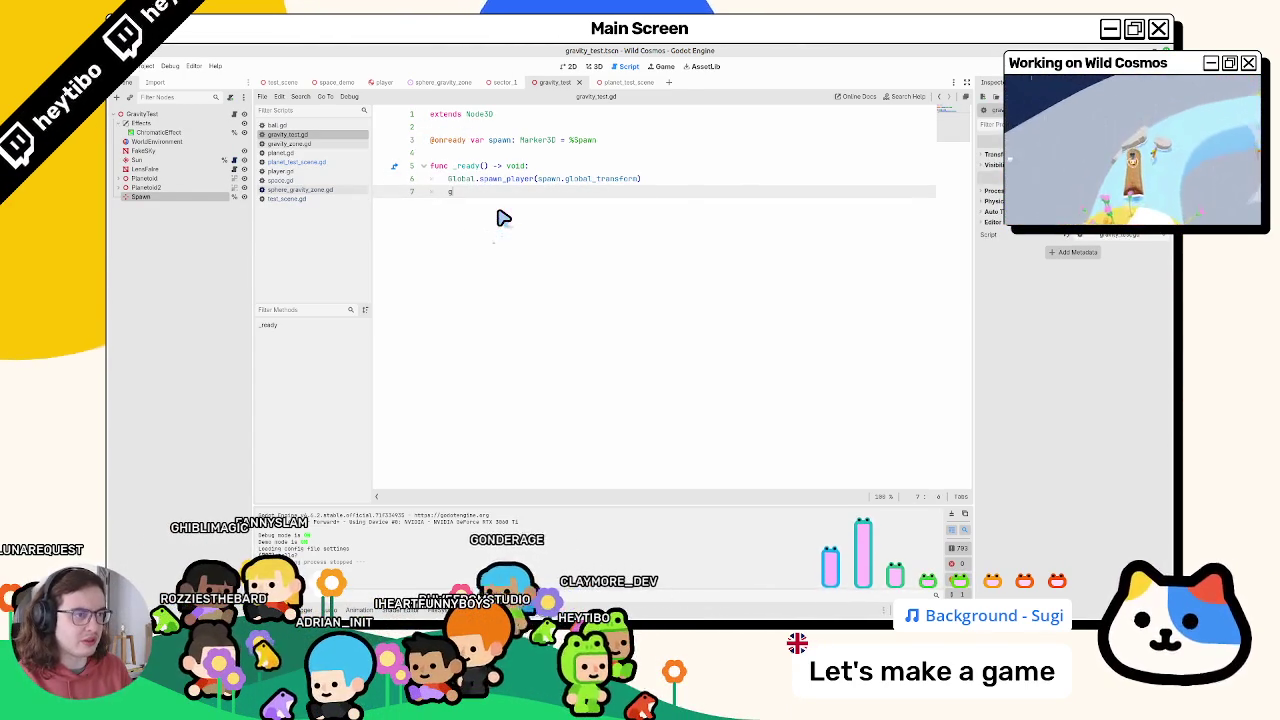
text(lobal.)
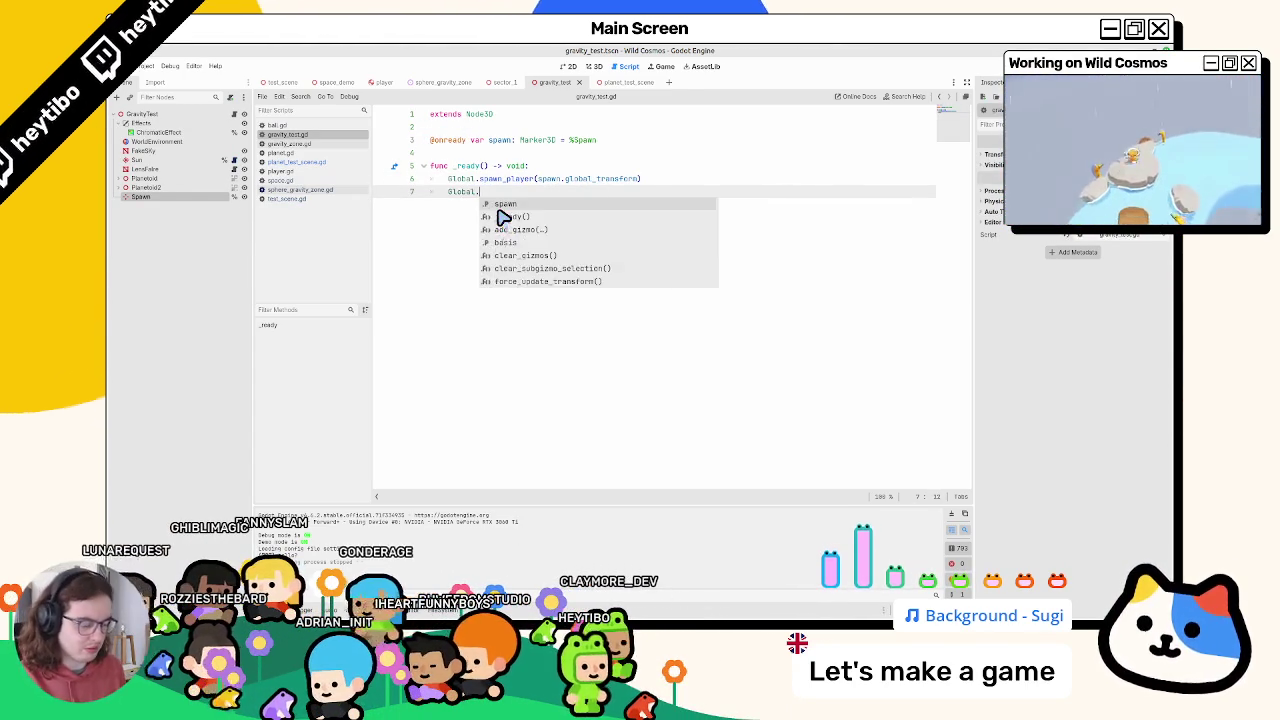
text(player.)
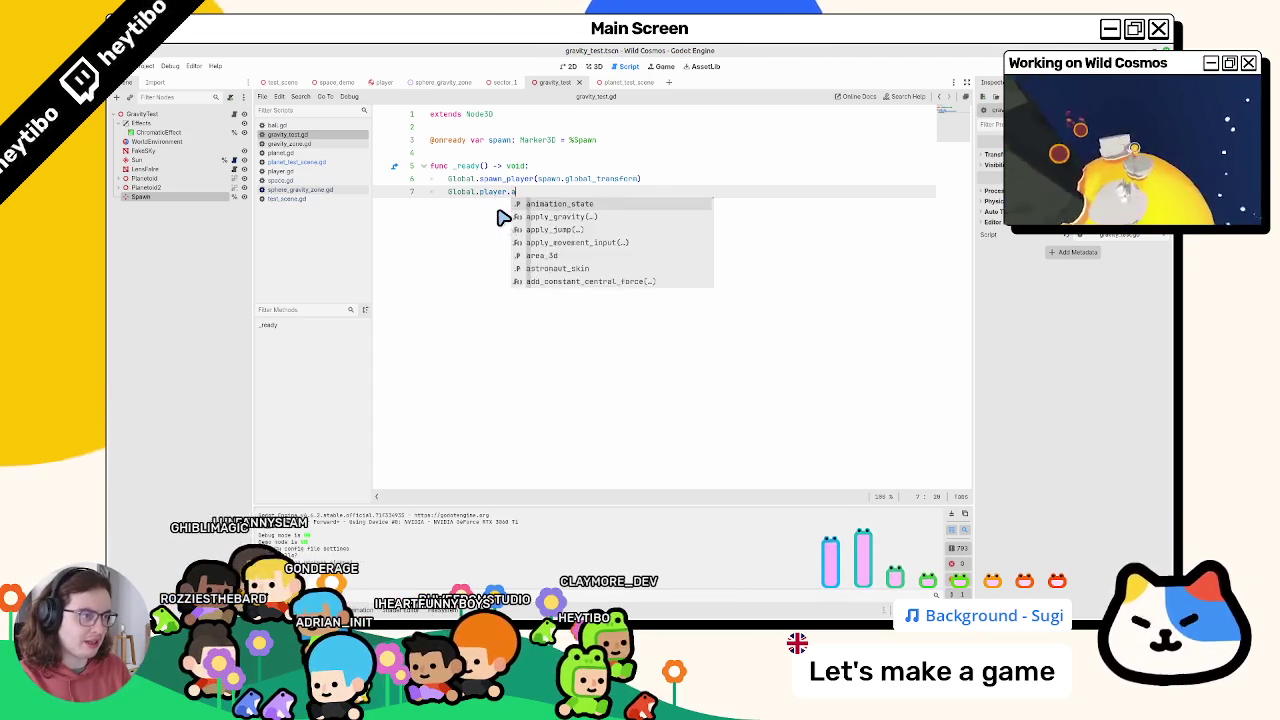
text(last_g)
key(Return)
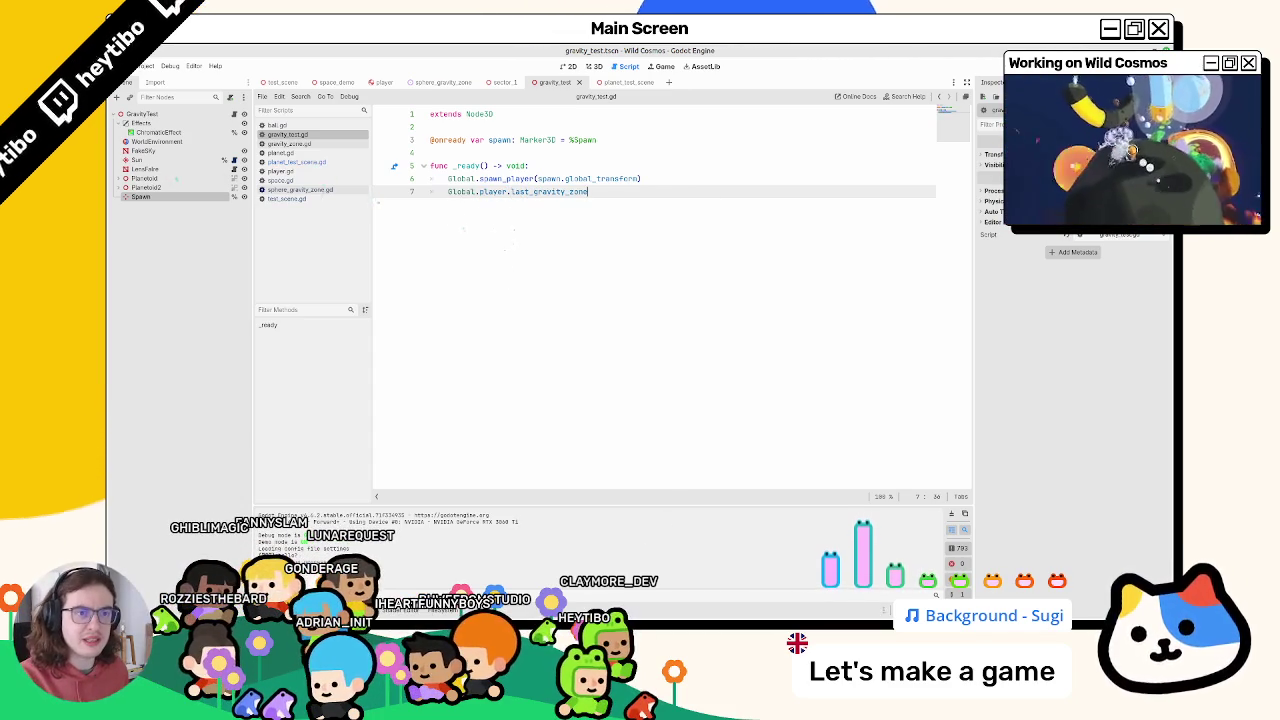
click(120, 178)
click(140, 196)
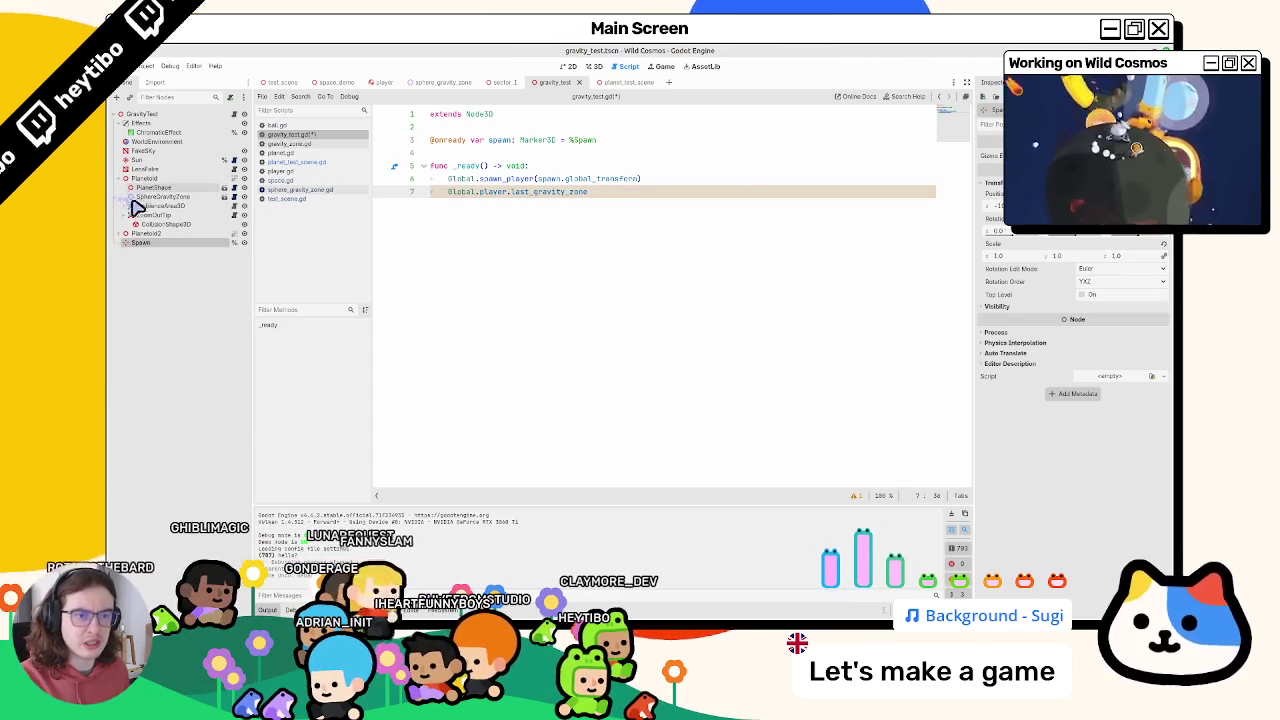
drag(359, 176, 425, 150)
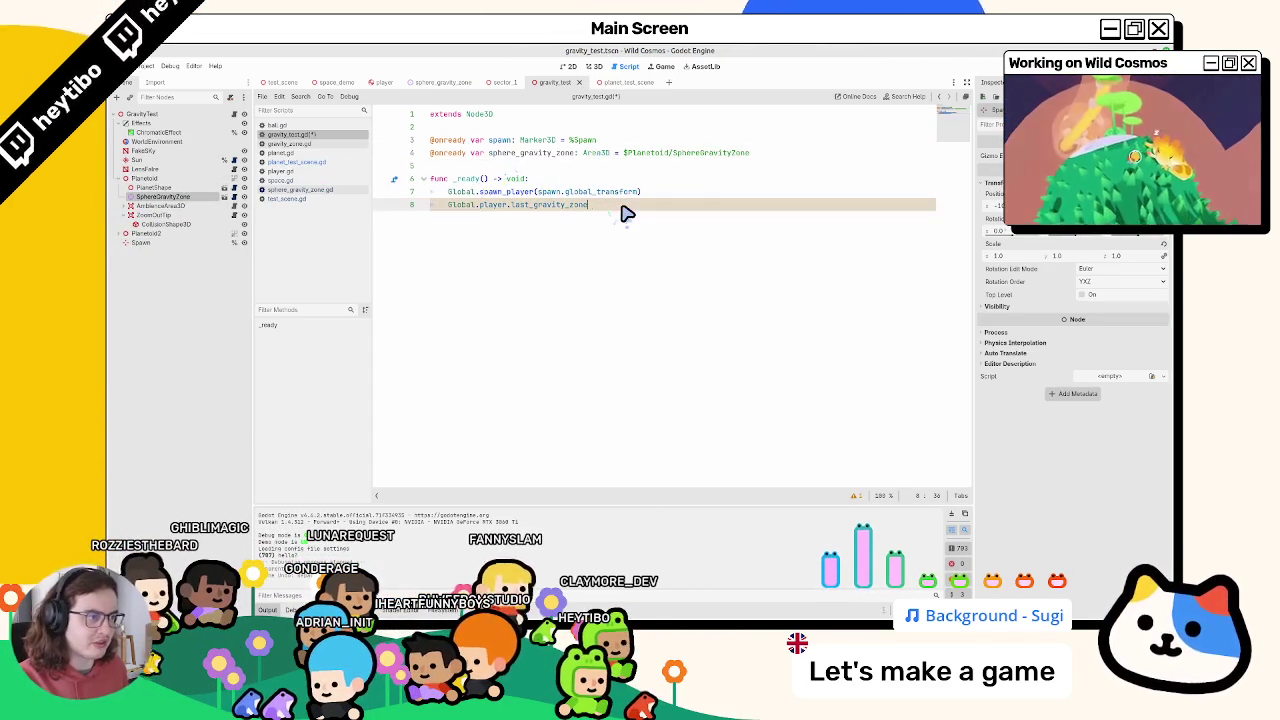
key(F6)
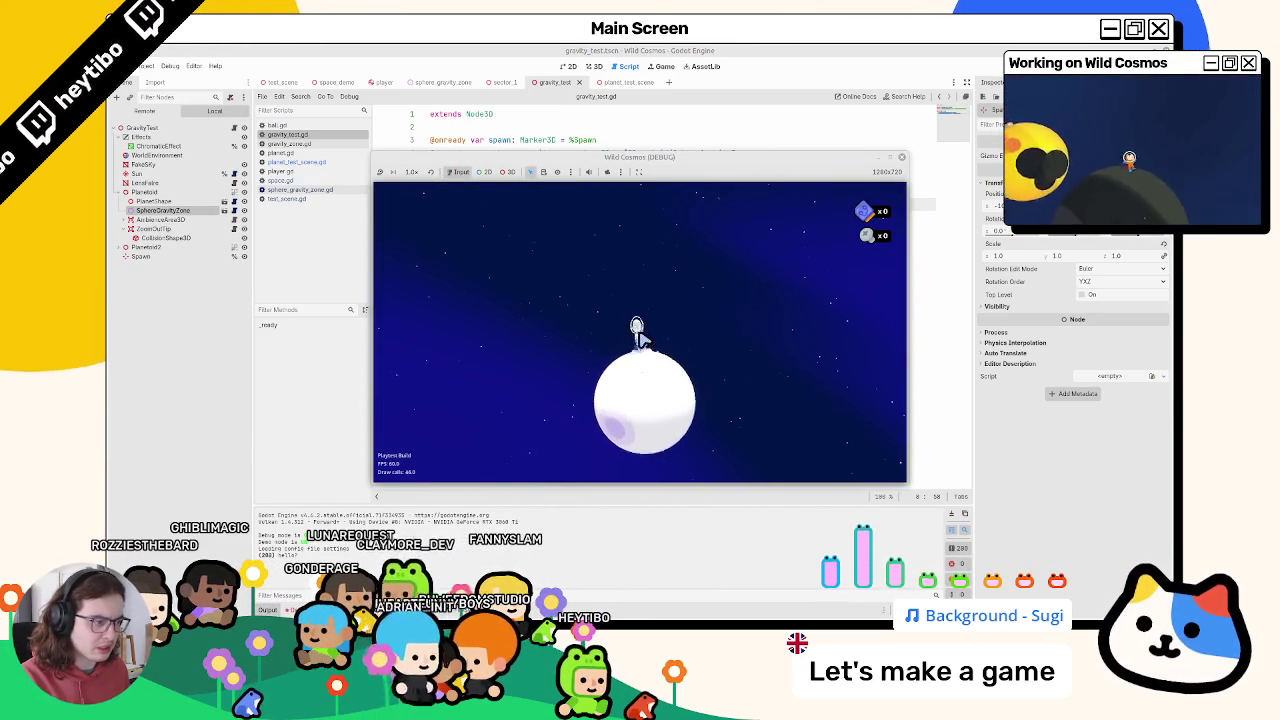
Launch the player toward the larger planet, stop the game, and clear the Jolt scaling errors
key(space)
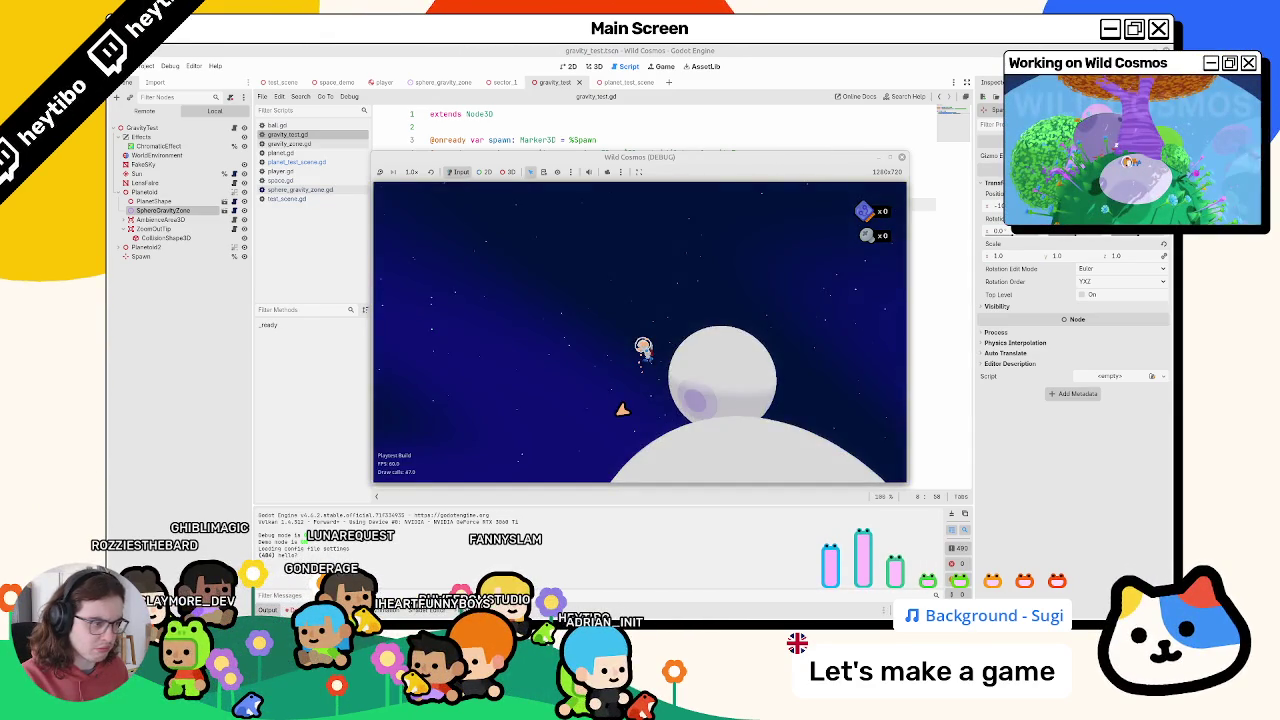
key(F8)
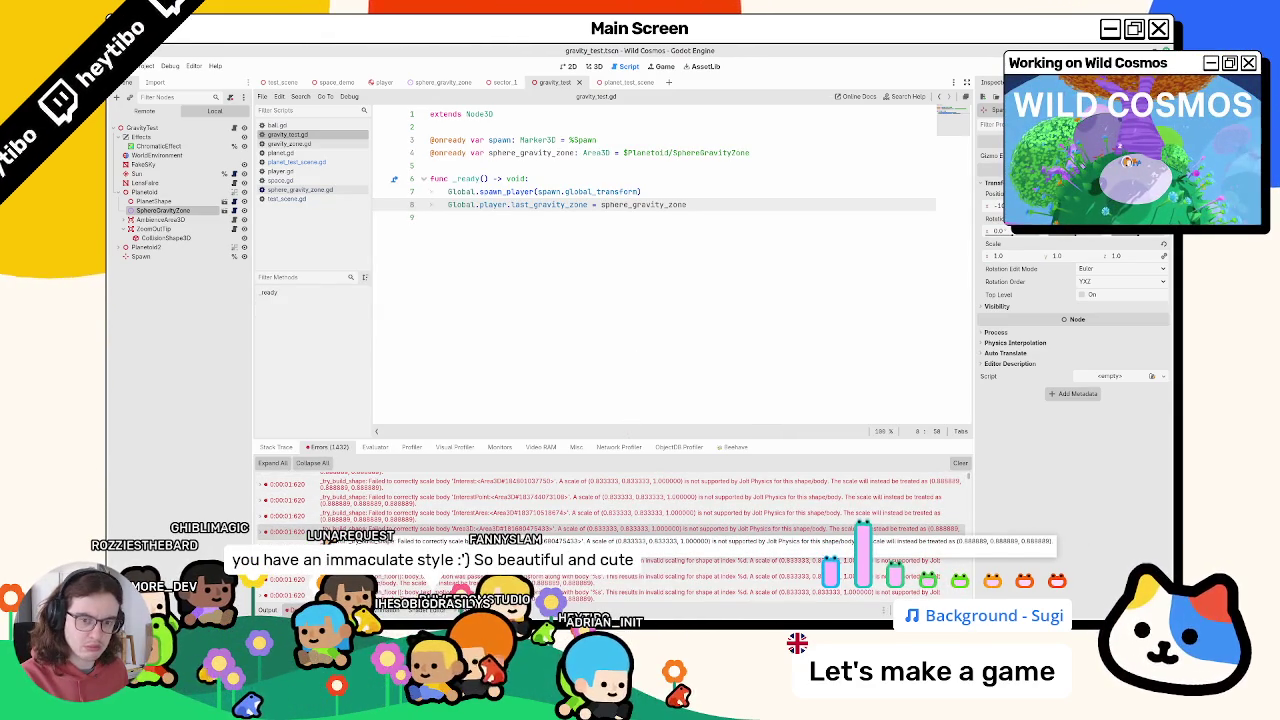
scroll(500, 505, down, 3)
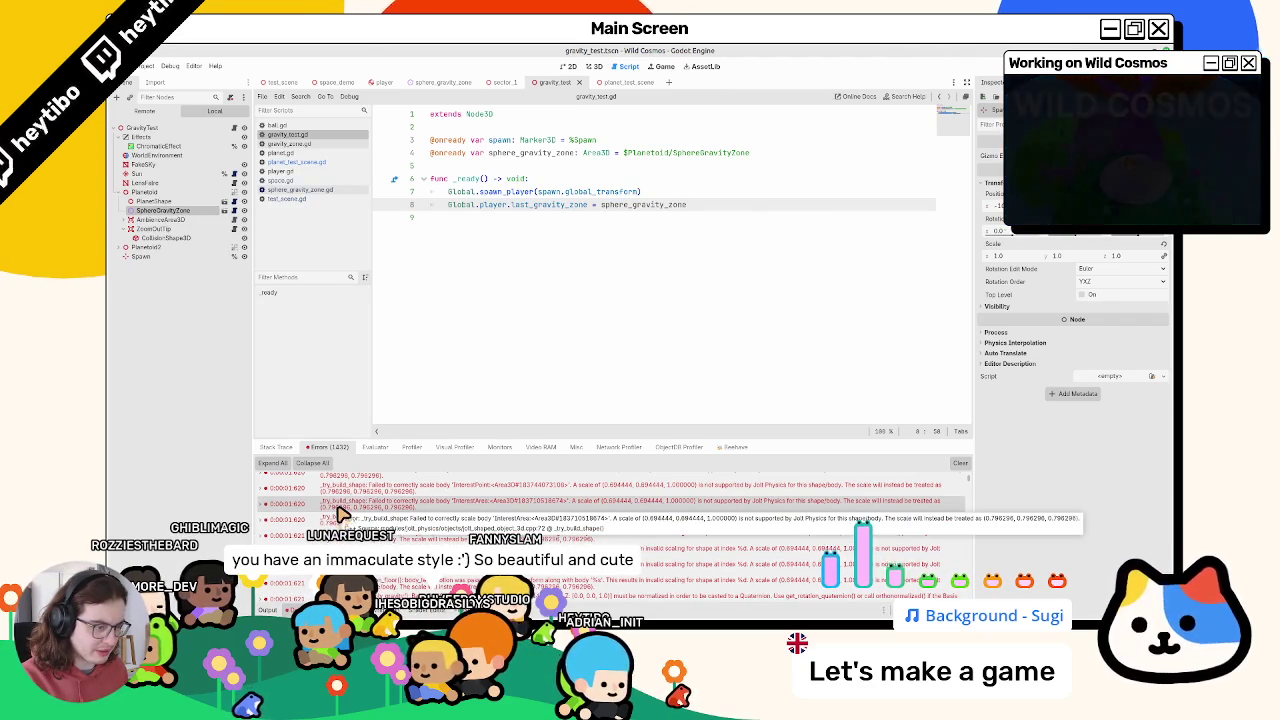
click(960, 463)
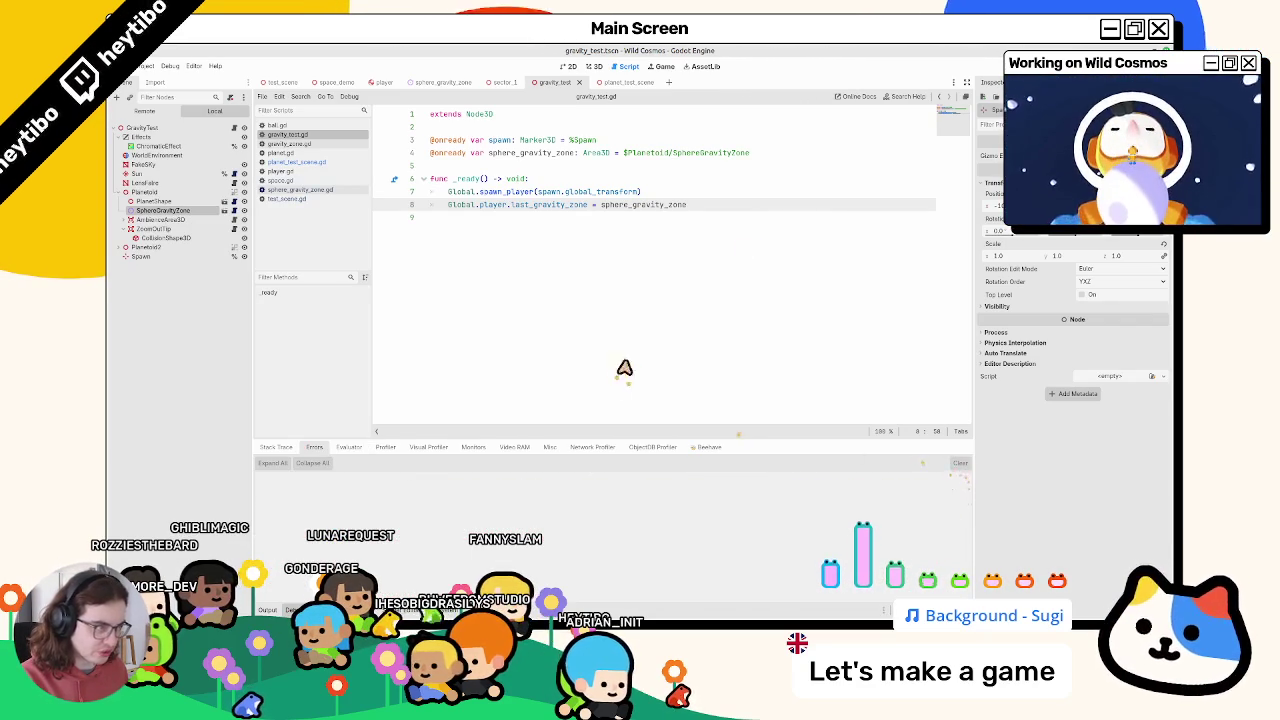
In the 3D view, select the Spawn marker in the Scene dock and frame it
click(594, 67)
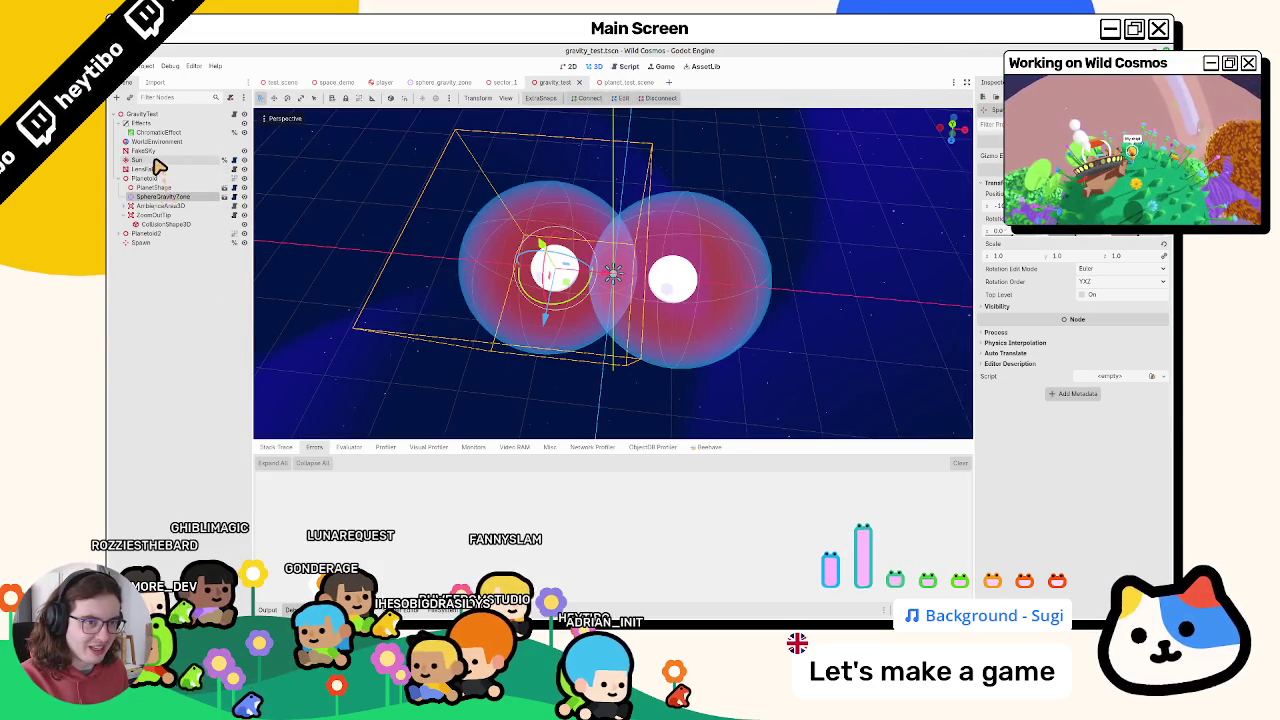
click(140, 234)
click(128, 170)
click(120, 178)
double_click(138, 197)
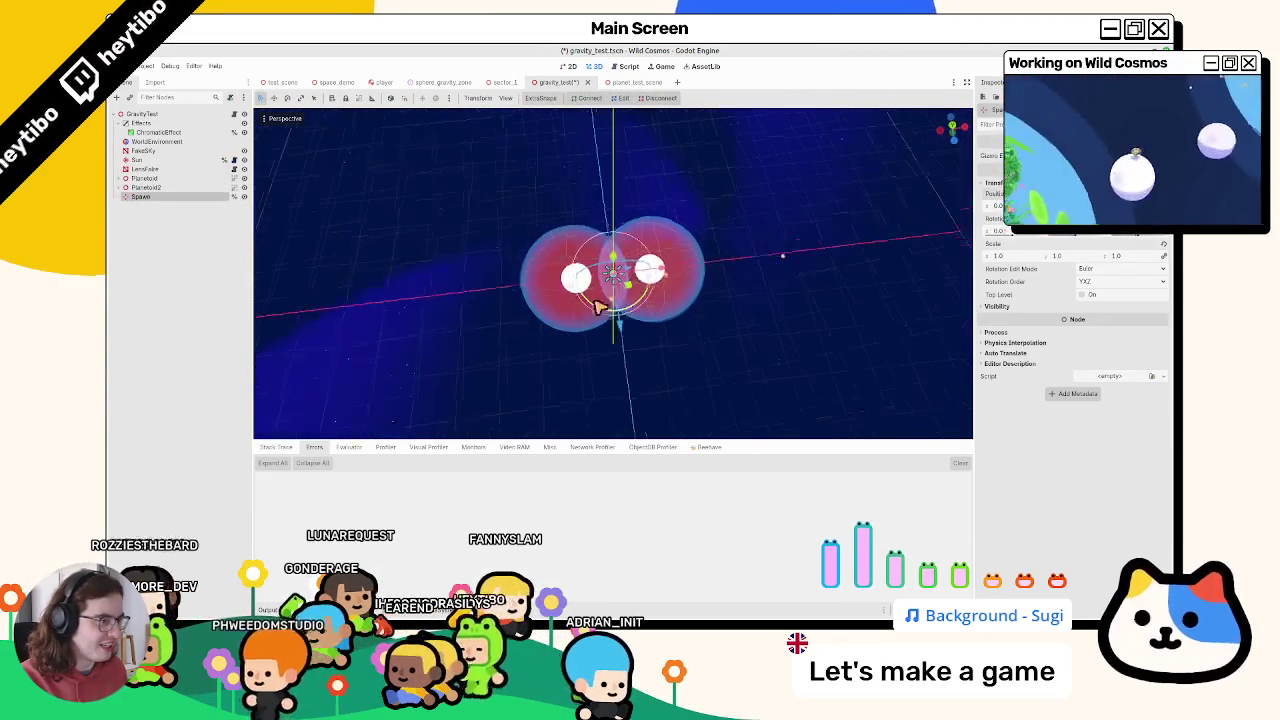
Drag the Spawn marker up above the two planets, then save and run the scene
drag(651, 277, 640, 285)
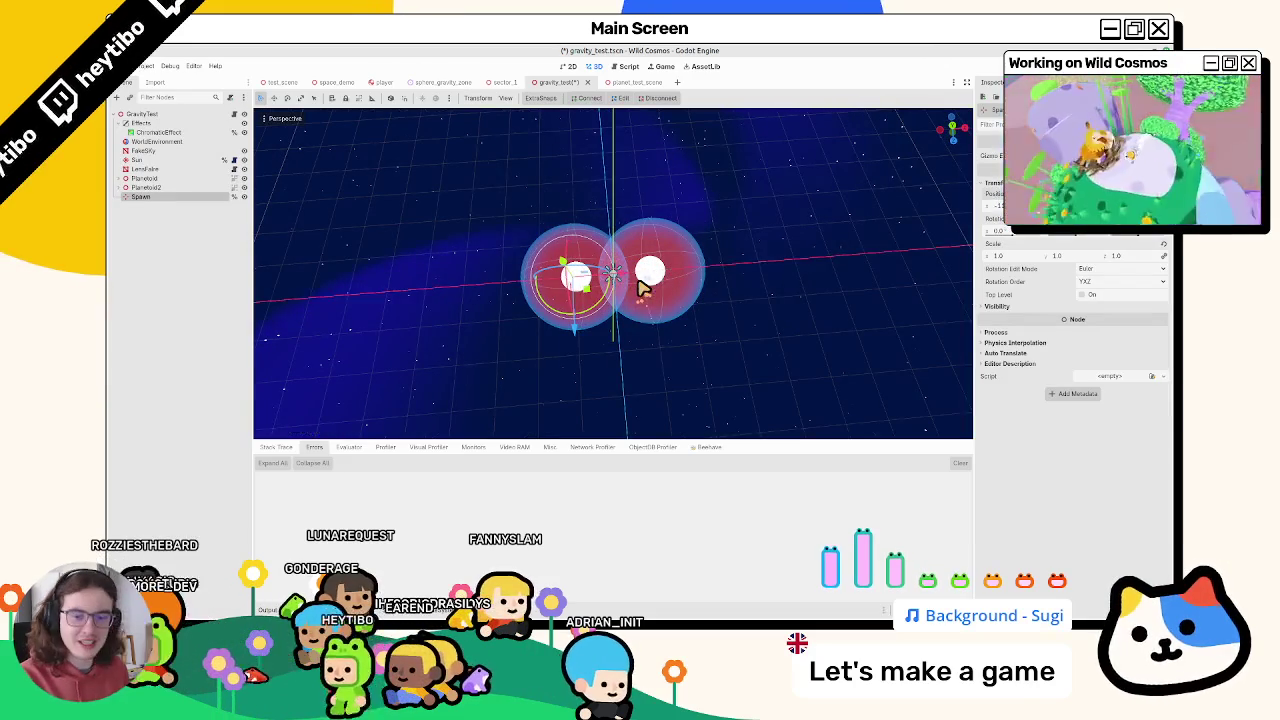
key(KP_7)
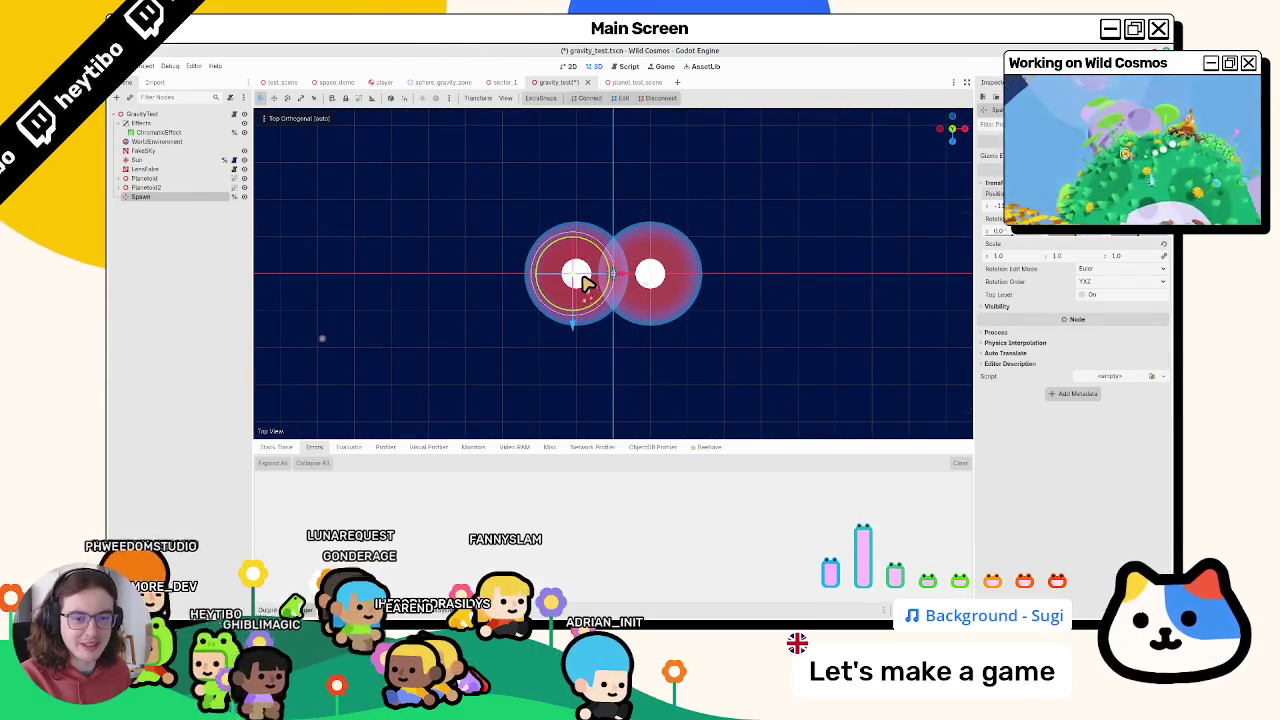
key(ctrl+z)
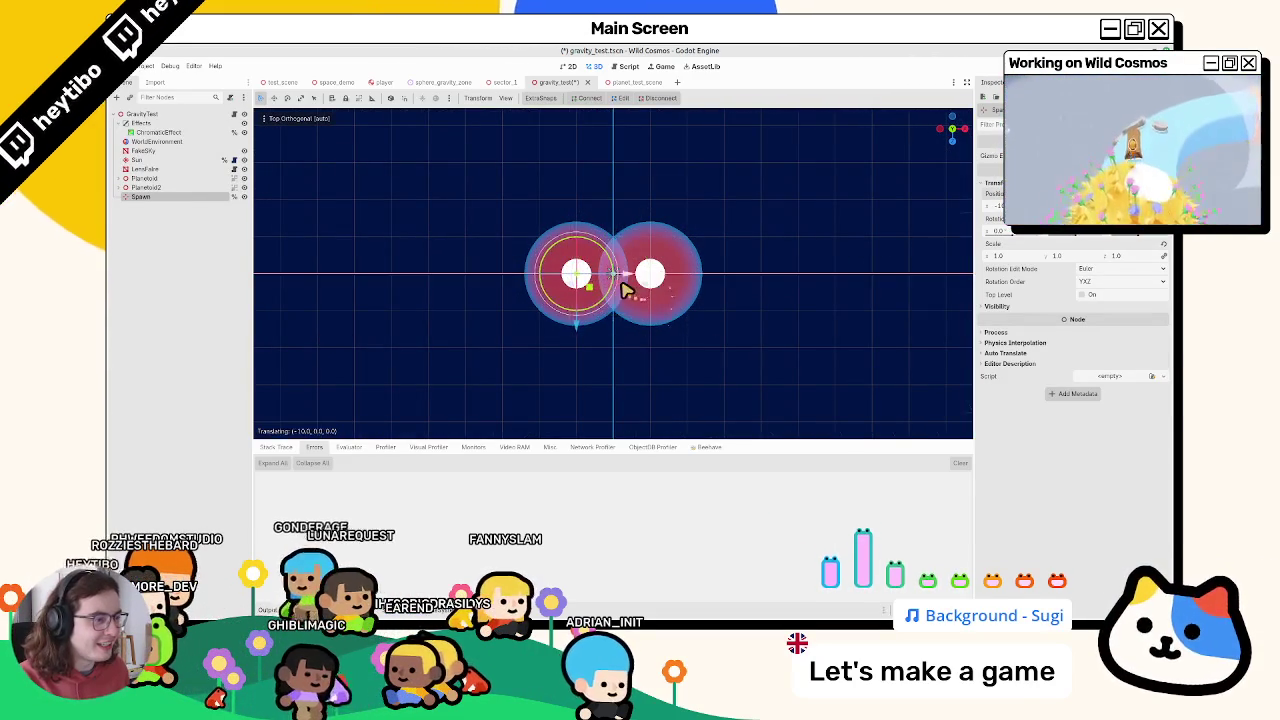
drag(623, 286, 568, 250)
scroll(568, 250, down, 3)
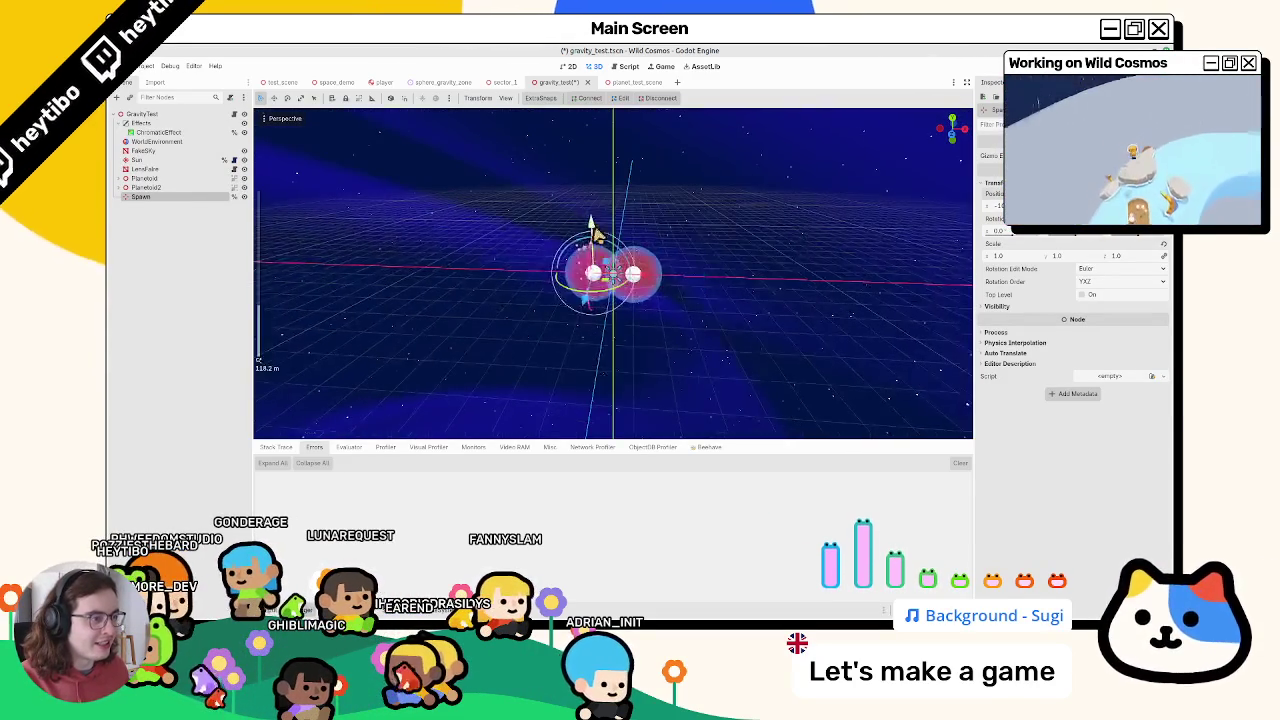
drag(590, 228, 606, 178)
key(F6)
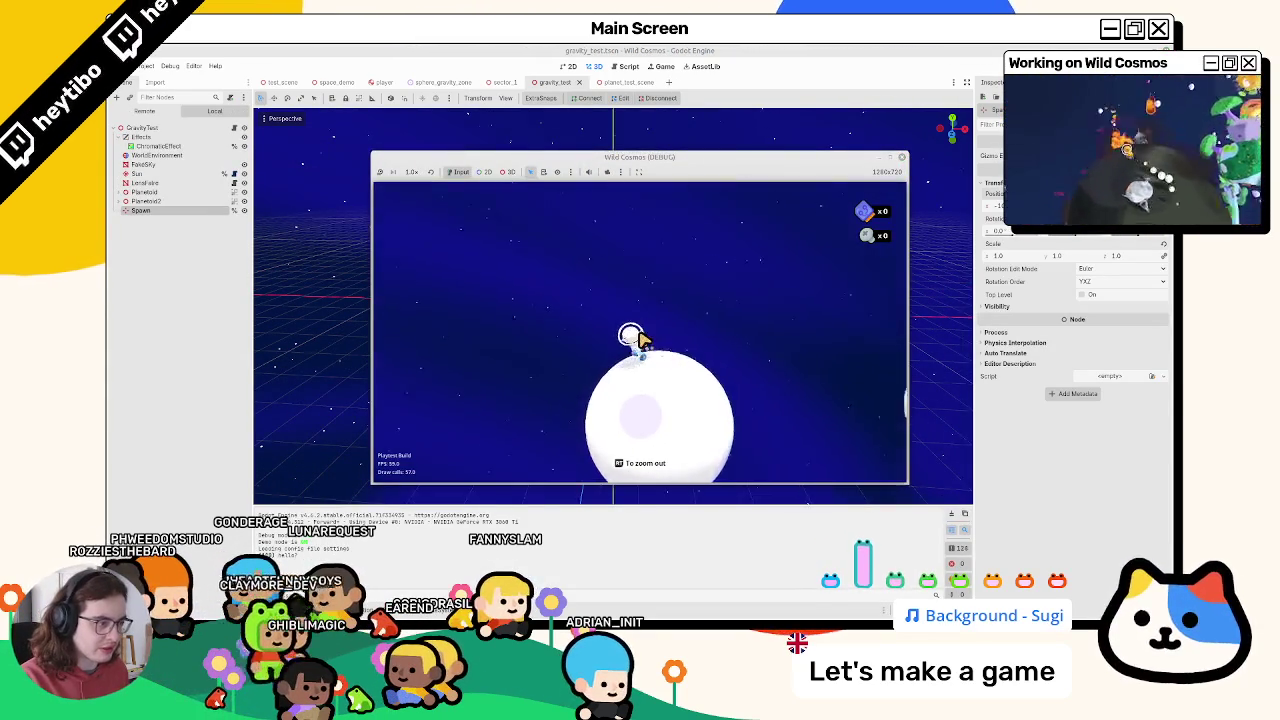
Zoom the game camera out, launch the player off the planet, then quit the game
scroll(640, 340, down, 3)
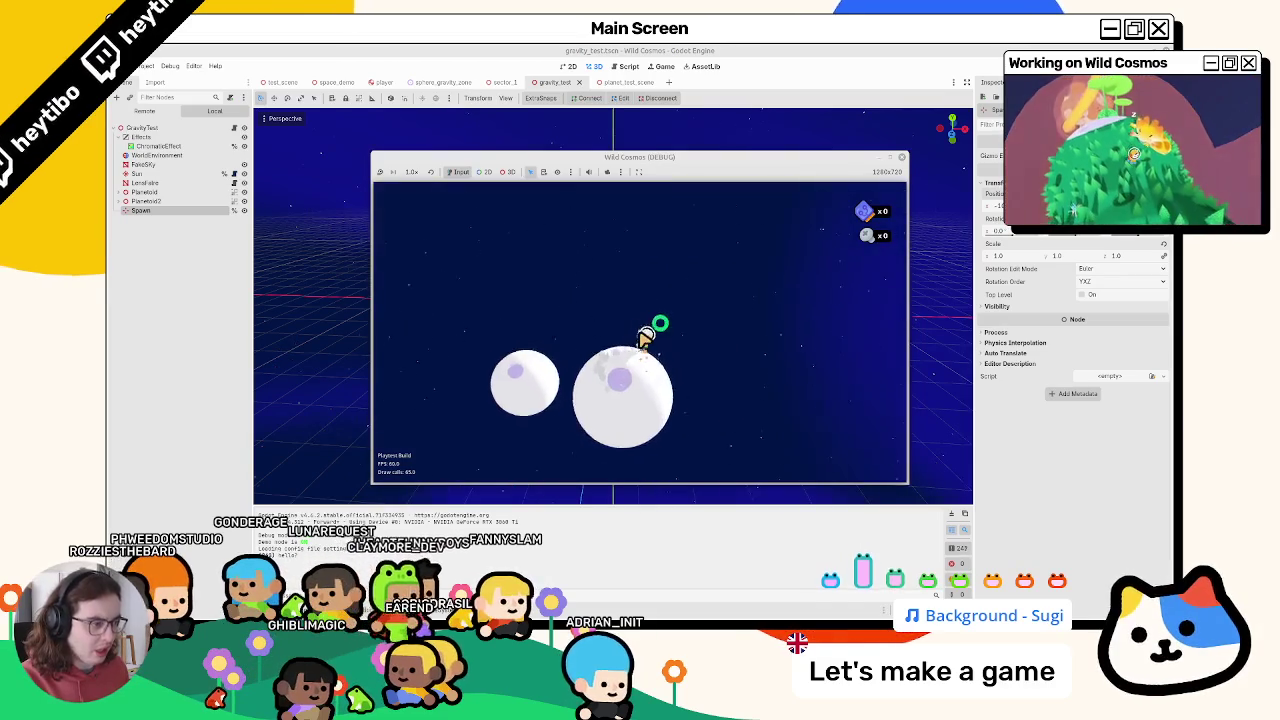
key(space)
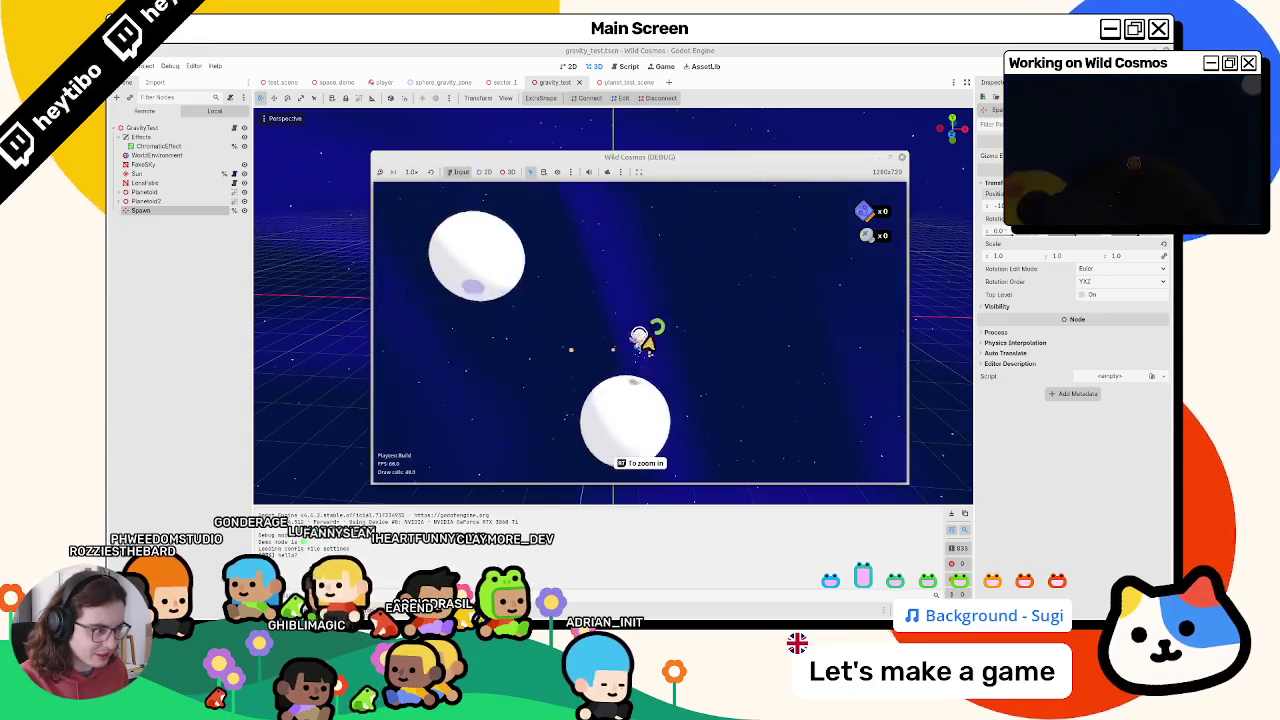
key(F8)
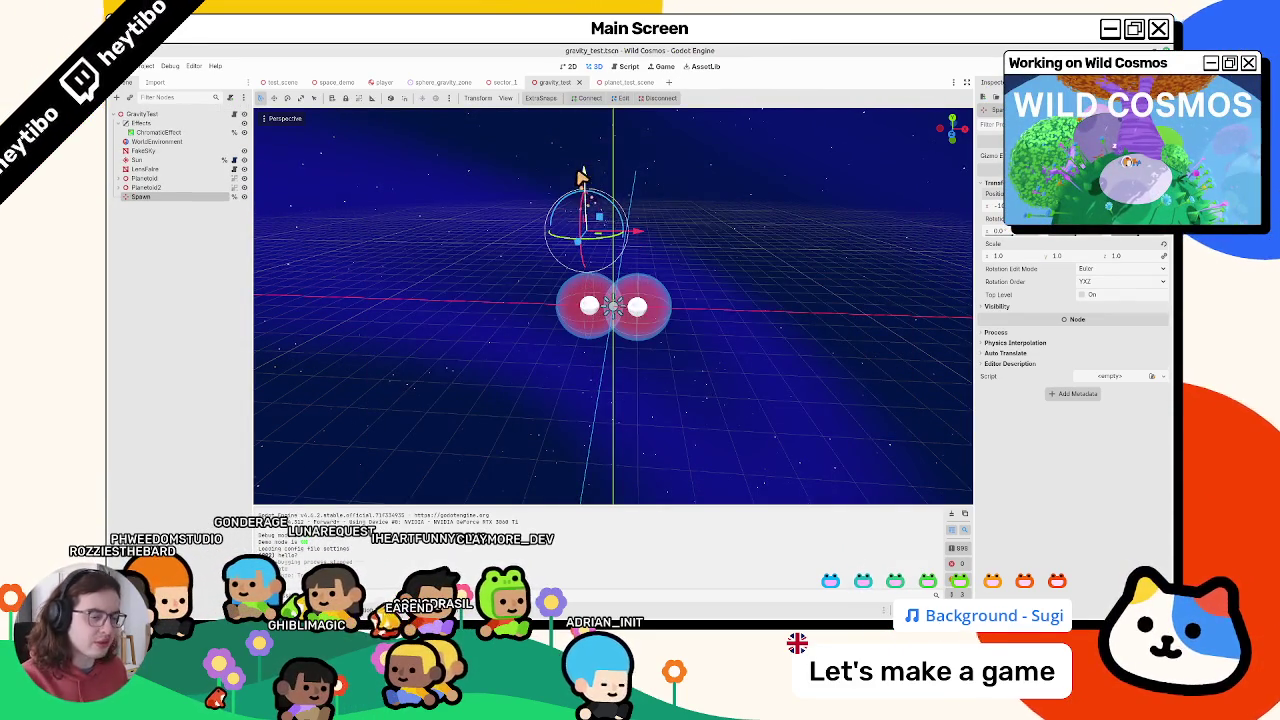
Check line 8 of gravity_test.gd, then return to the 3D view and select the left planetoid
click(443, 83)
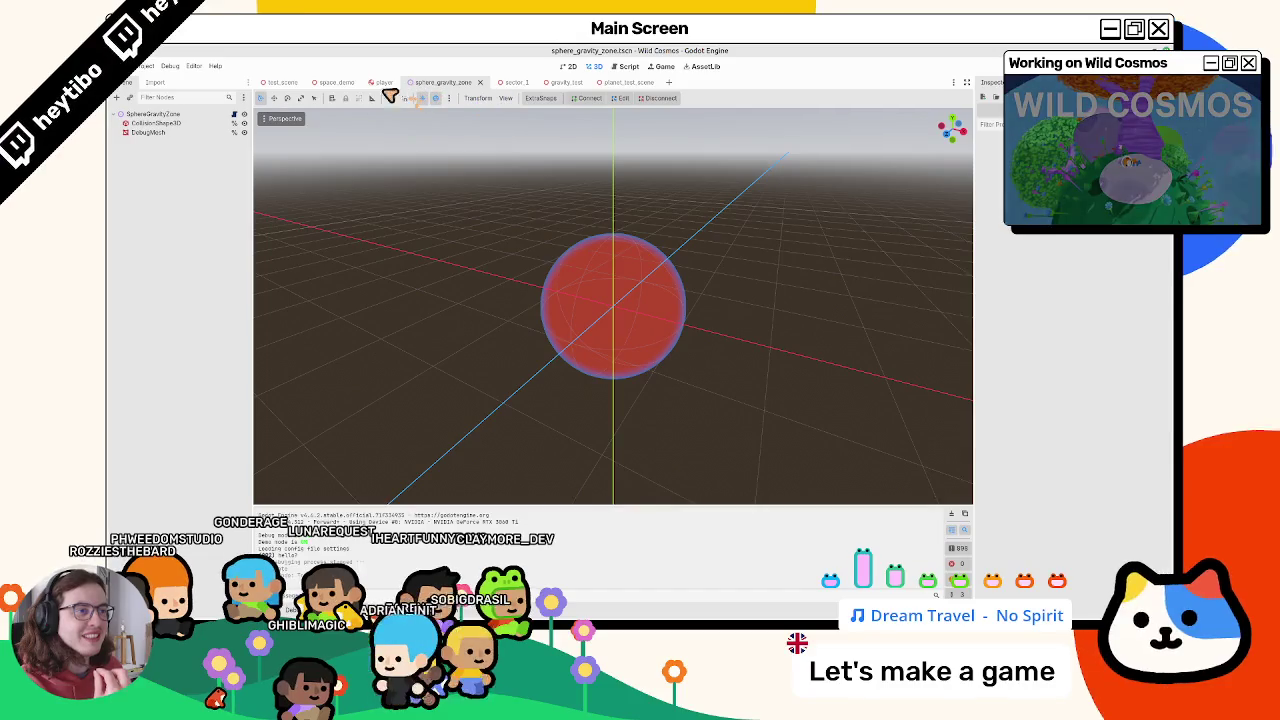
click(565, 83)
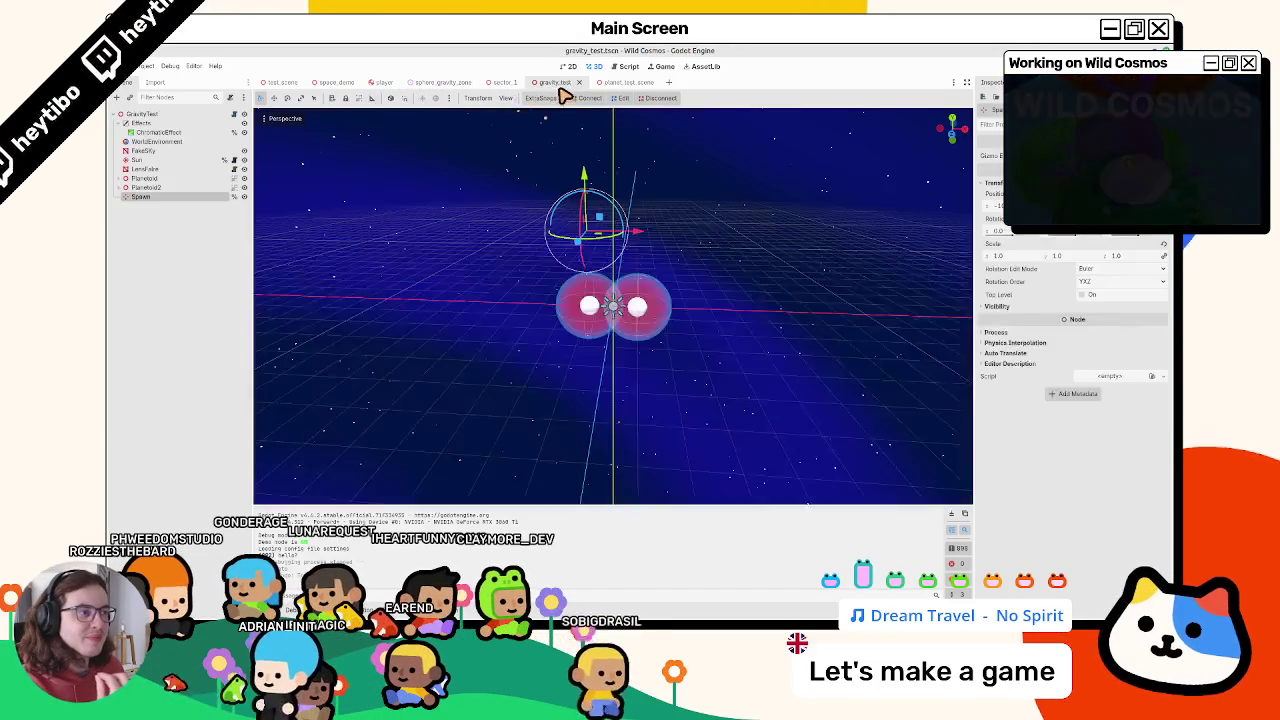
click(507, 83)
click(614, 67)
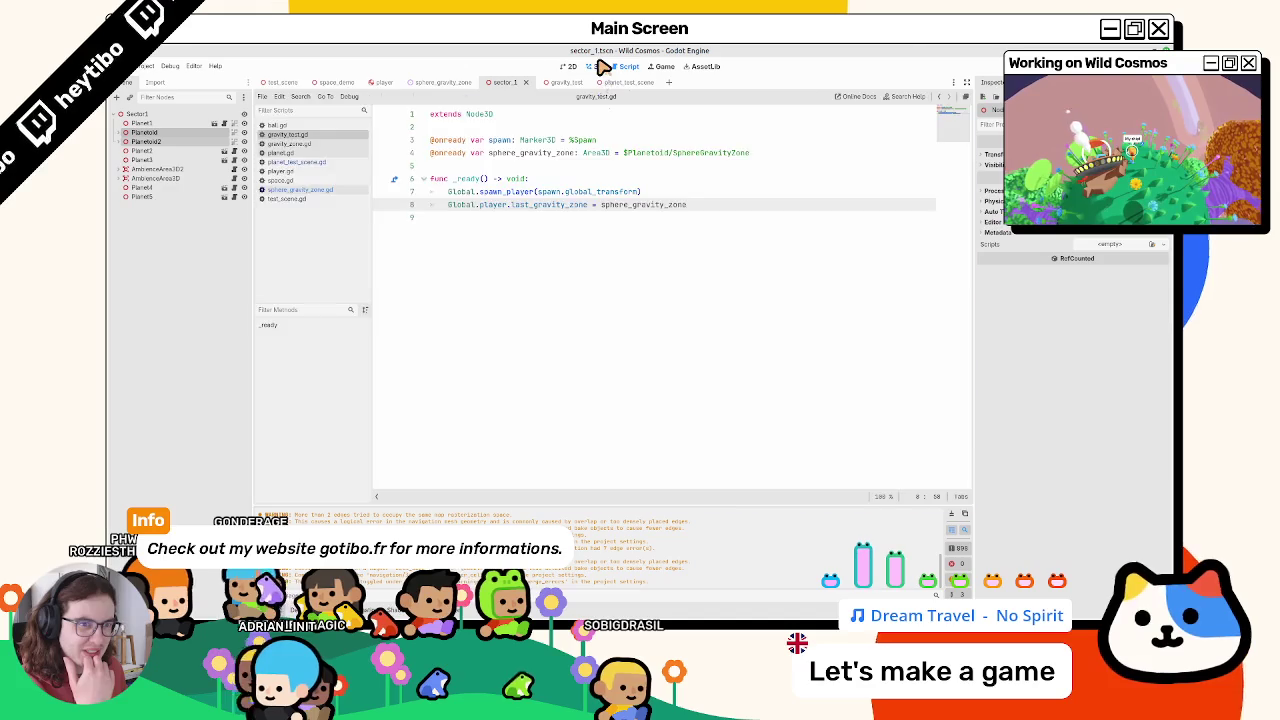
click(597, 65)
click(580, 82)
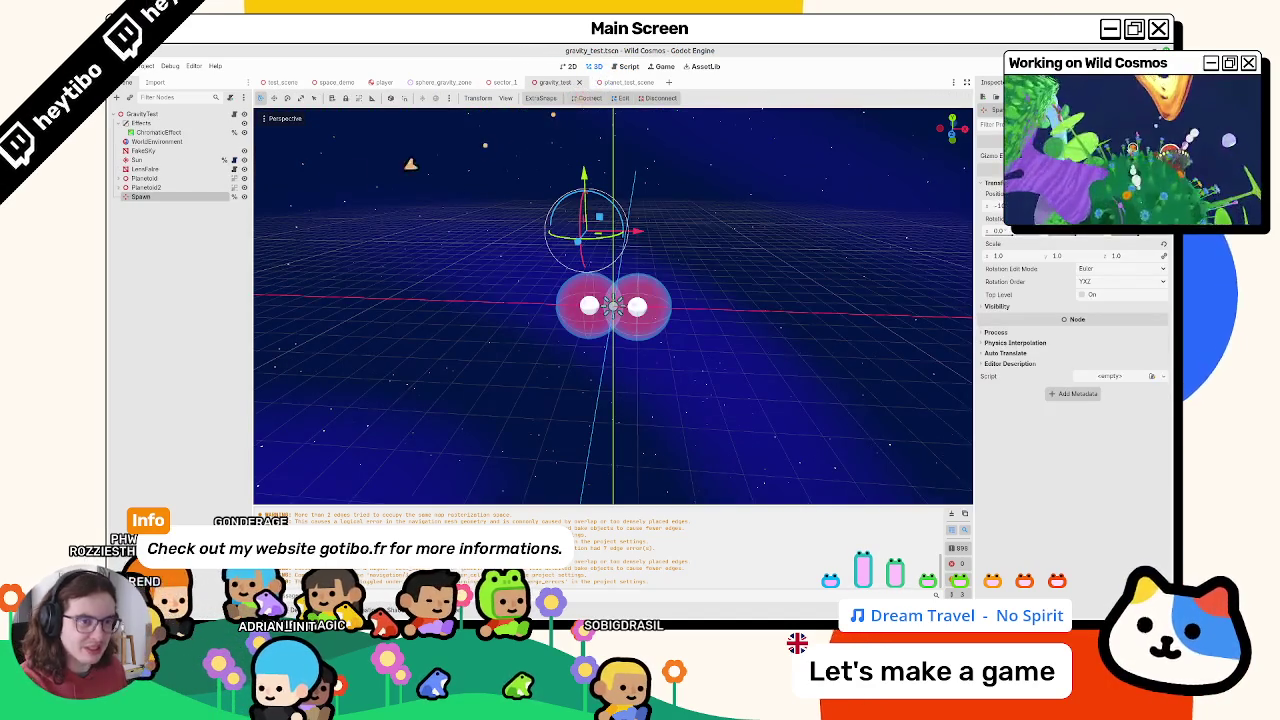
click(236, 114)
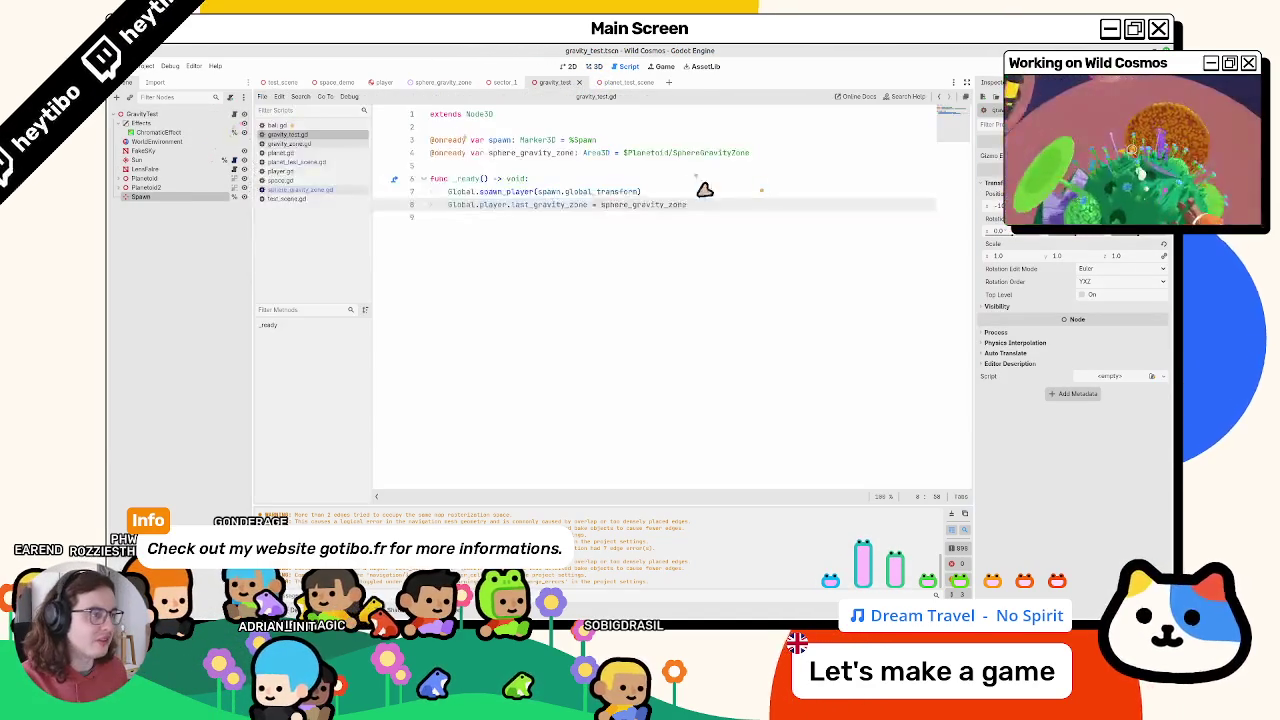
triple_click(600, 205)
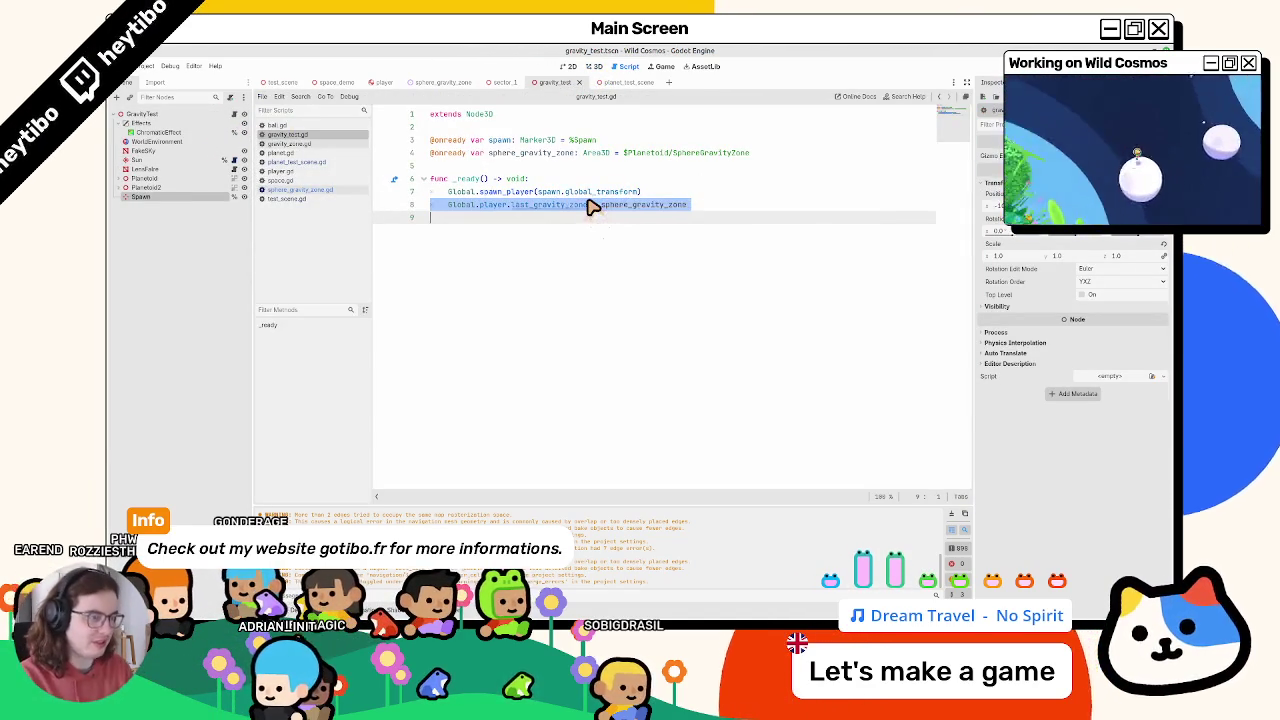
click(586, 68)
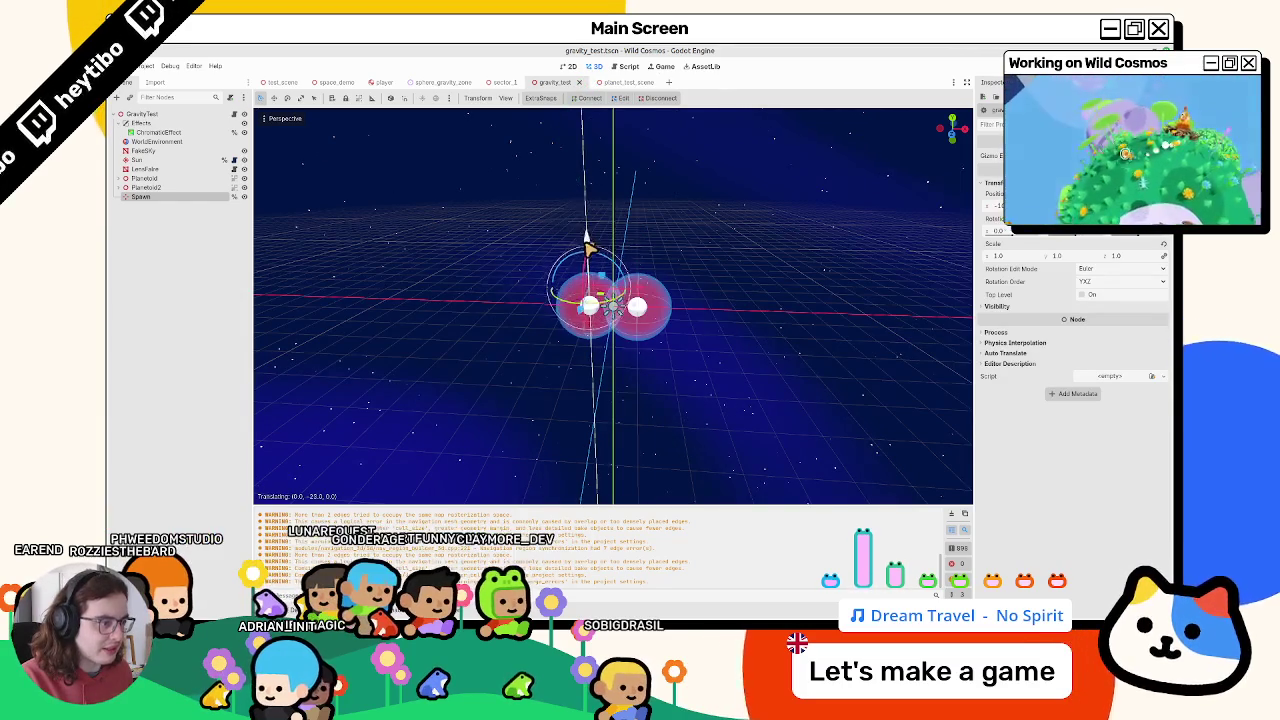
click(149, 186)
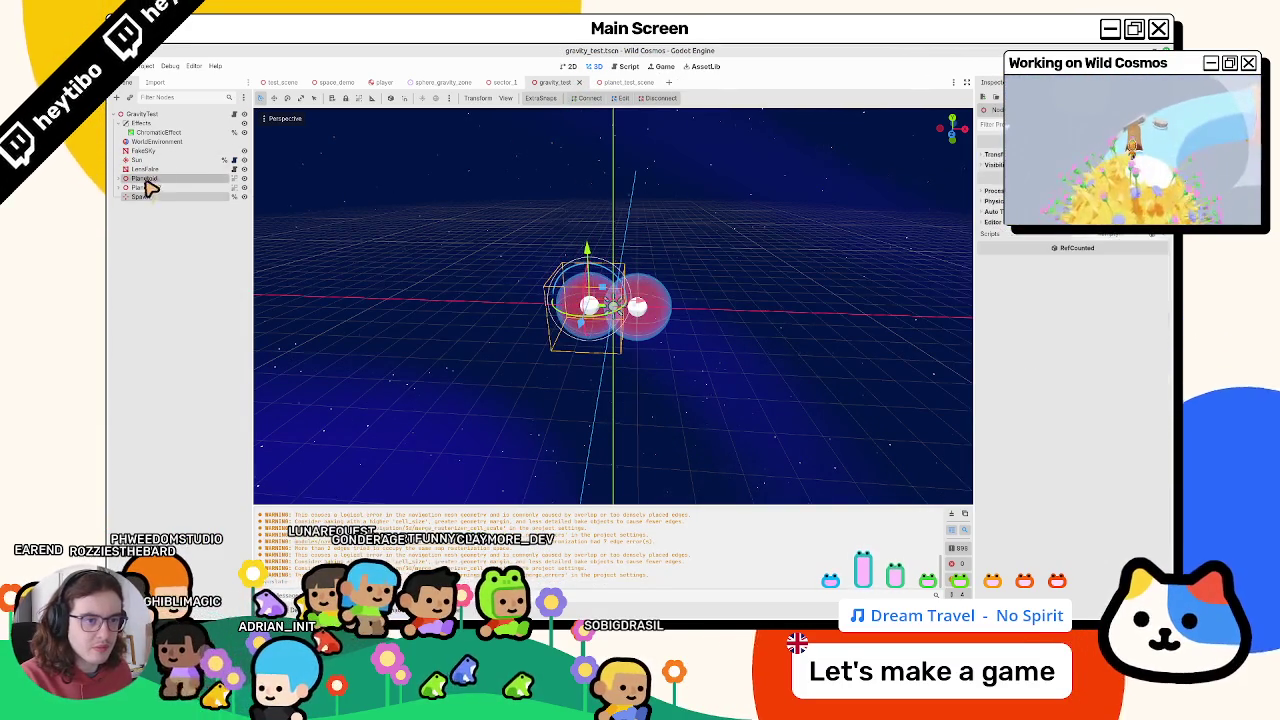
Move Planetoid 4 units right and Planetoid2 5 units left, then run gravity_test
drag(637, 296, 655, 308)
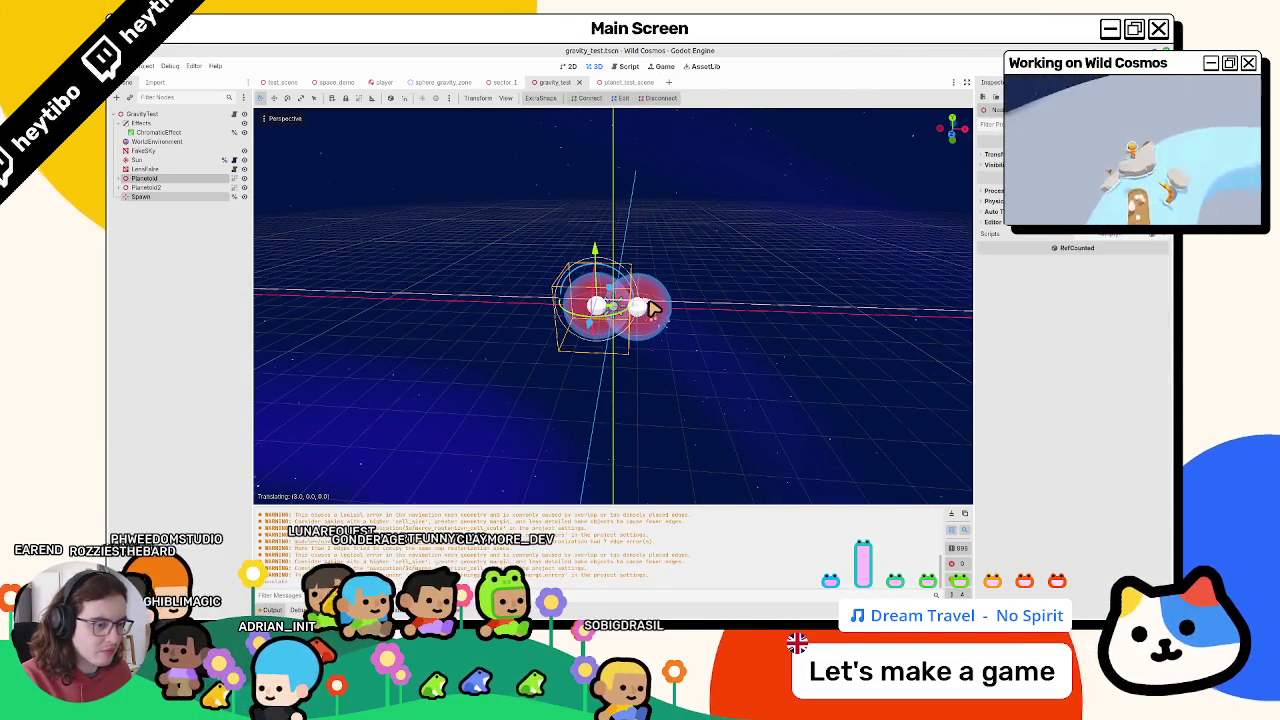
click(190, 187)
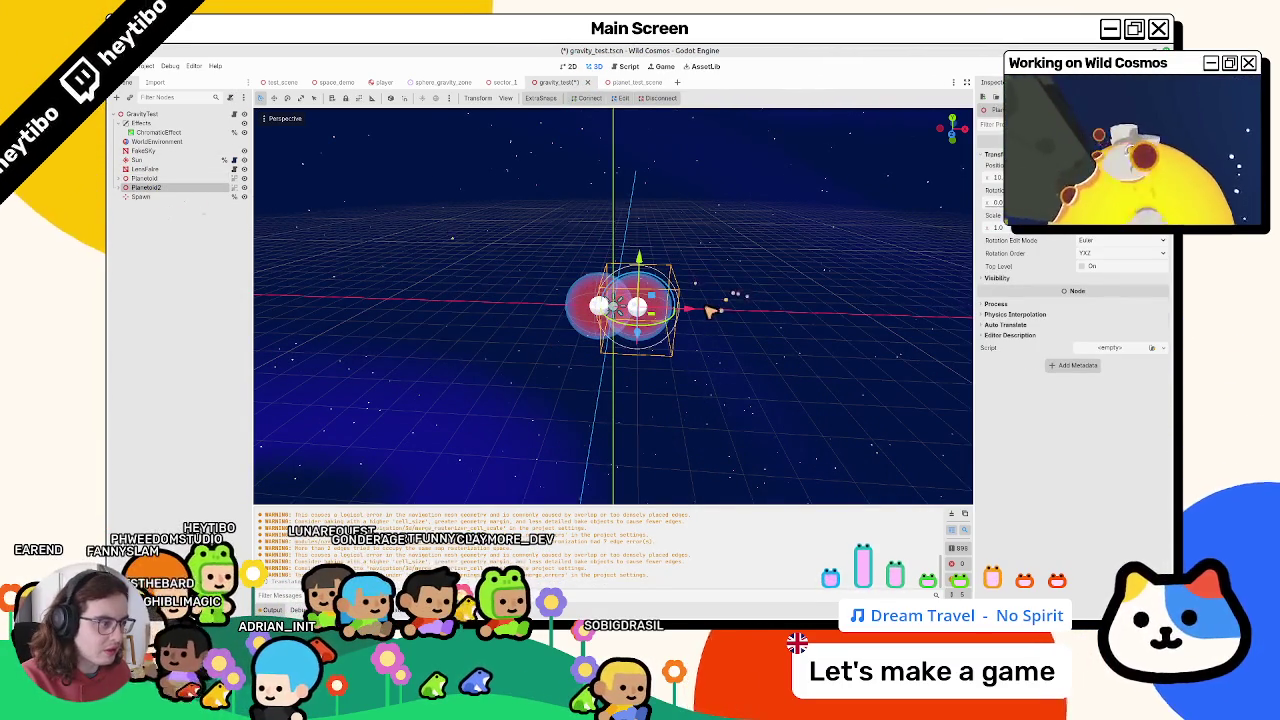
drag(697, 316, 686, 320)
scroll(689, 357, up, 3)
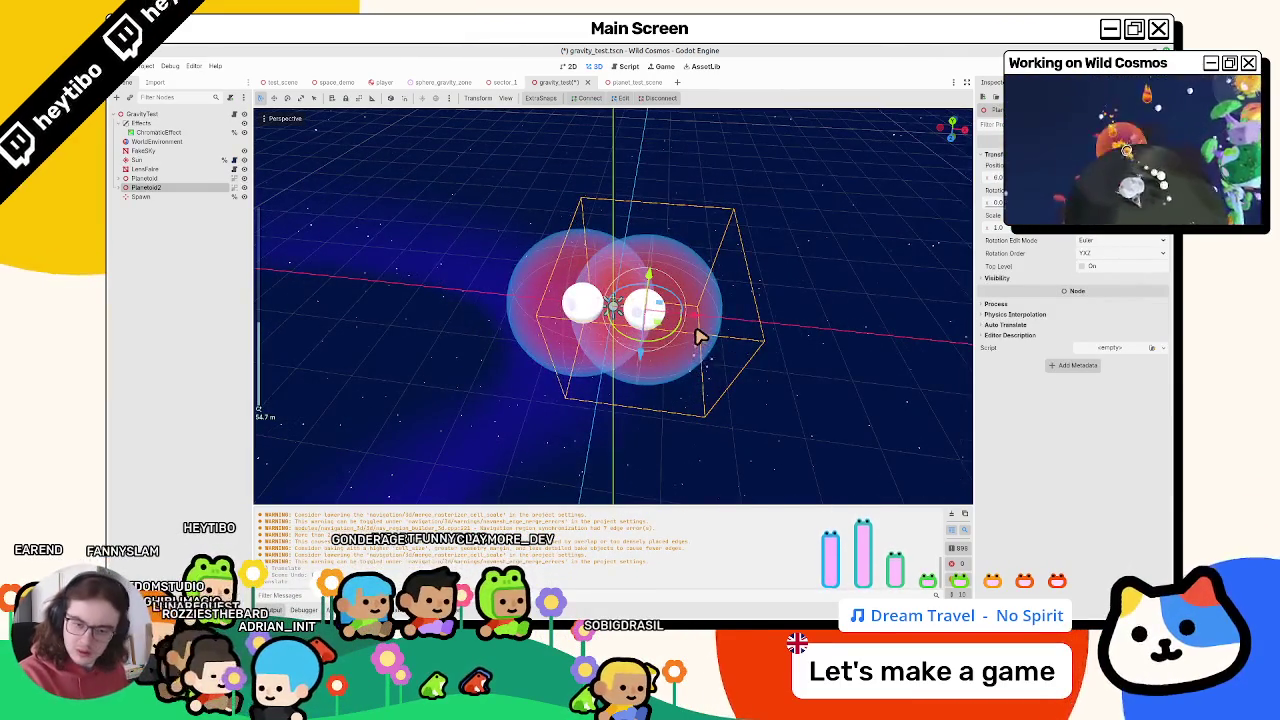
key(F6)
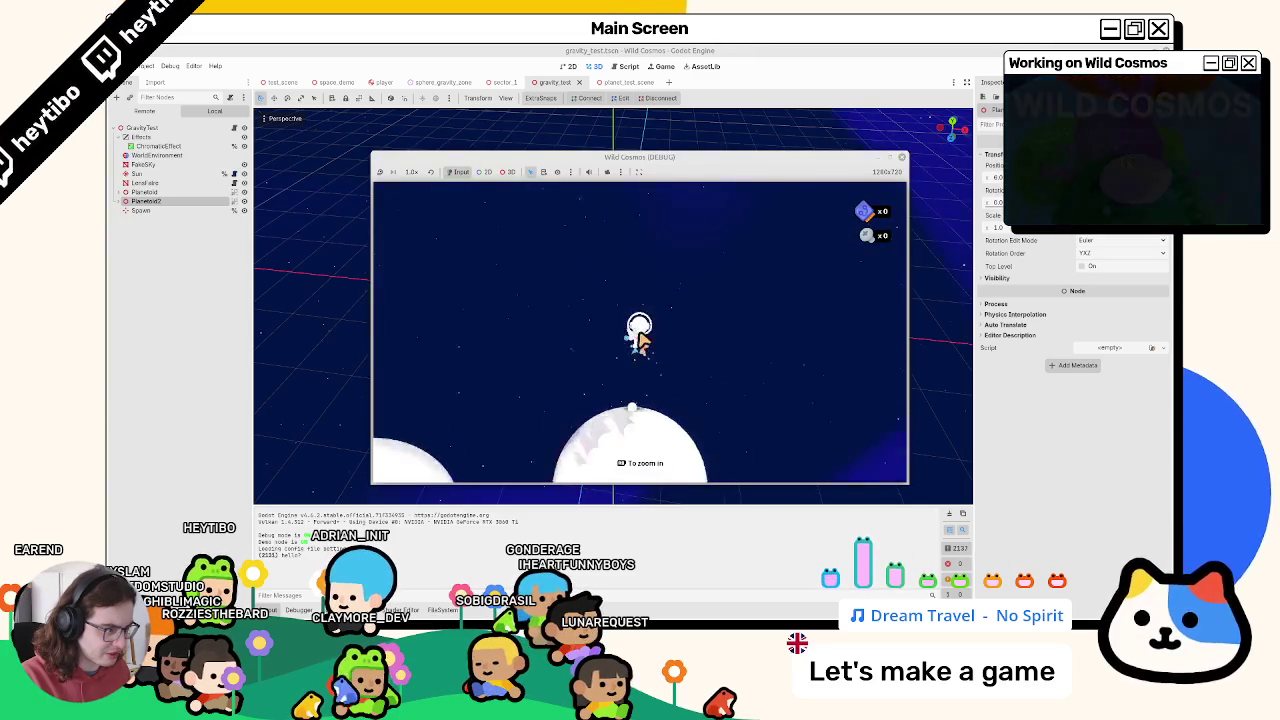
Stop the game, shift each planet 2 more units toward the other, and rerun the scene
key(F8)
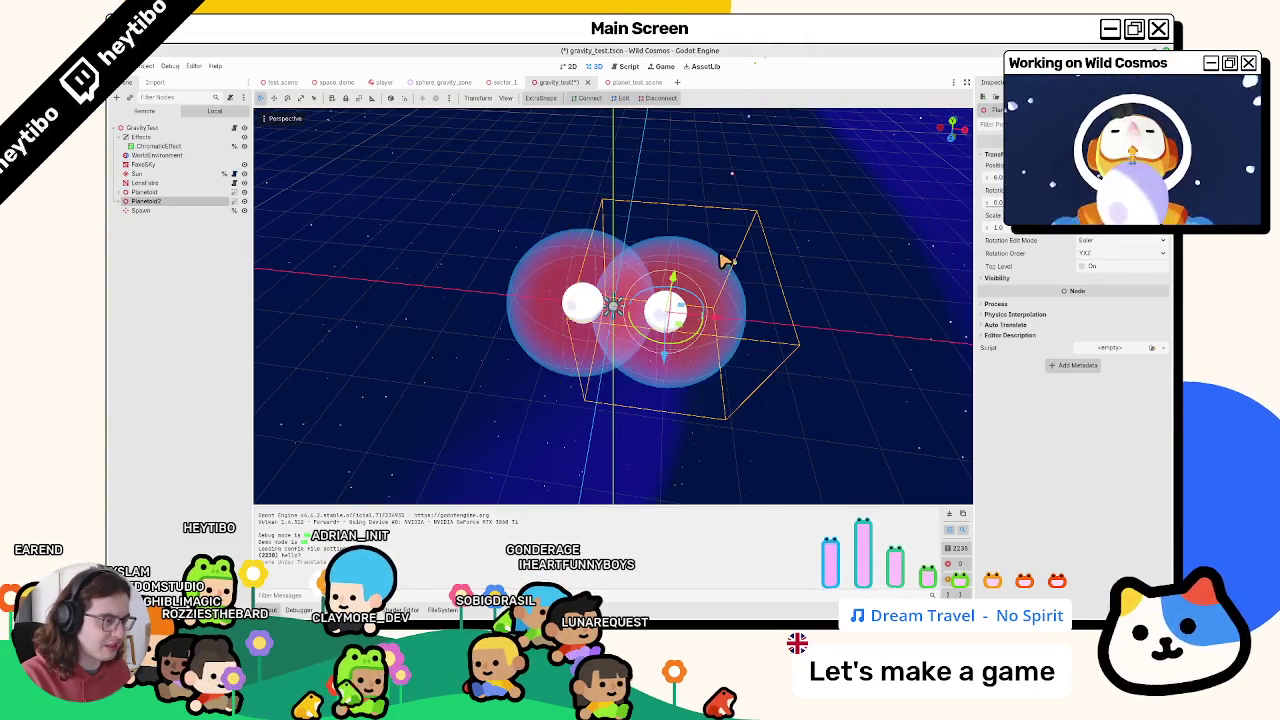
click(150, 192)
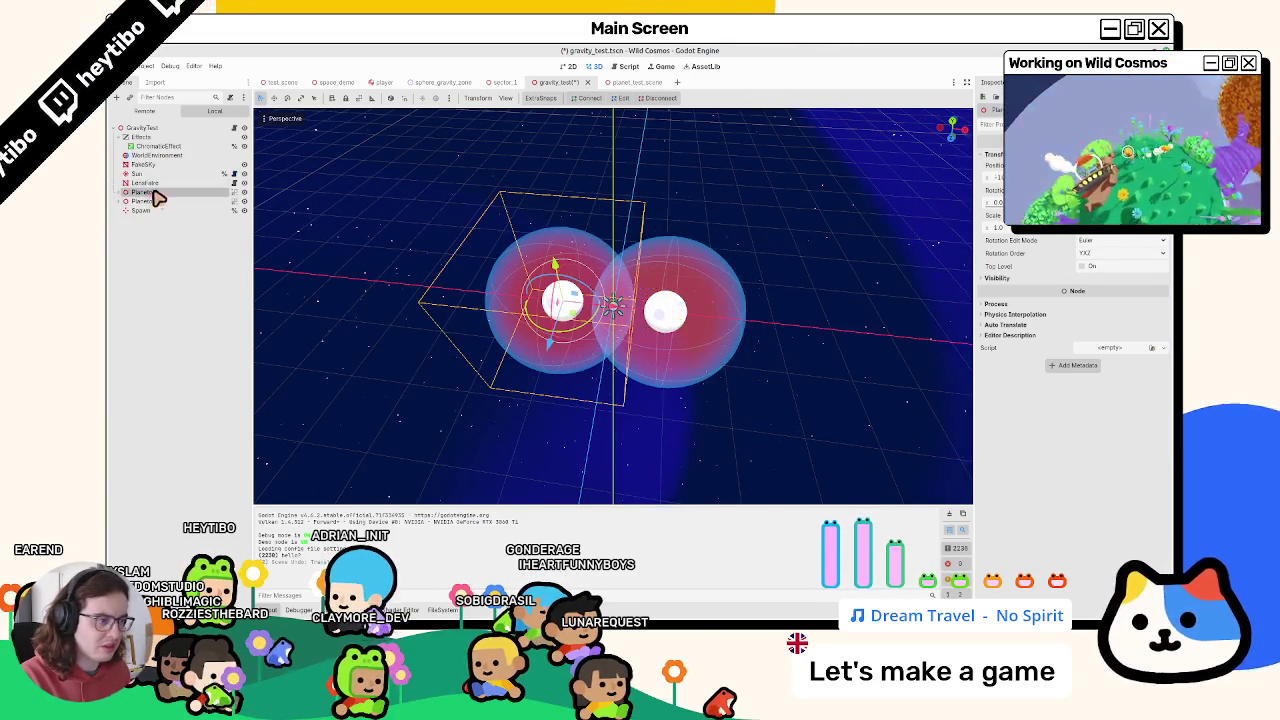
click(145, 211)
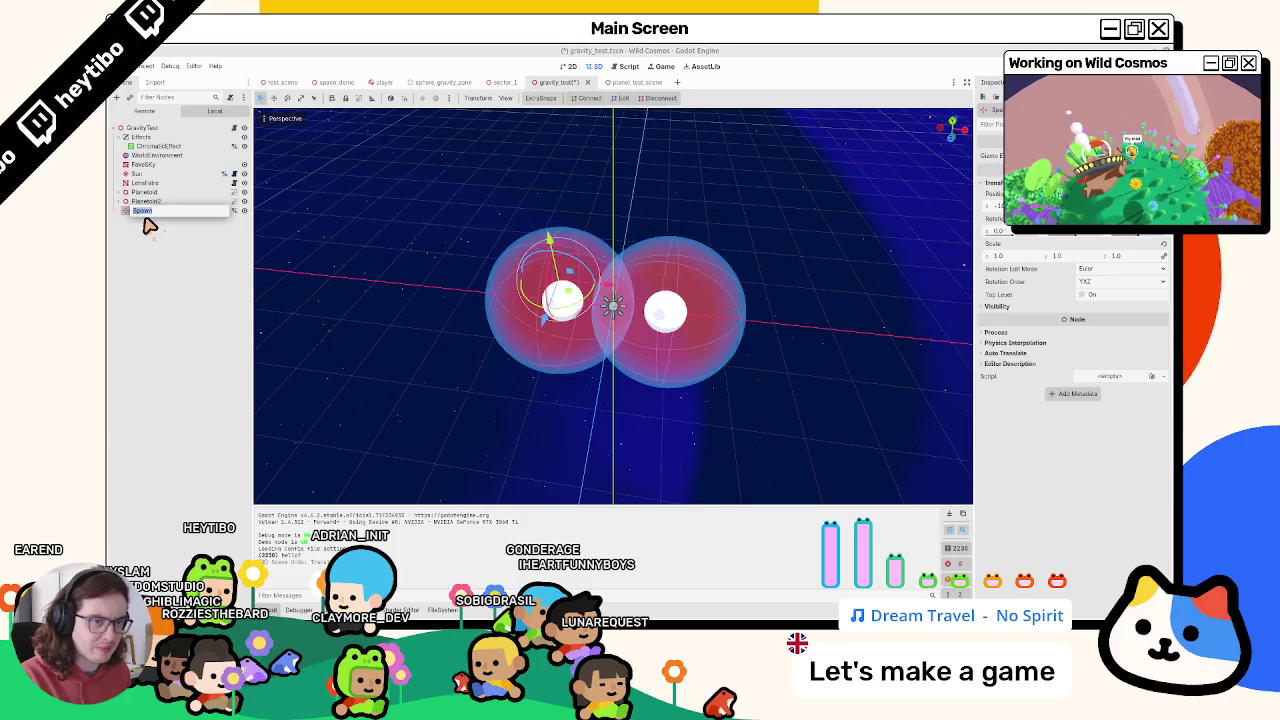
click(622, 283)
drag(612, 305, 618, 305)
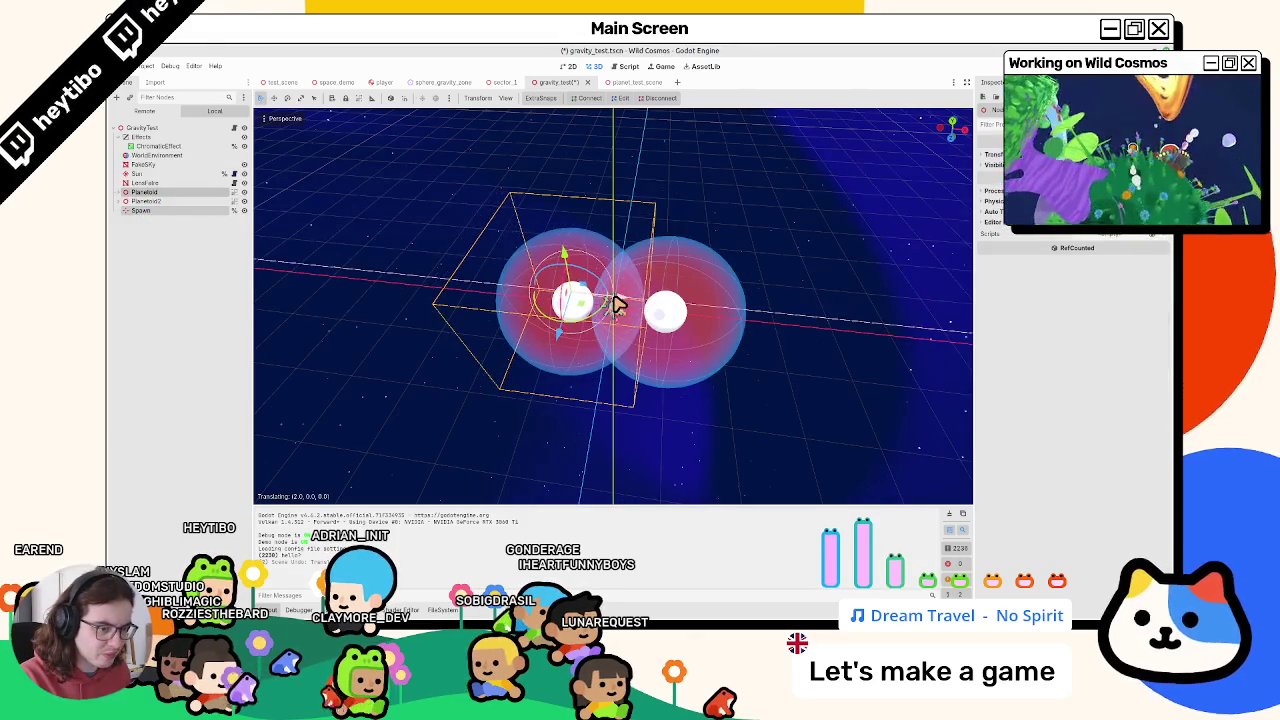
click(214, 201)
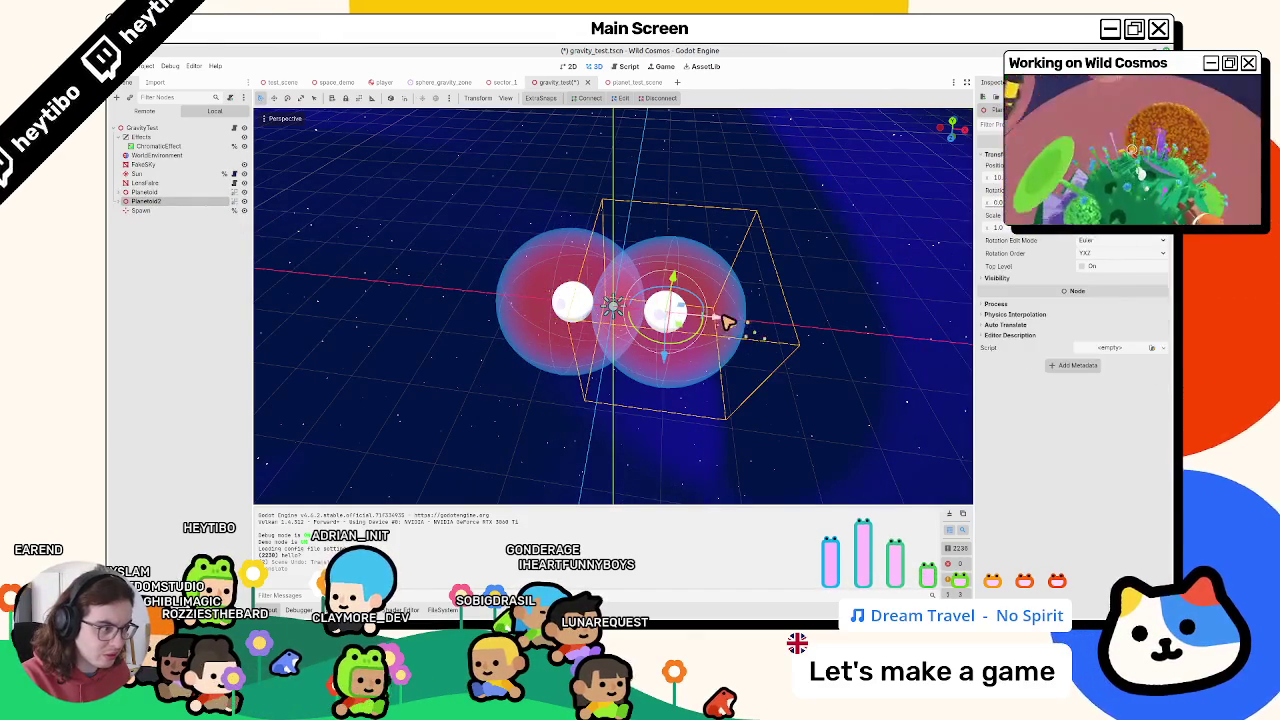
drag(729, 322, 708, 320)
key(F6)
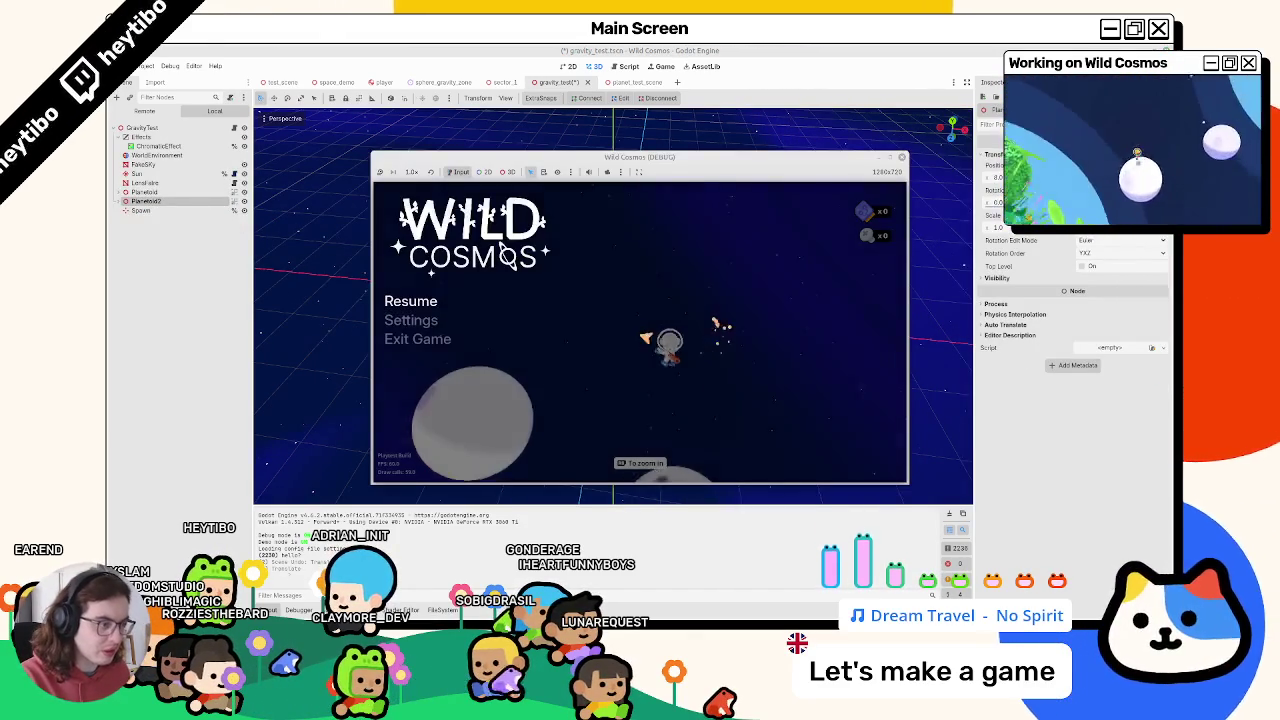
Fly the player from the planet into space, pause the game, then stop it
key(space)
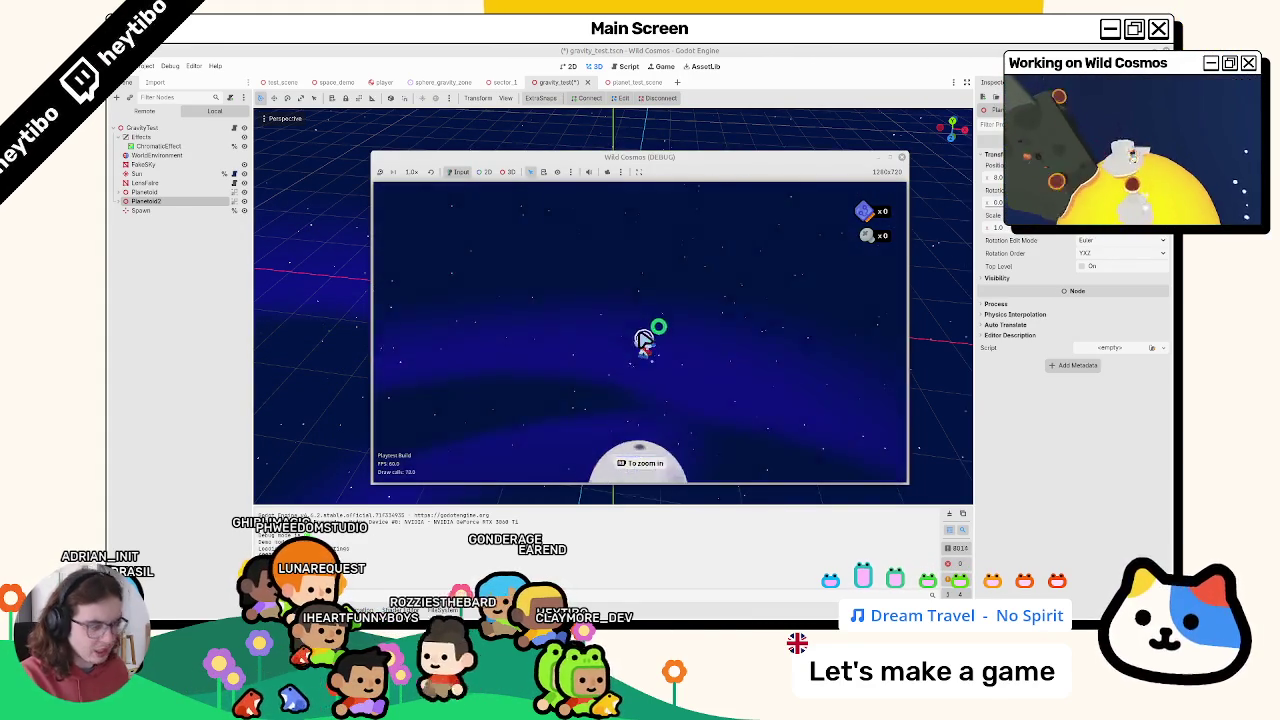
key(Escape)
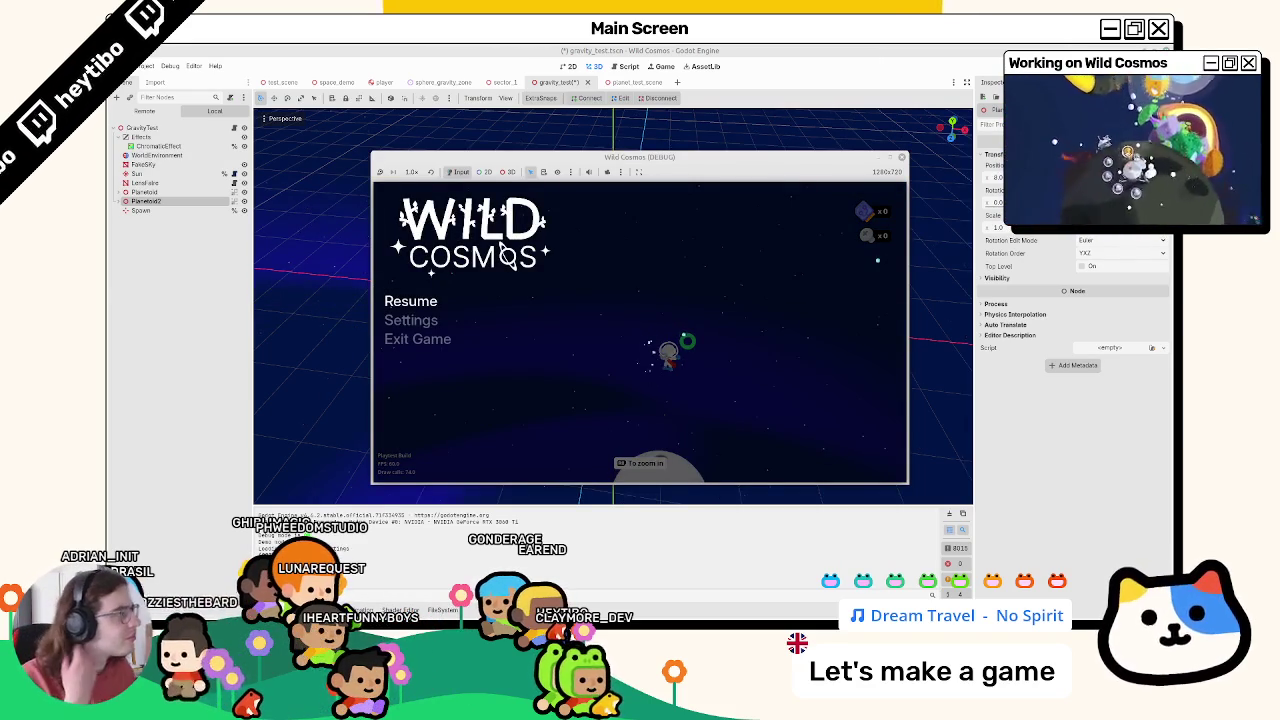
key(F8)
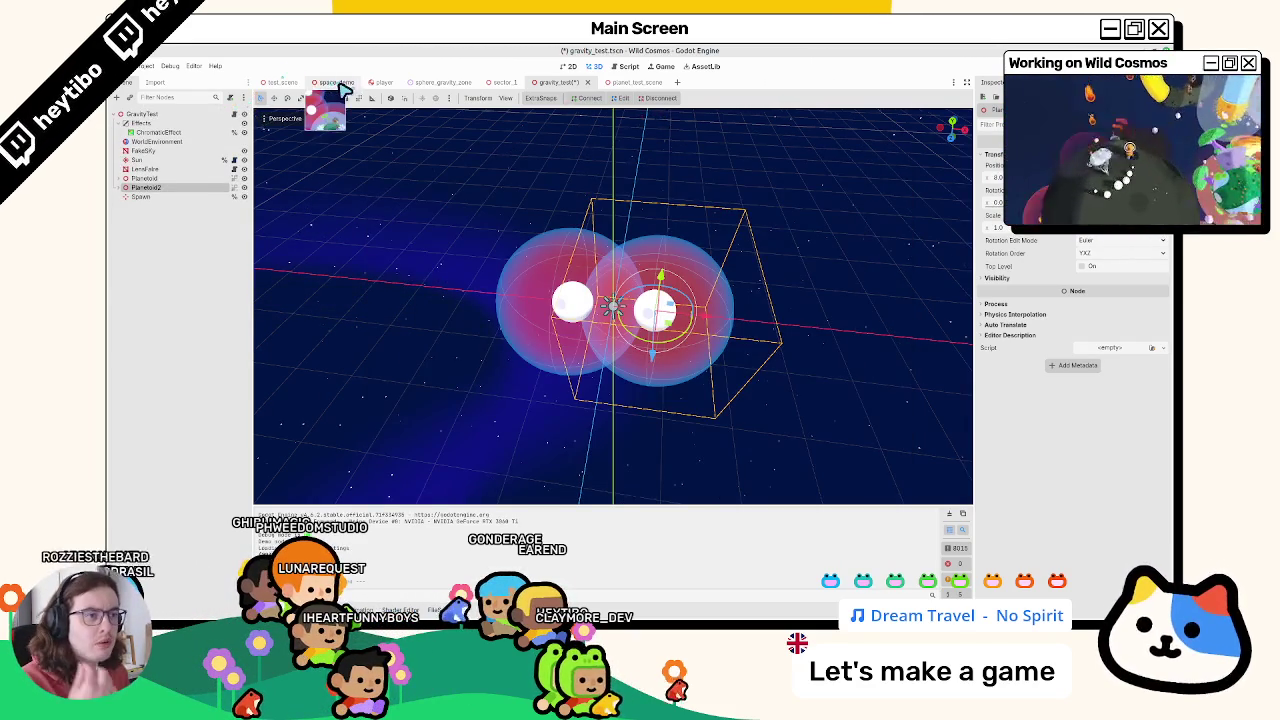
Close the sphere_gravity_zone and planet_test_scene tabs
click(338, 84)
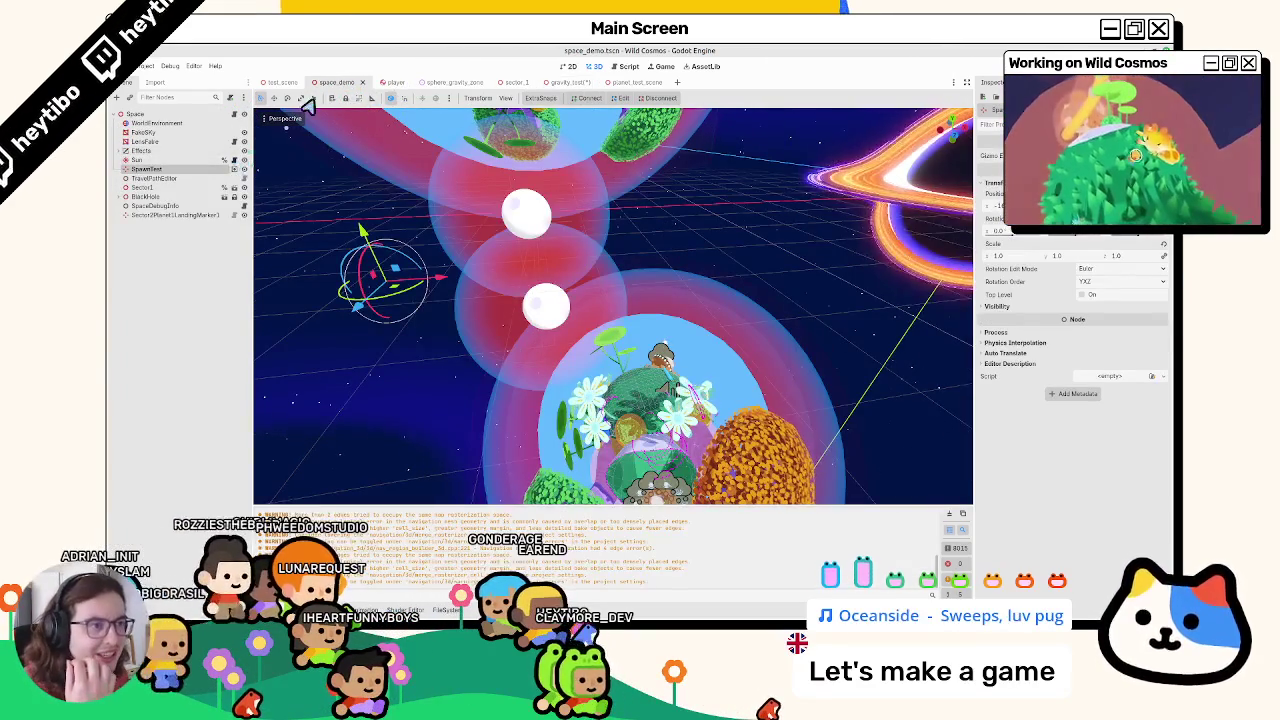
click(527, 83)
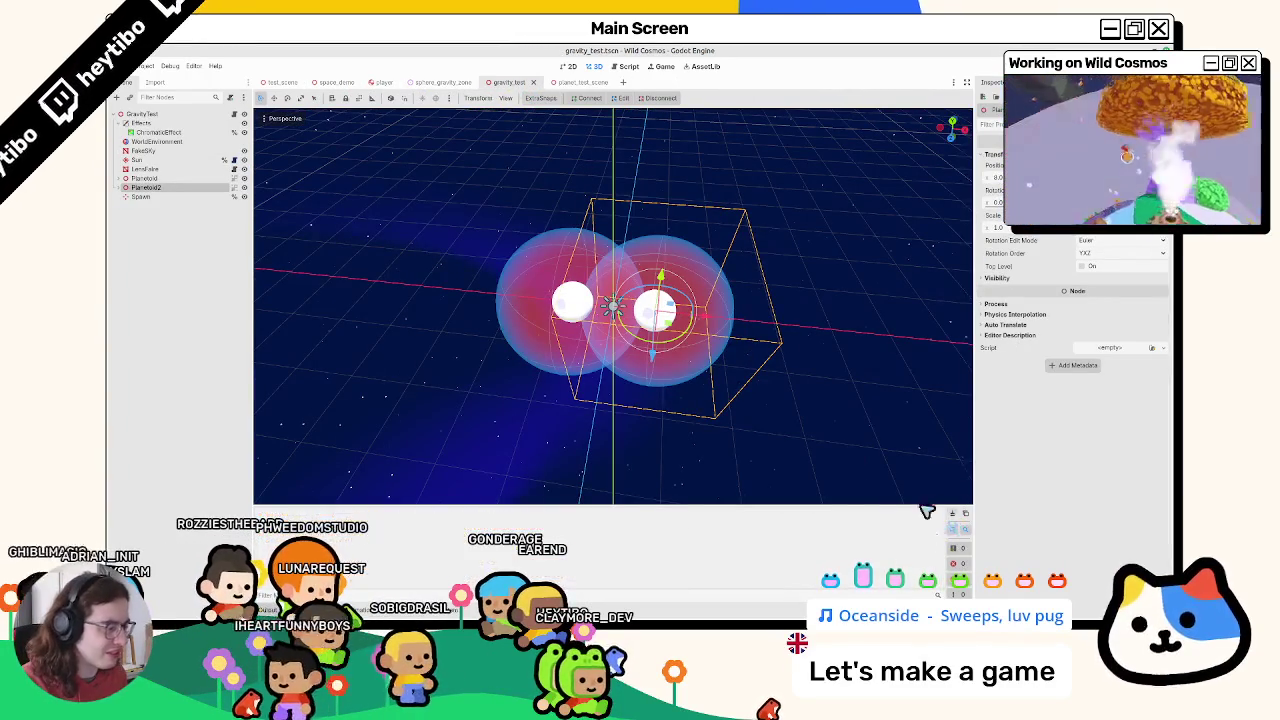
click(577, 82)
click(510, 83)
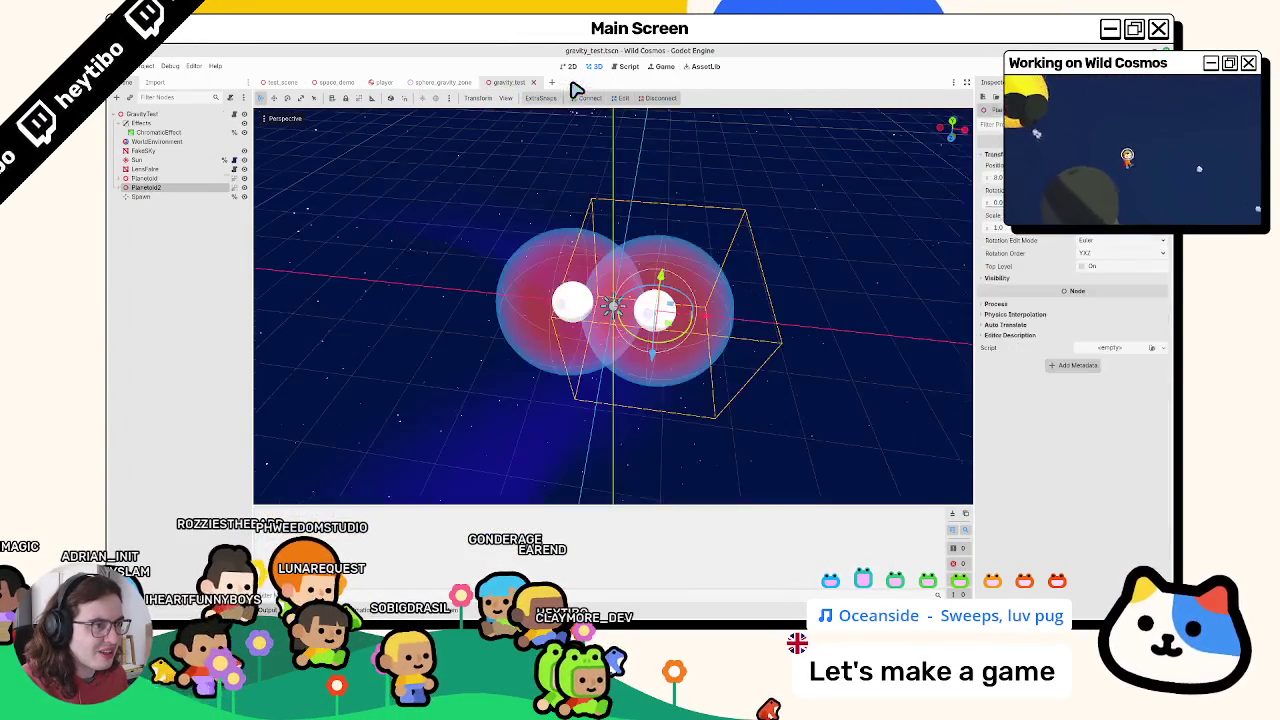
In space_demo, move SpawnTest onto the small white planet and select the Sector1 node
click(332, 84)
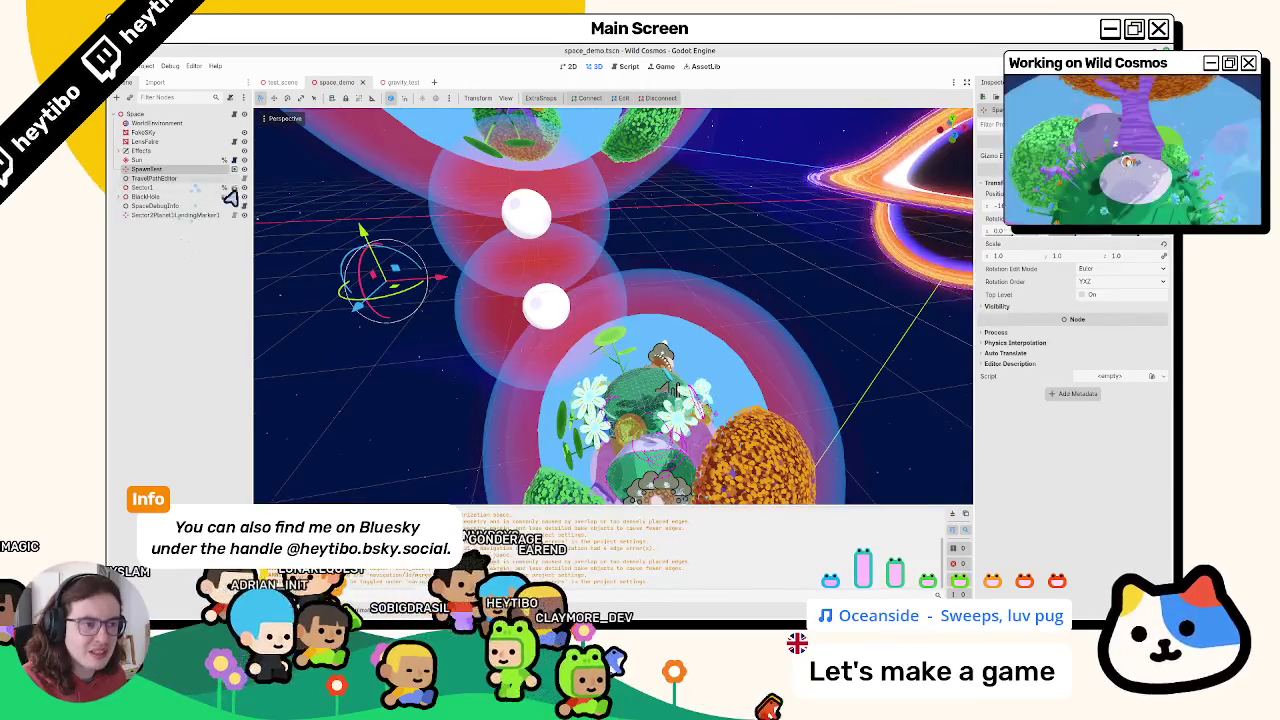
drag(330, 260, 411, 335)
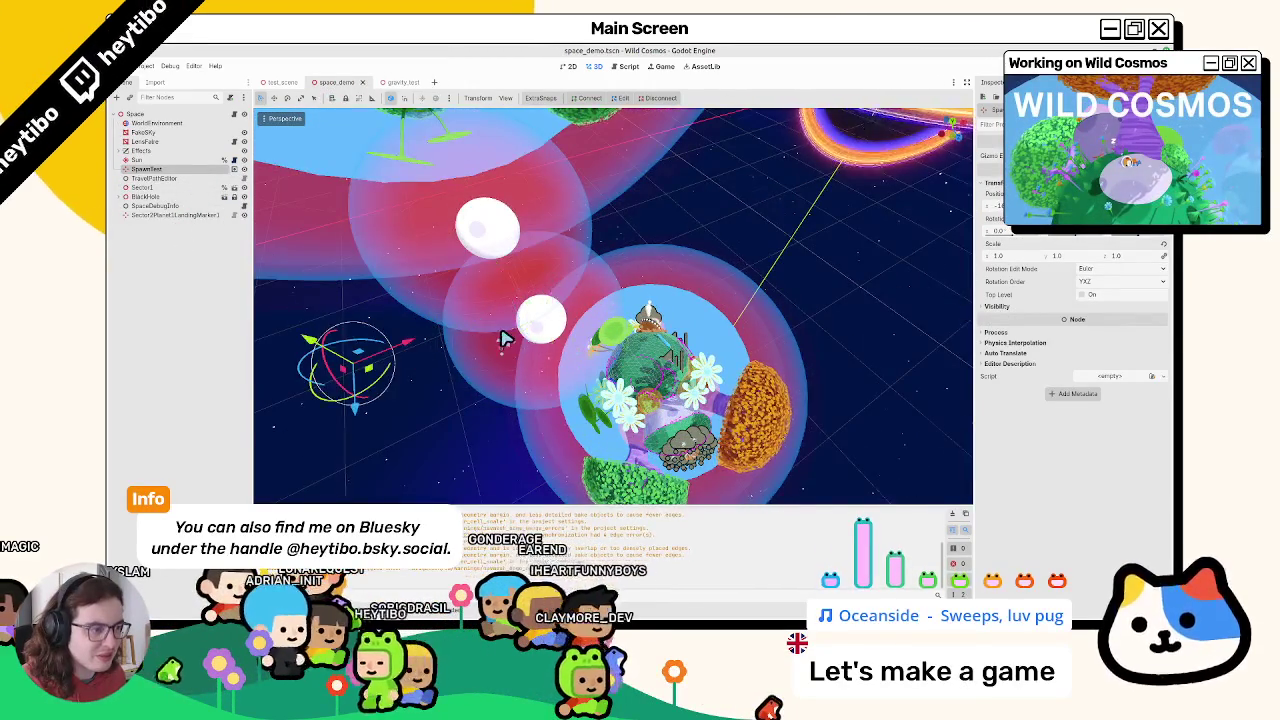
click(500, 340)
scroll(493, 348, up, 2)
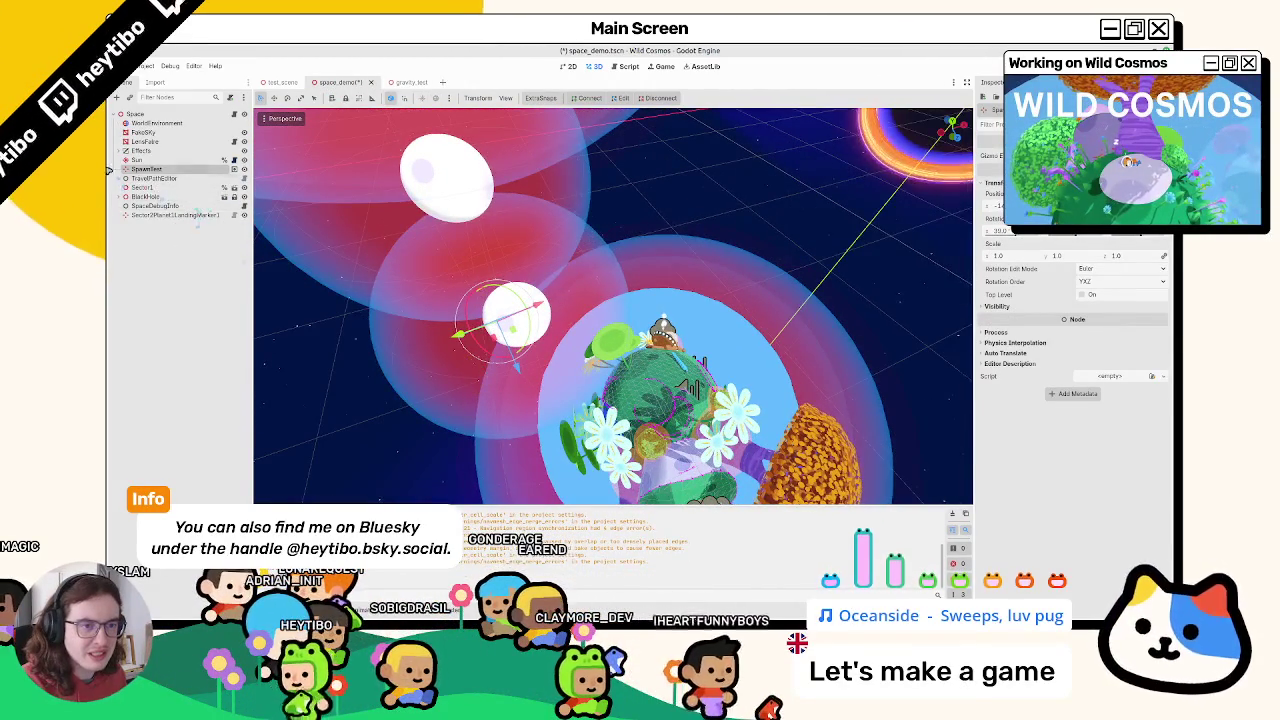
click(226, 188)
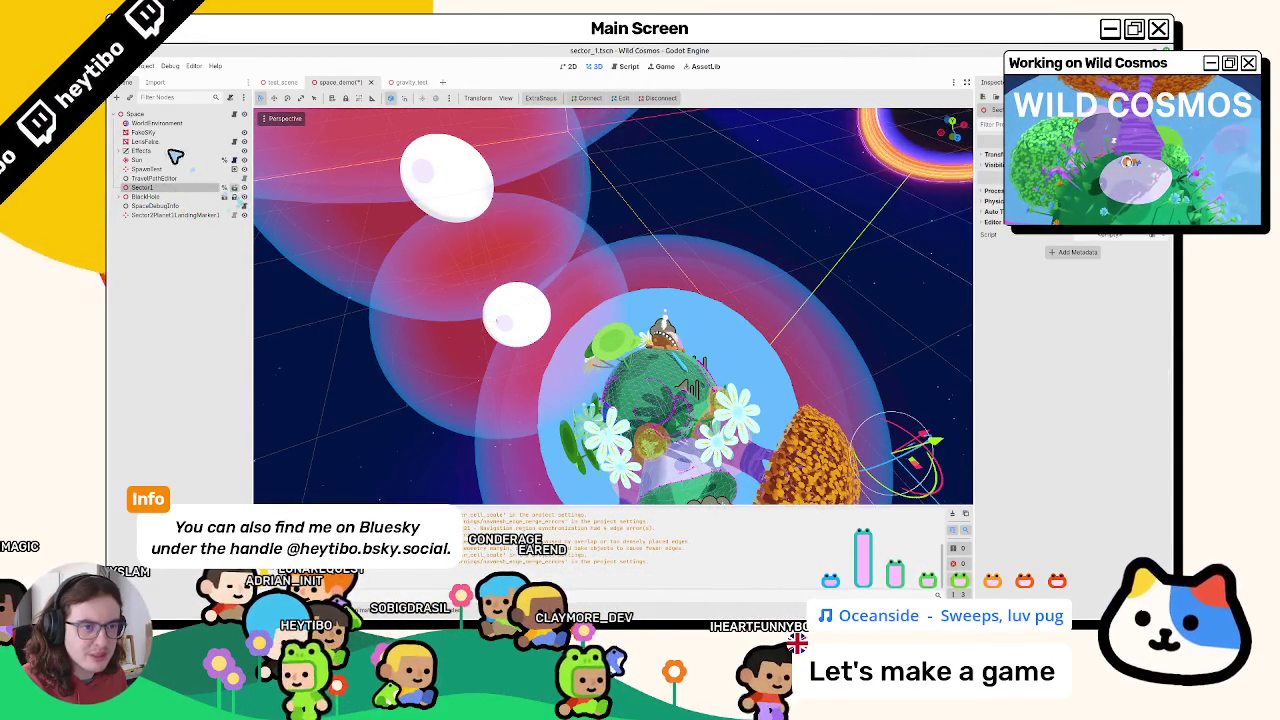
scroll(474, 234, down, 5)
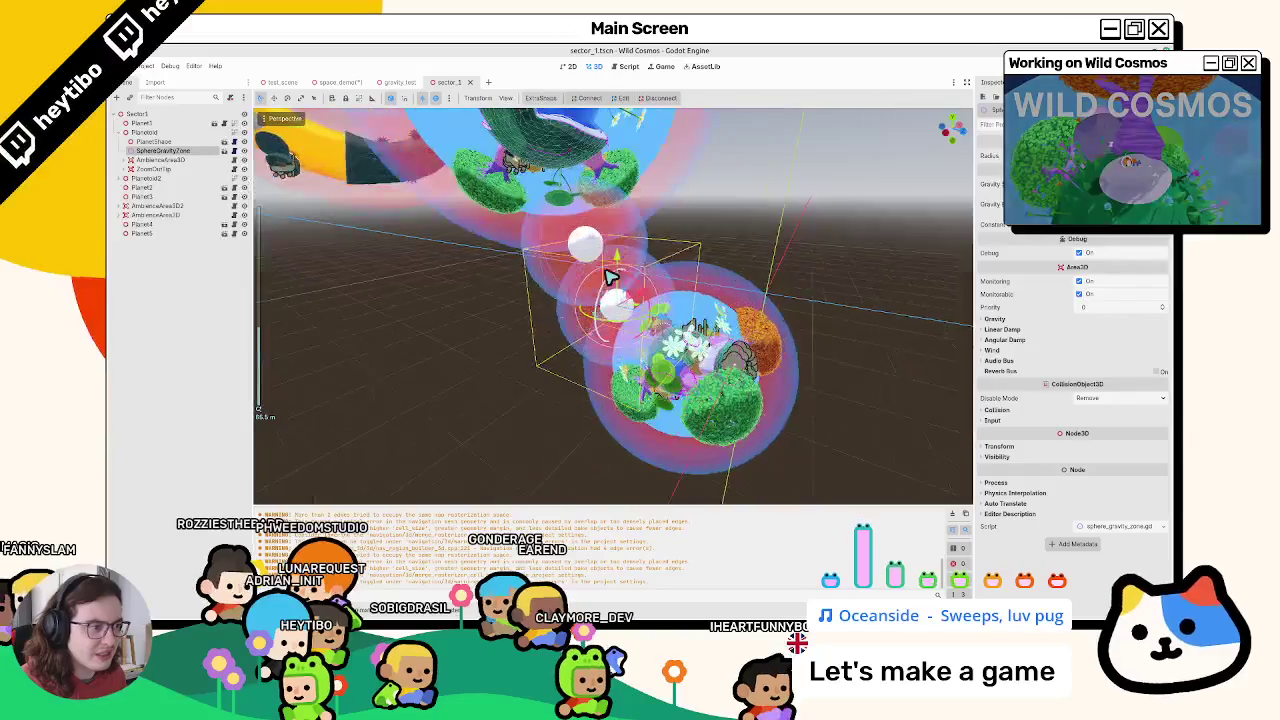
In sector_1, rename the two SphereGravityZone nodes to Planetoid1Gravity and Planetoid2Gravity
click(366, 81)
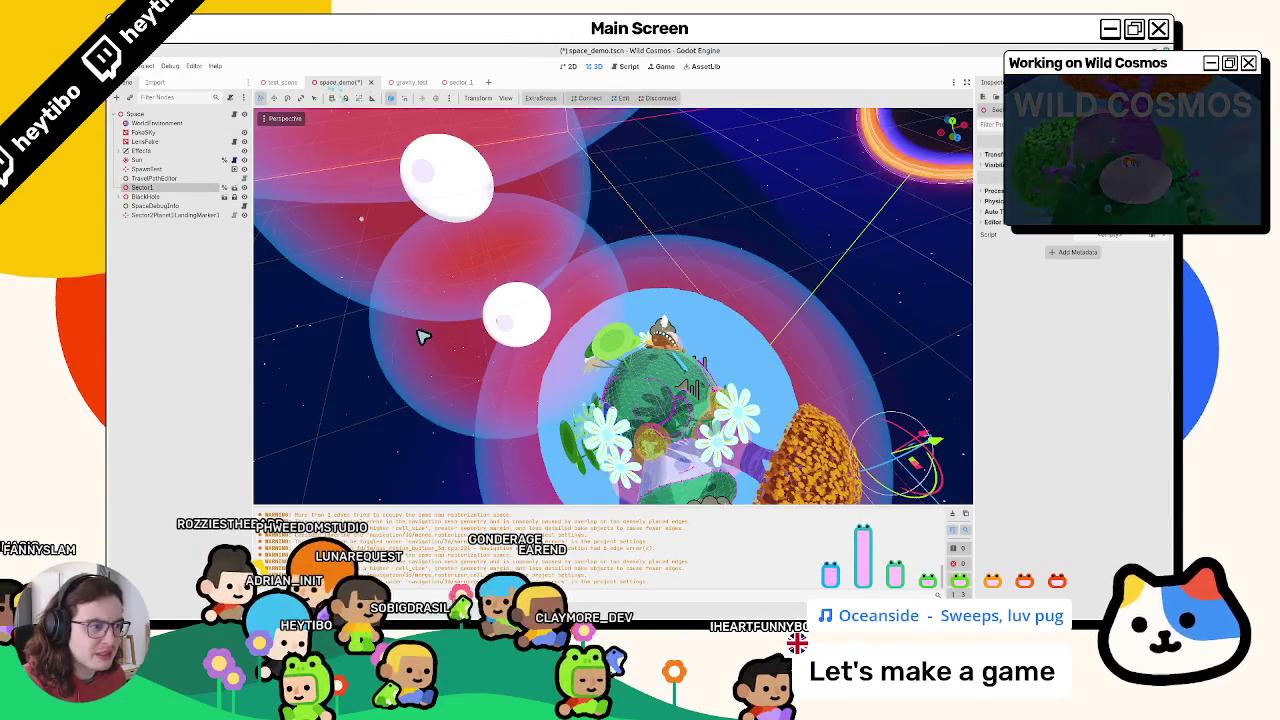
scroll(414, 328, down, 4)
click(458, 82)
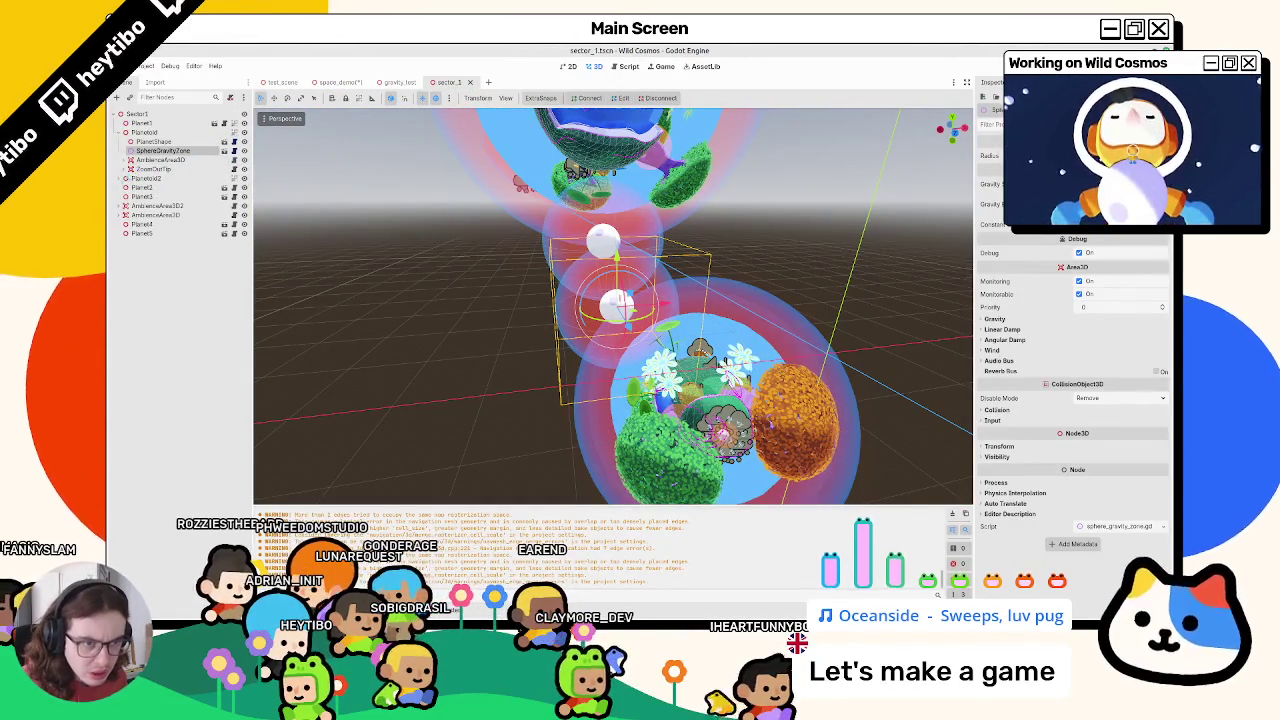
click(121, 179)
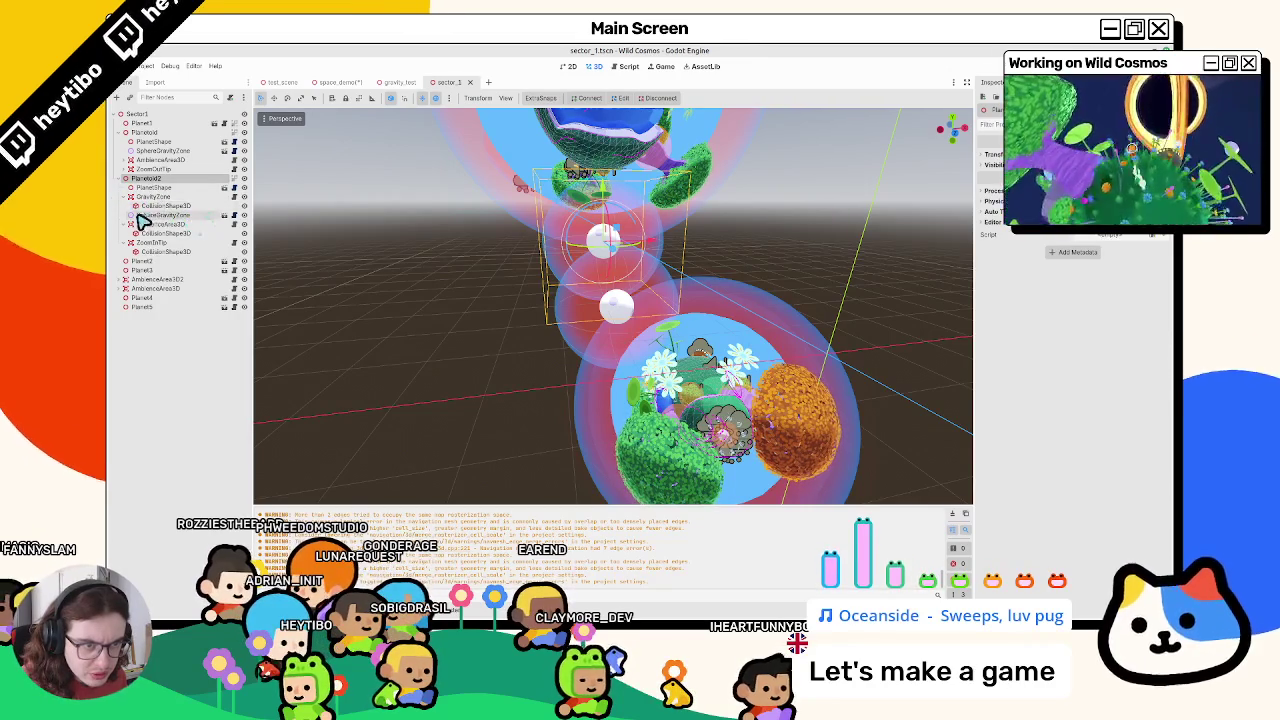
click(176, 150)
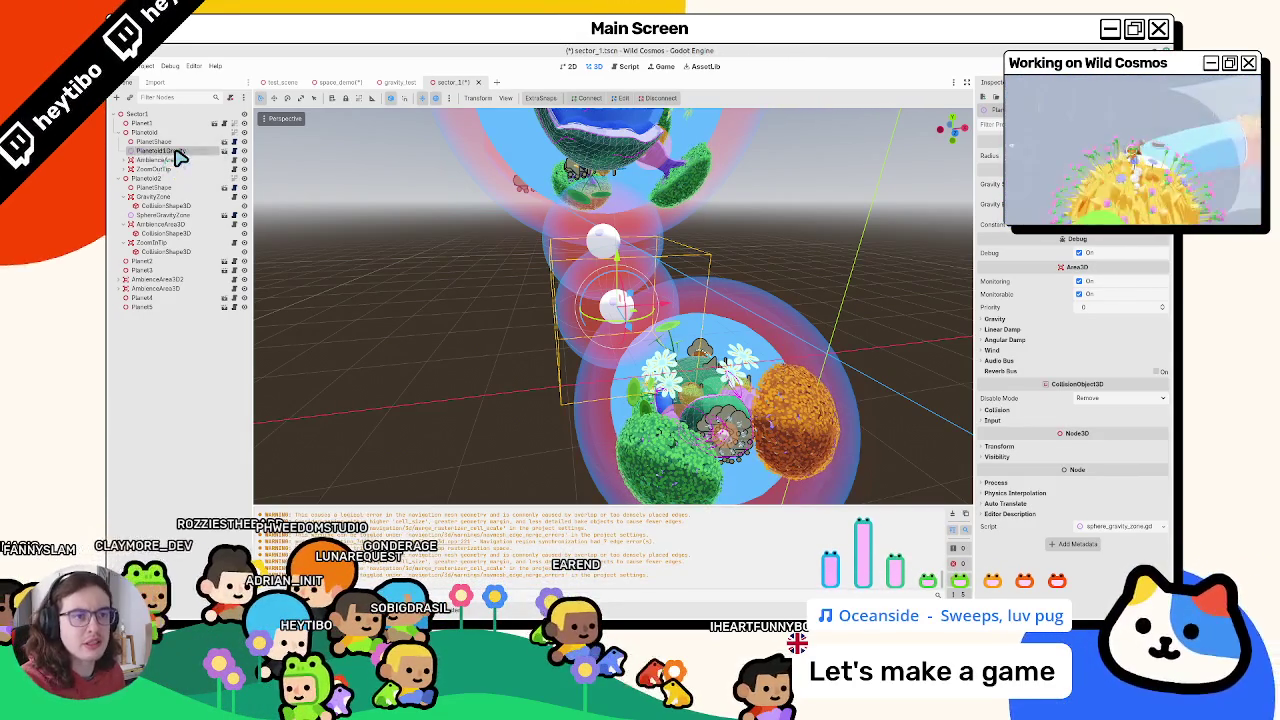
click(172, 218)
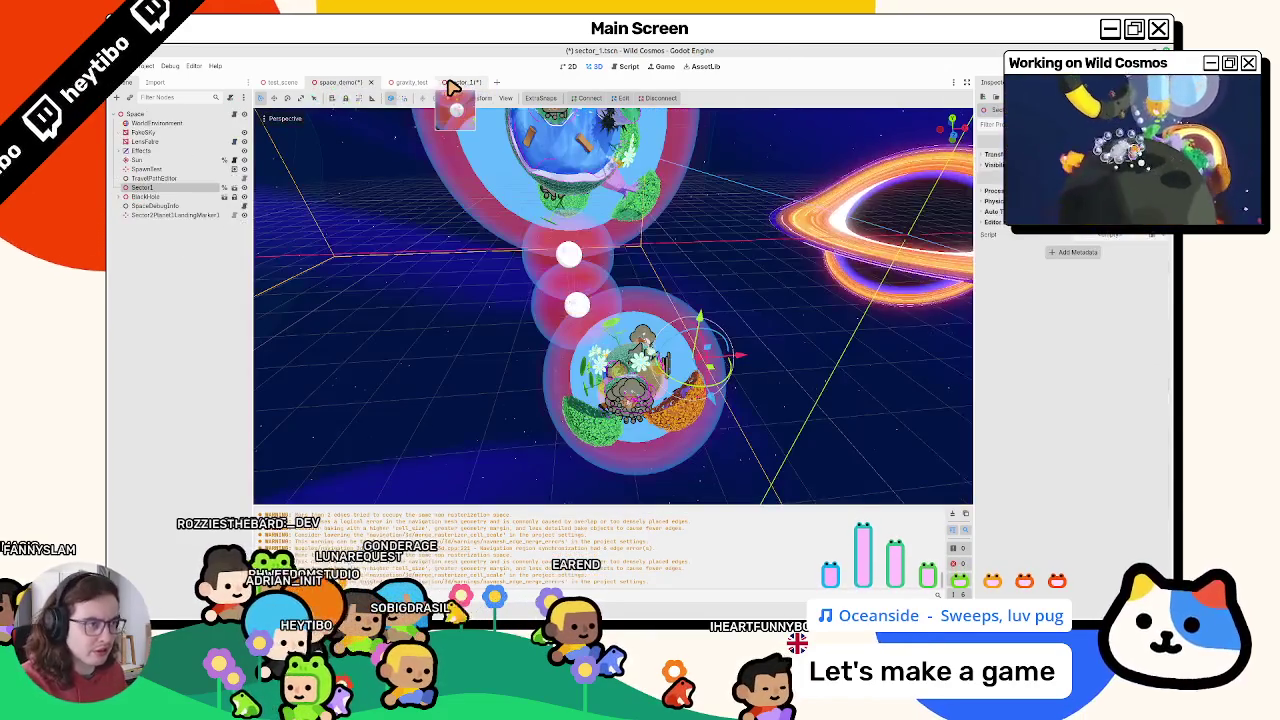
Save and run sector_1 for a brief test, then close the game
click(450, 85)
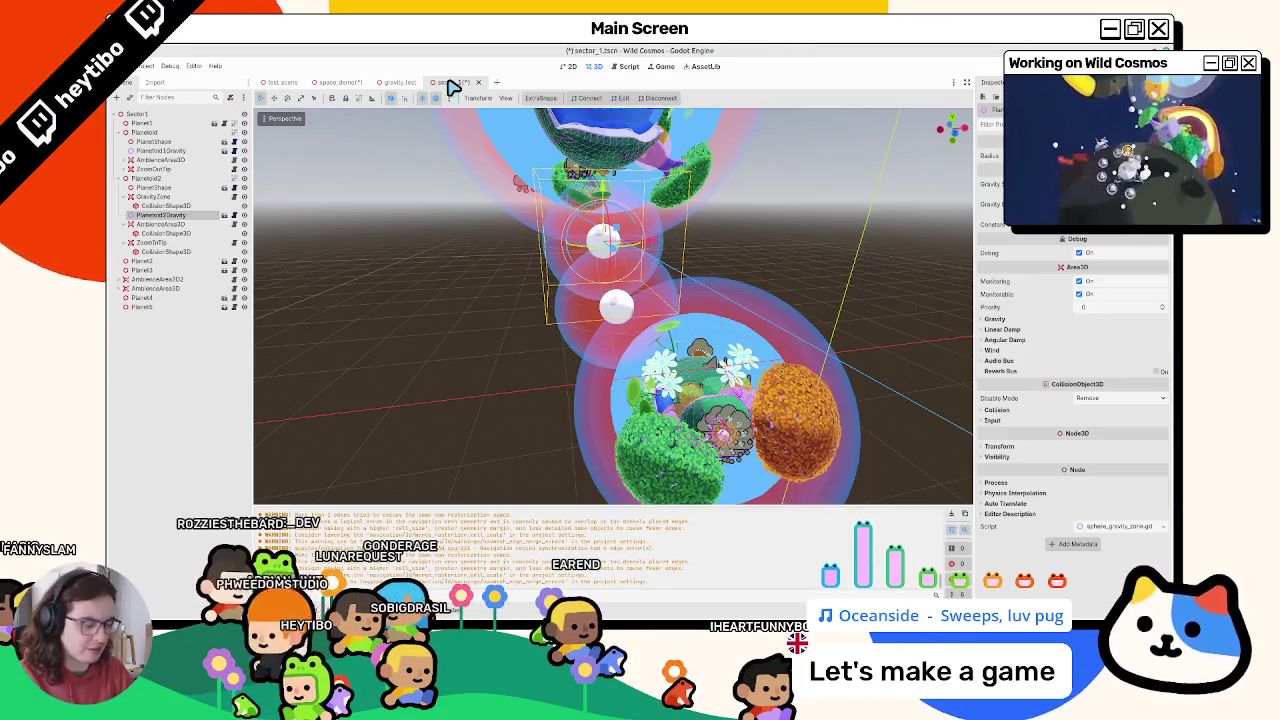
key(ctrl+shift+o)
key(Return)
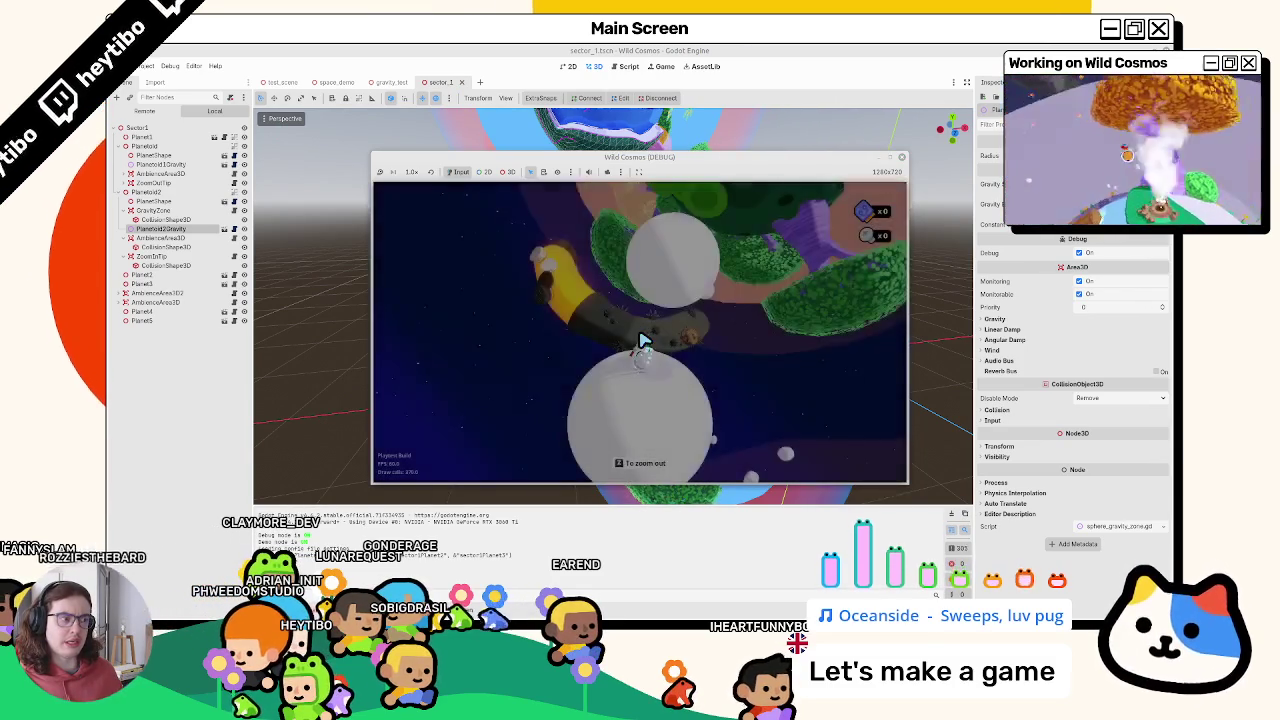
key(F8)
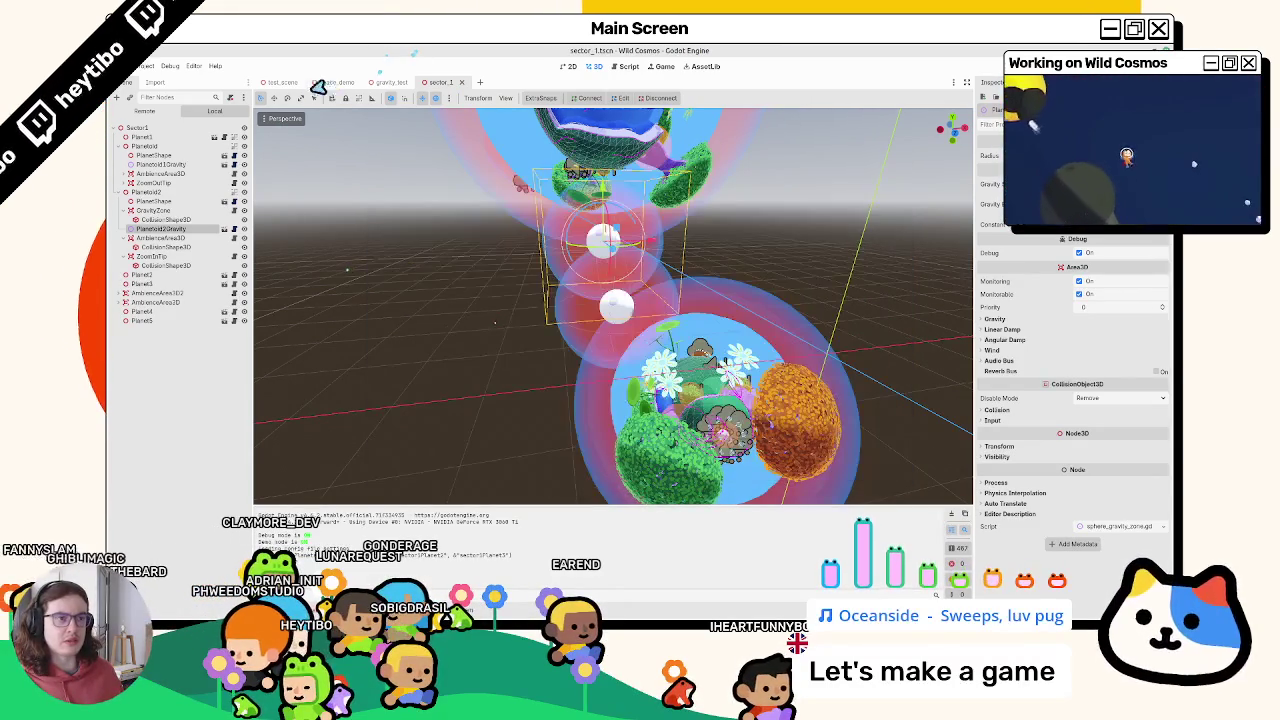
Open player.tscn and player.gd, and remove the print("hello?") line in sphere_gravity_zone.gd
key(ctrl+shift+o)
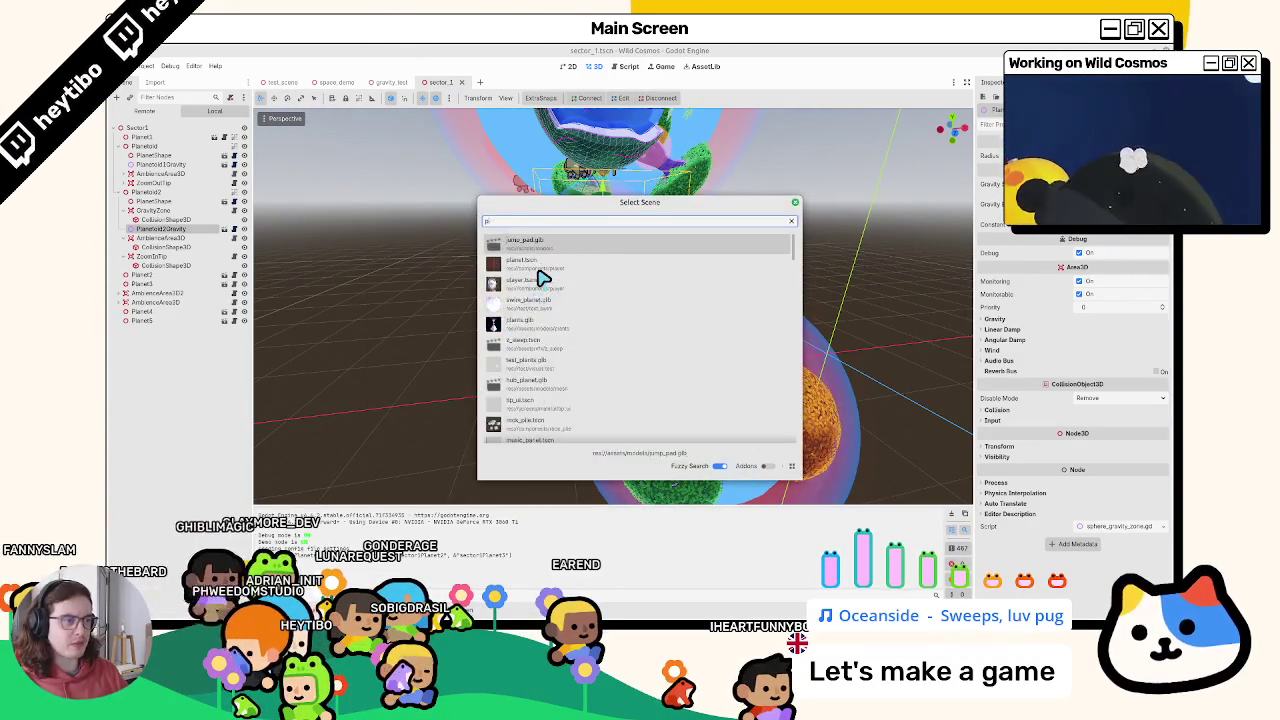
text(player)
key(Return)
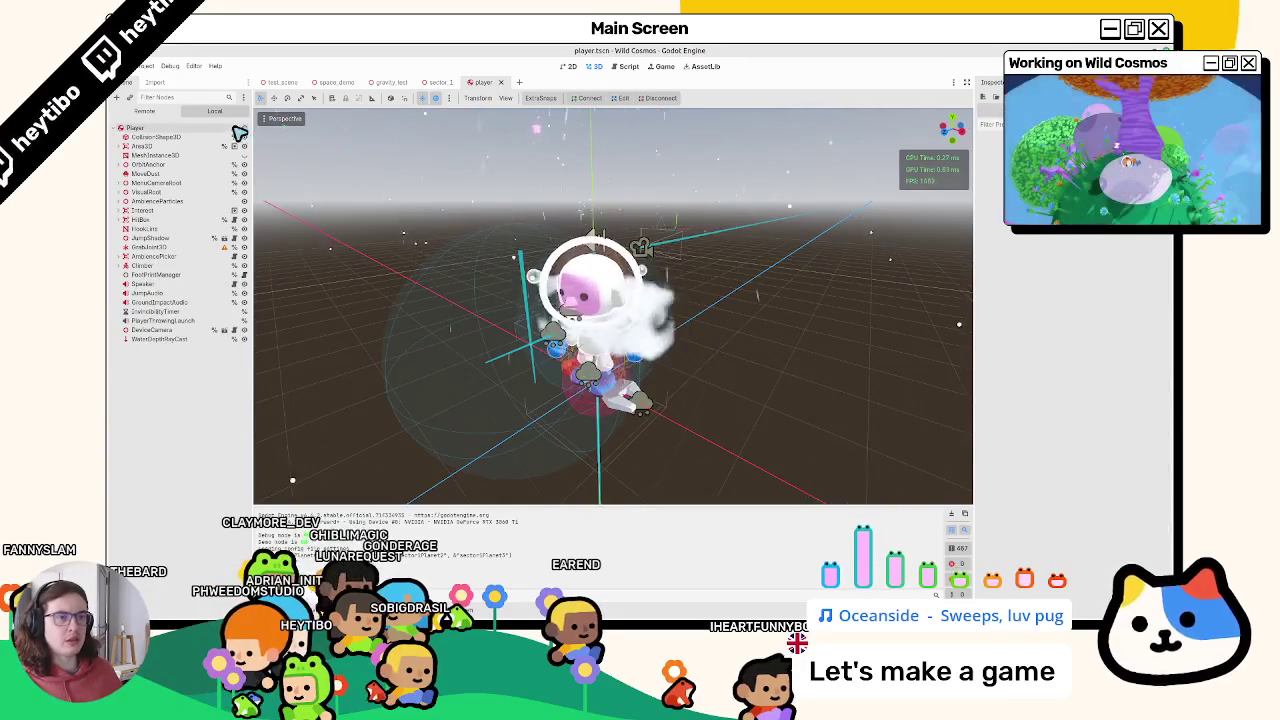
key(ctrl+F3)
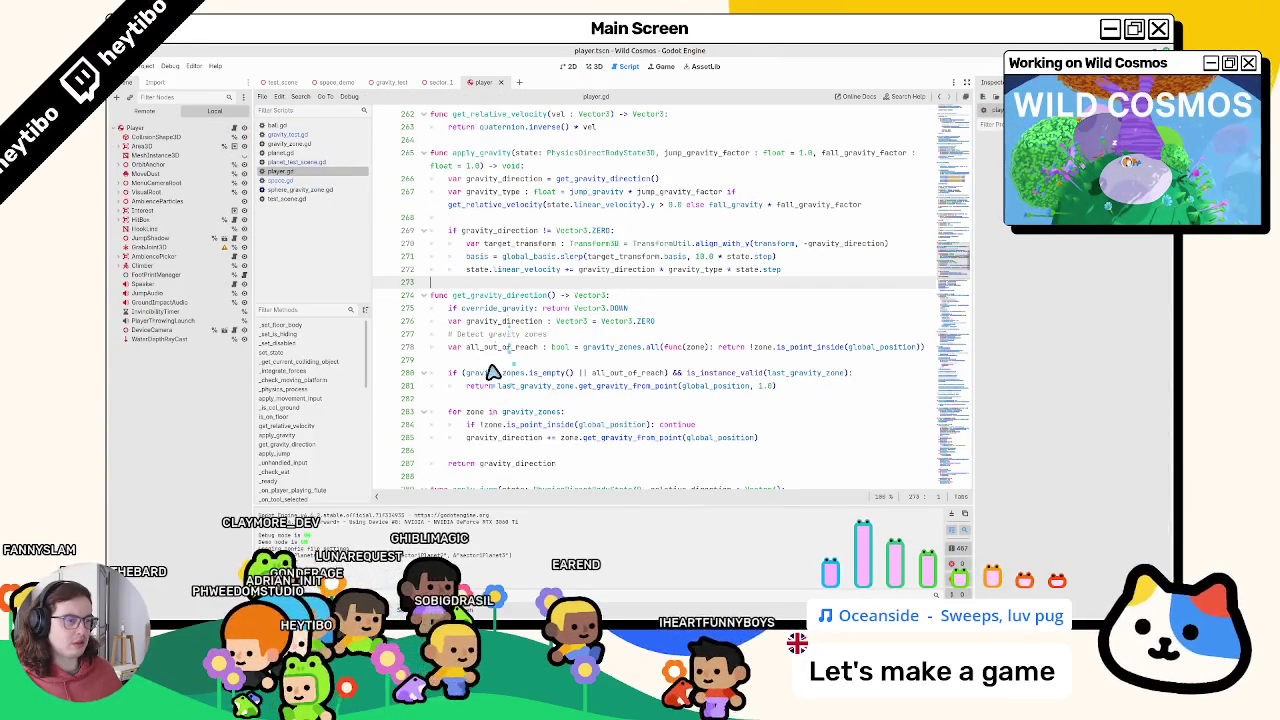
click(519, 386)
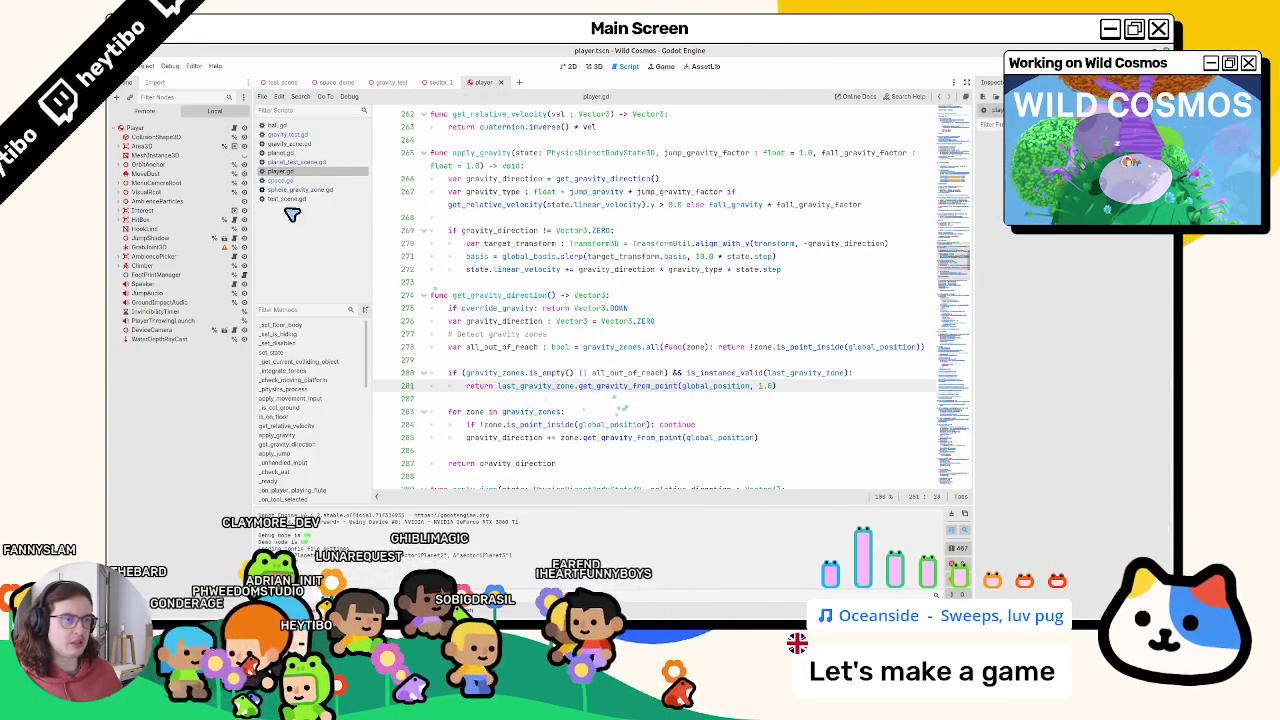
click(305, 183)
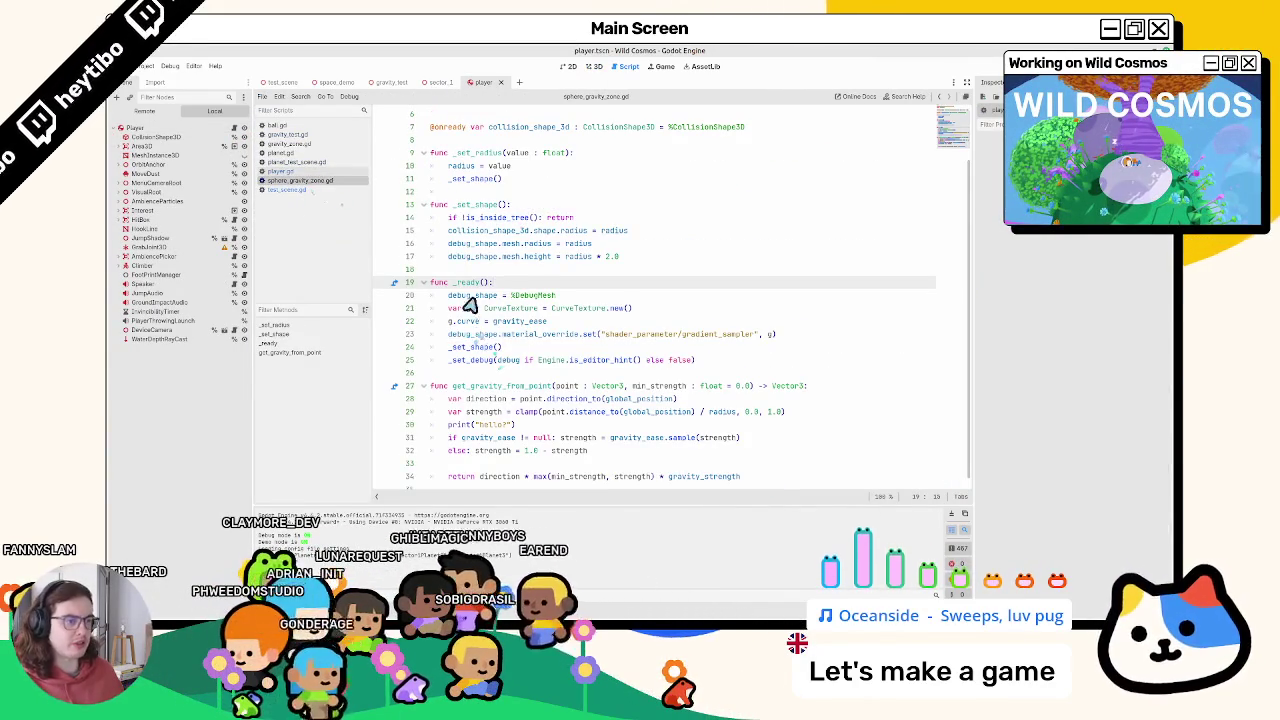
scroll(474, 321, down, 1)
click(466, 417)
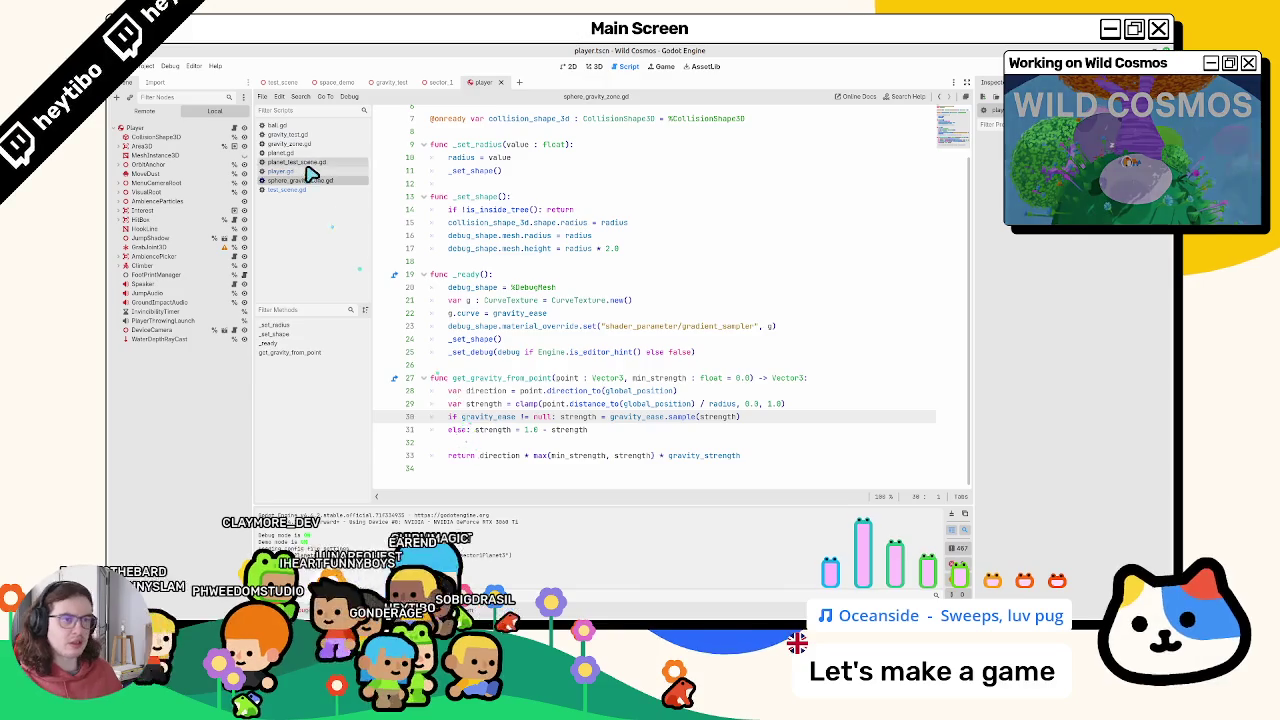
In player.gd, add a print(last_gravity_zone.name) line after the fallback if check
click(308, 172)
click(871, 376)
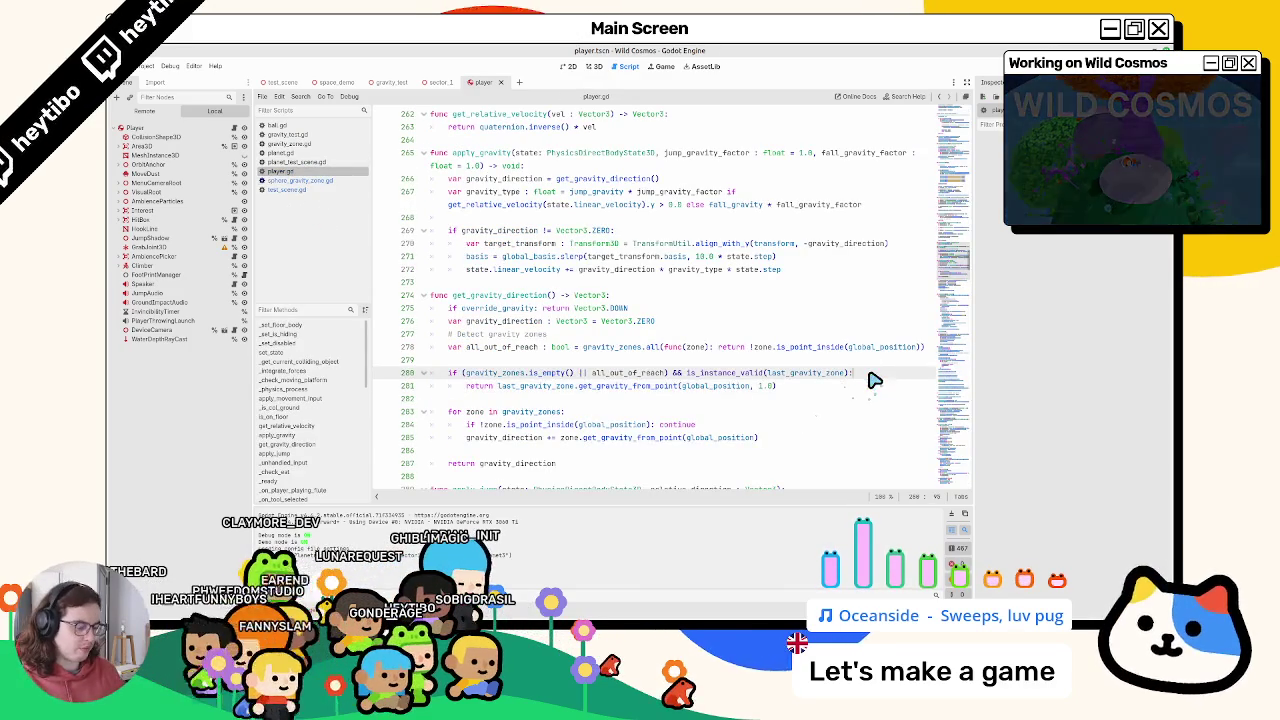
key(Return)
text(g)
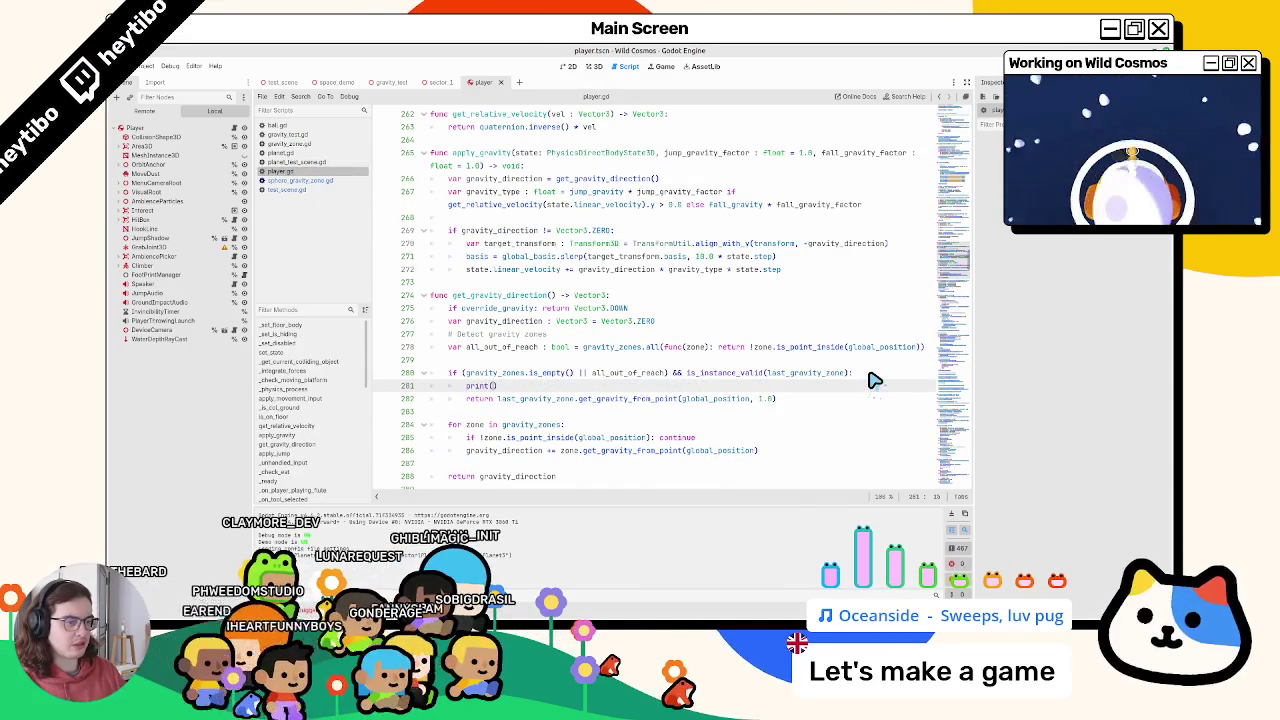
text(s)
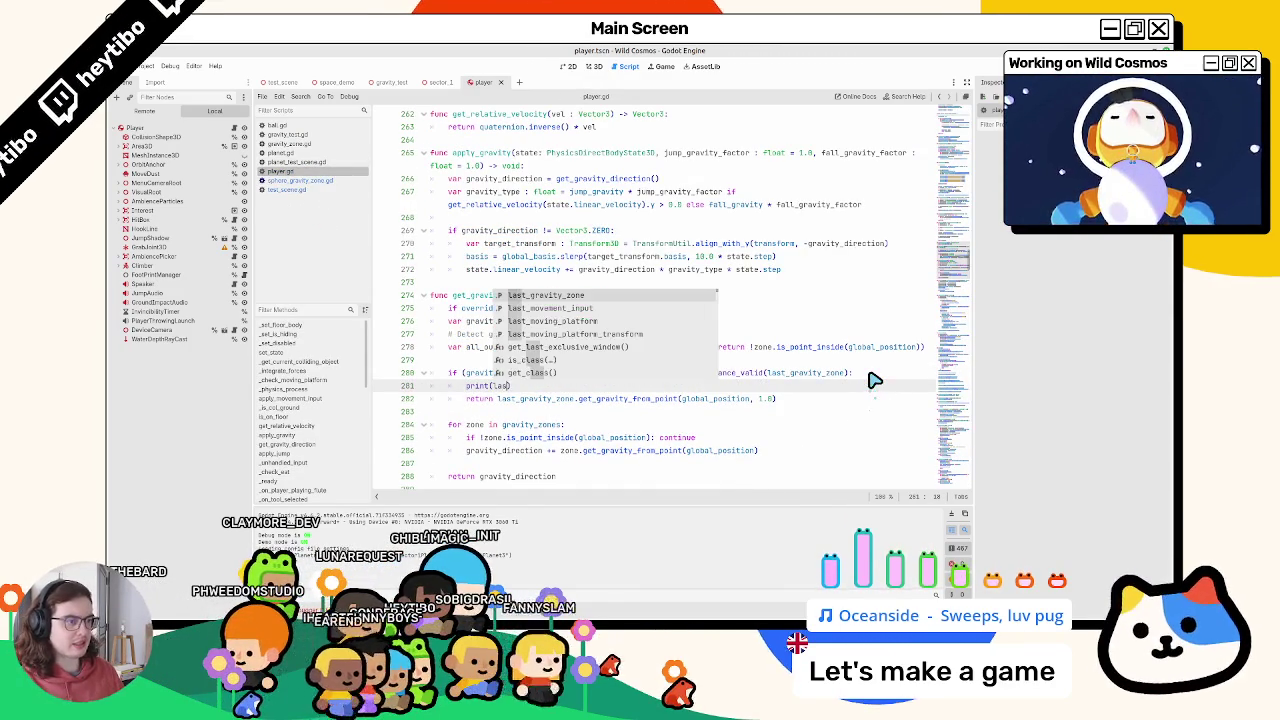
key(Return)
text(.name)
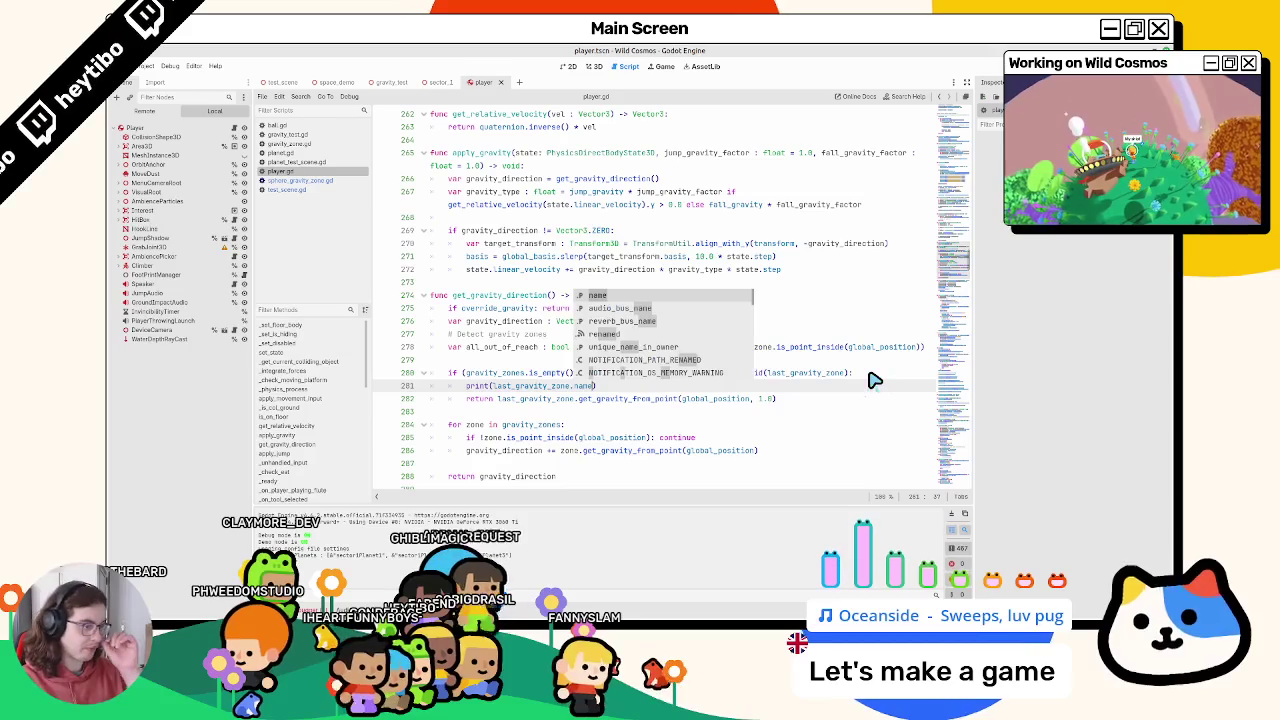
Resume the running game and move the print line above the if statement
key(alt+Tab)
key(Escape)
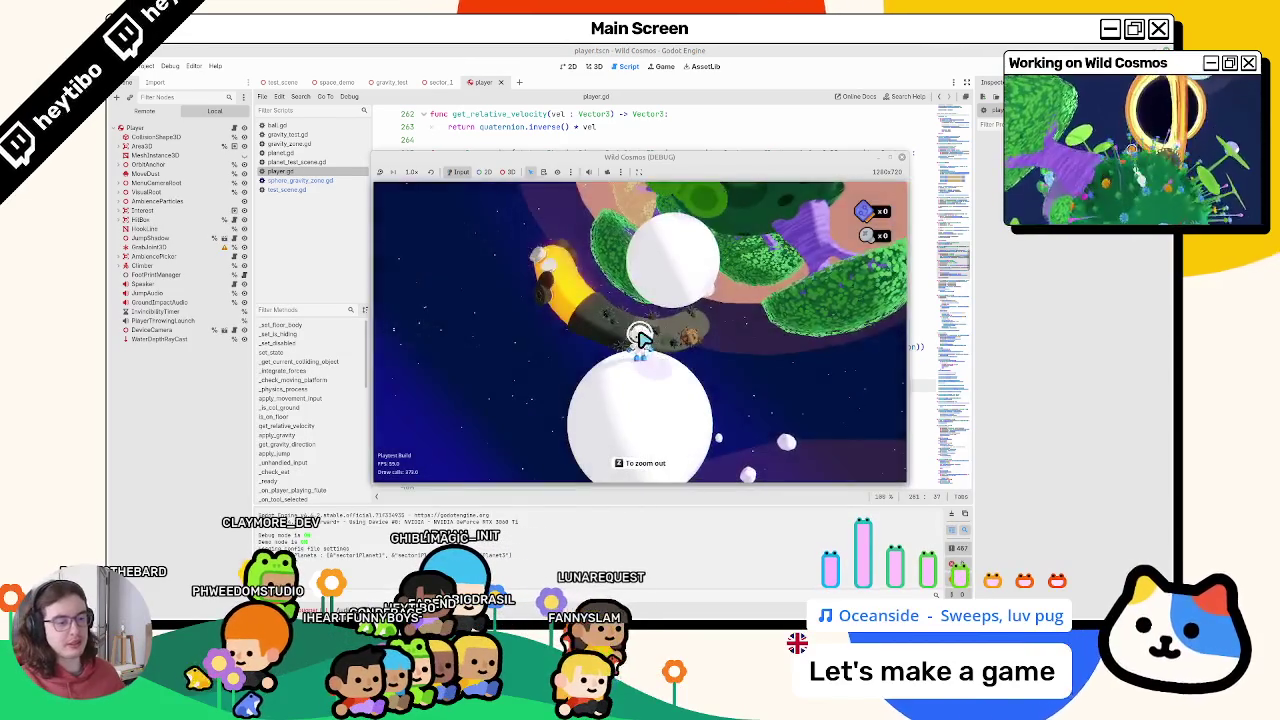
key(alt+Tab)
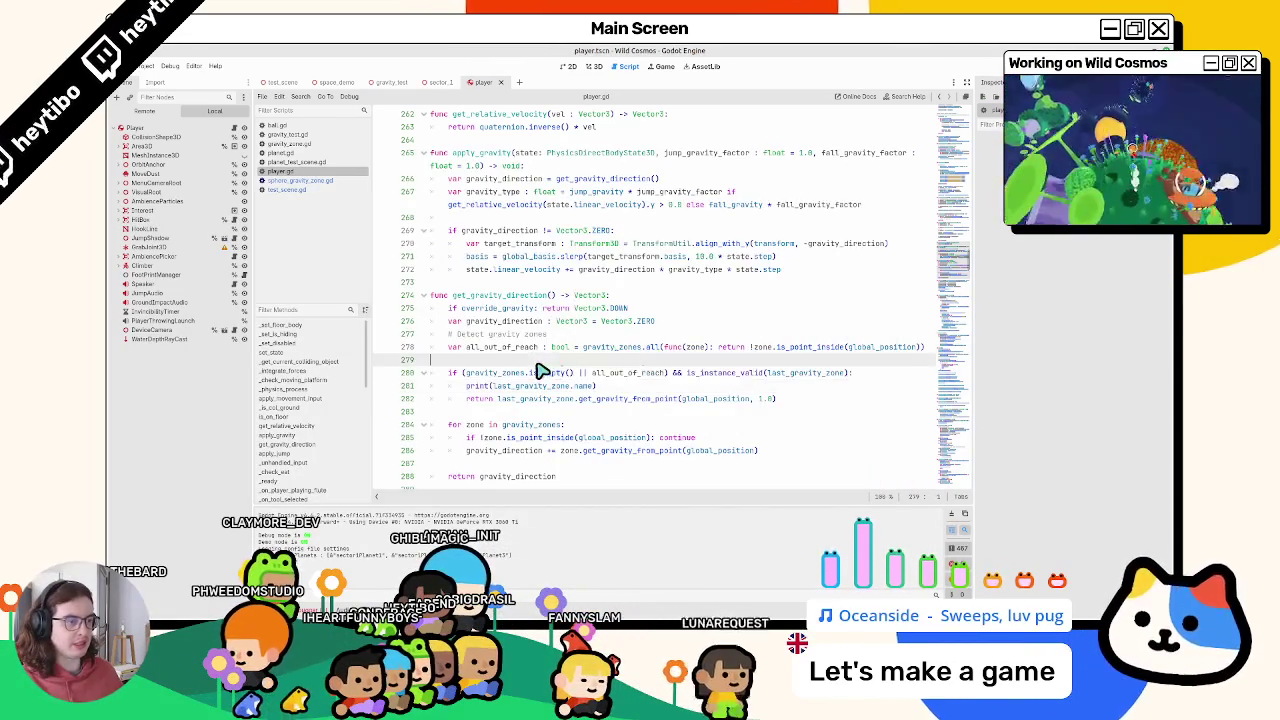
key(alt+Tab)
key(alt+Tab)
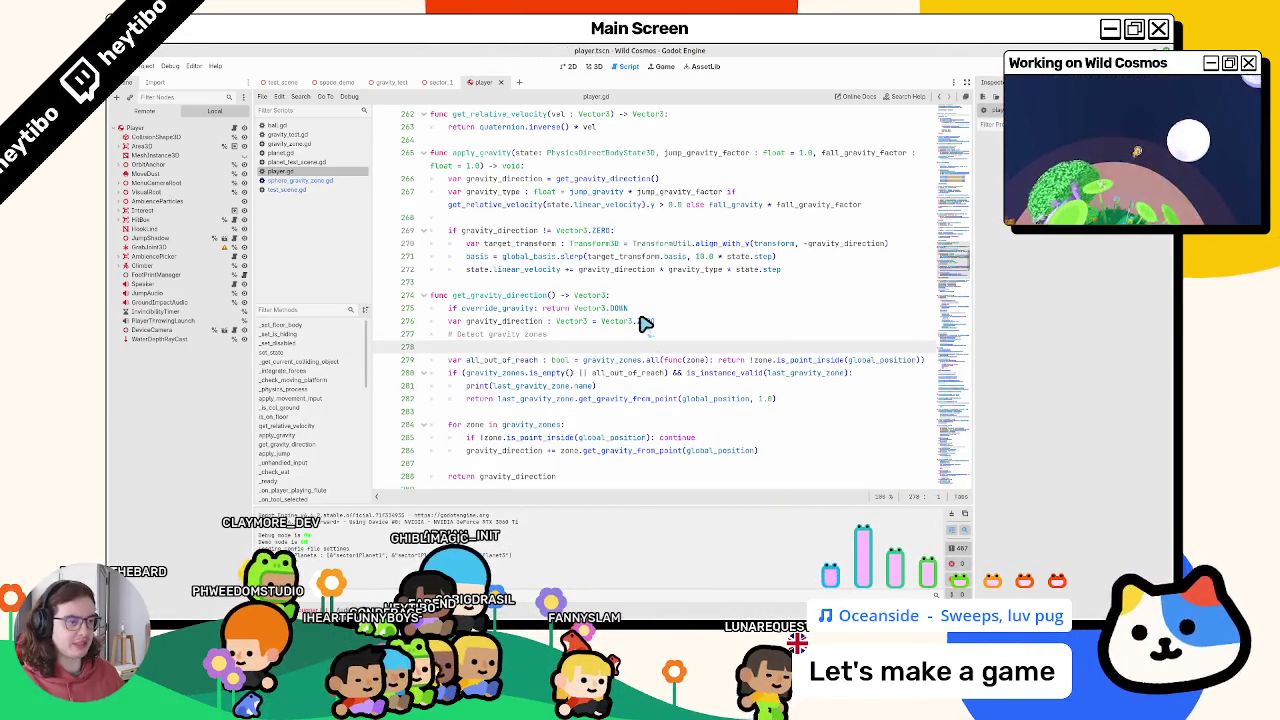
key(Down)
key(Down)
key(alt+Up)
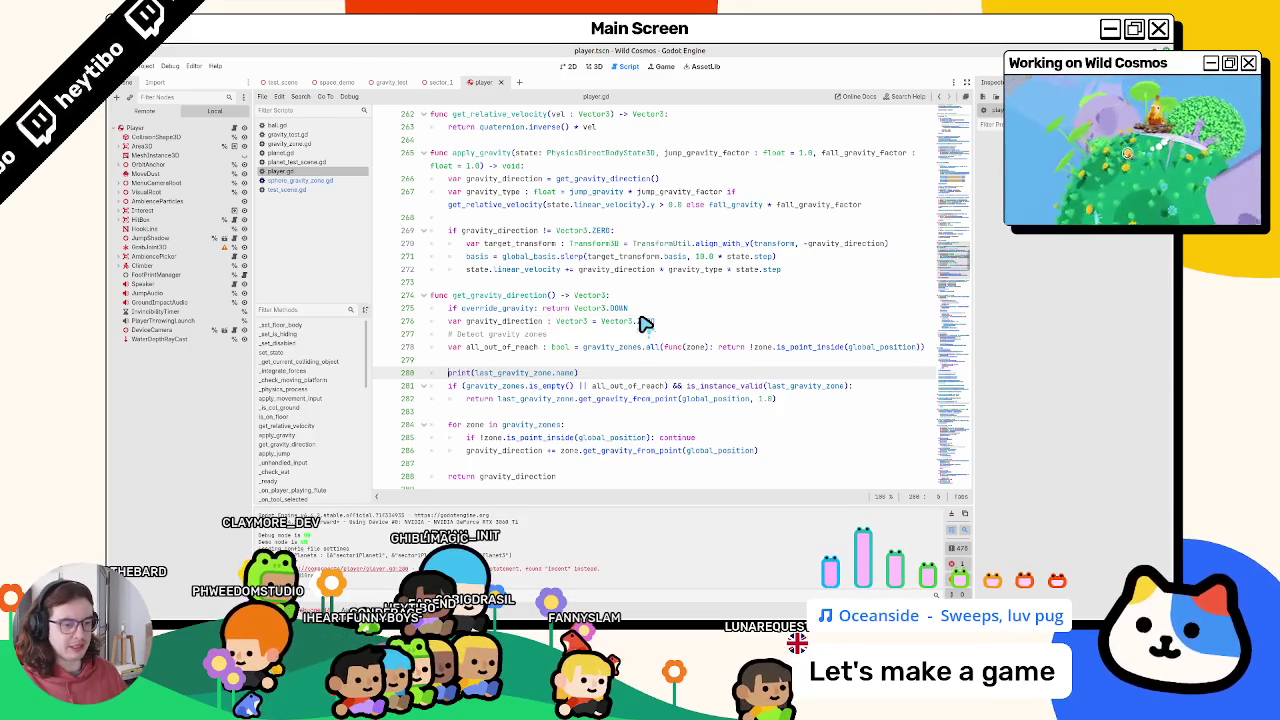
key(alt+Tab)
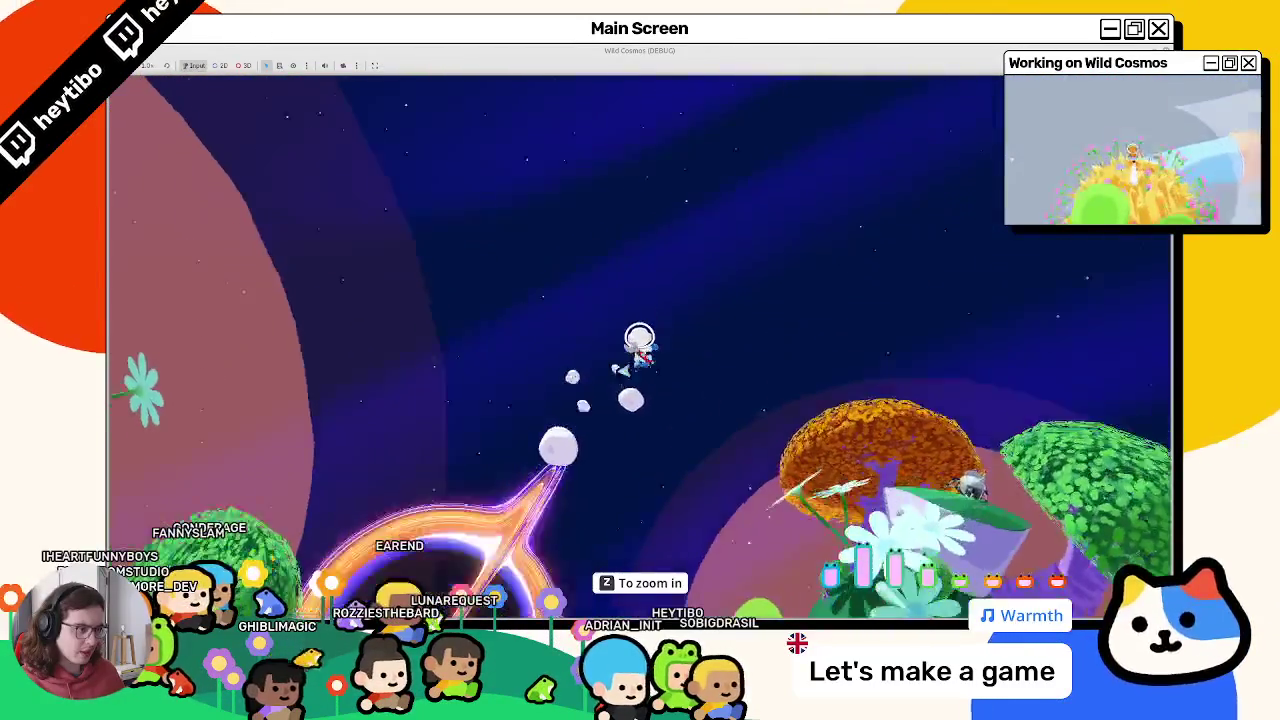
Relaunch Wild Cosmos in a smaller window with F5
key(F5)
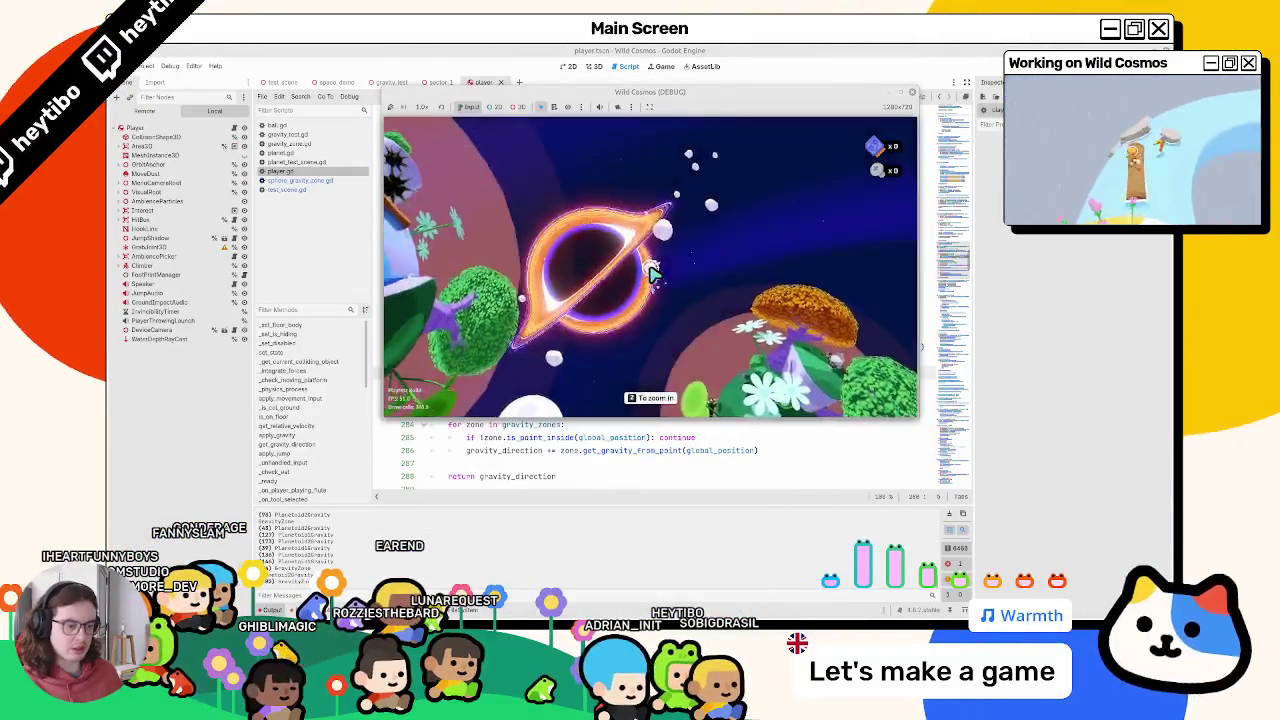
Pause the game, select the printed gravity zone names in Output, stop it, and select .name in the print call
key(Escape)
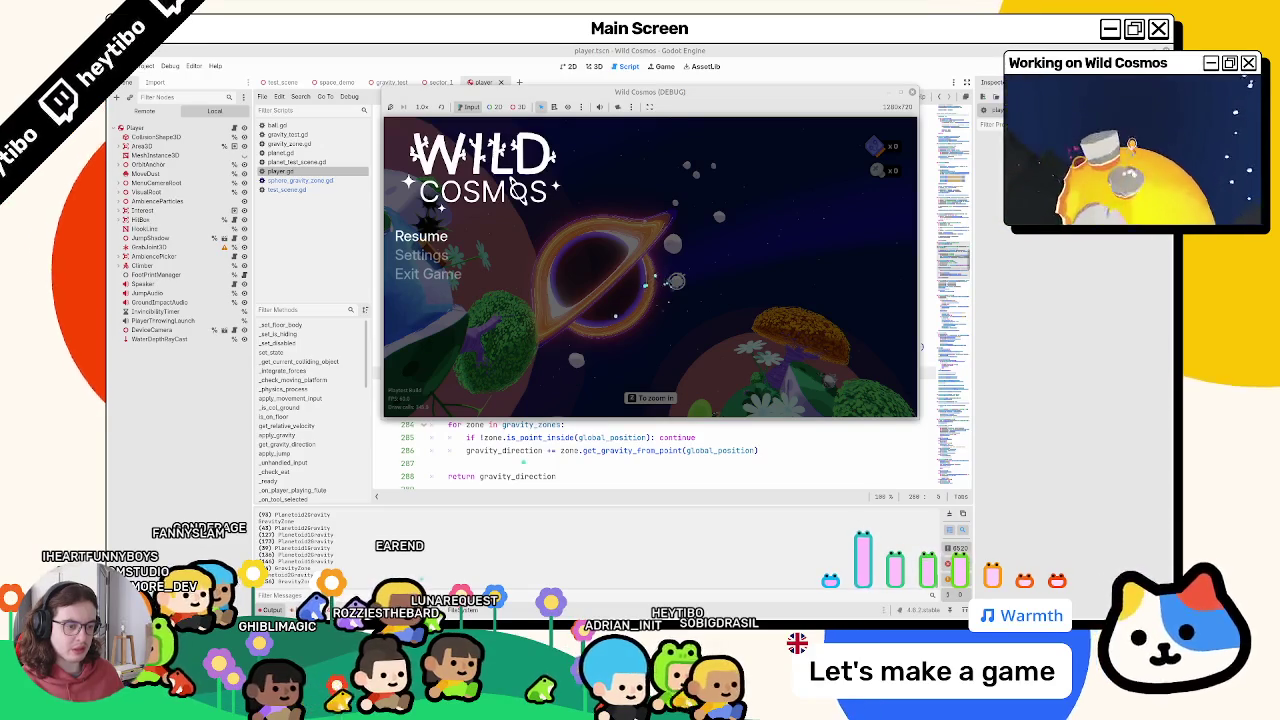
drag(280, 516, 296, 588)
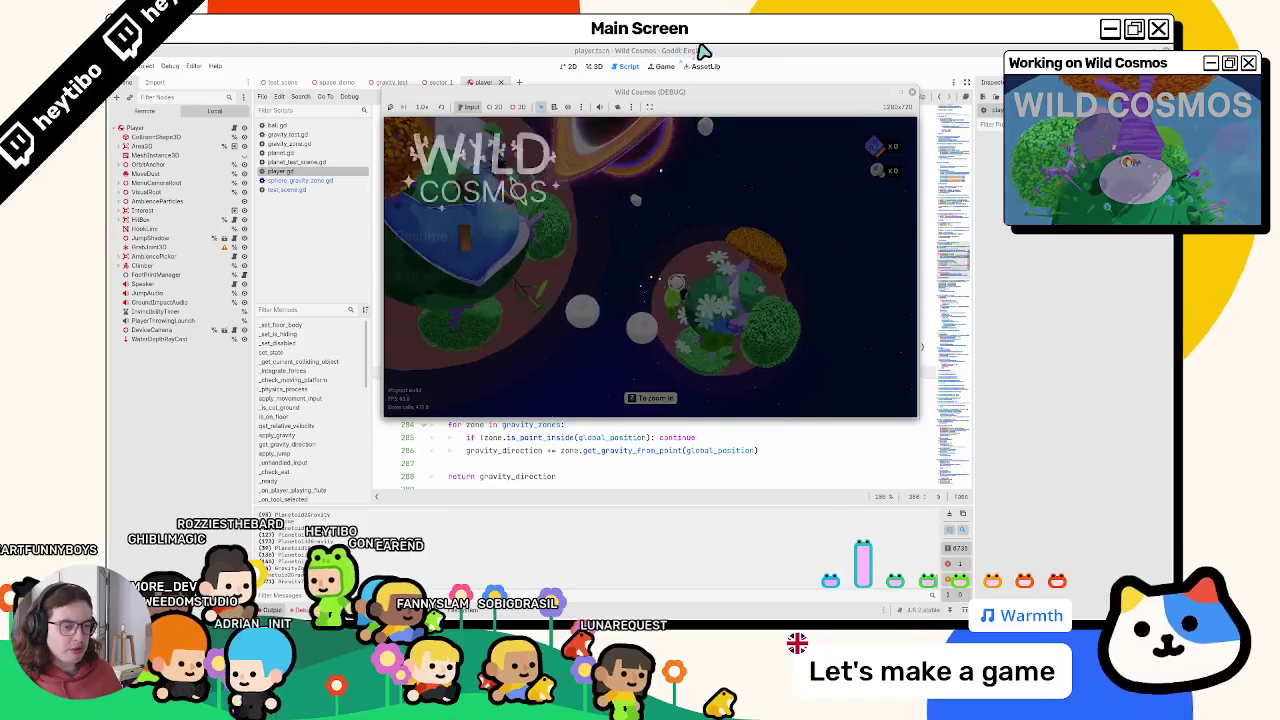
key(F8)
click(636, 362)
click(572, 373)
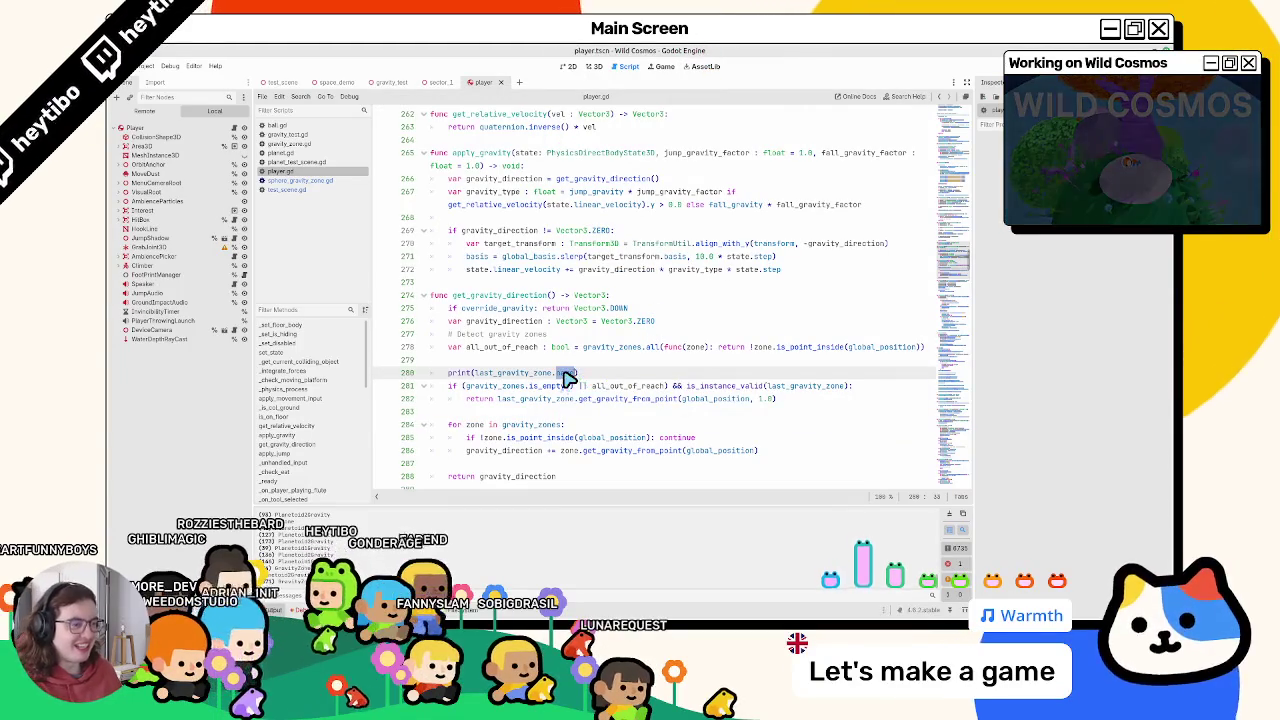
Change the debug line to print(last_gravity_zone), save, relaunch and pause the game
key(BackSpace)
key(BackSpace)
key(BackSpace)
key(ctrl+s)
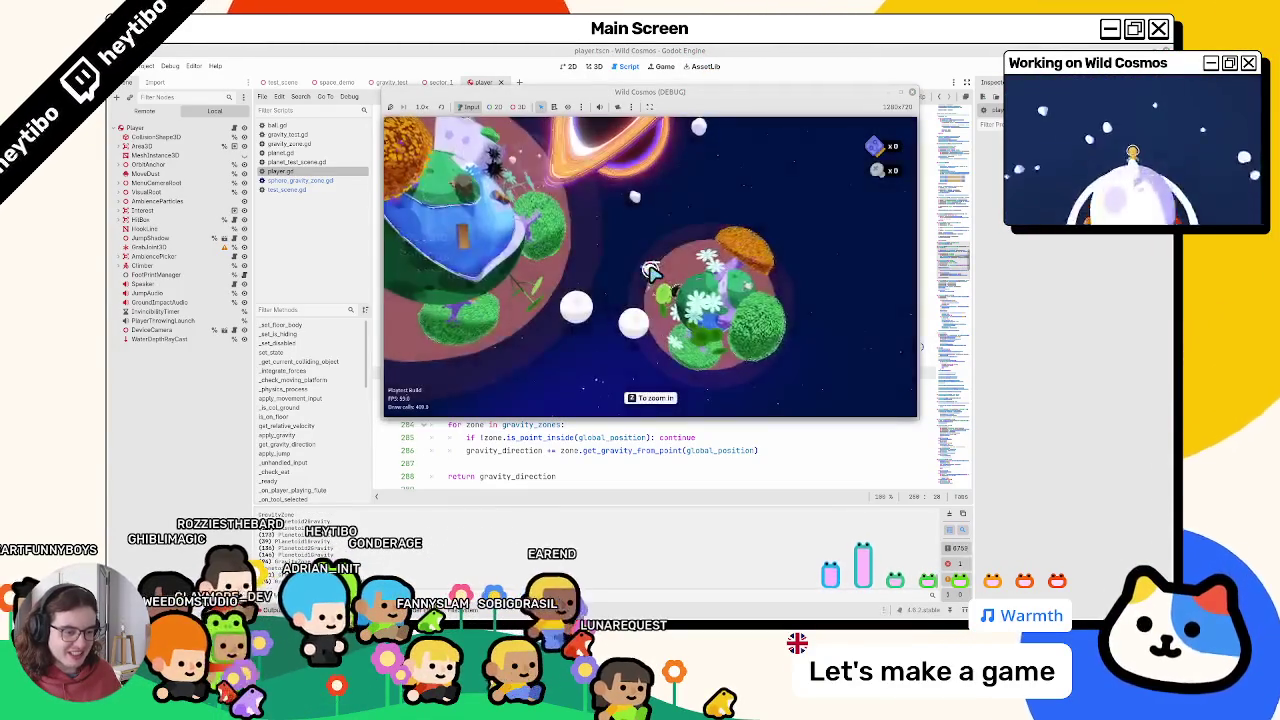
key(Escape)
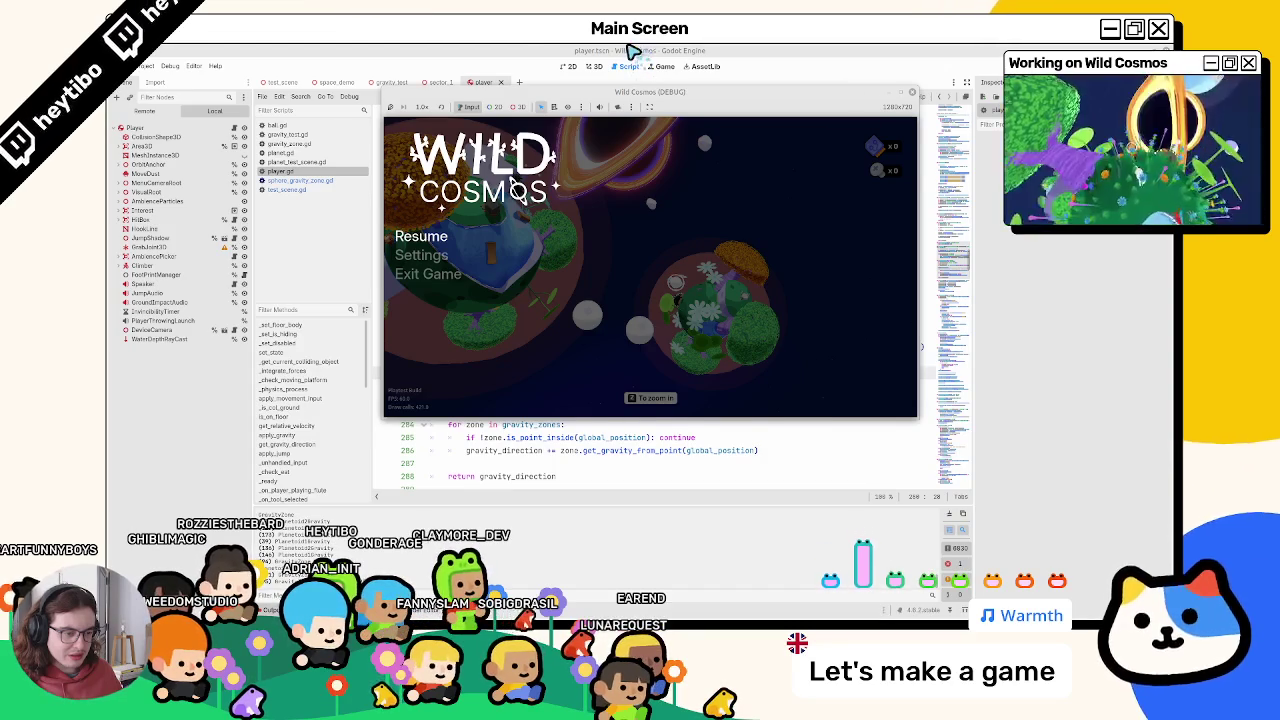
click(632, 50)
Search player.gd for last_gravity_zone and step through its matches
double_click(522, 372)
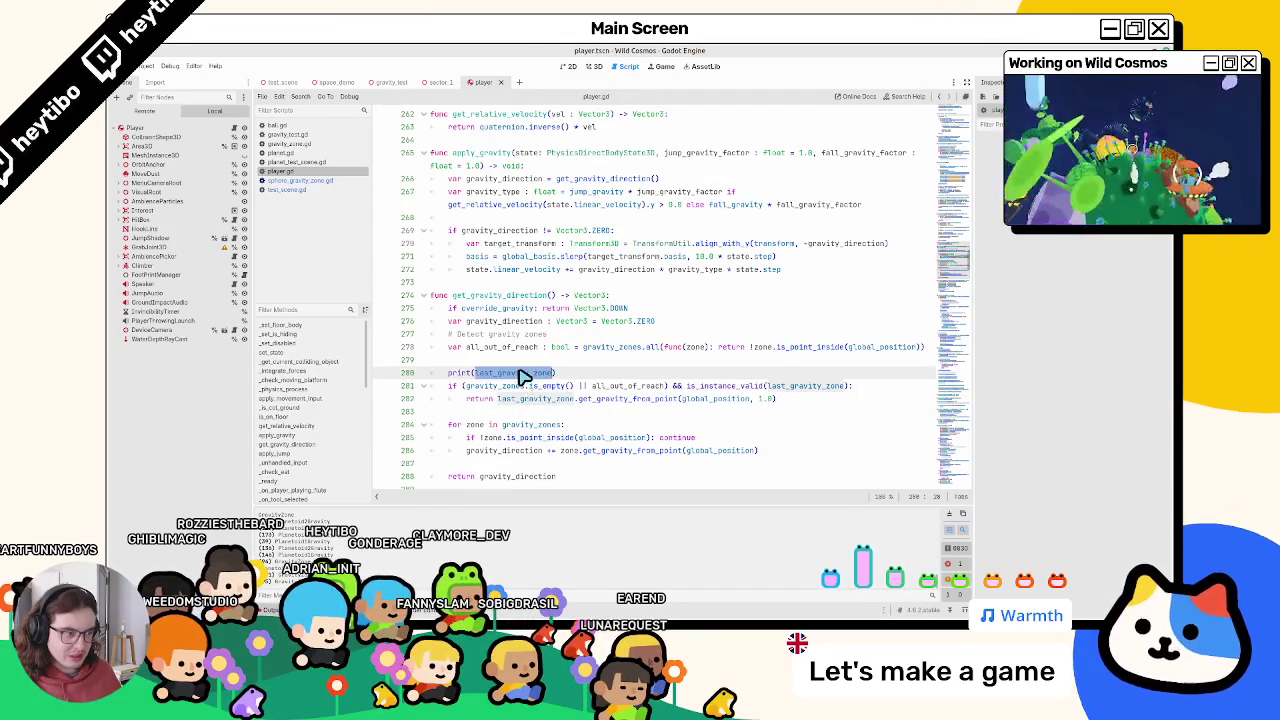
scroll(527, 371, down, 3)
key(ctrl+f)
key(Return)
key(Return)
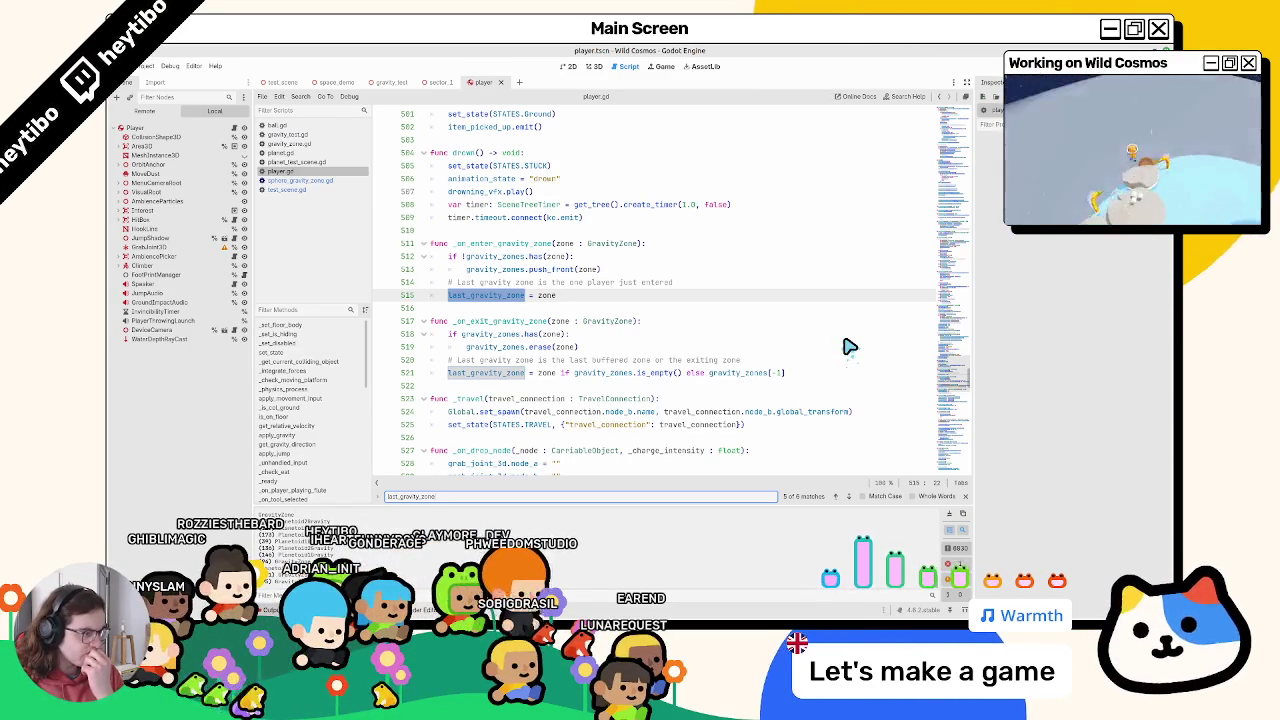
ctrl+click(745, 379)
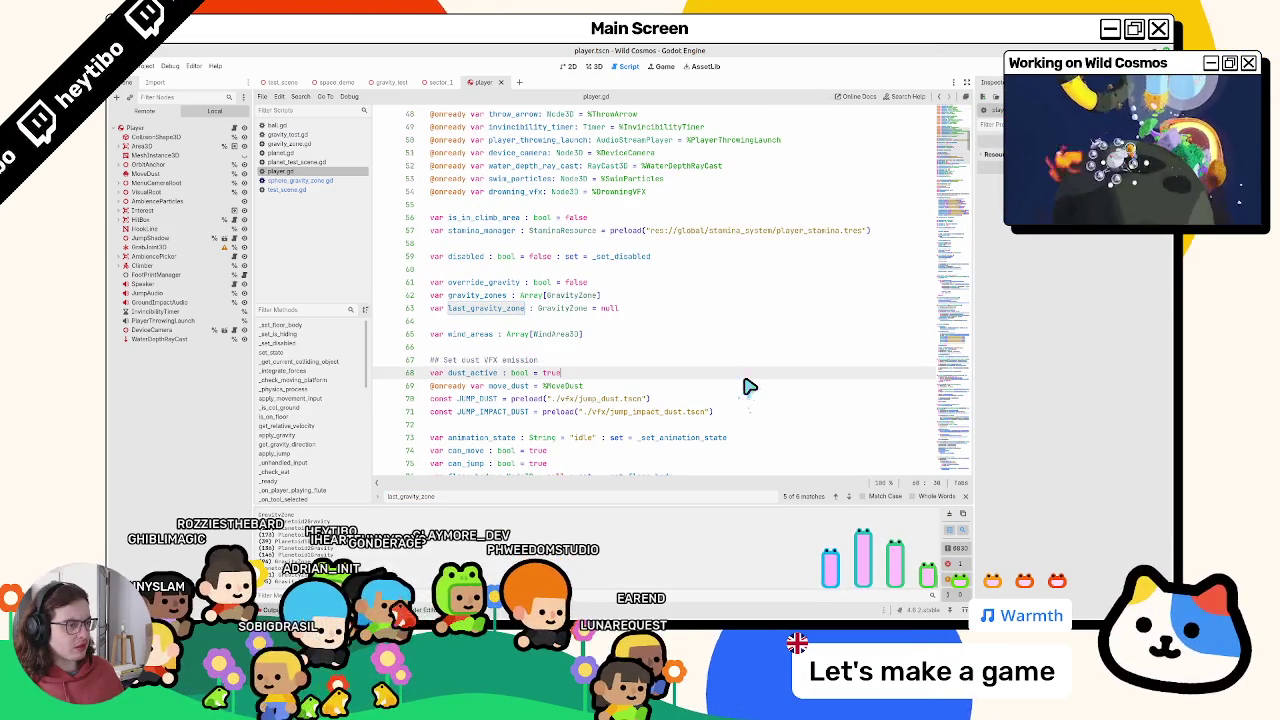
click(651, 334)
key(F3)
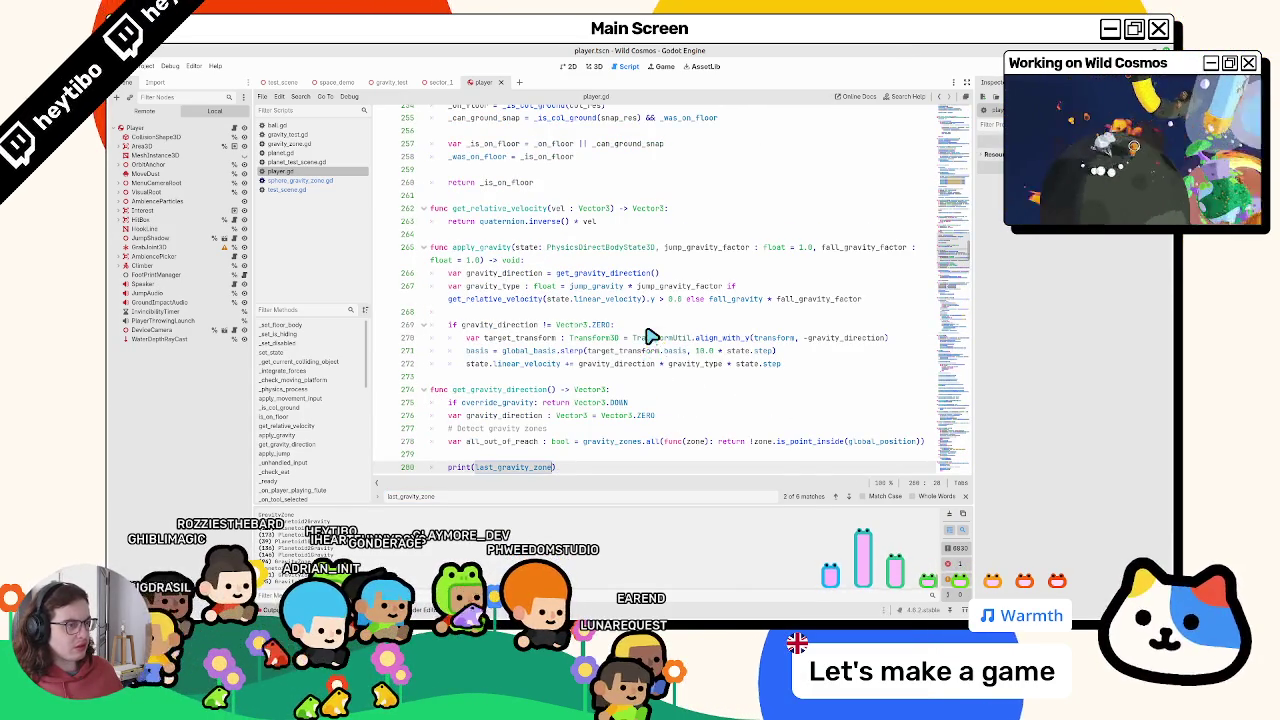
Search again from the print line to reach the assignment in _on_exit_gravity_zone near line 521
double_click(518, 467)
key(ctrl+f)
key(Return)
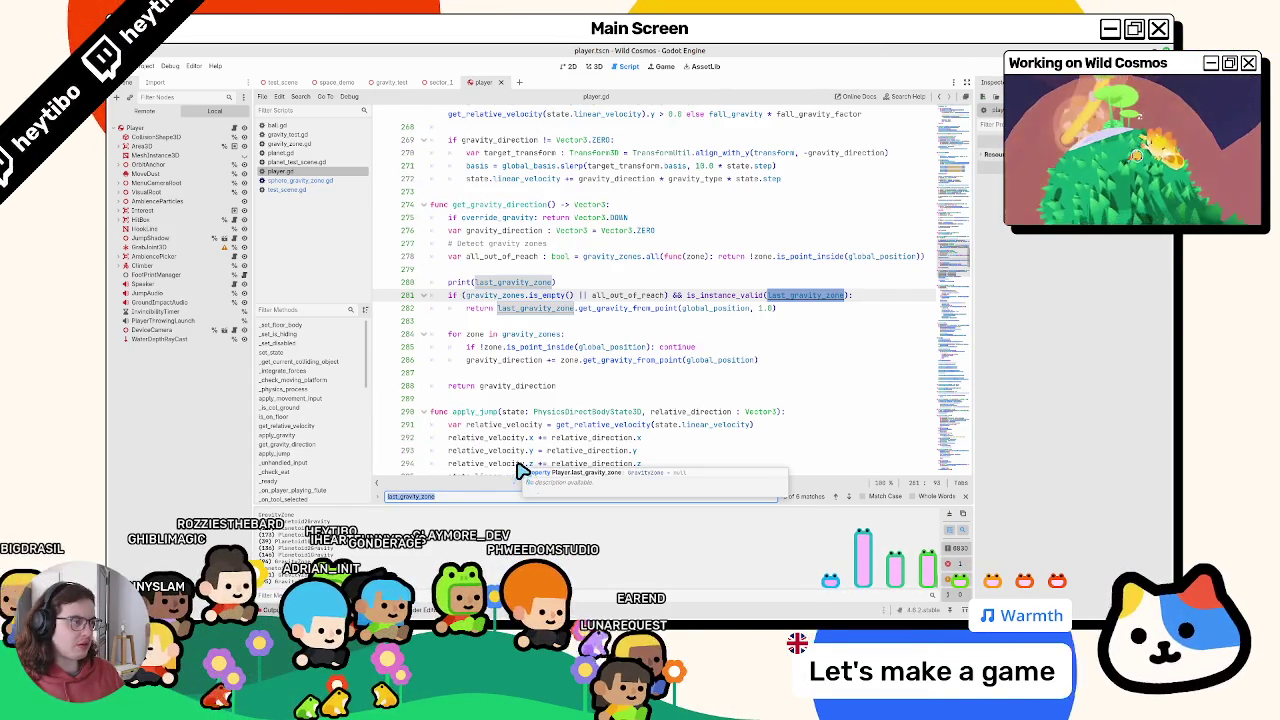
key(Escape)
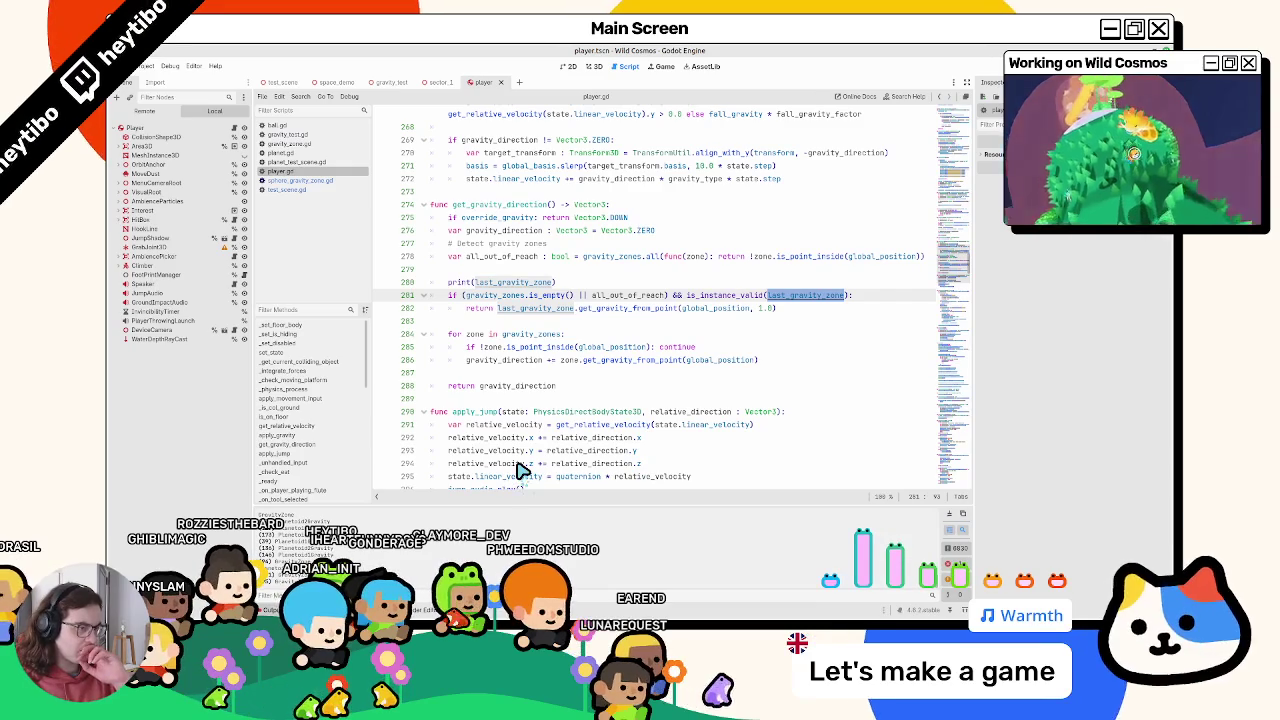
key(ctrl+f)
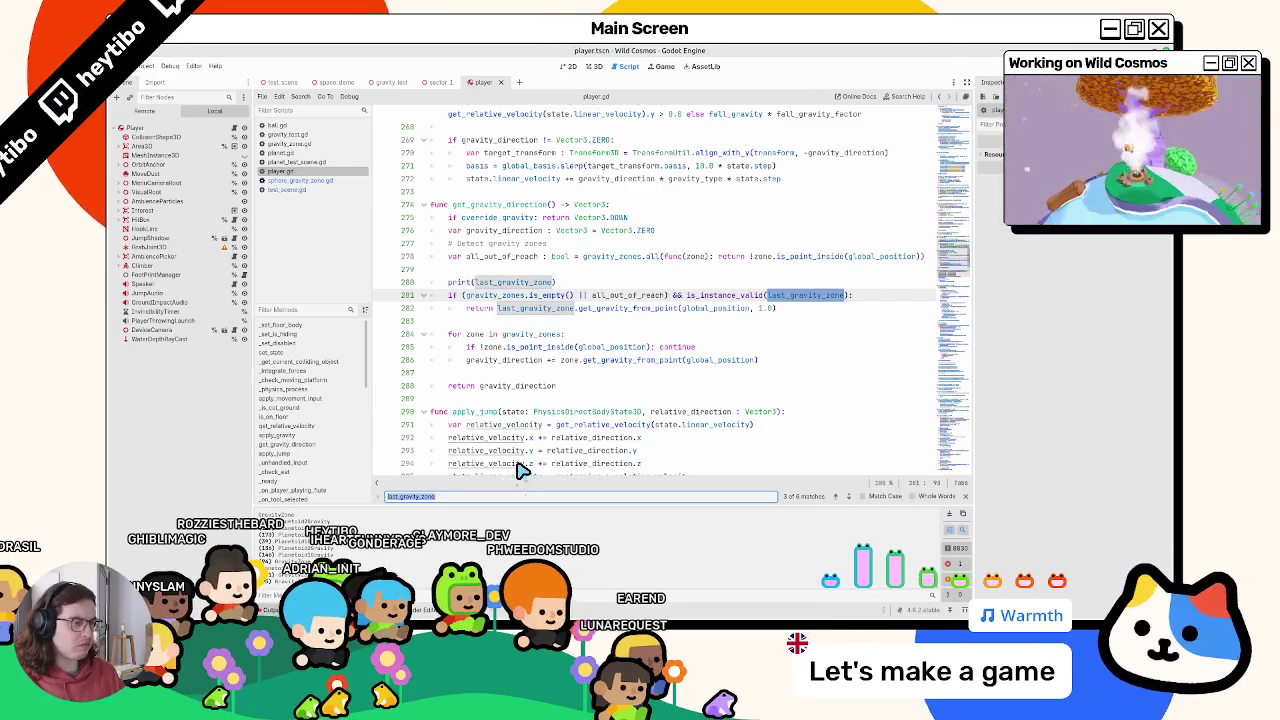
key(Return)
key(Return)
key(Return)
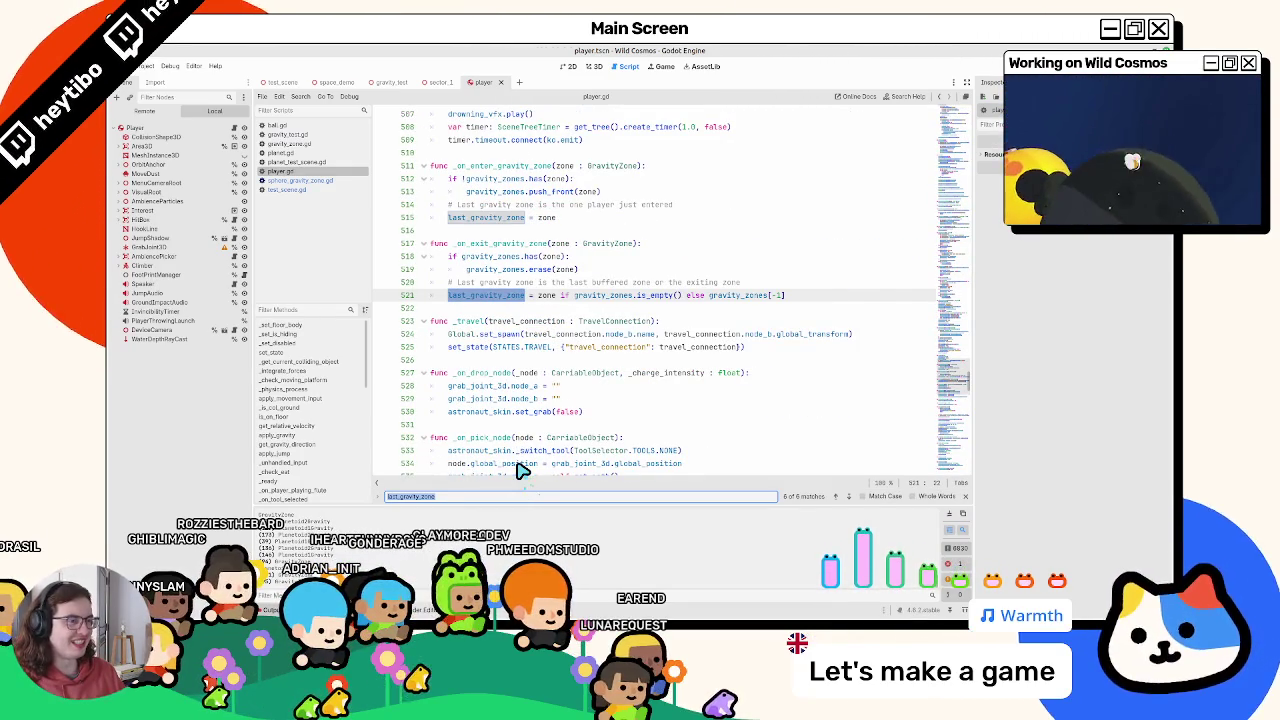
Add 'class_name SphereGravityZone' above extends GravityZone in sphere_gravity_zone.gd, save, and run the game
click(300, 181)
scroll(560, 200, up, 2)
click(560, 155)
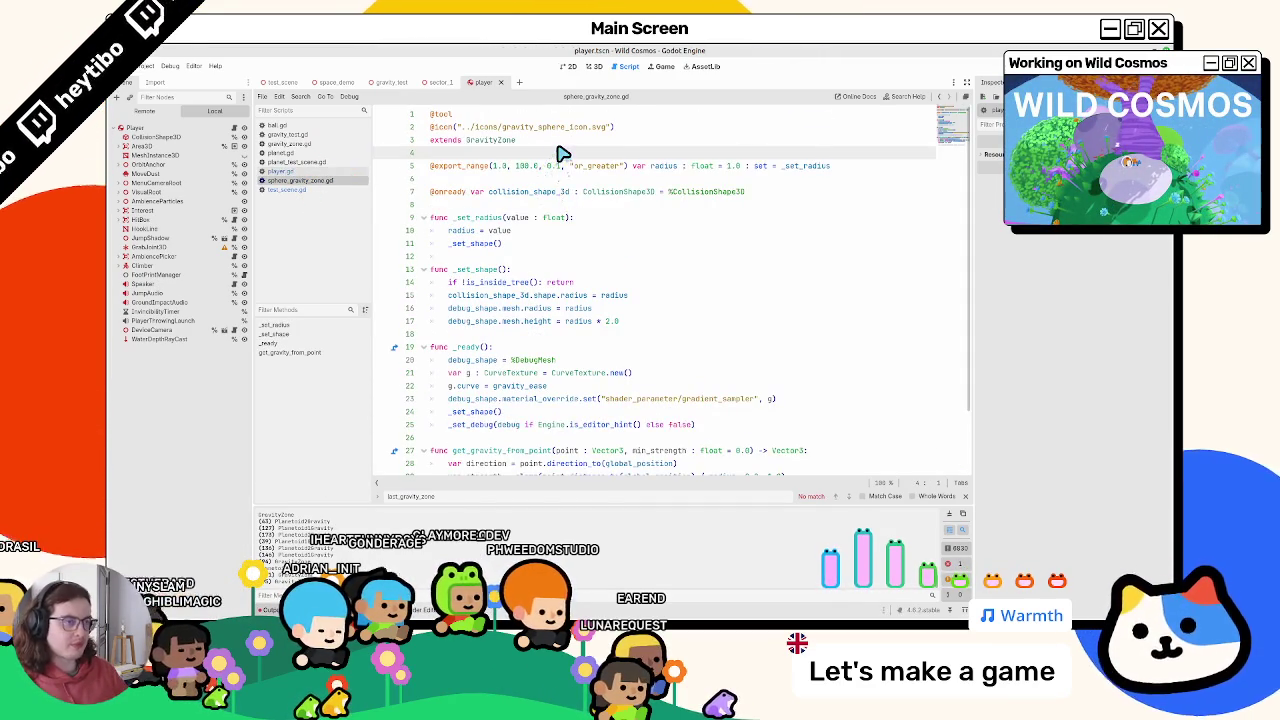
key(Up)
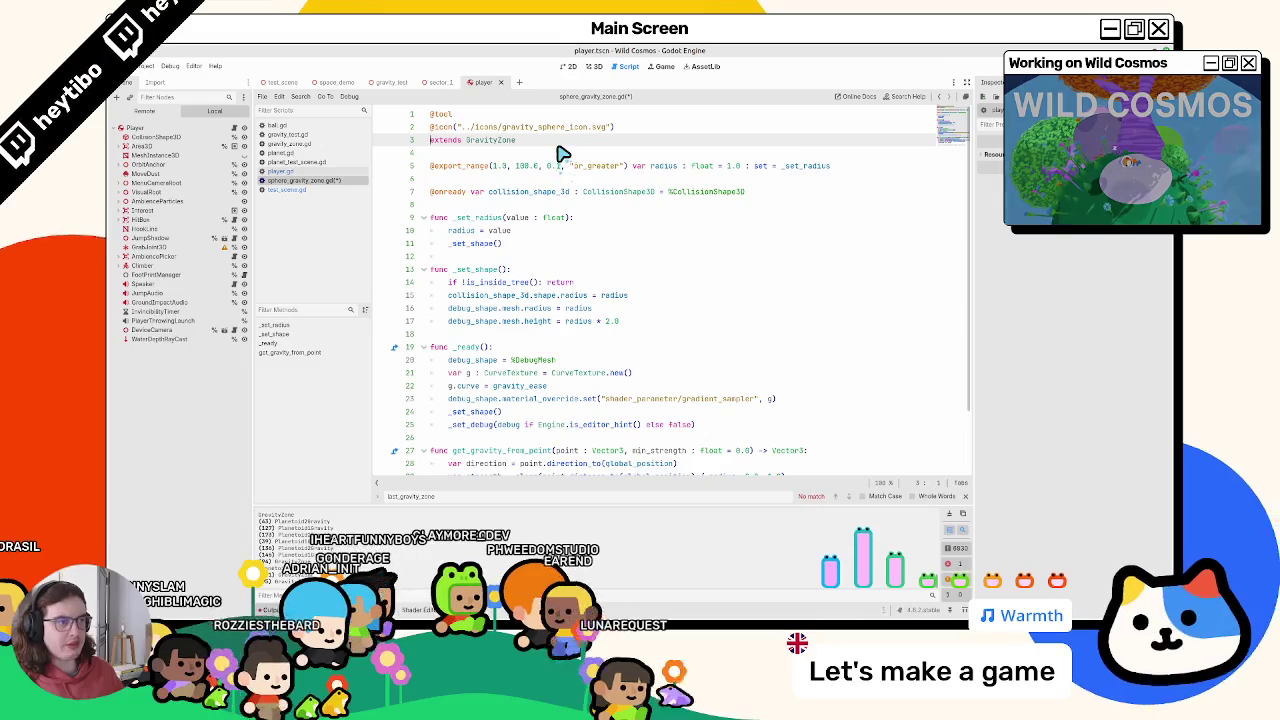
key(Return)
key(Up)
text(cla)
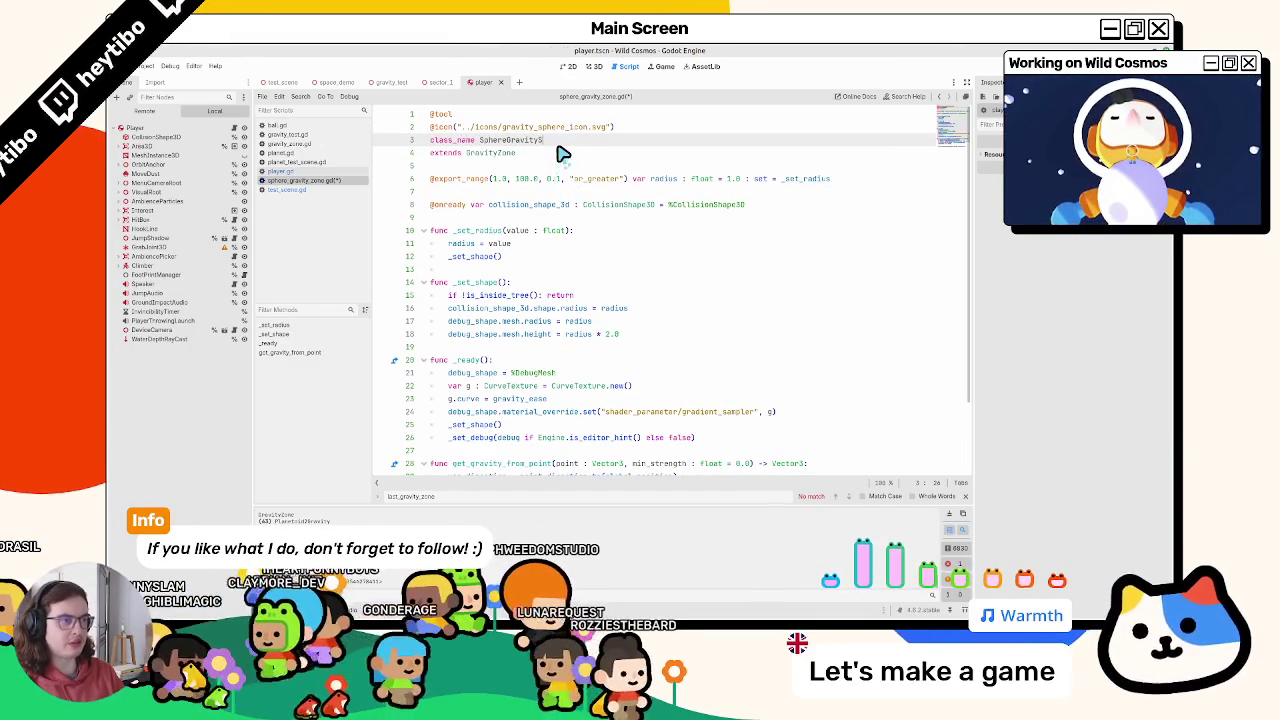
key(ctrl+s)
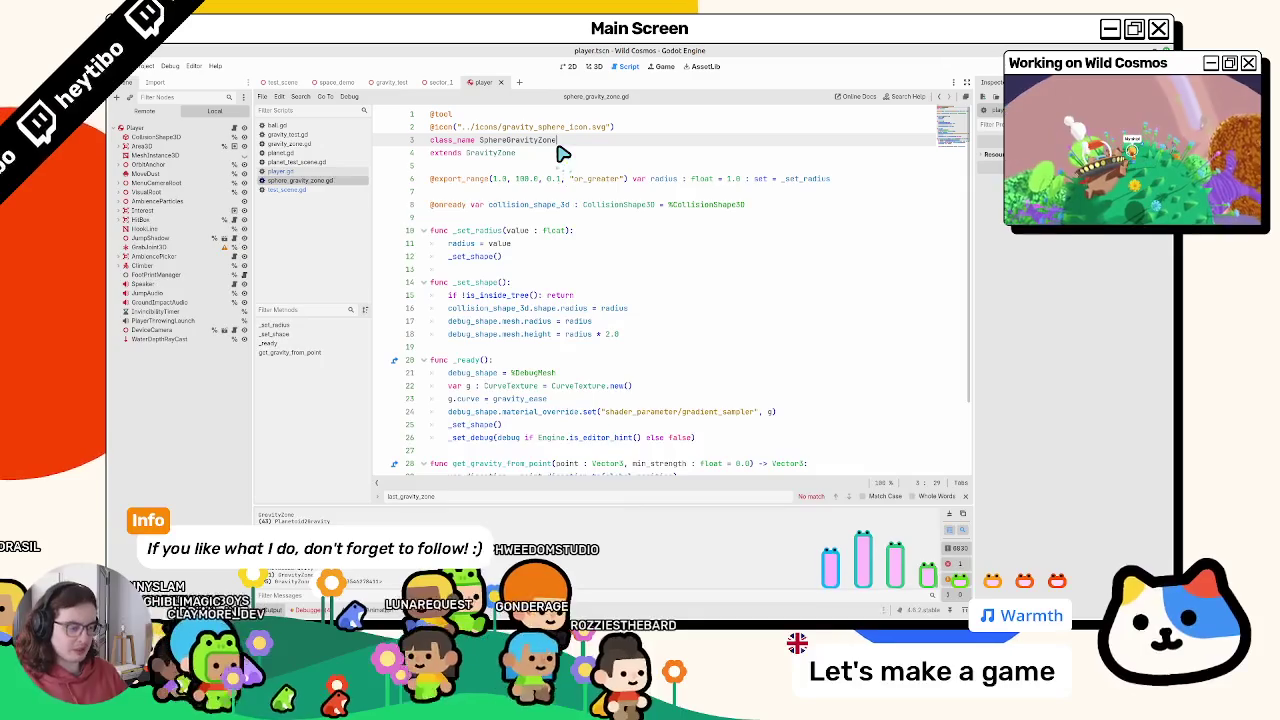
key(F5)
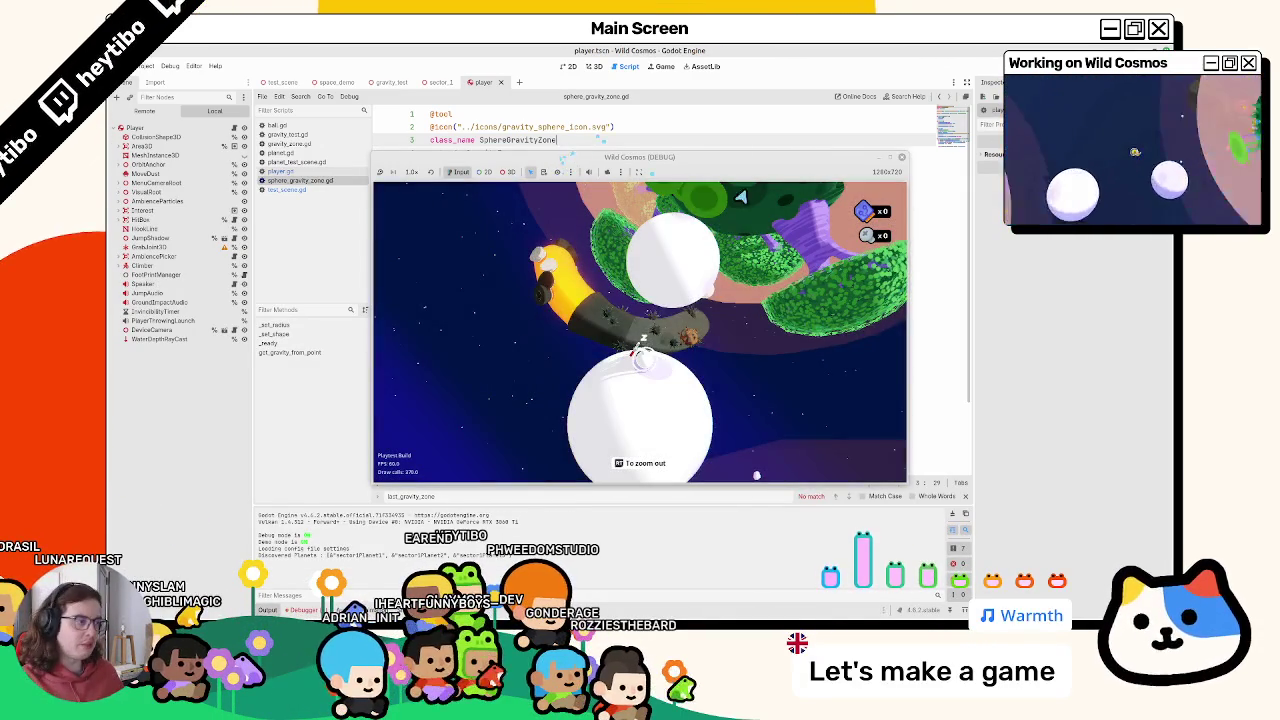
Fly the astronaut among the planetoids in the game window, then pause and stop the game
double_click(896, 162)
double_click(896, 50)
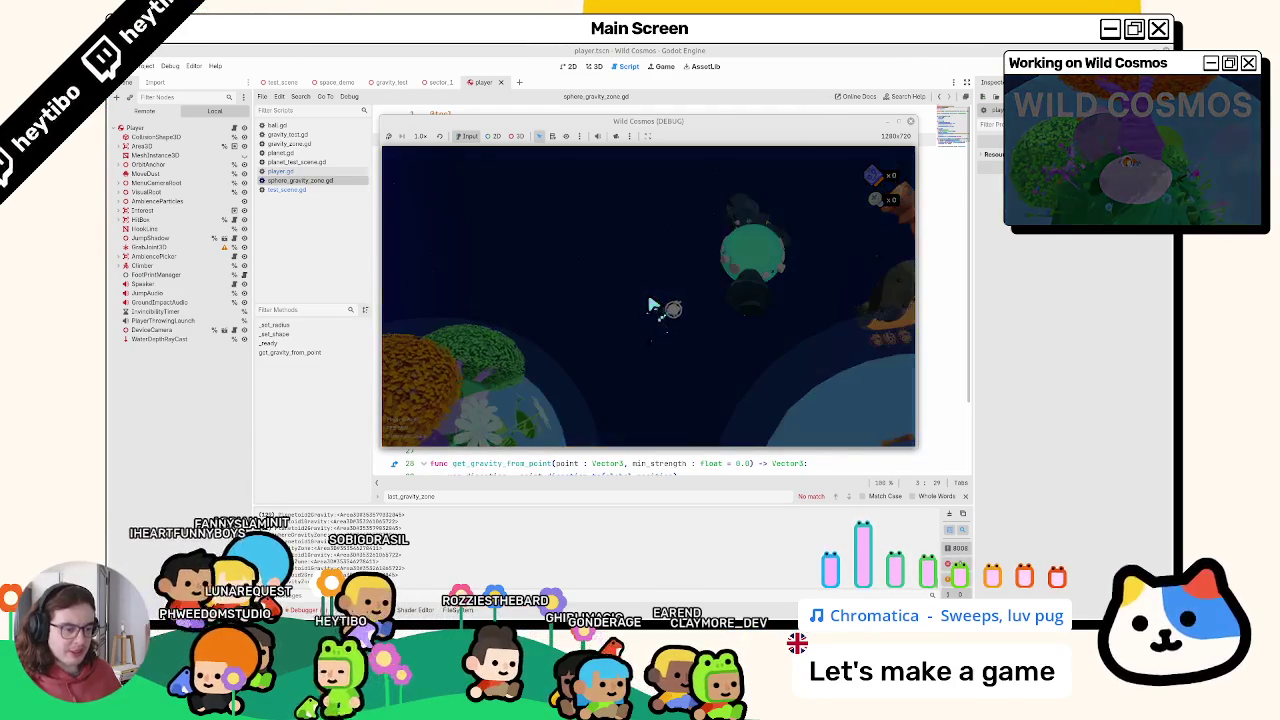
key(Escape)
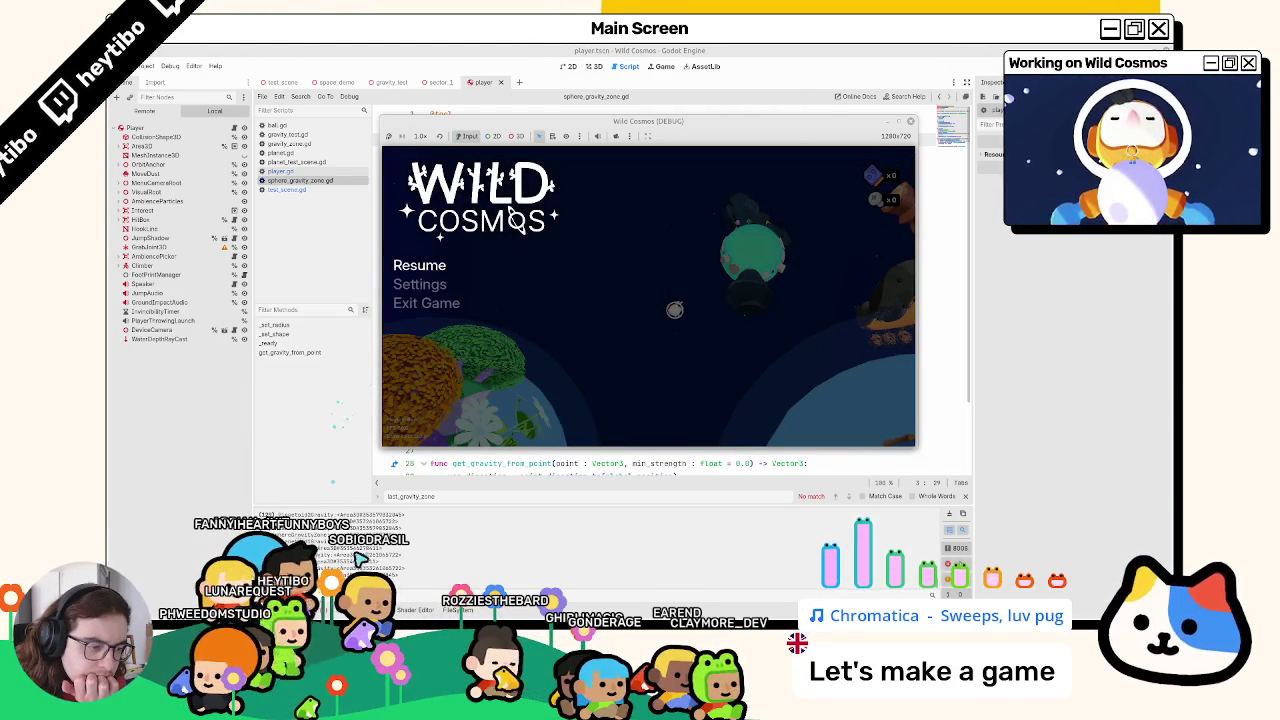
key(F8)
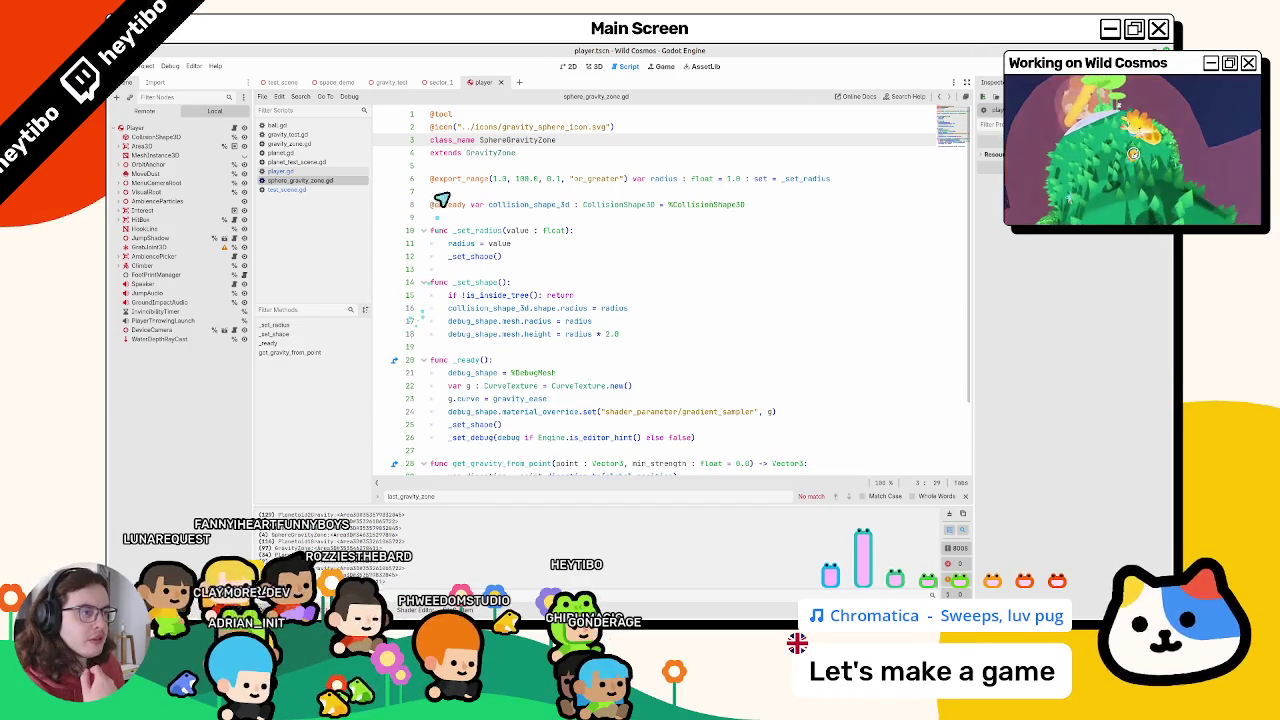
Delete the class_name SphereGravityZone line so the script starts with extends GravityZone
key(BackSpace)
key(BackSpace)
key(BackSpace)
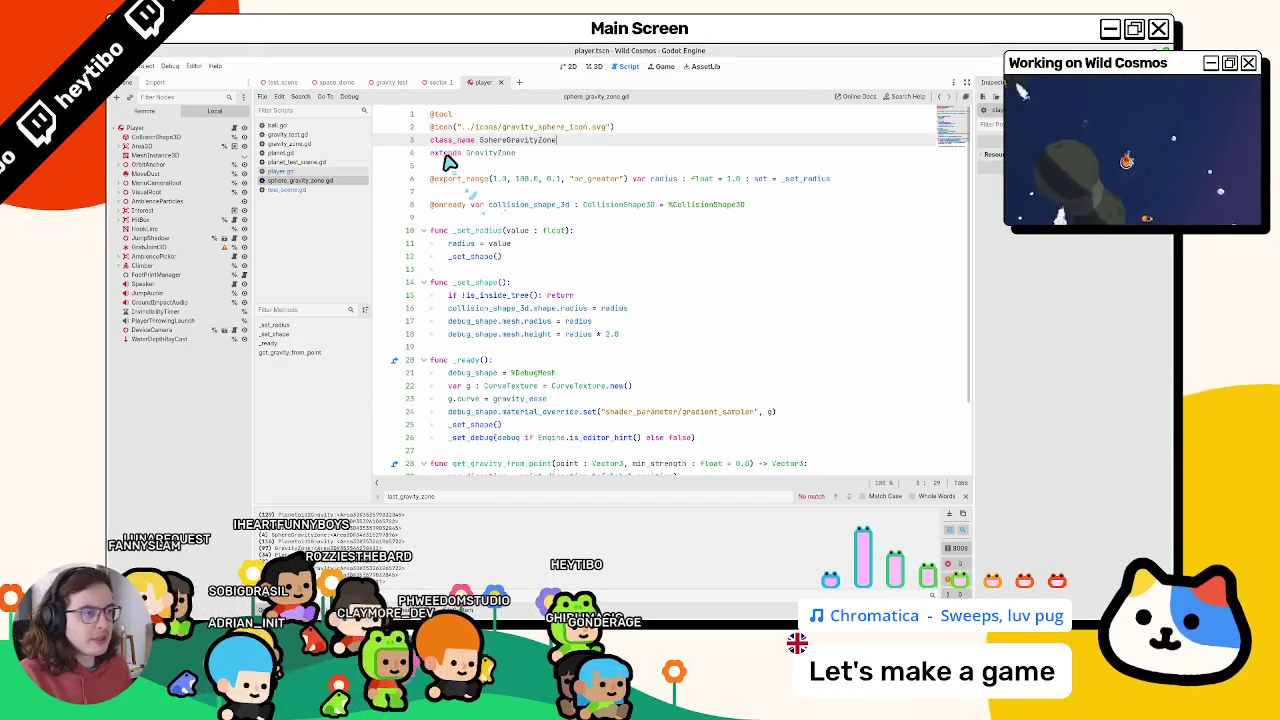
key(ctrl+z)
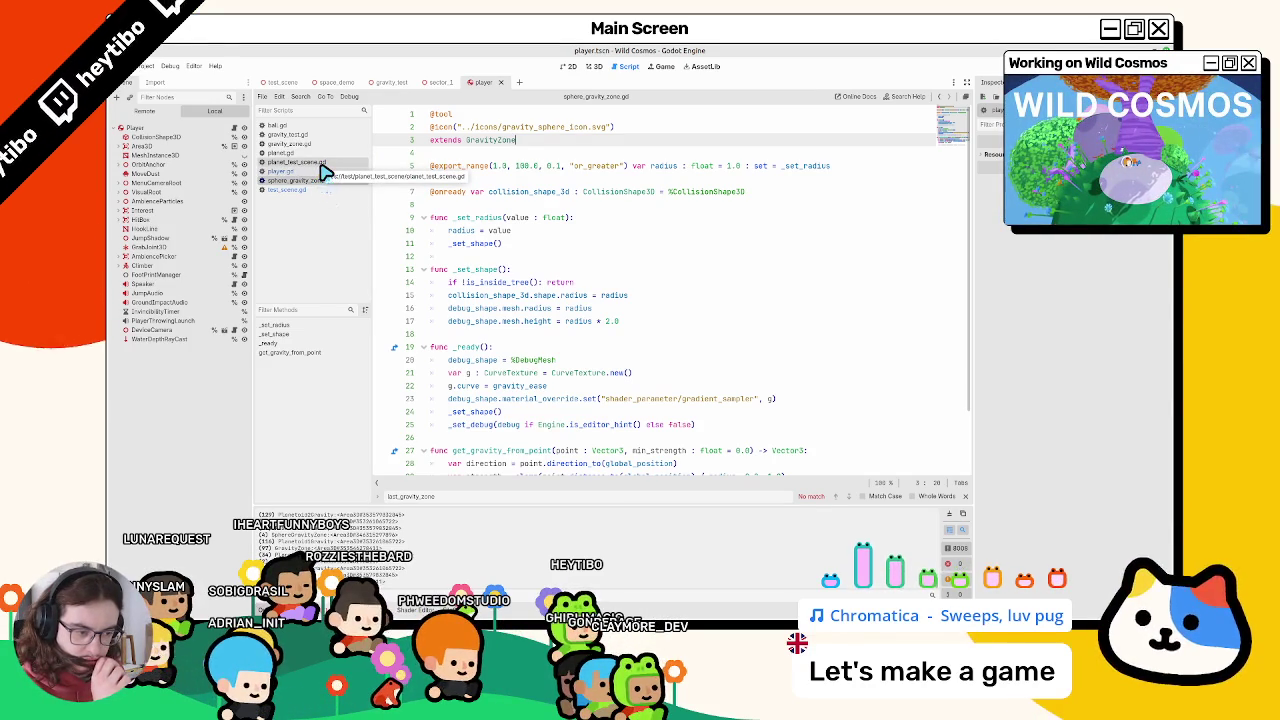
Reopen player.gd and examine gravity_zones and last_gravity_zone in the exit-zone handler (lines 513-519)
click(326, 145)
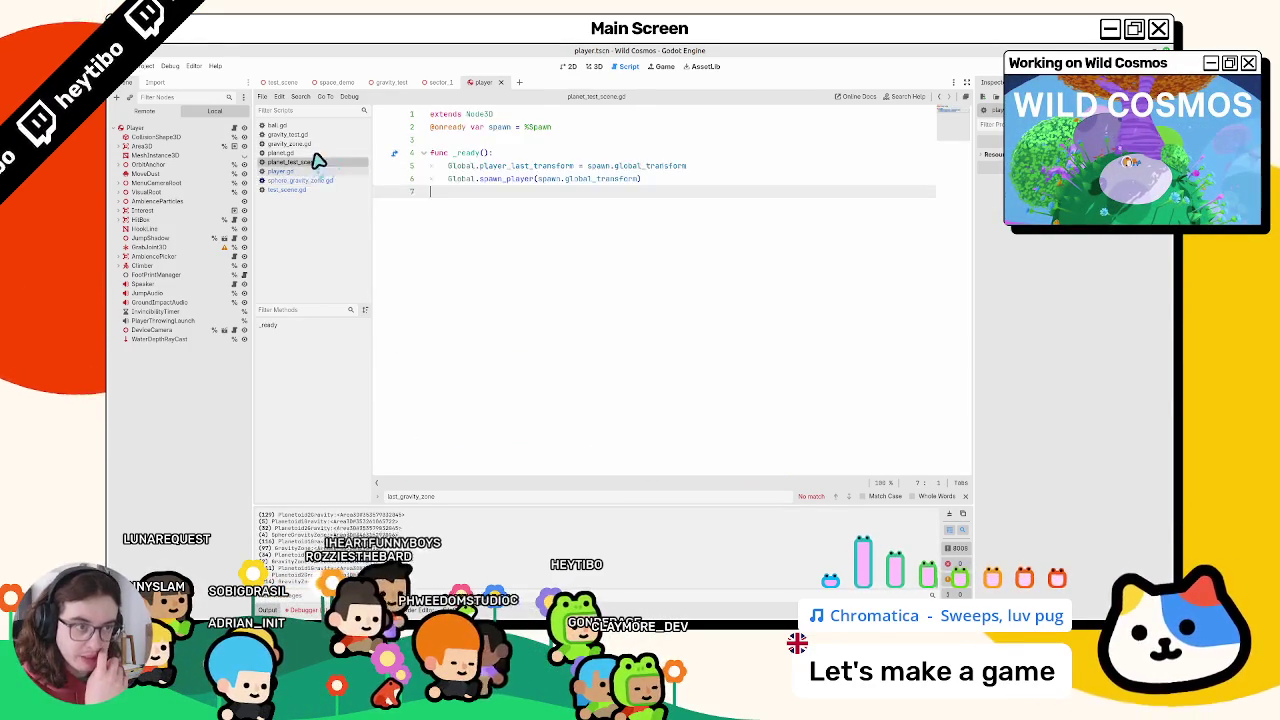
click(314, 153)
click(309, 171)
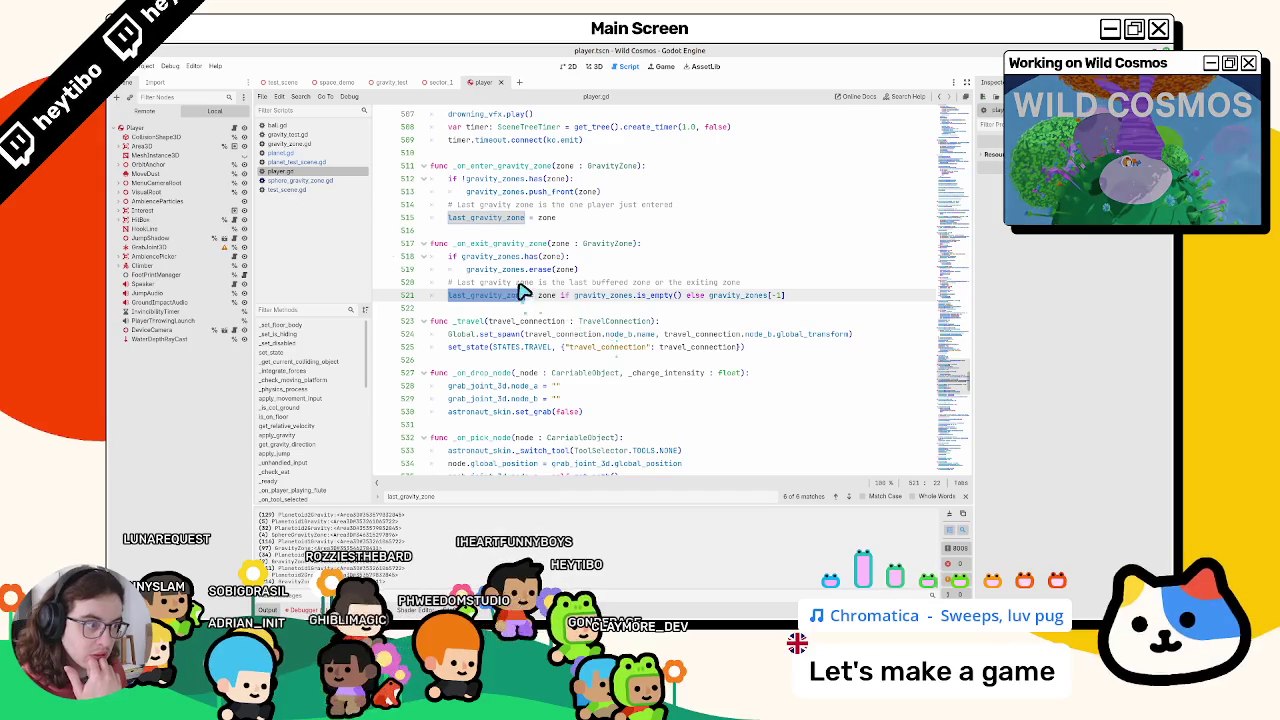
click(565, 258)
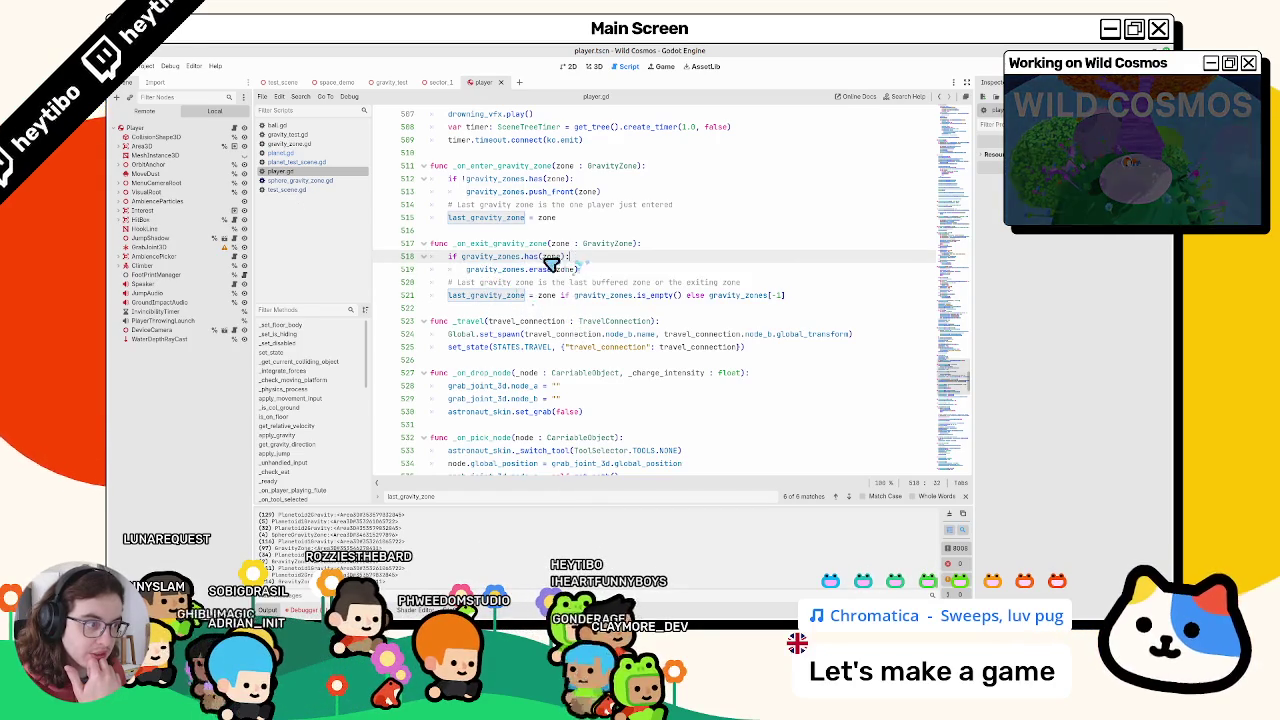
double_click(500, 269)
double_click(488, 219)
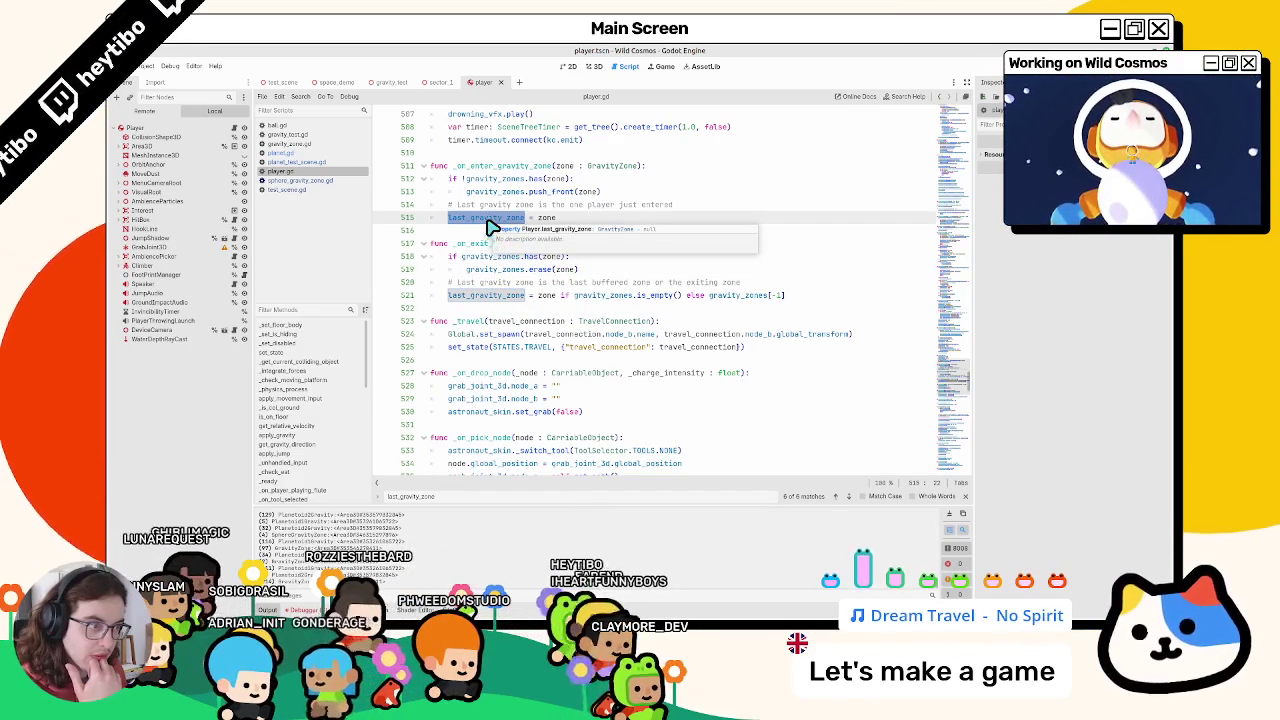
double_click(497, 192)
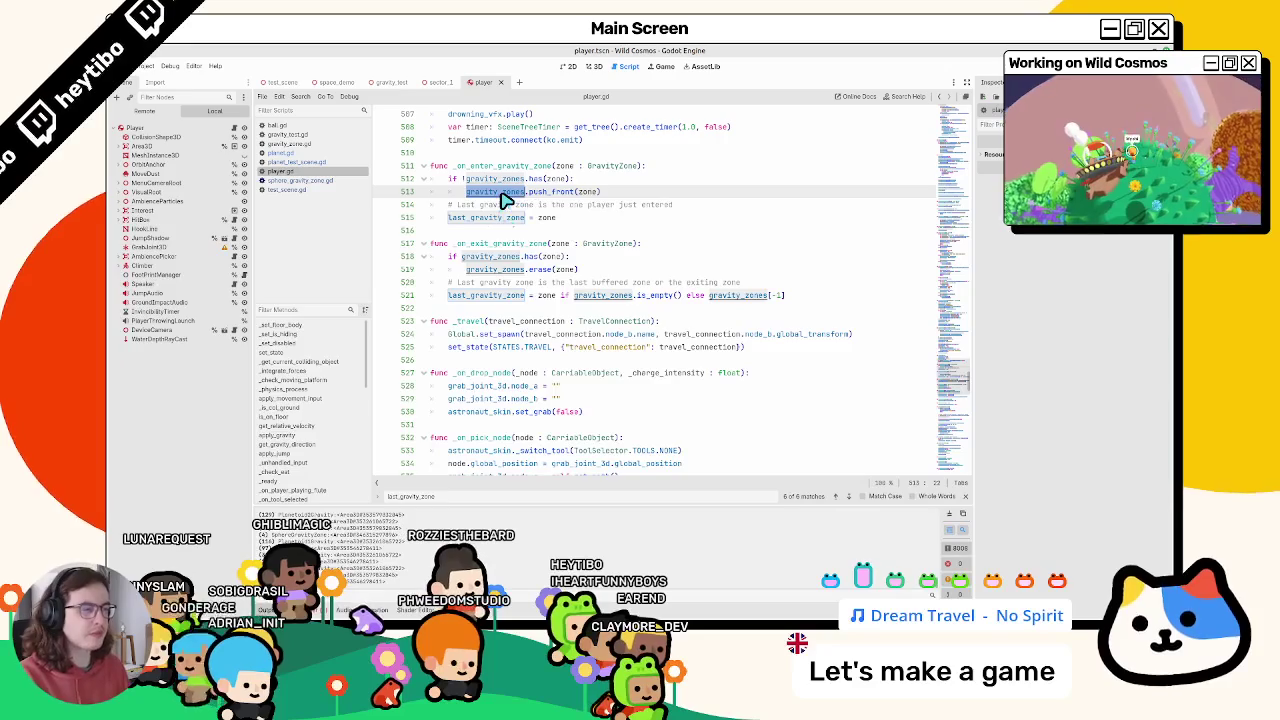
key(ctrl+f)
key(Return)
key(Return)
key(Return)
key(Return)
key(Return)
key(Return)
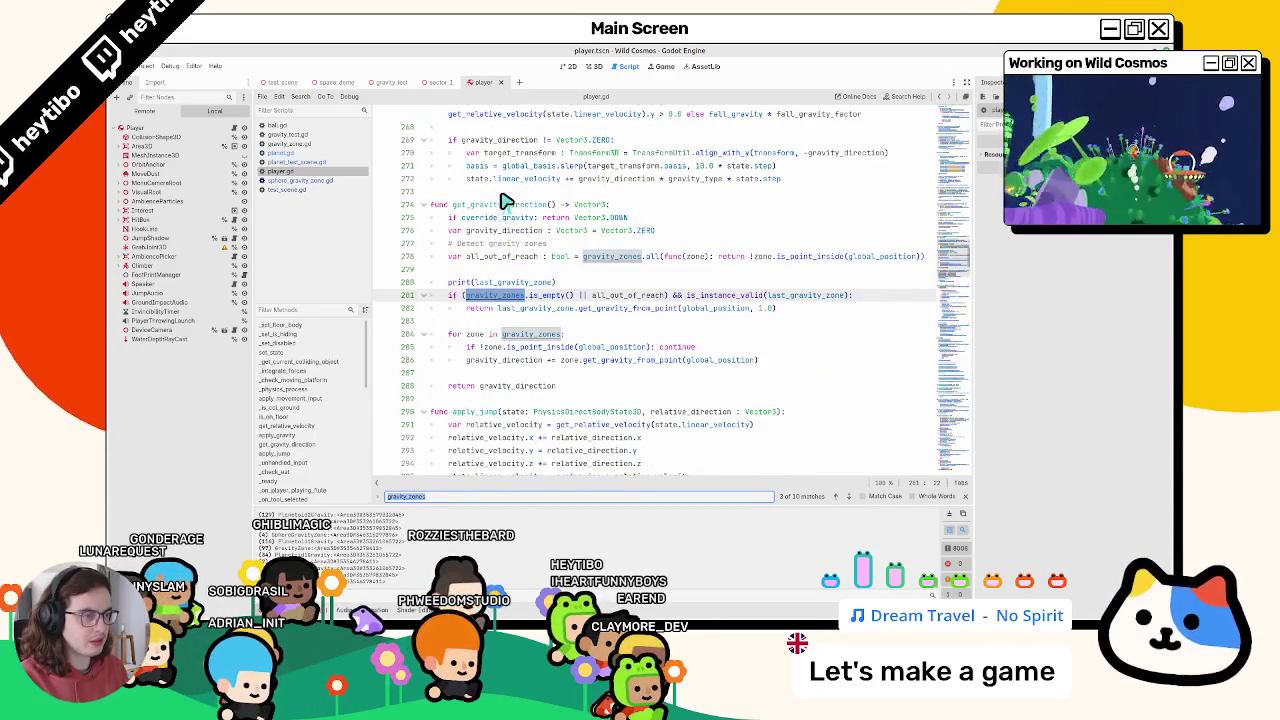
key(Escape)
Change line 280 to print(gravity_zones), then run, pause and stop the game
double_click(510, 282)
key(F5)
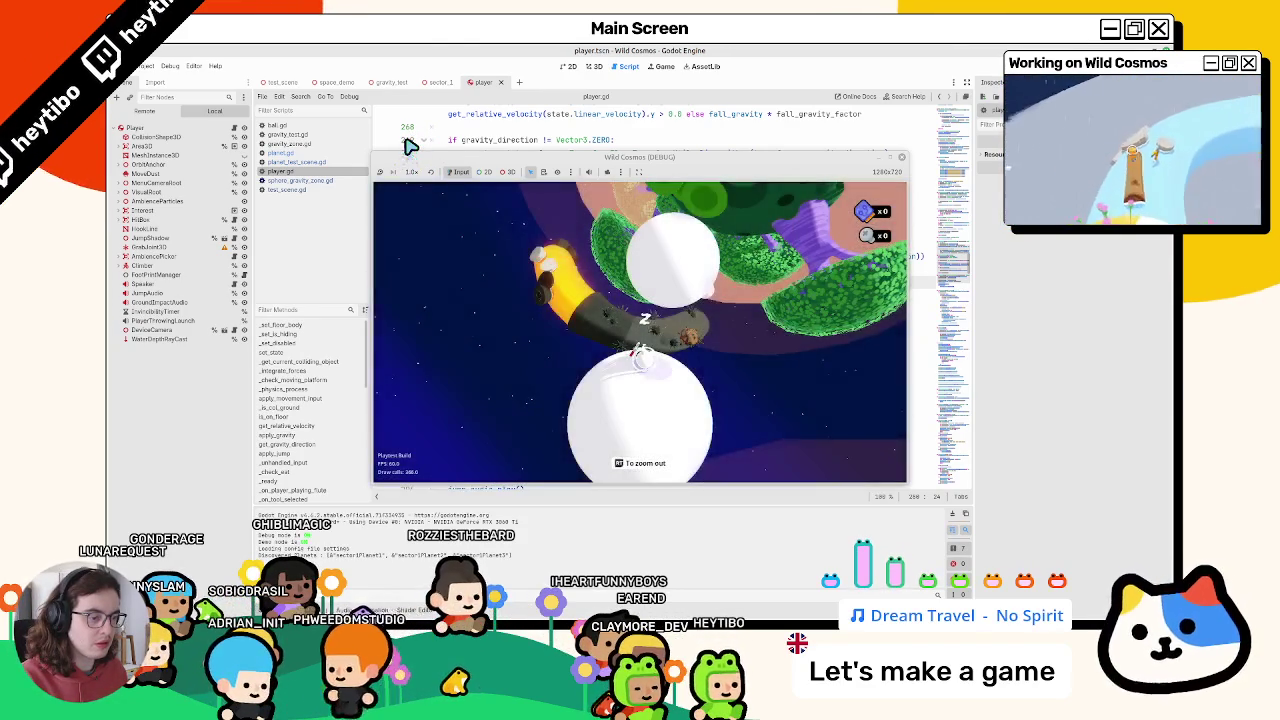
click(434, 49)
key(alt+Tab)
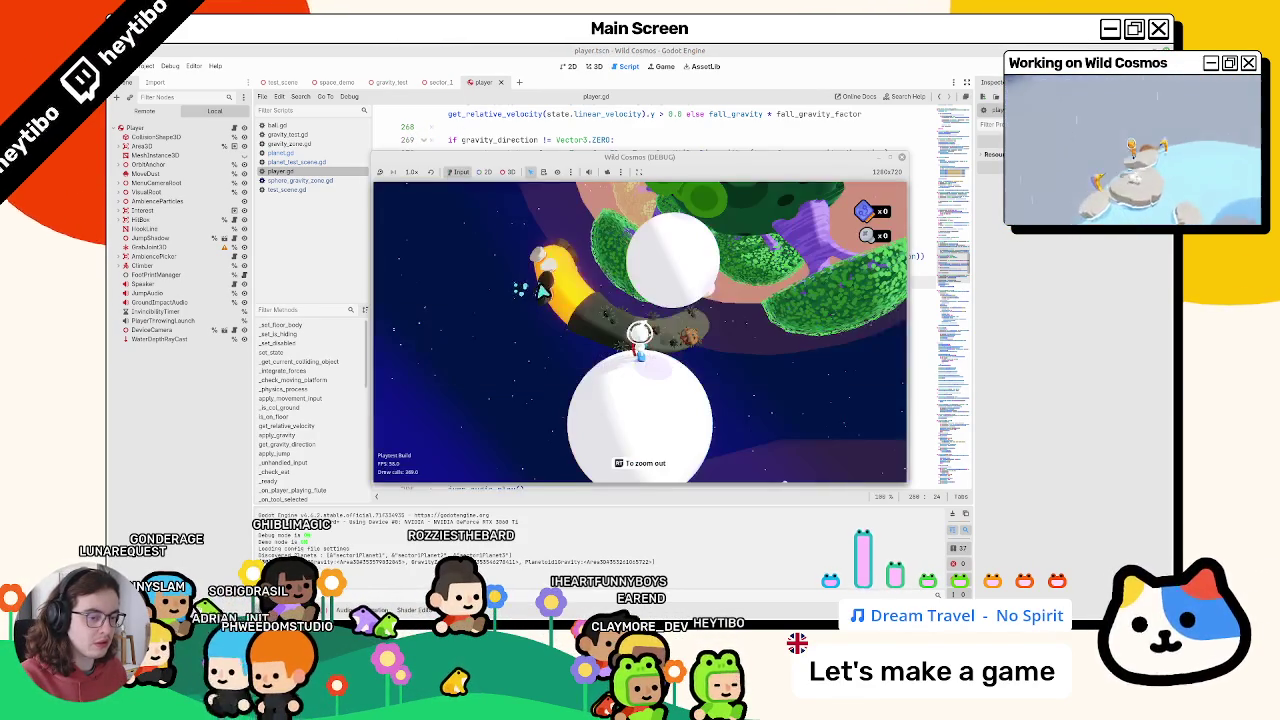
key(Escape)
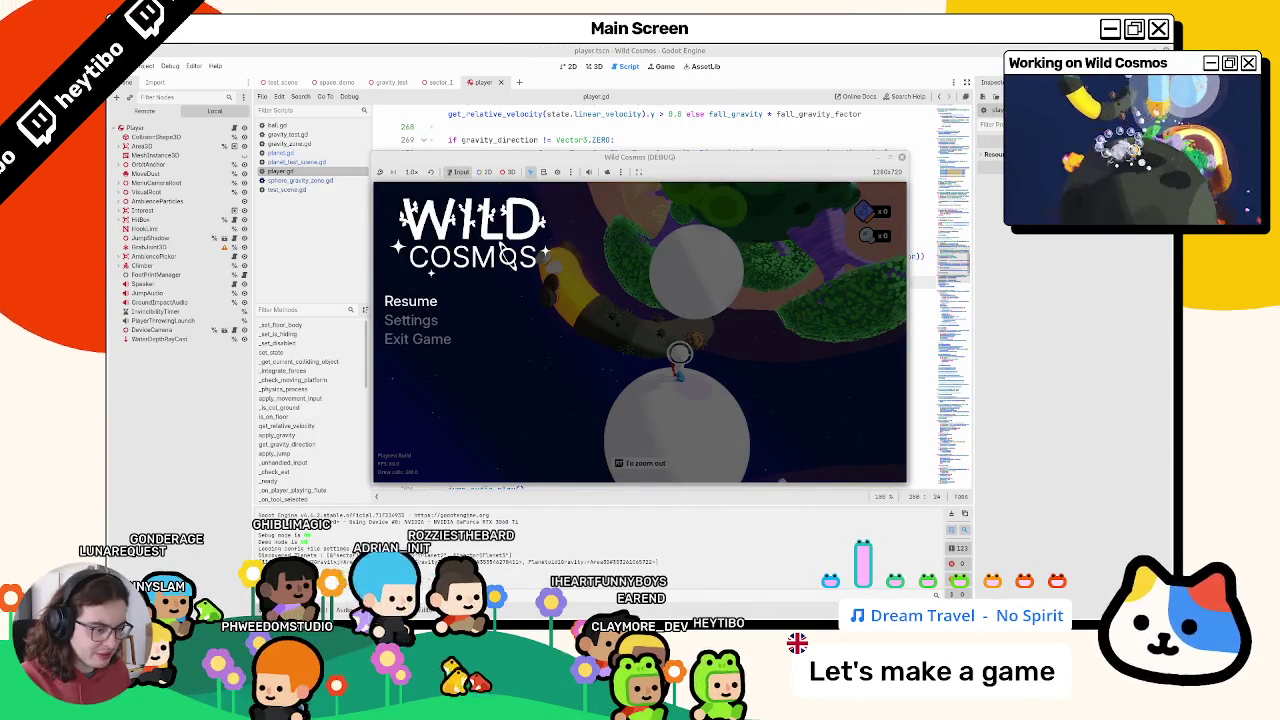
key(alt+Tab)
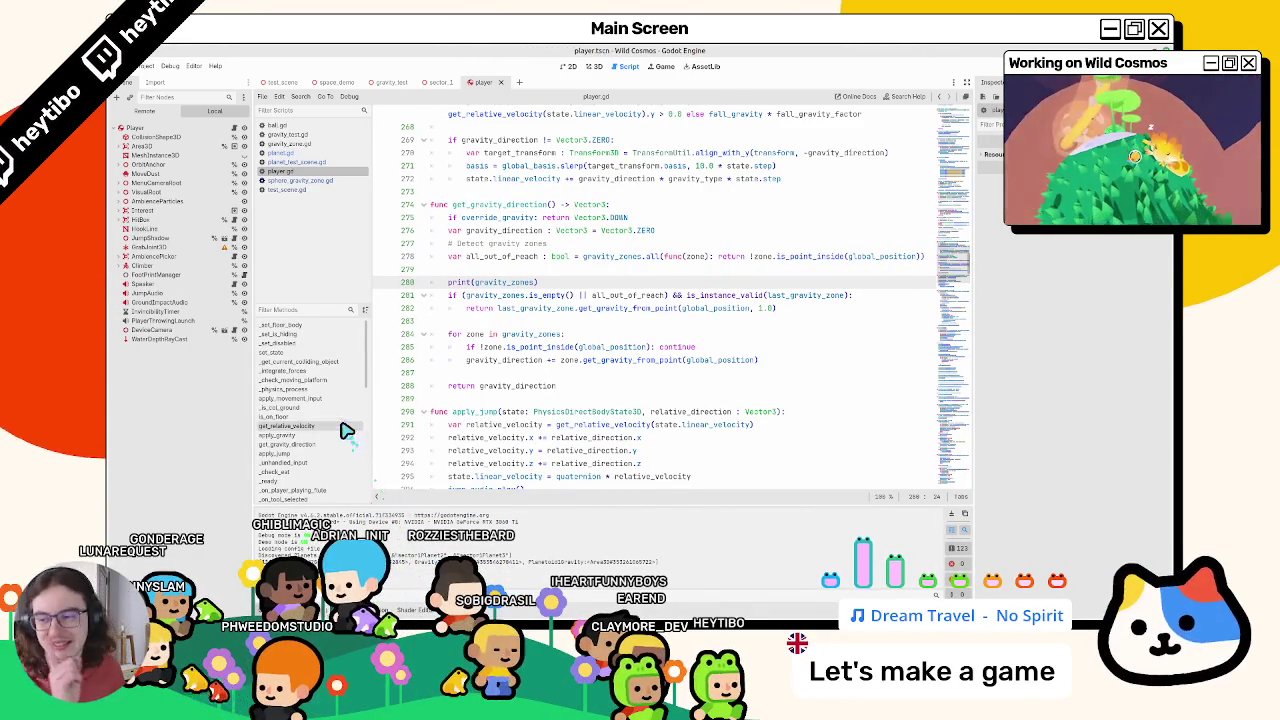
Switch to the 3D view of the space_demo scene and look around Sector1
click(567, 67)
click(594, 67)
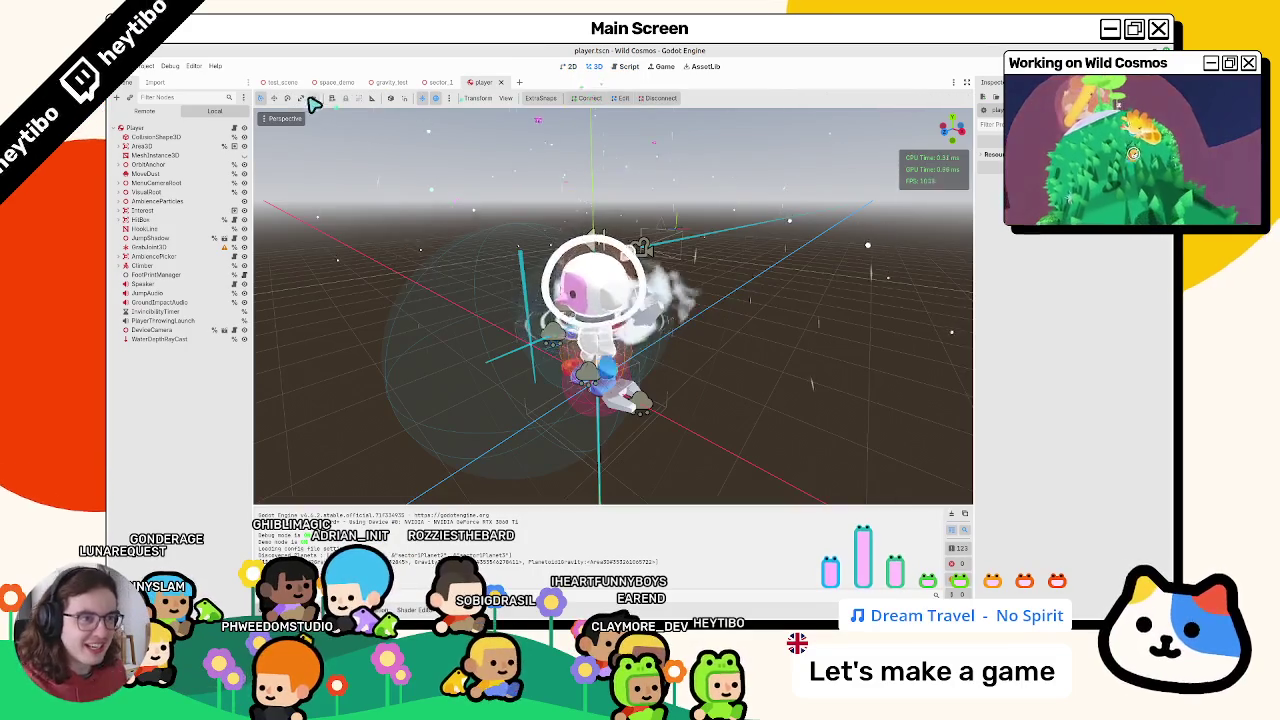
click(335, 82)
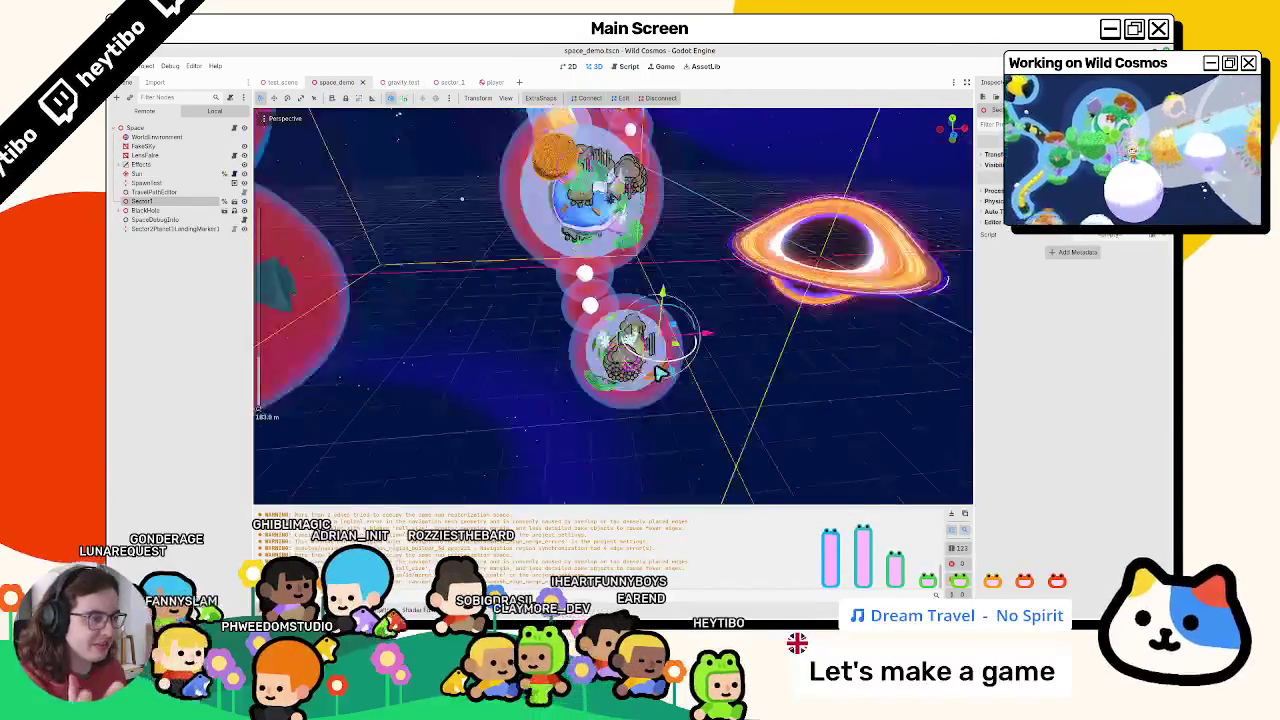
click(565, 380)
drag(568, 380, 588, 340)
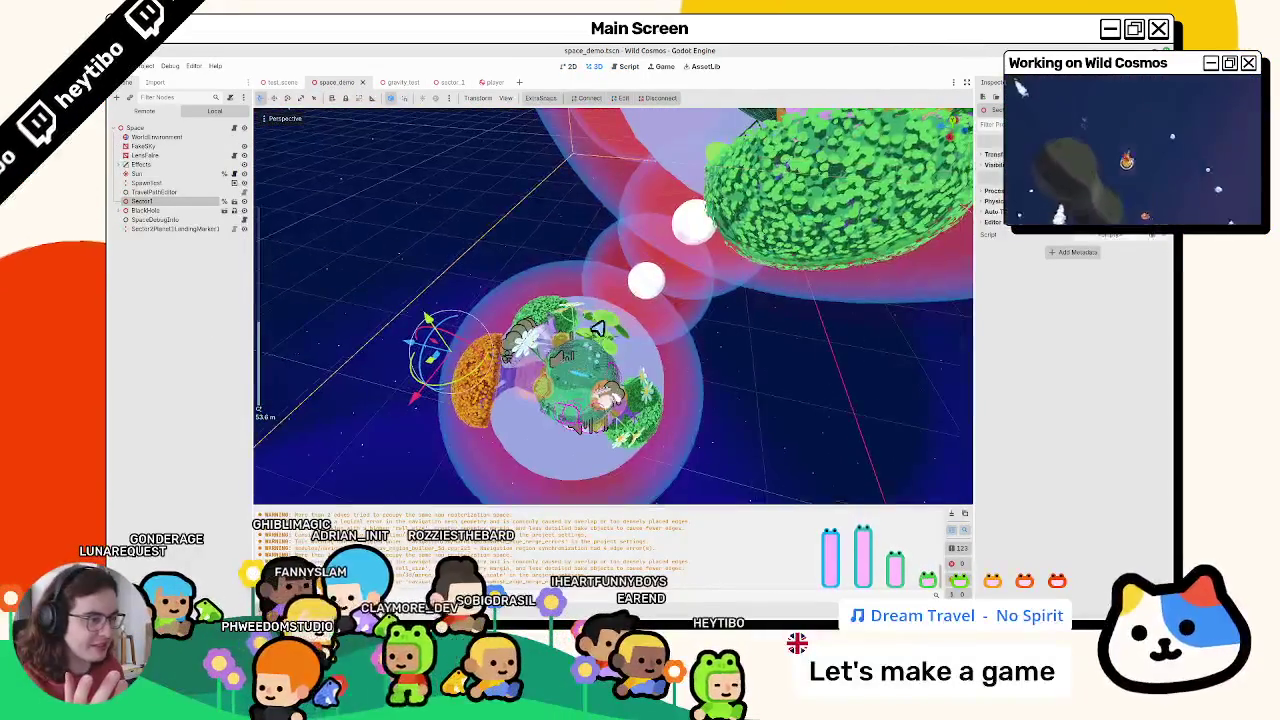
click(280, 82)
click(335, 82)
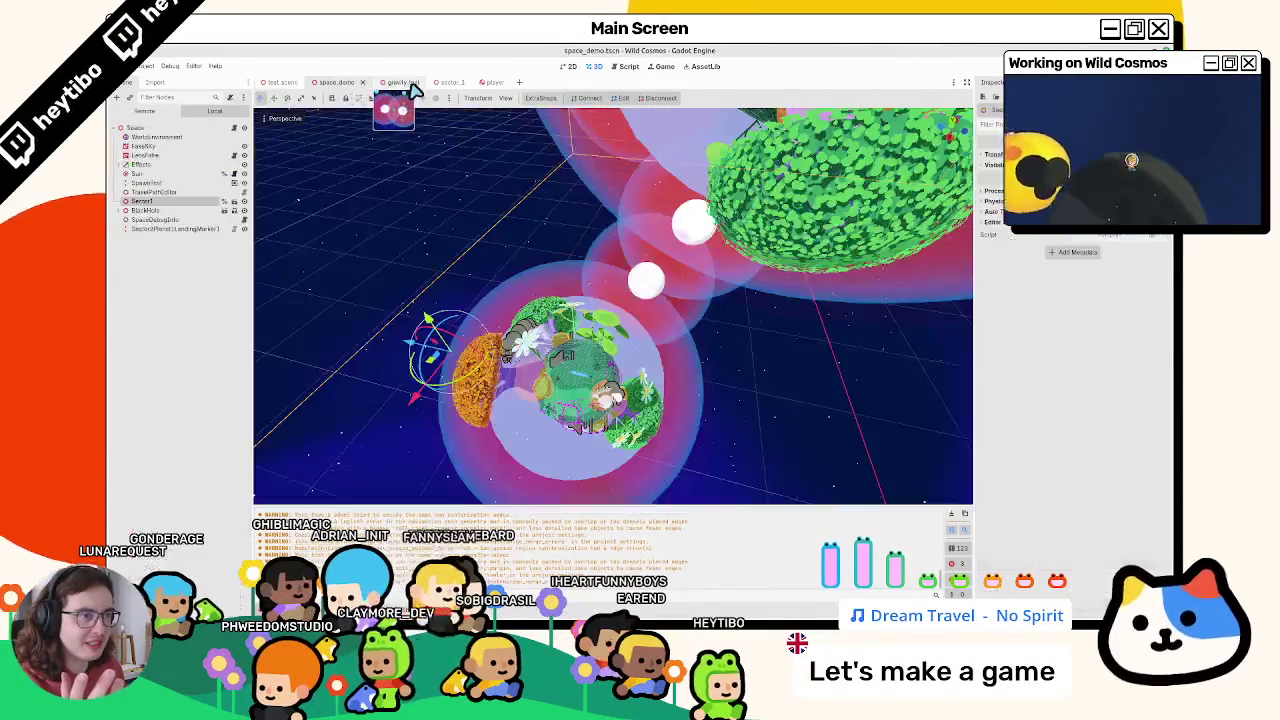
click(400, 82)
click(337, 84)
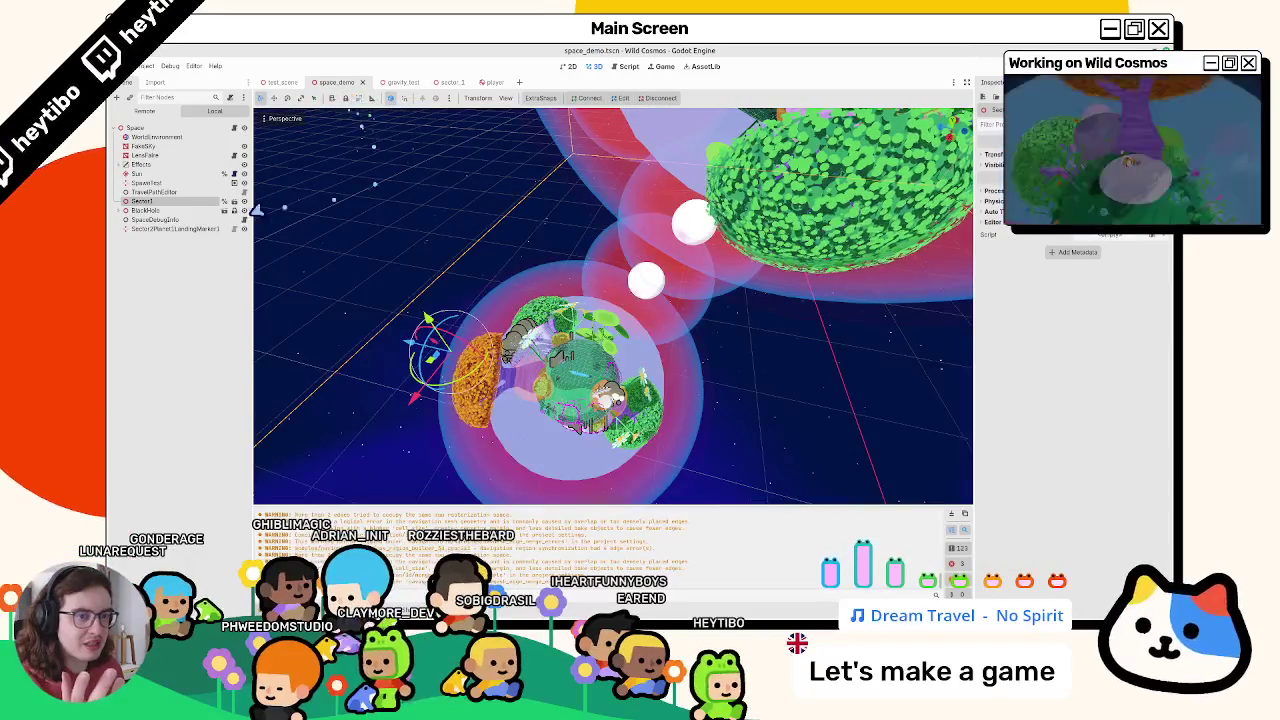
mouse_move(437, 217)
mouse_down()
mouse_move(503, 277)
mouse_move(566, 189)
mouse_move(460, 250)
mouse_move(479, 268)
mouse_up()
Focus on the SpawnTest node, playtest the game from it, then pause and stop
key(F6)
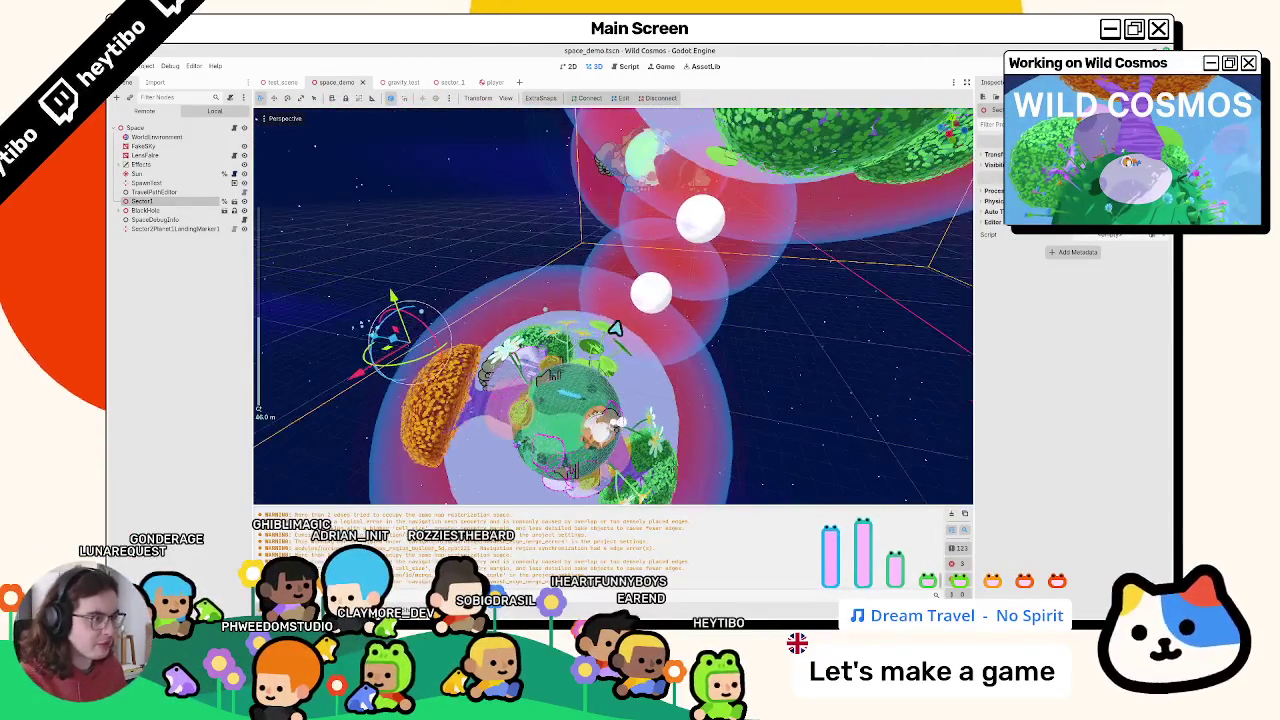
key(F8)
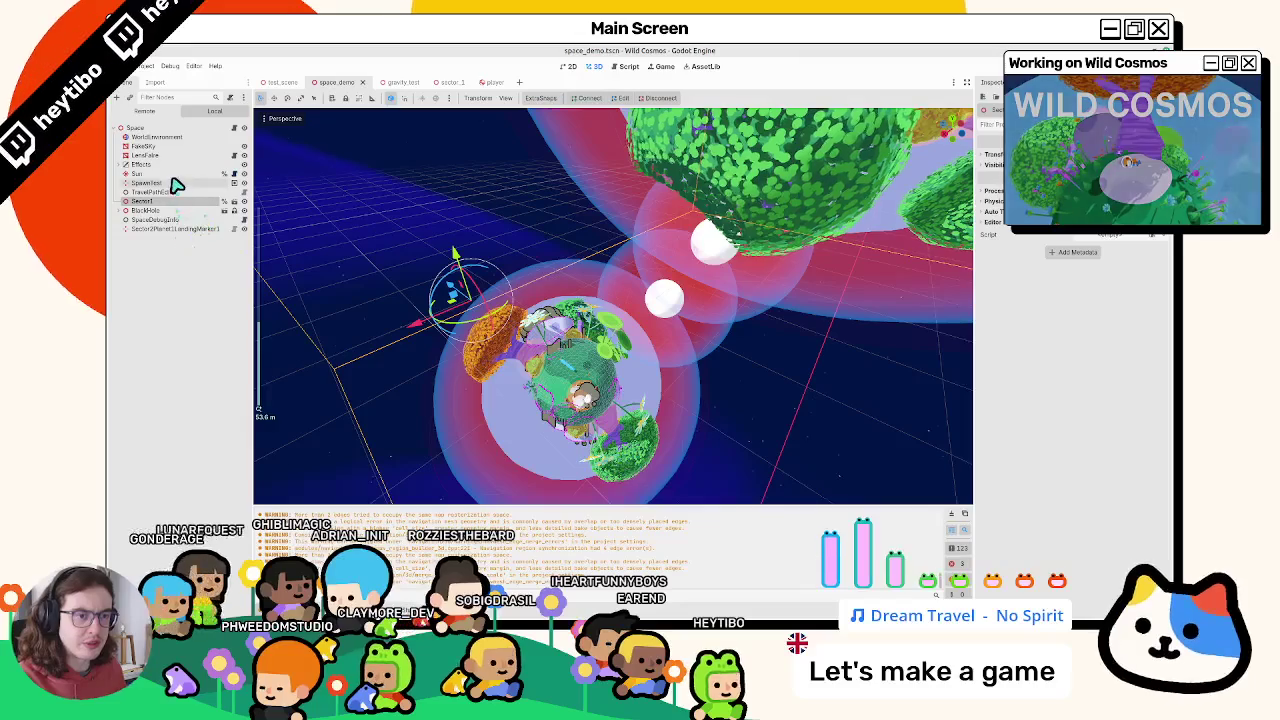
double_click(175, 185)
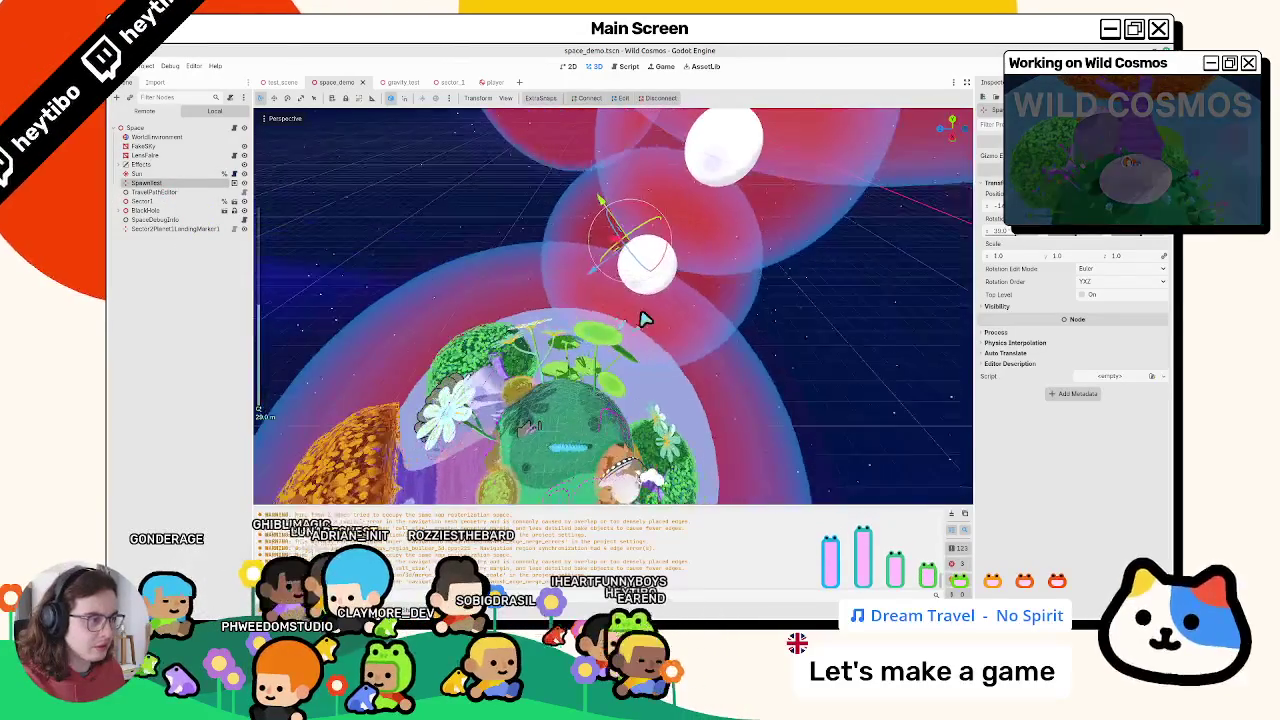
key(F5)
key(Escape)
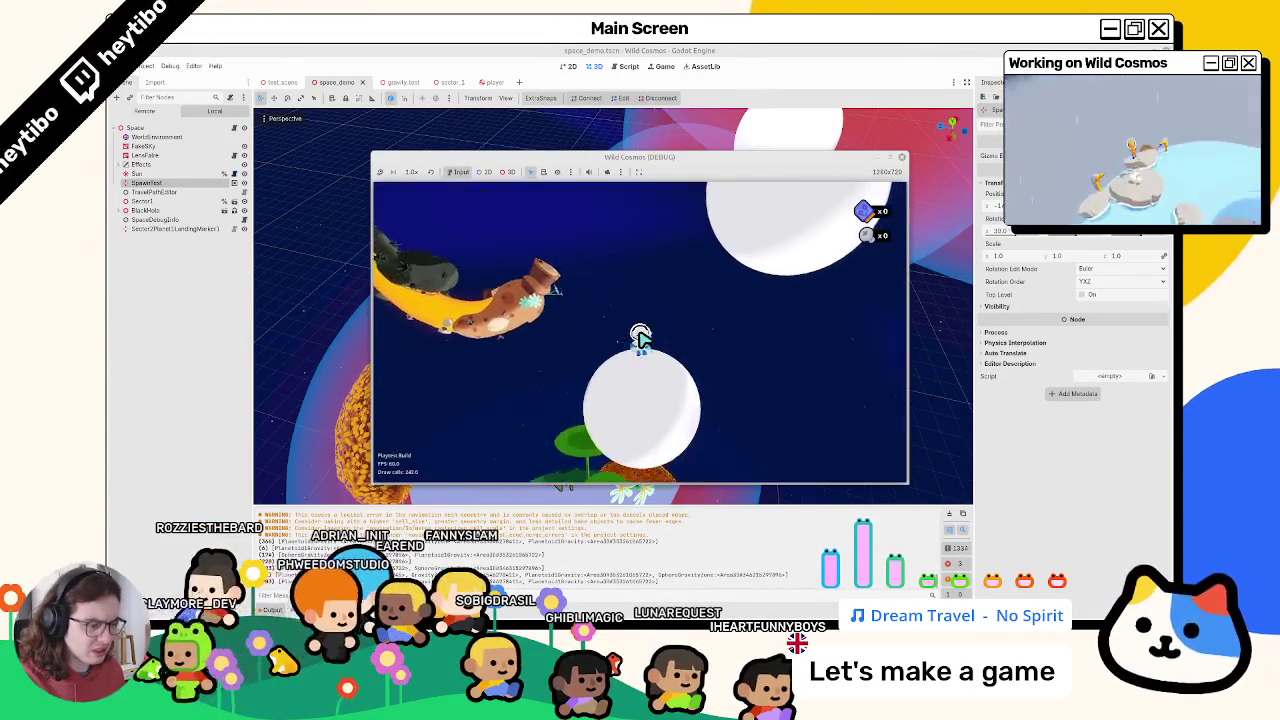
key(Escape)
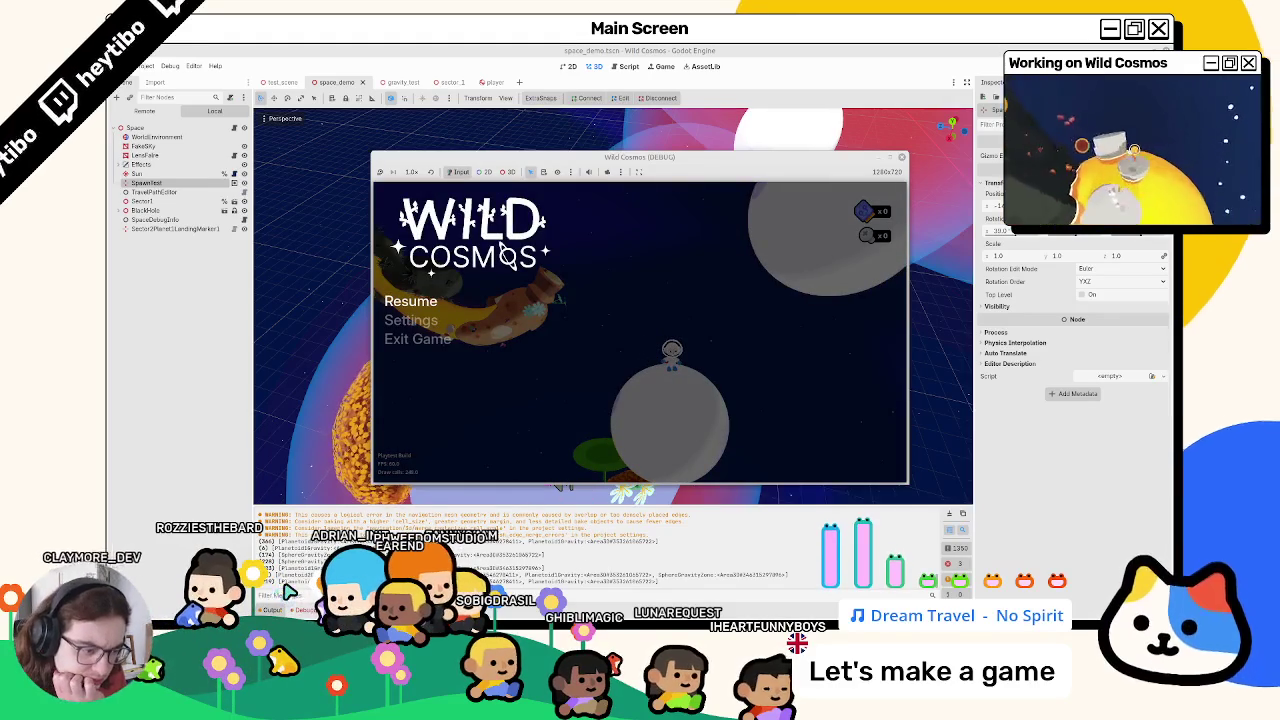
key(F8)
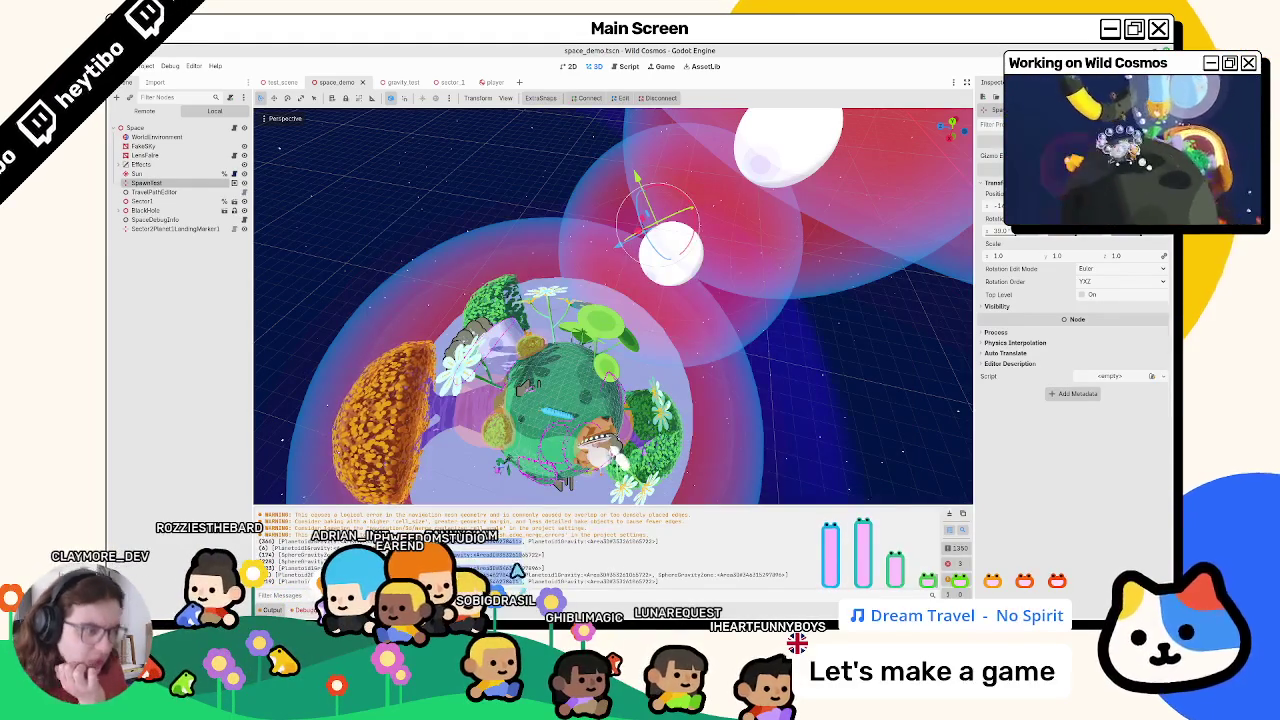
Open the sector_1 scene and inspect its old GravityZone node
click(405, 83)
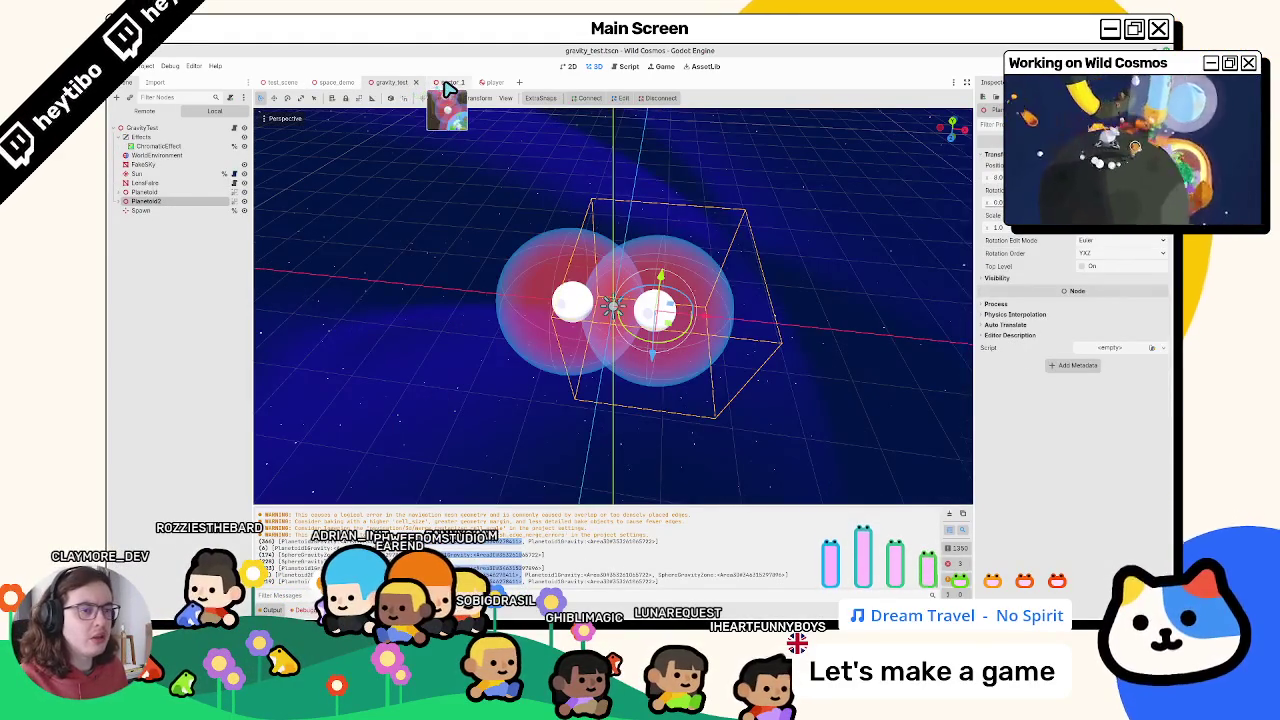
click(445, 85)
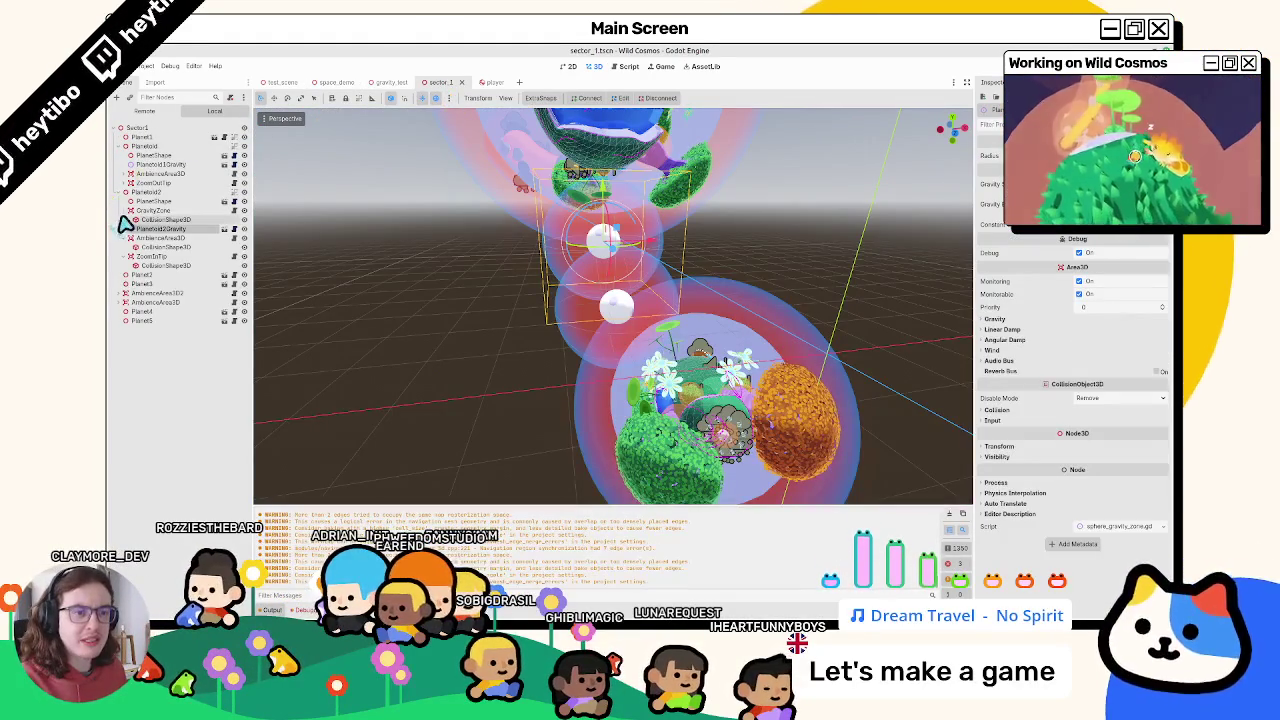
click(118, 211)
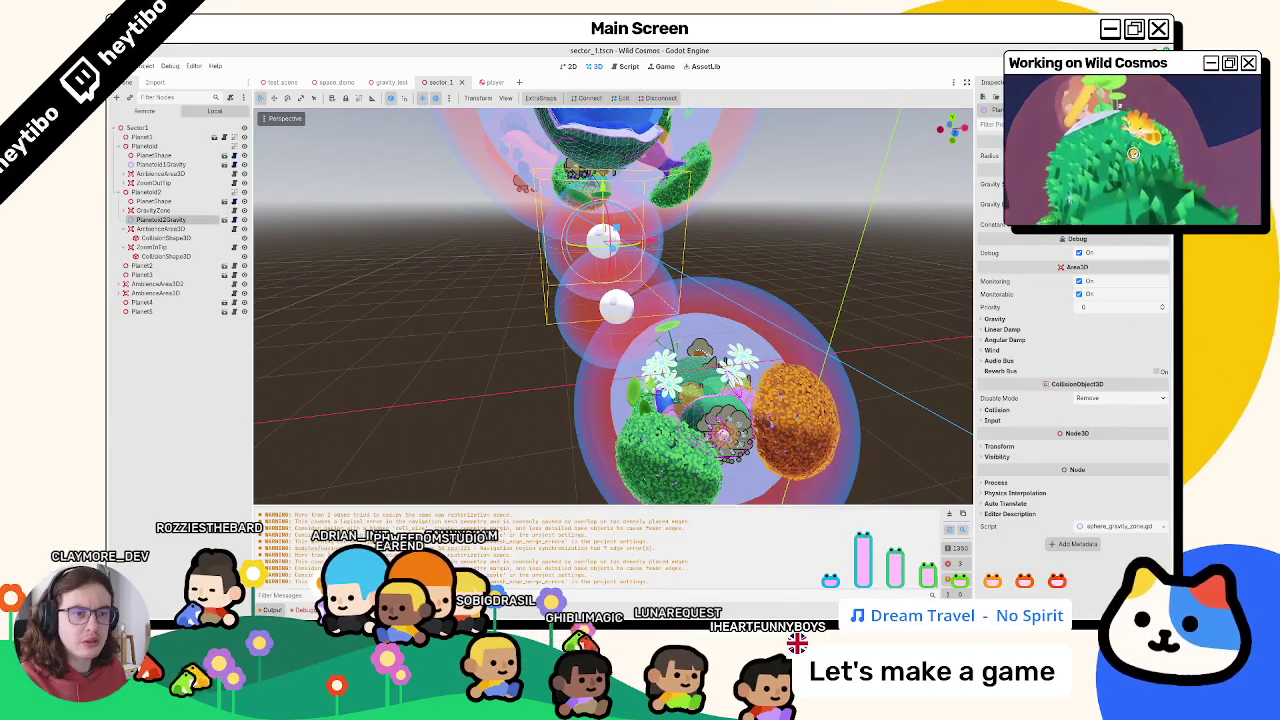
click(160, 212)
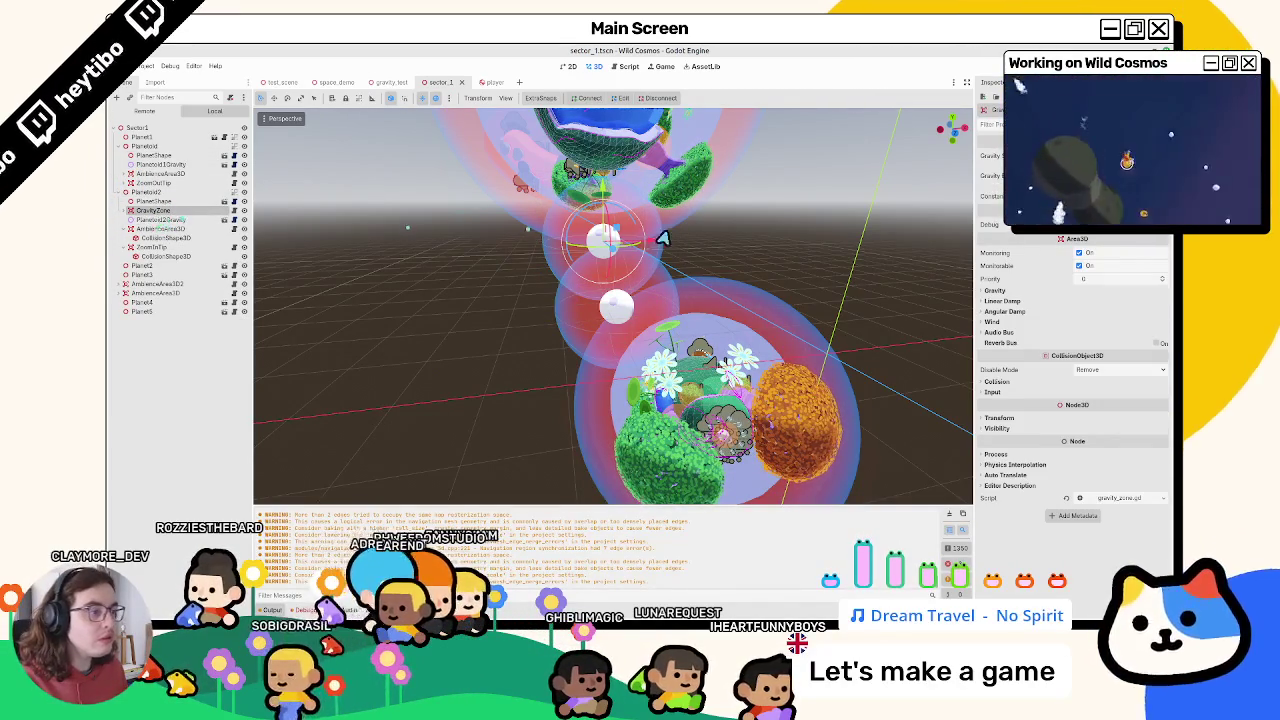
drag(667, 252, 528, 277)
click(150, 203)
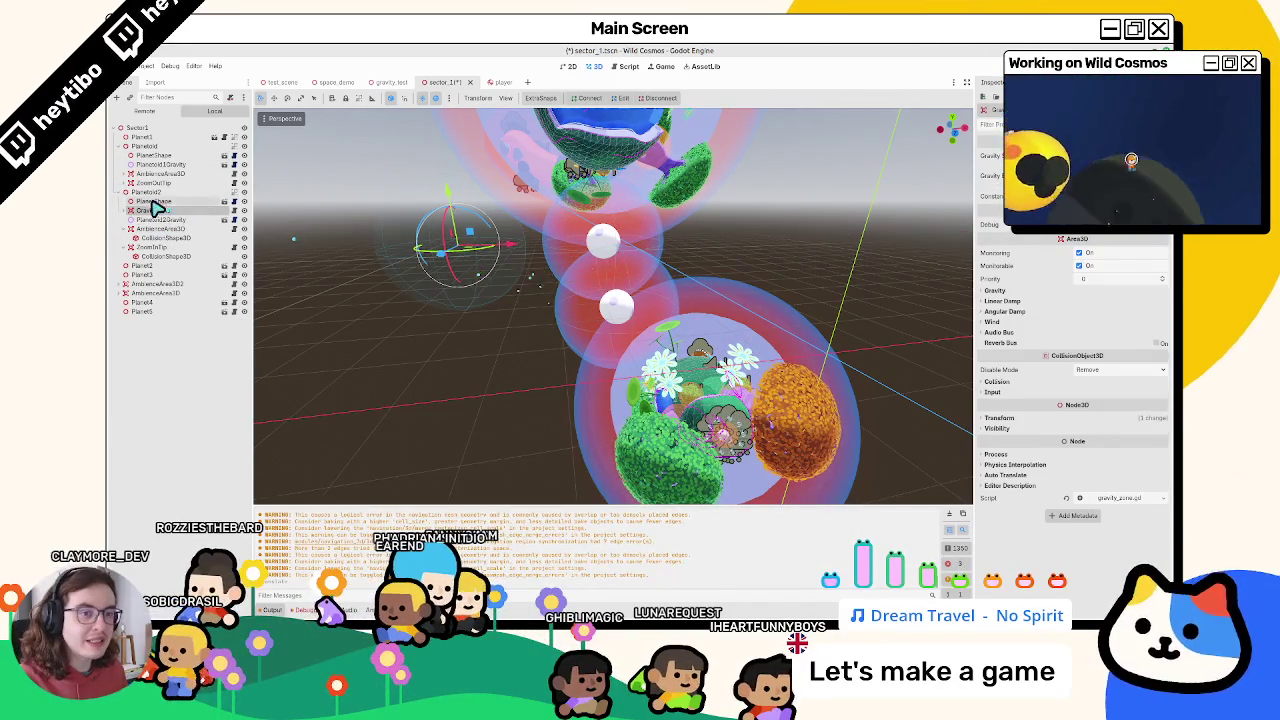
click(152, 212)
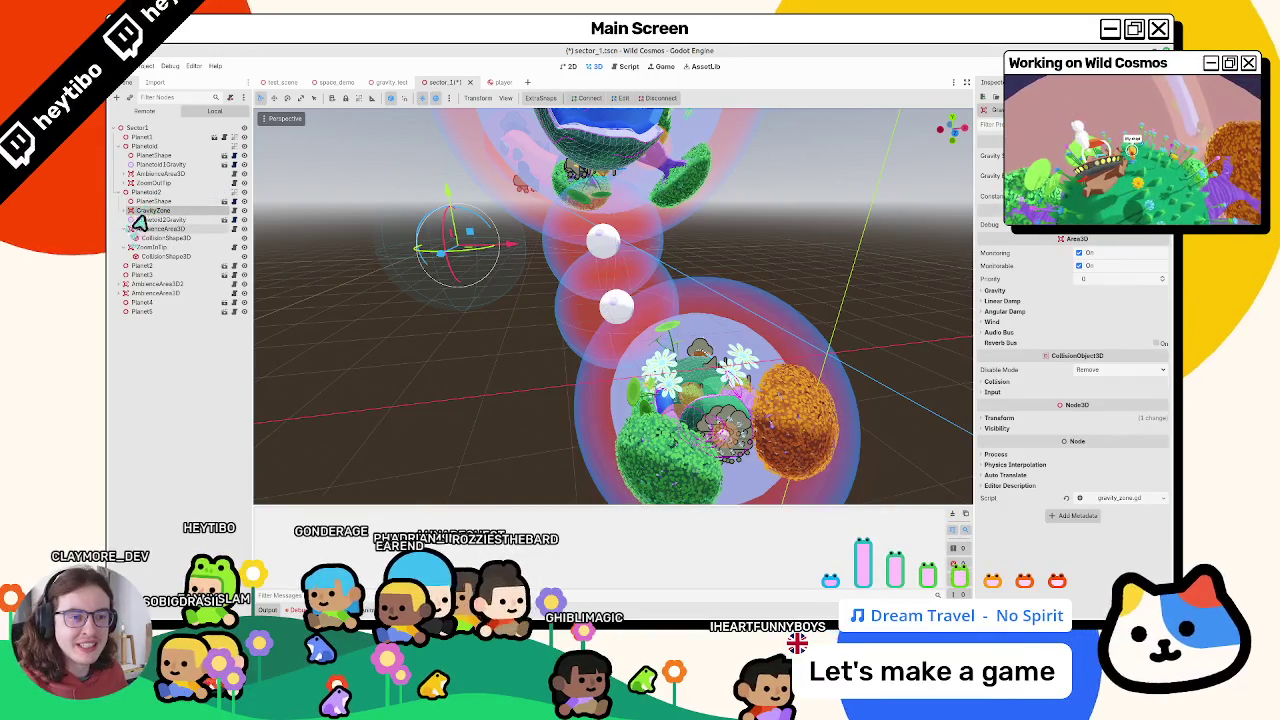
Filter the Scene dock by 'gravity' and select the Planetoid1Gravity node
click(179, 100)
text(tgrai)
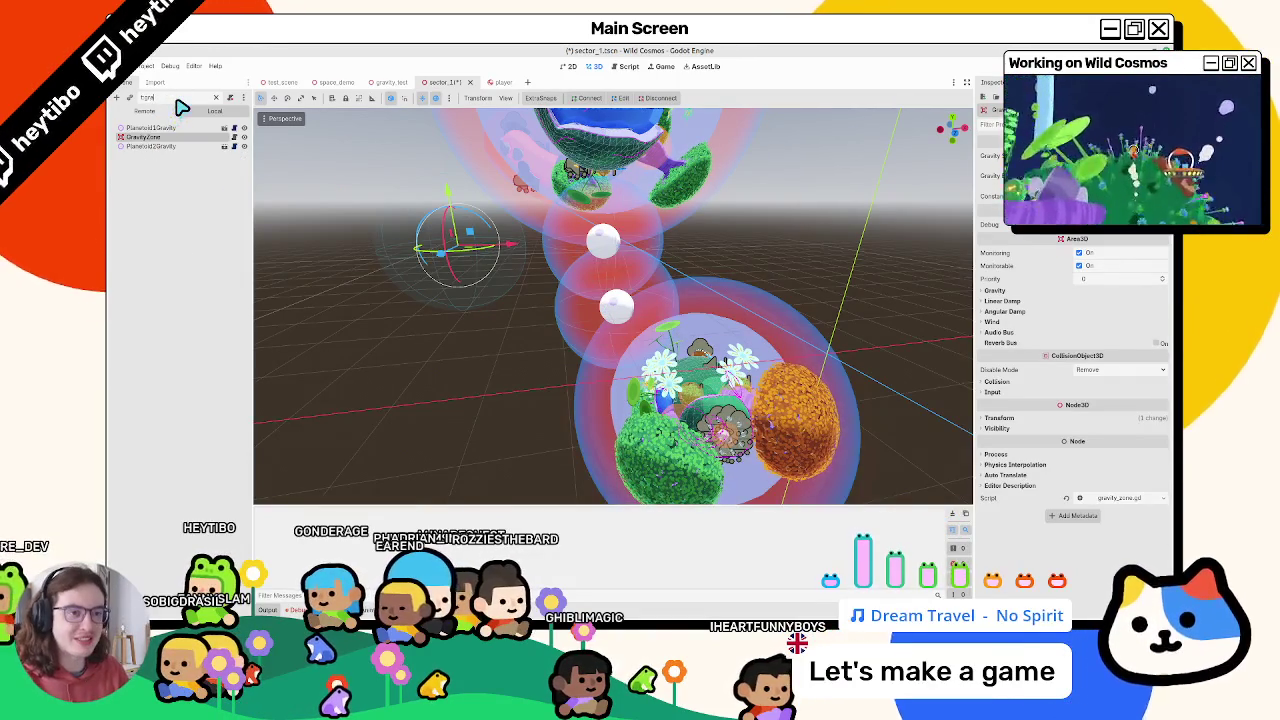
key(BackSpace)
text(vity)
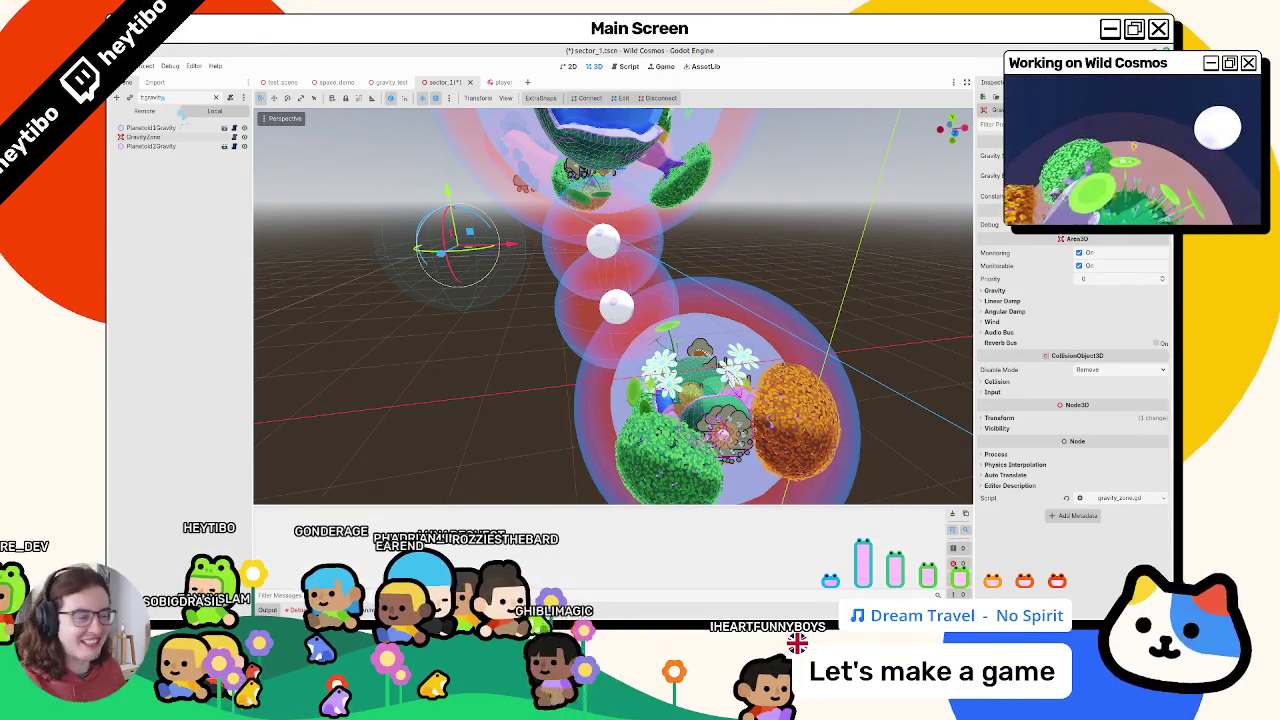
click(148, 130)
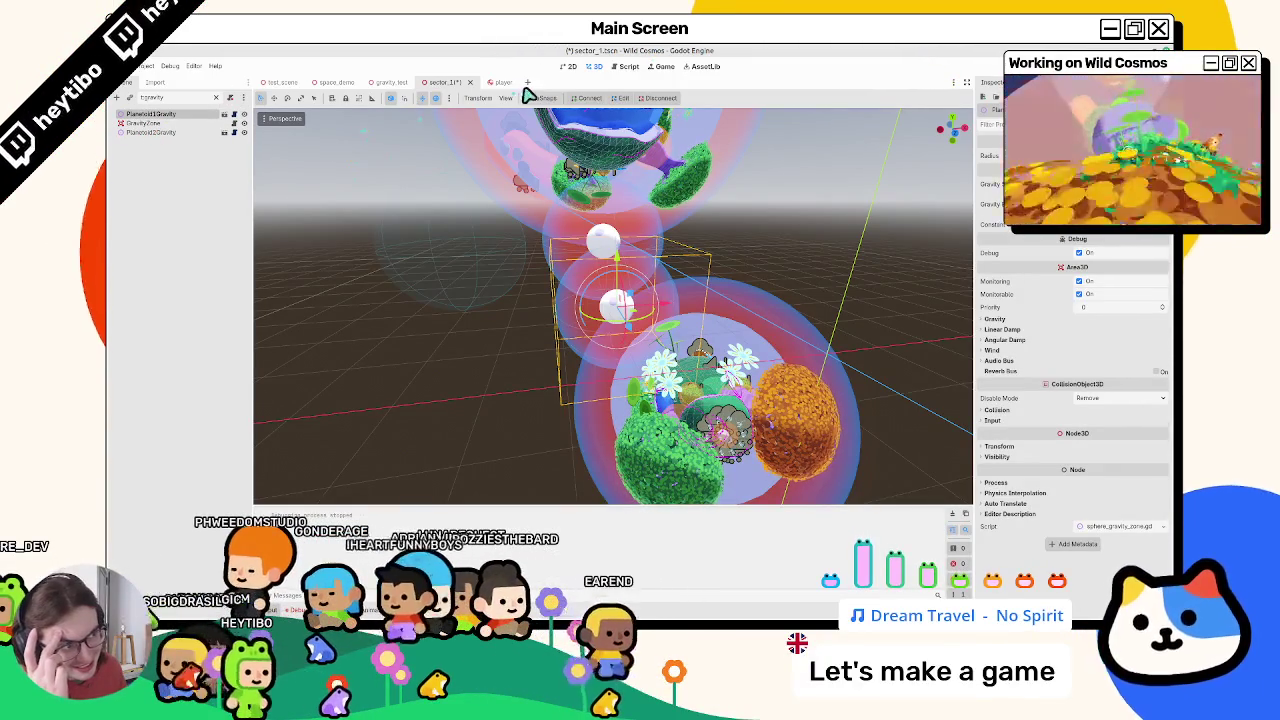
Close the sector_1, gravity_test, space_demo and remaining scene tabs
middle_click(451, 87)
key(Return)
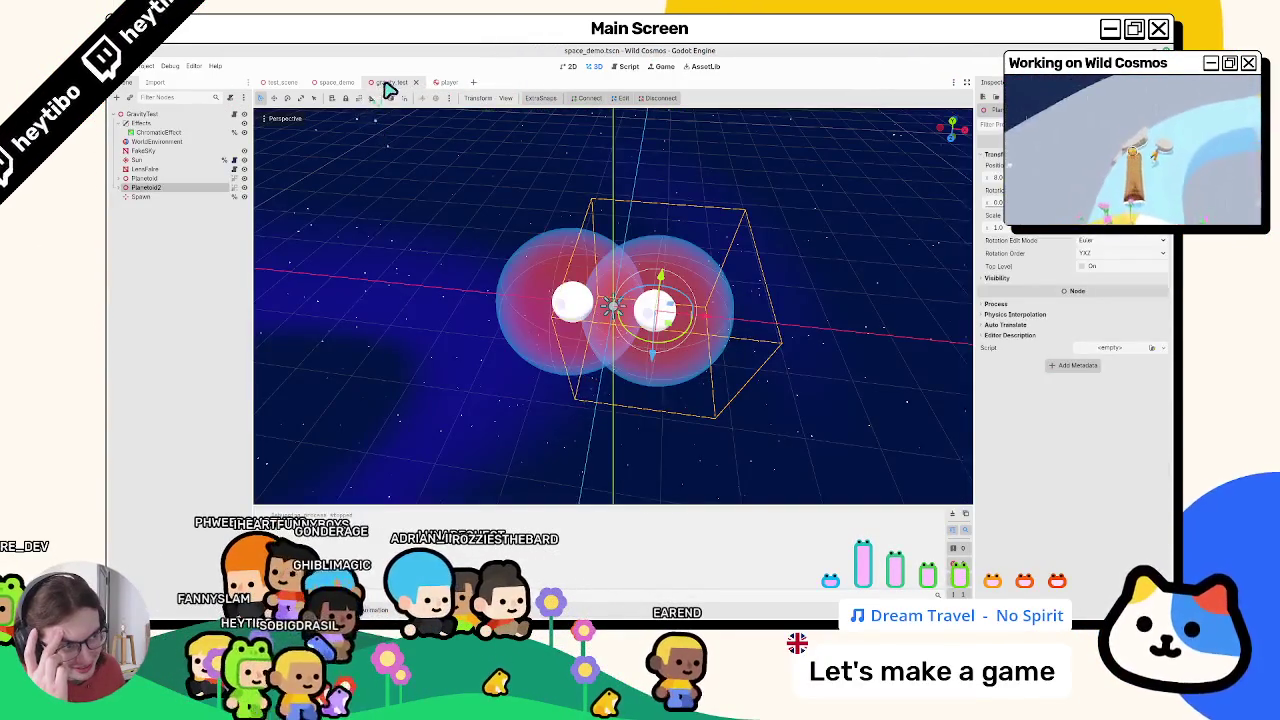
middle_click(390, 83)
middle_click(345, 85)
middle_click(285, 88)
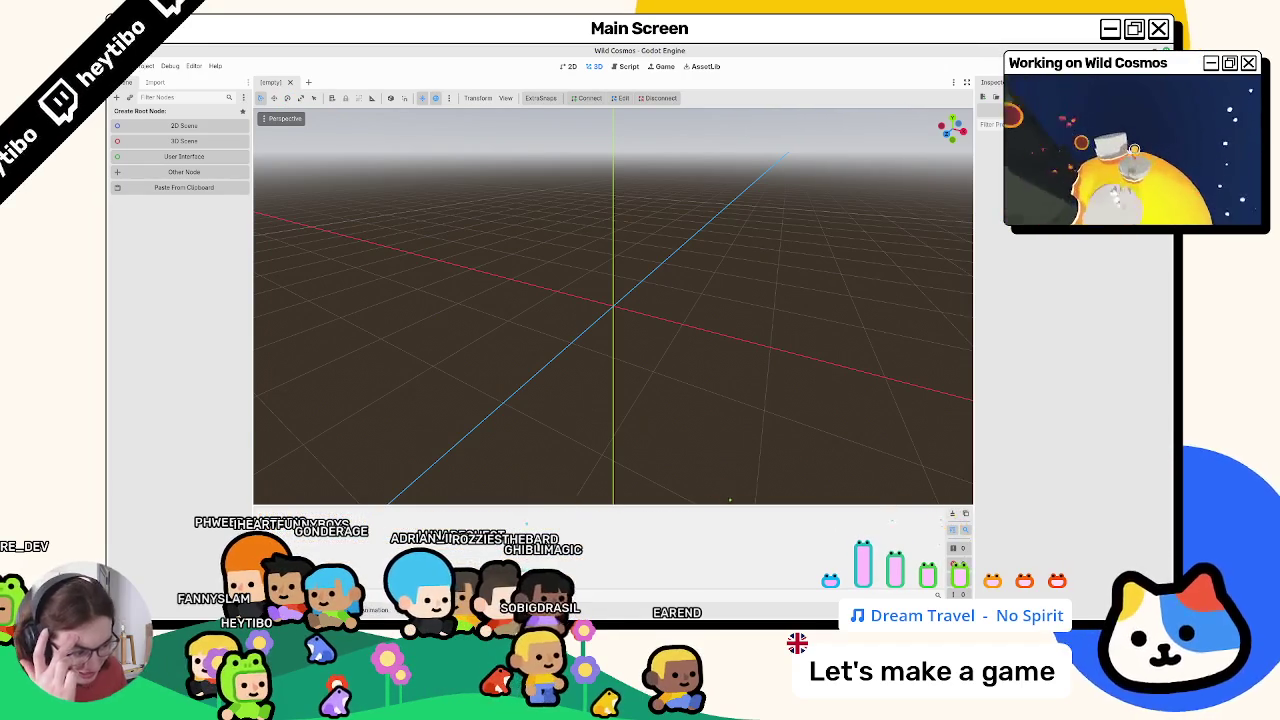
Check the repository with git status in the terminal
click(577, 598)
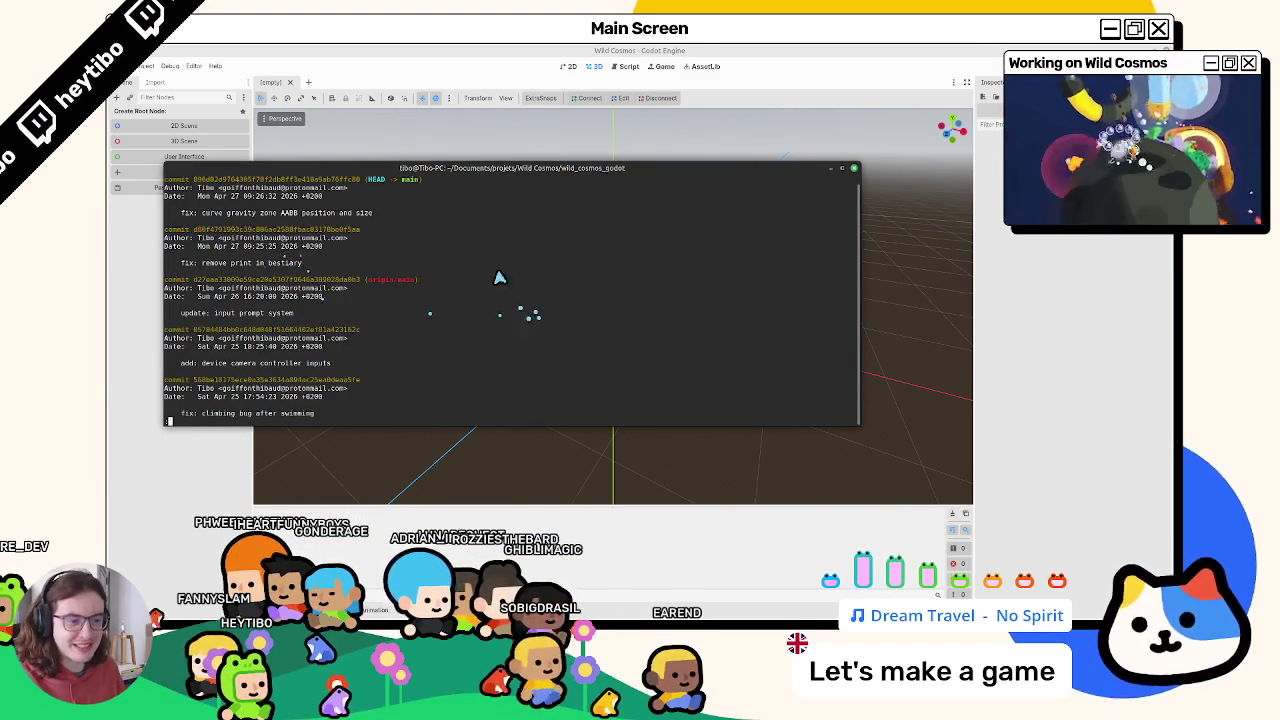
drag(515, 180, 587, 183)
text(git st)
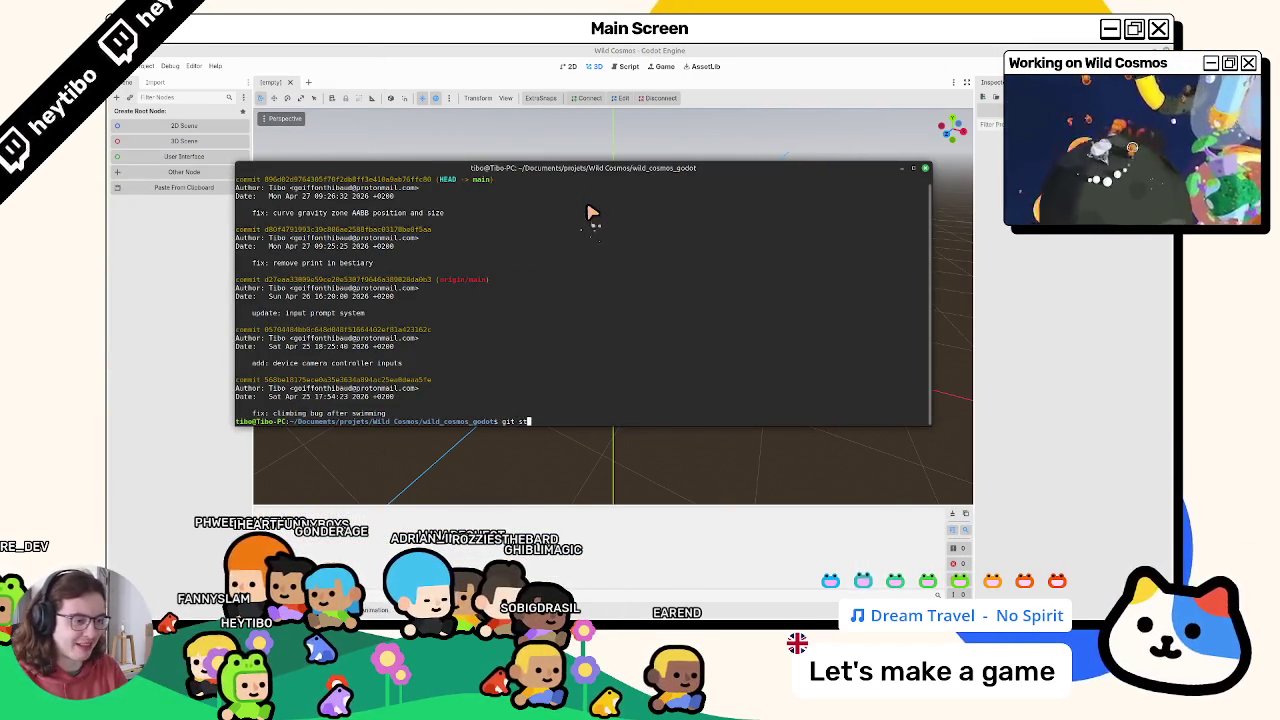
text(atus)
key(Return)
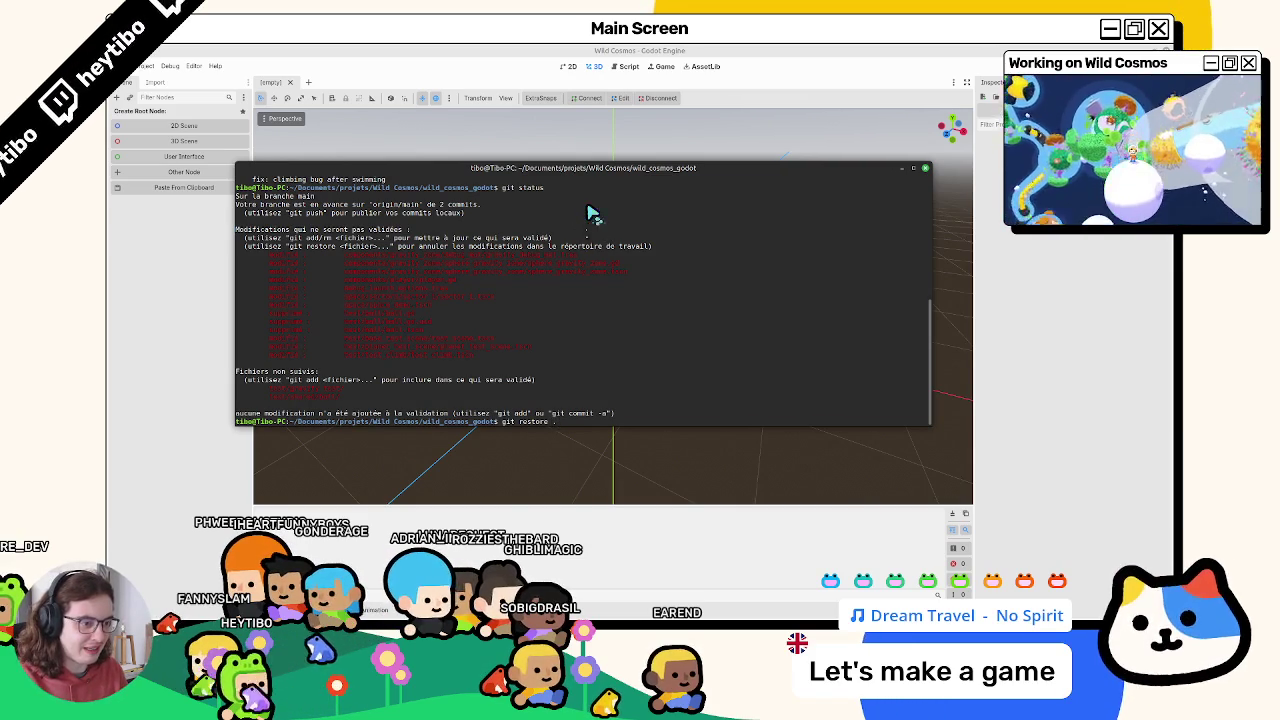
Run git restore . to discard tracked changes, recheck git status, and return to Godot
key(Return)
text(git status)
key(Return)
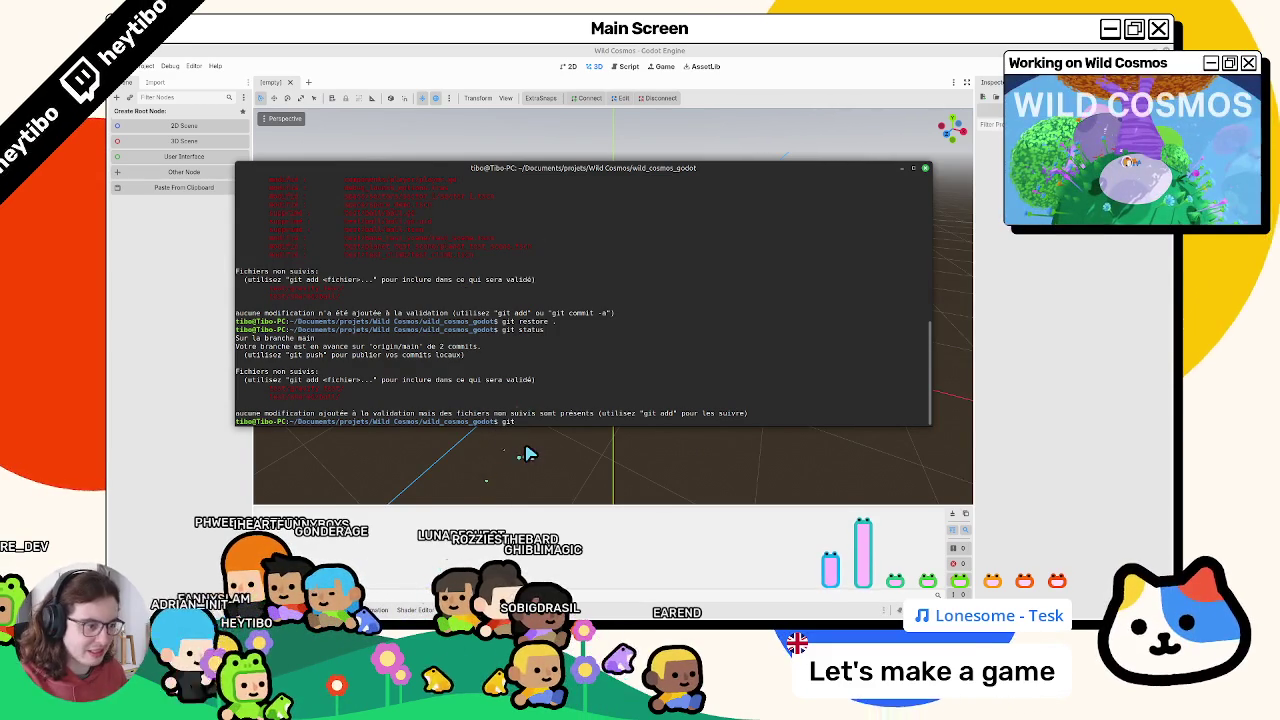
text(status)
key(Return)
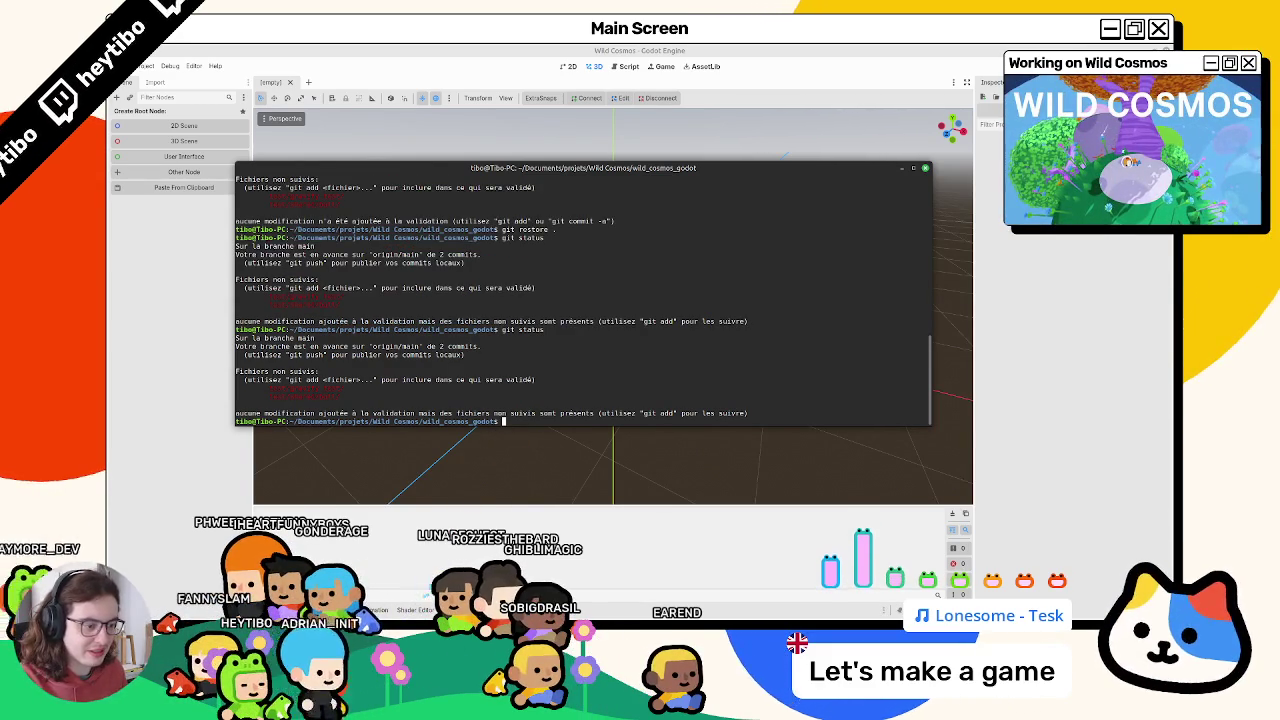
key(alt+Tab)
click(640, 423)
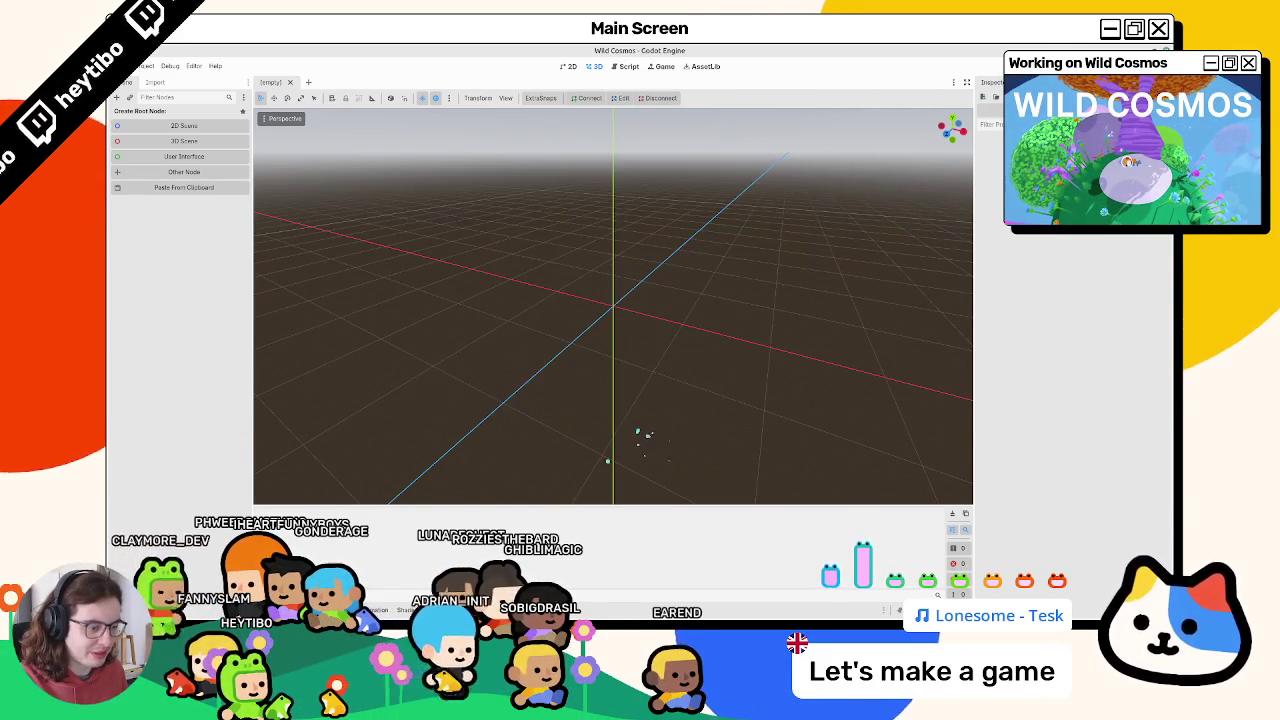
Delete the ball folder inside the shared folder and recheck git status
scroll(333, 548, down, 3)
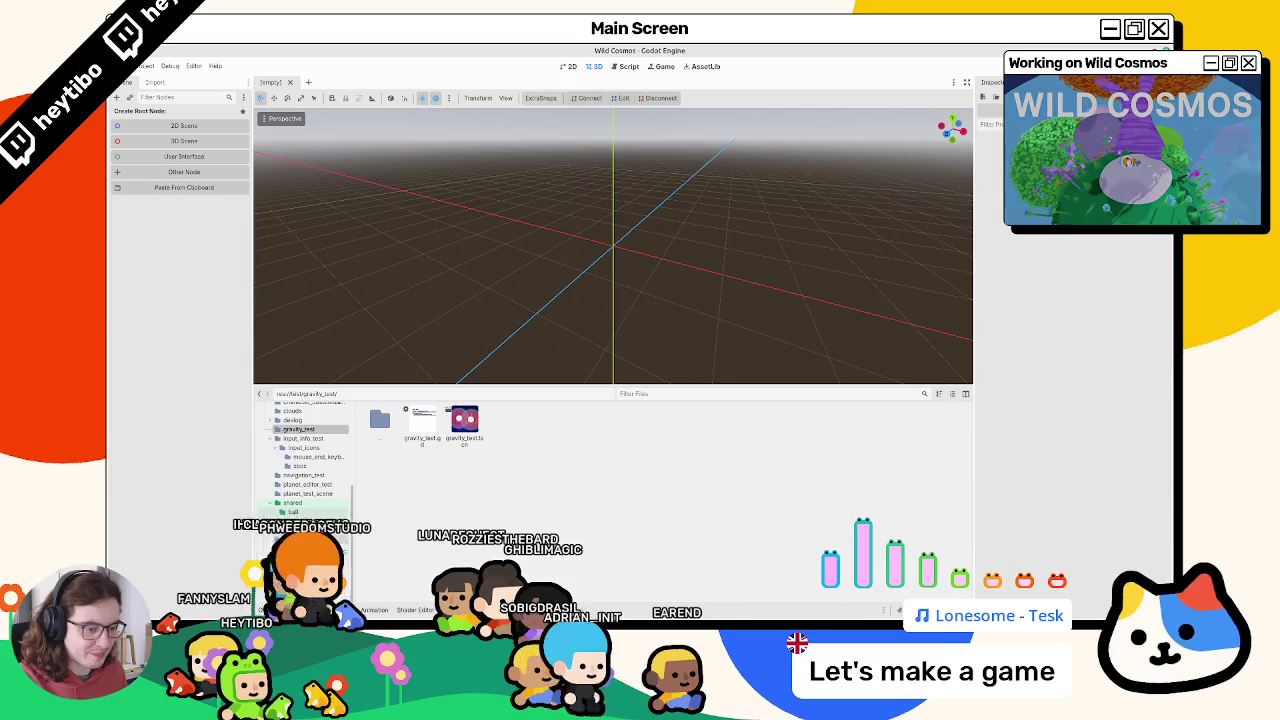
click(293, 502)
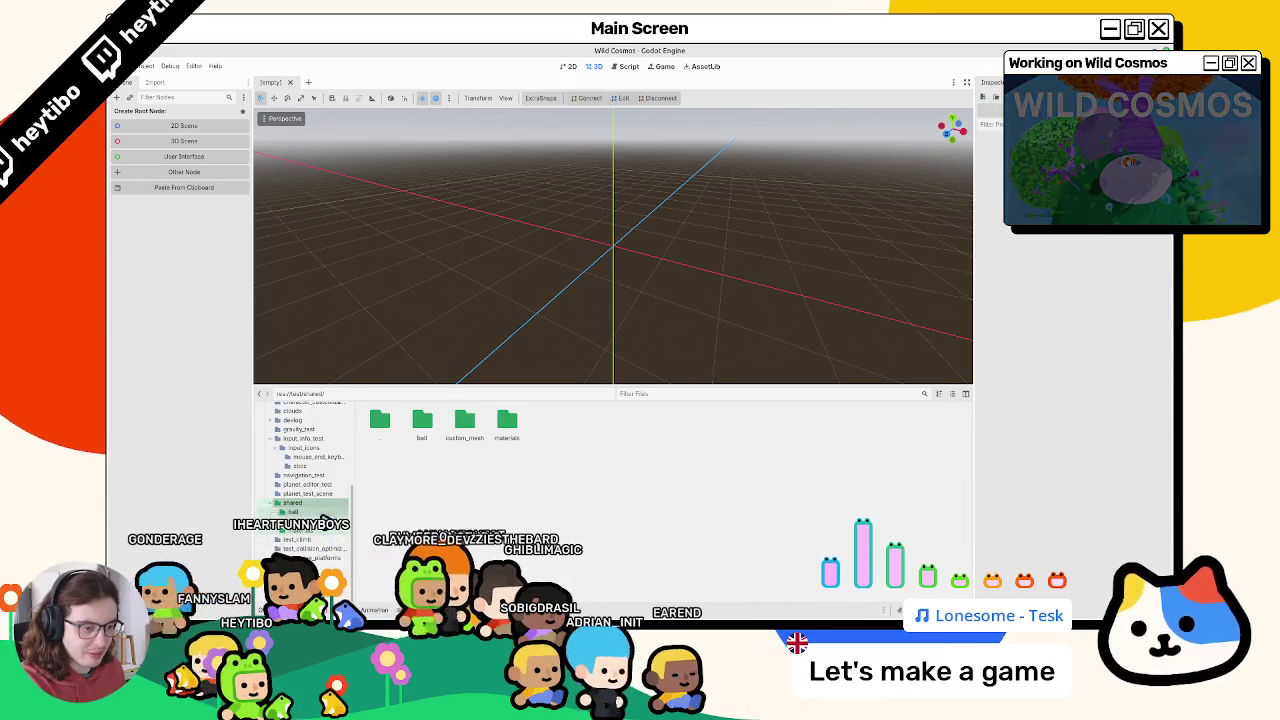
key(Delete)
key(Return)
key(alt+Tab)
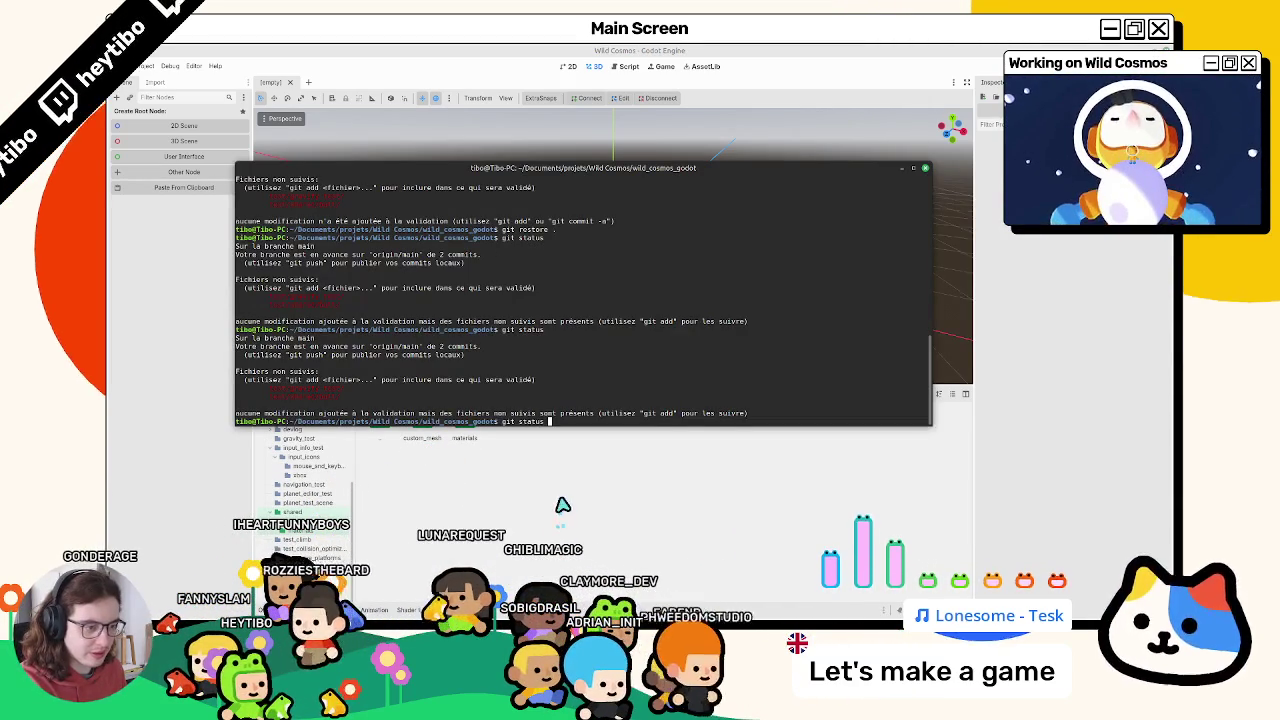
key(Return)
key(alt+Tab)
Delete the gravity_test folder, confirm a clean git status, then search scenes for 'sector'
double_click(385, 428)
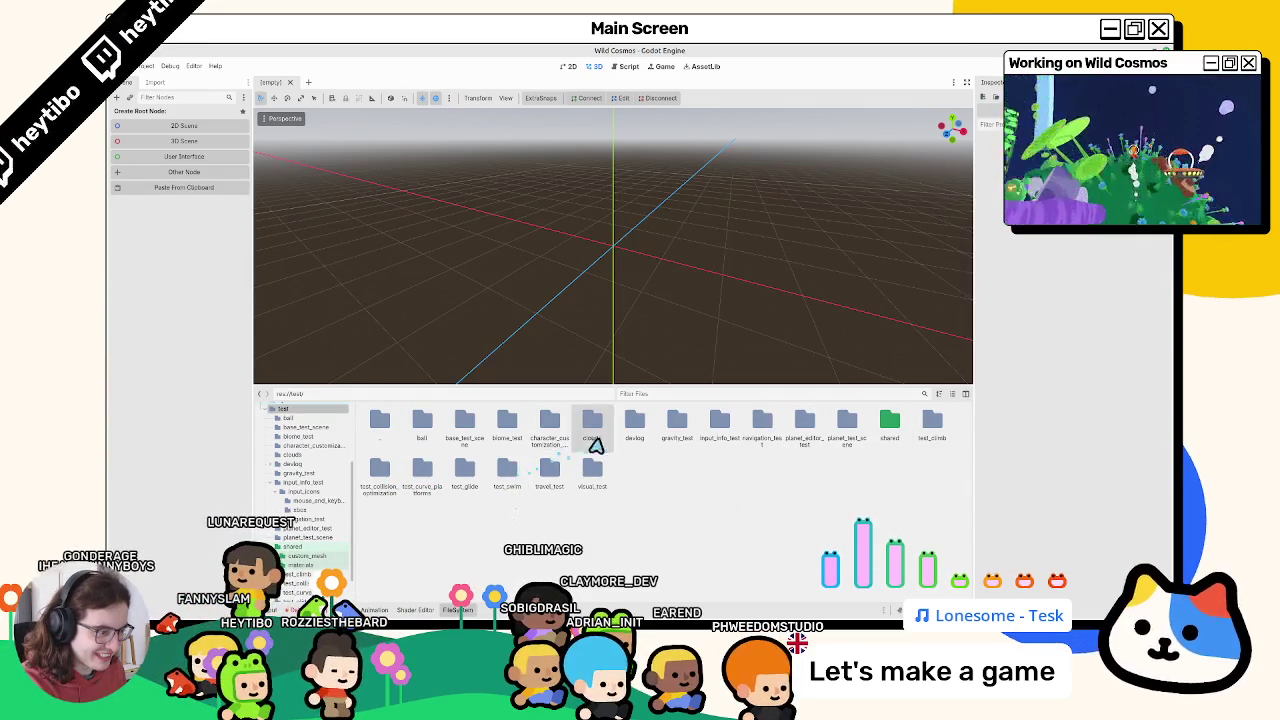
key(Delete)
key(Return)
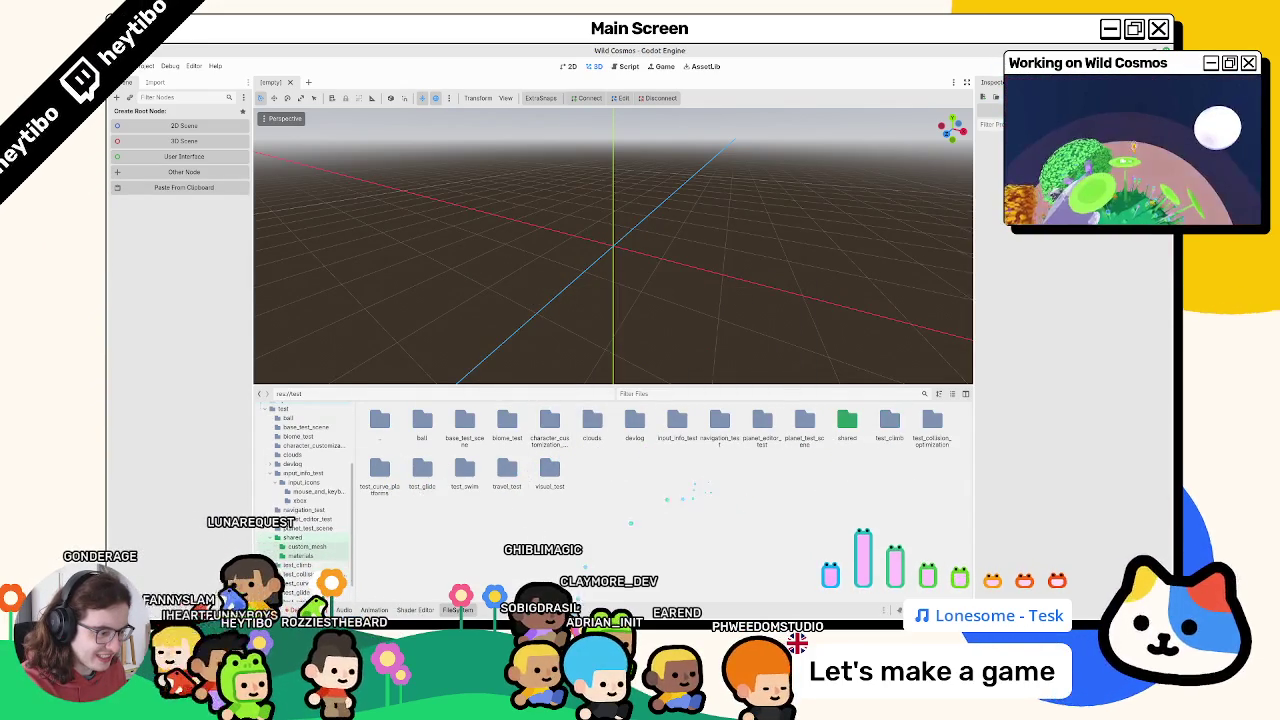
key(alt+Tab)
key(Up)
key(Return)
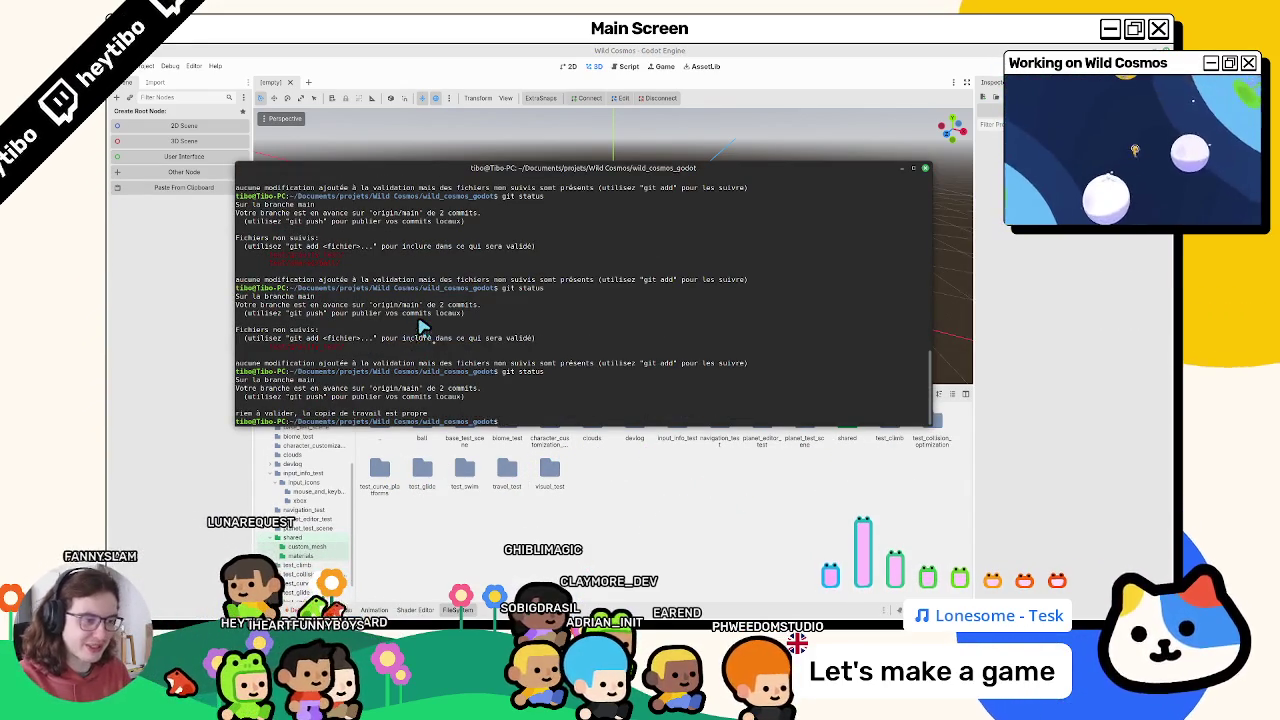
key(ctrl+l)
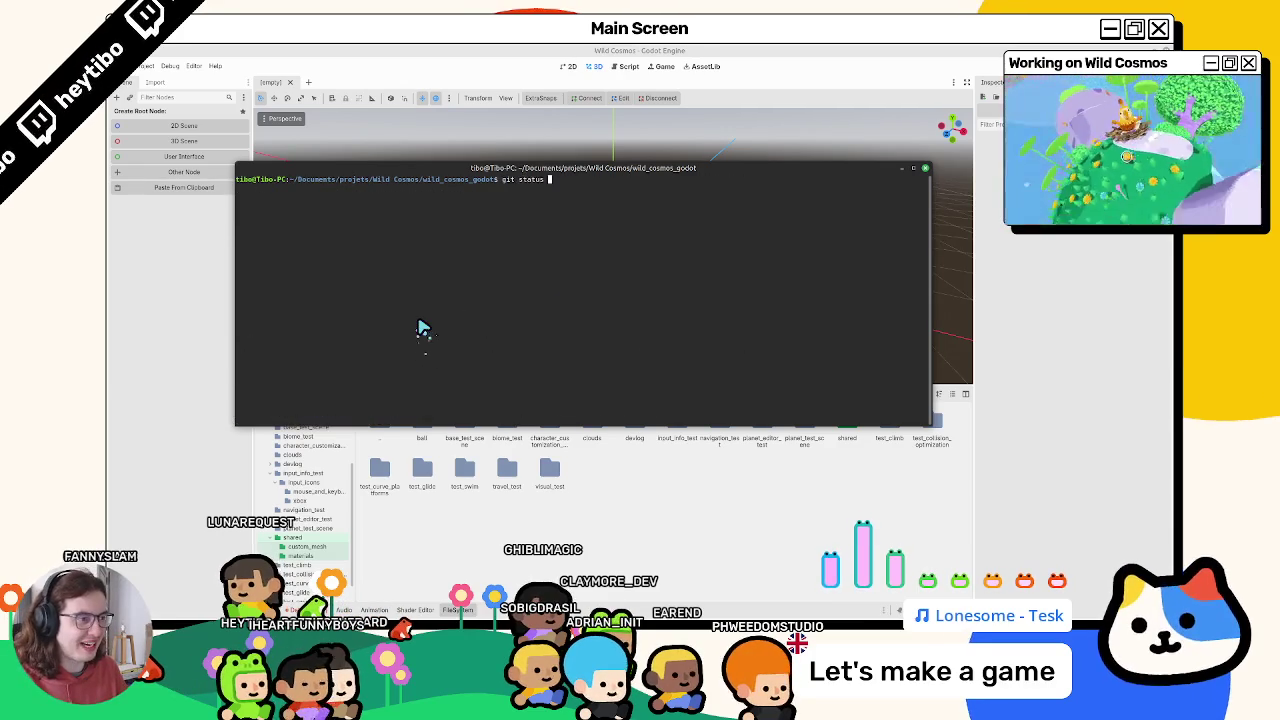
key(Return)
key(alt+Tab)
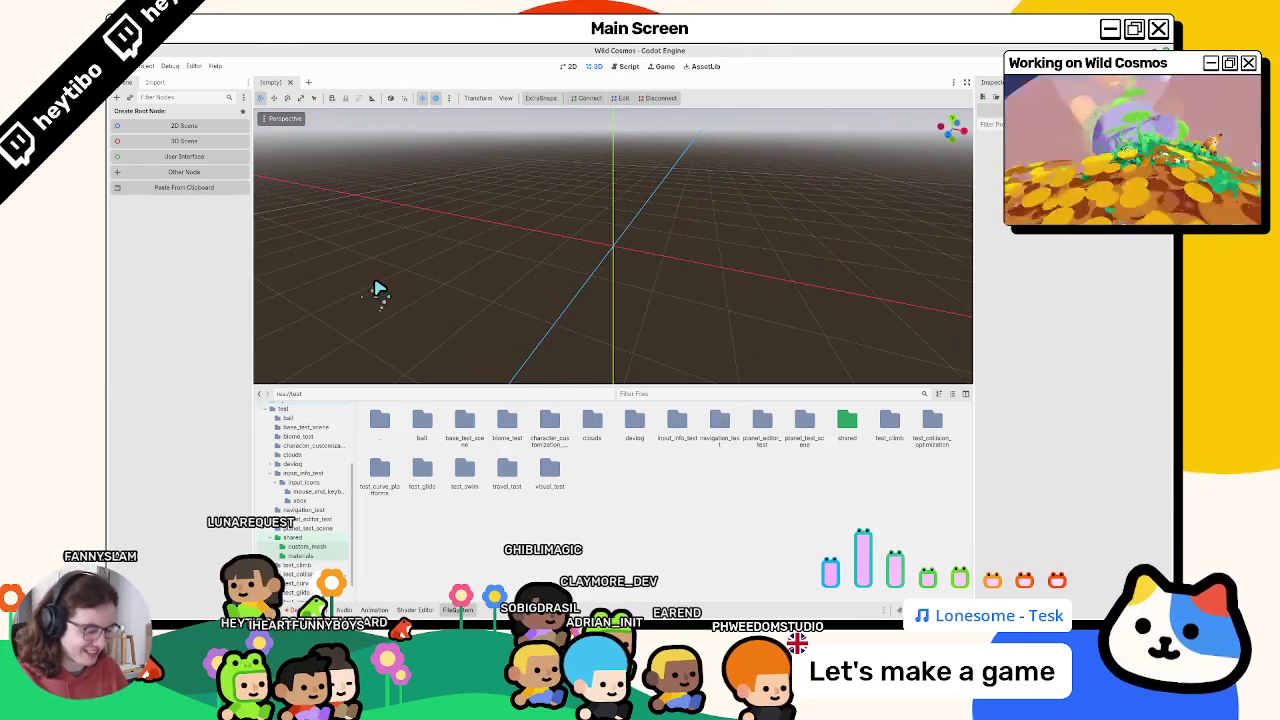
key(ctrl+shift+o)
text(sc)
text(ctor)
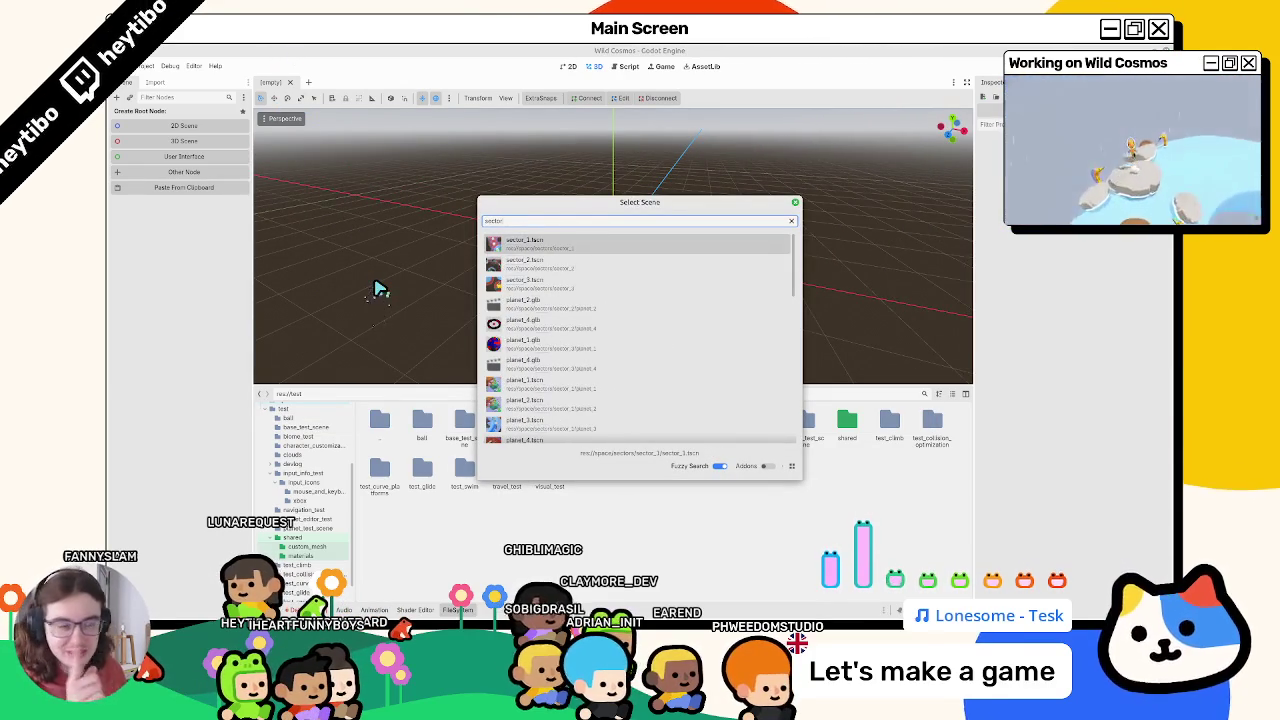
Open sector_1.tscn and compare Planetoid2's GravityZone with its SphereGravityZone settings
key(Return)
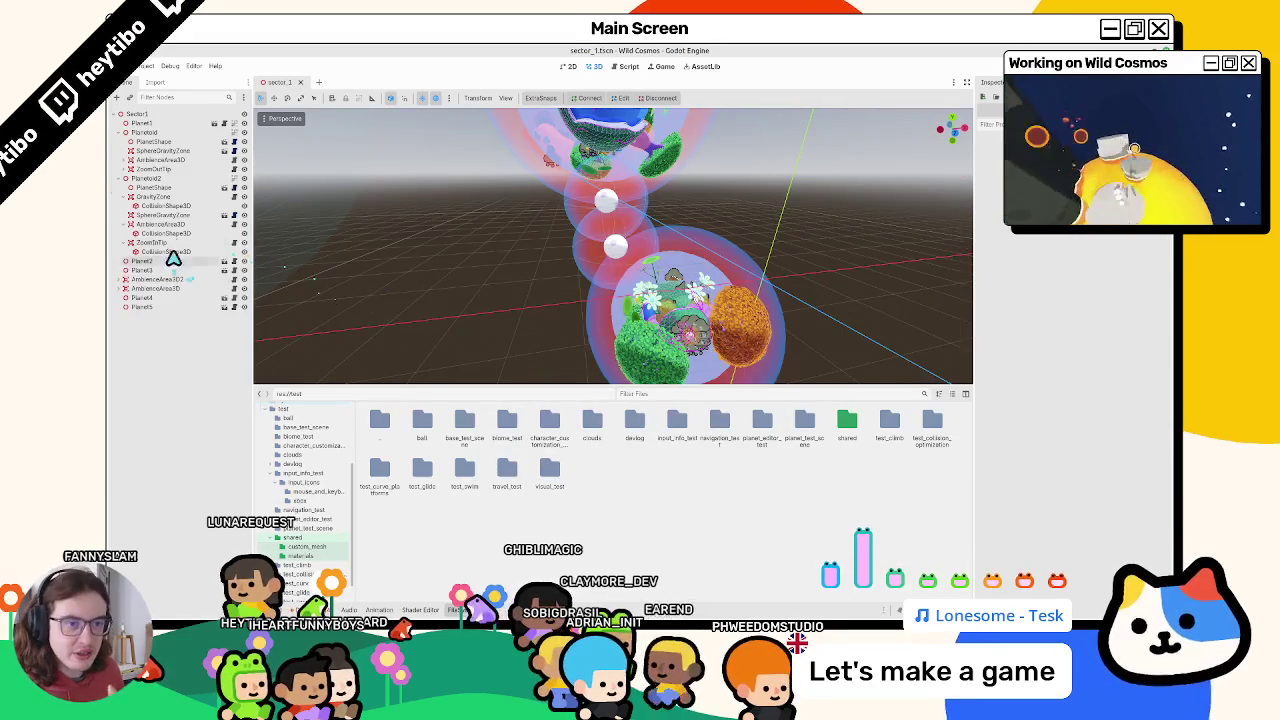
click(168, 199)
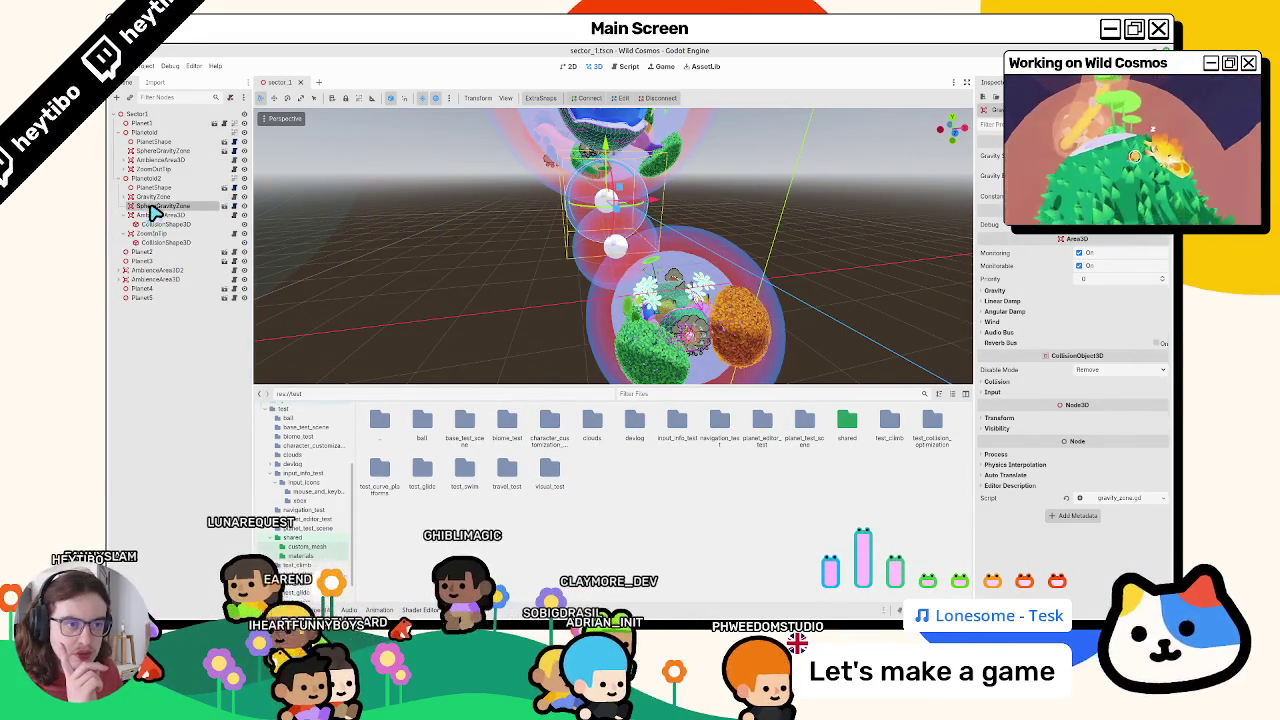
click(160, 206)
drag(560, 190, 675, 167)
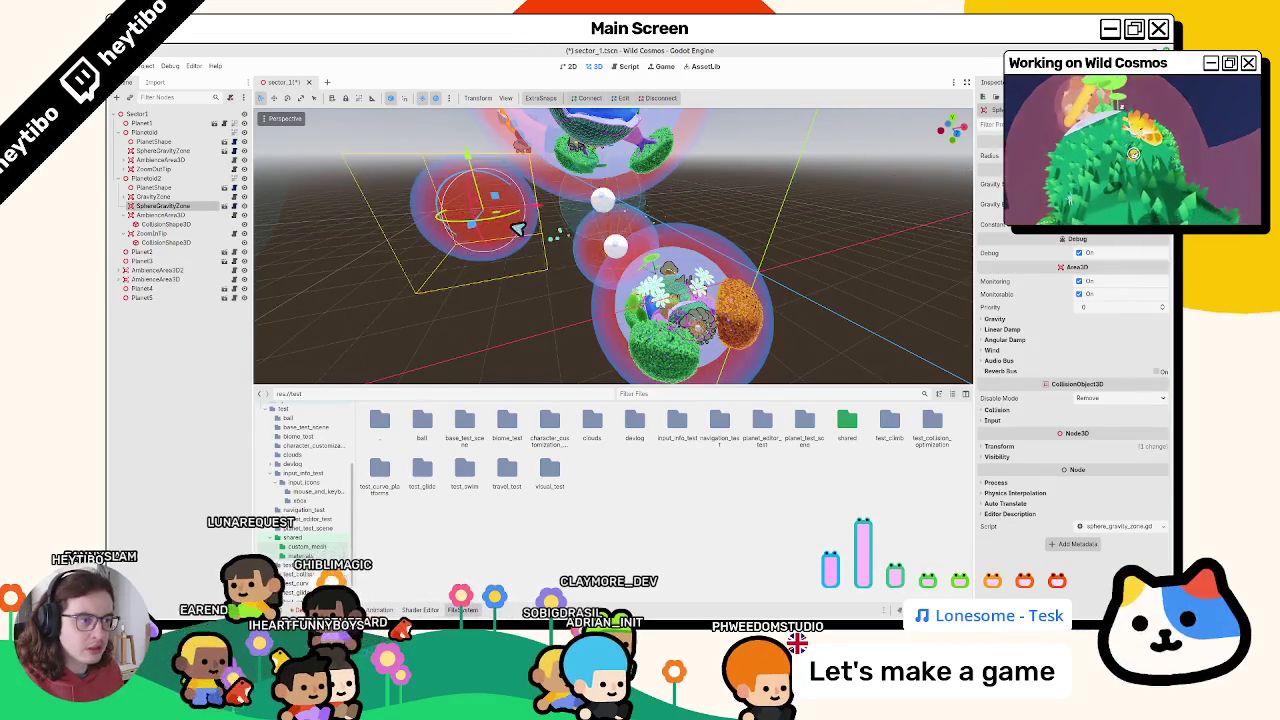
Reload the current project without saving the changed scripts
click(147, 66)
click(188, 172)
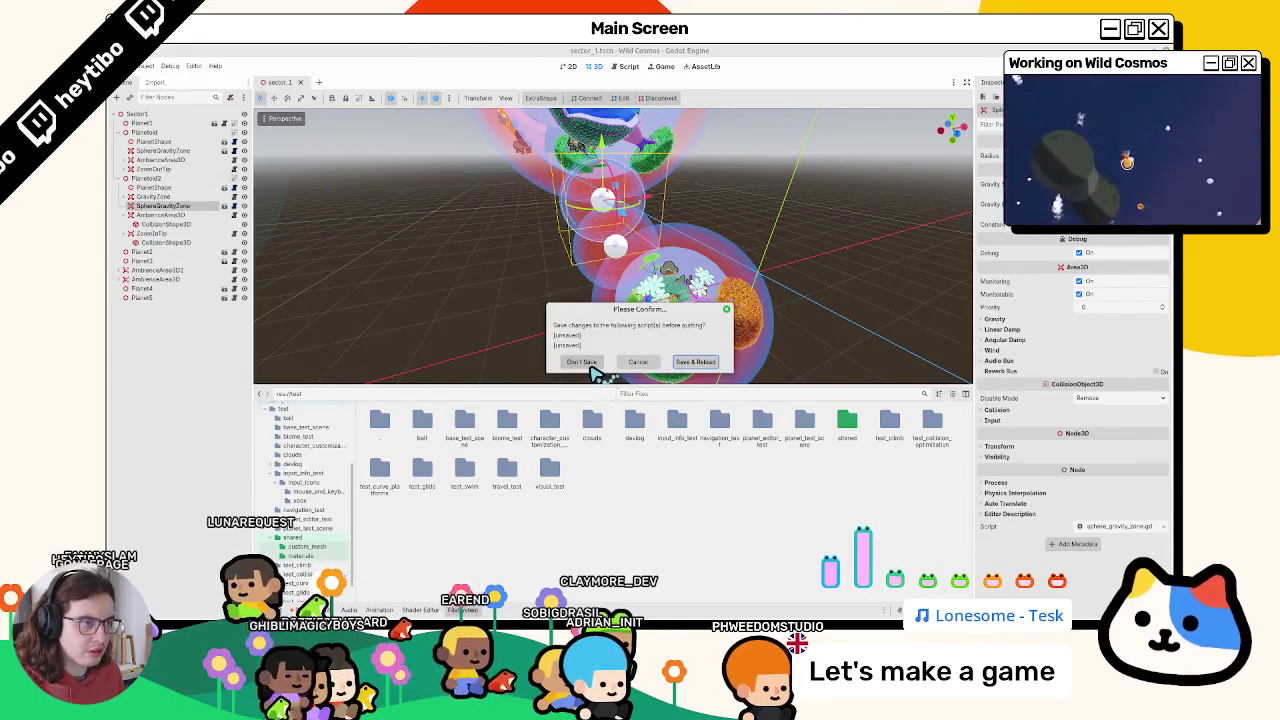
click(588, 364)
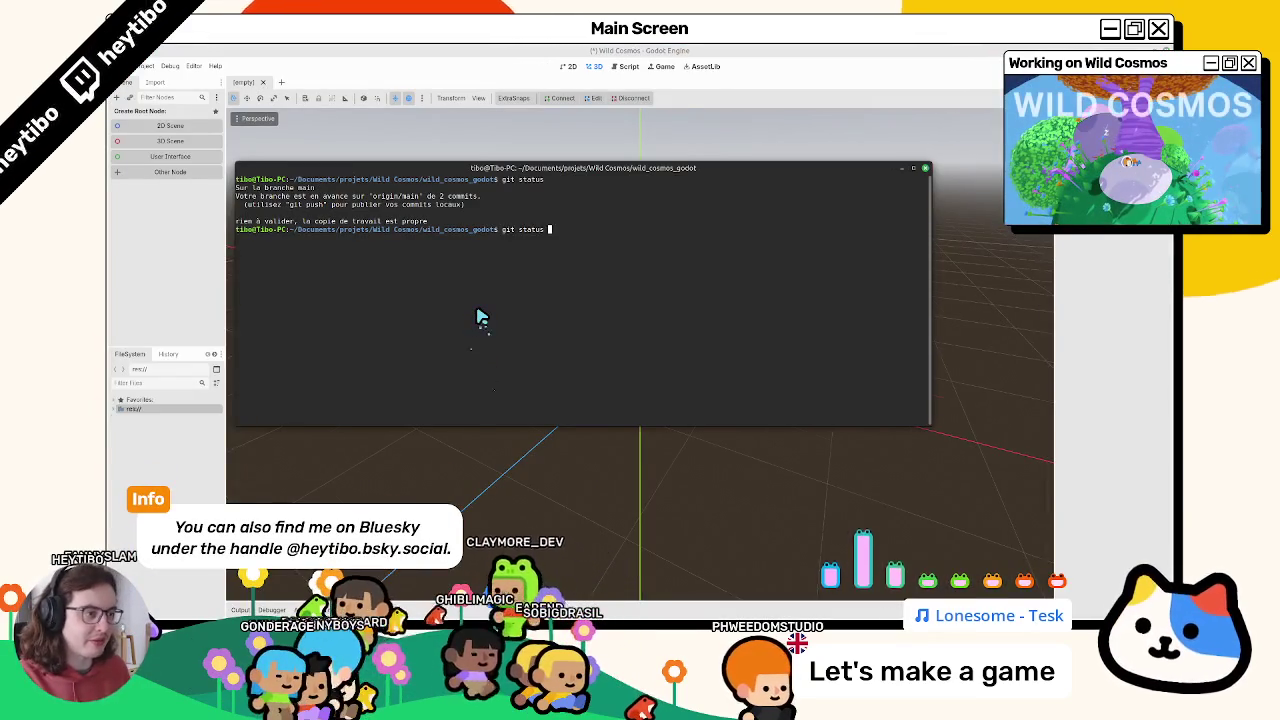
key(Return)
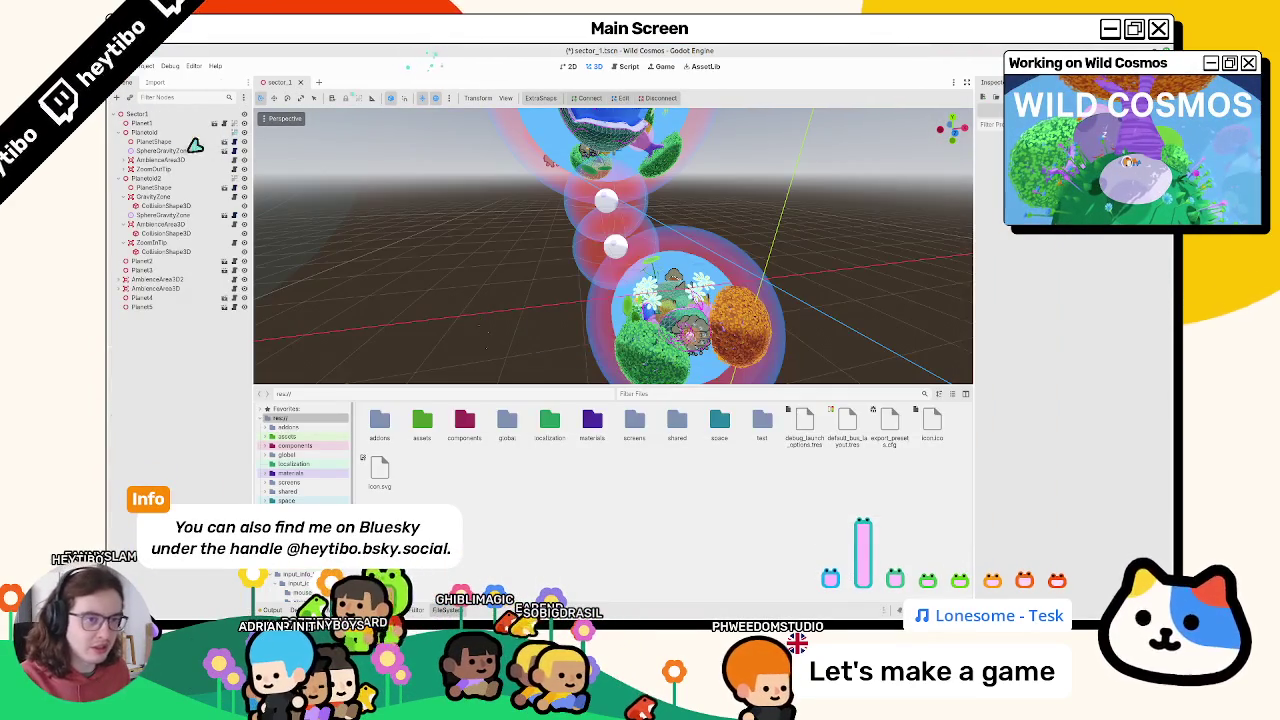
Delete Planetoid2's old GravityZone node, then quick-run sector_1.tscn to test it
click(125, 196)
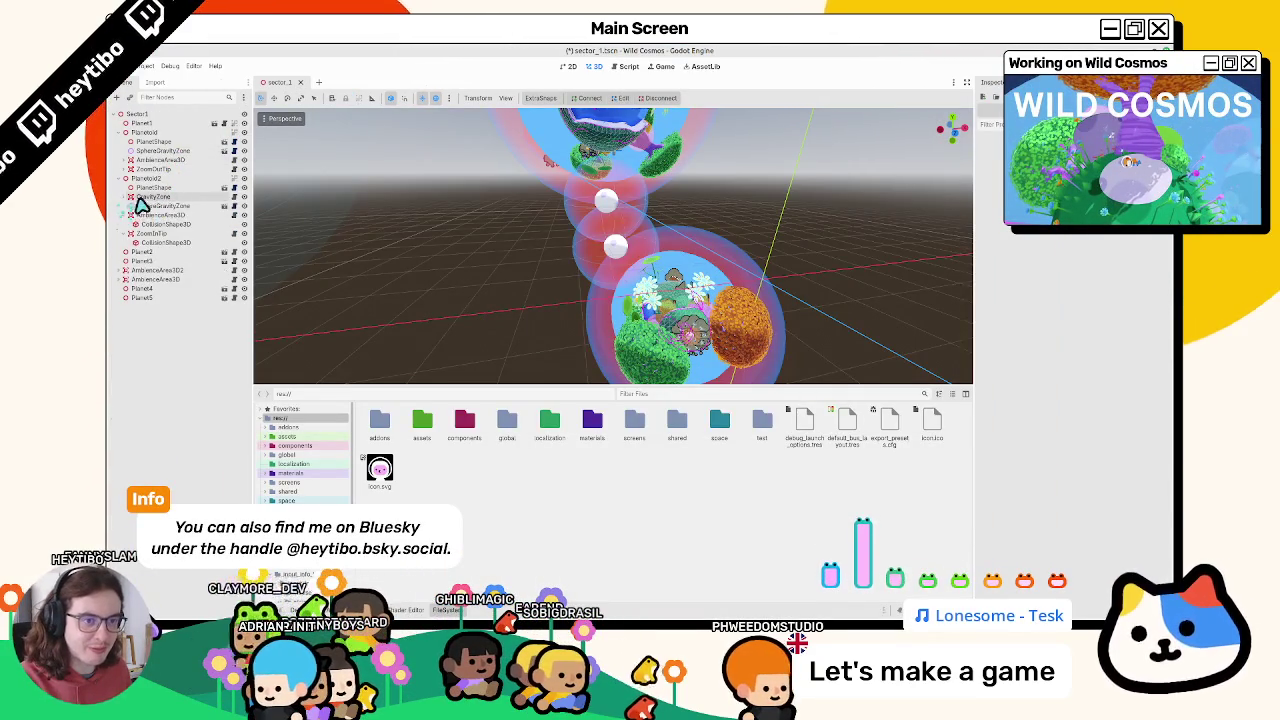
click(150, 196)
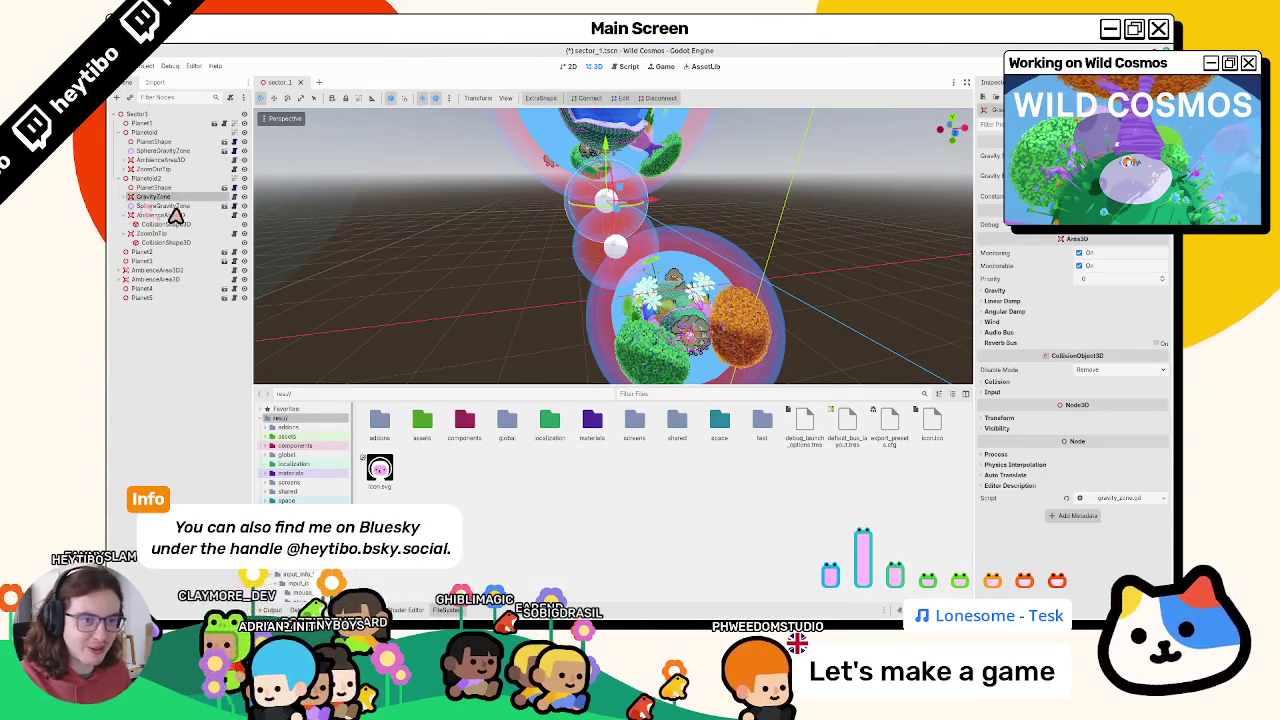
click(175, 100)
text(gz)
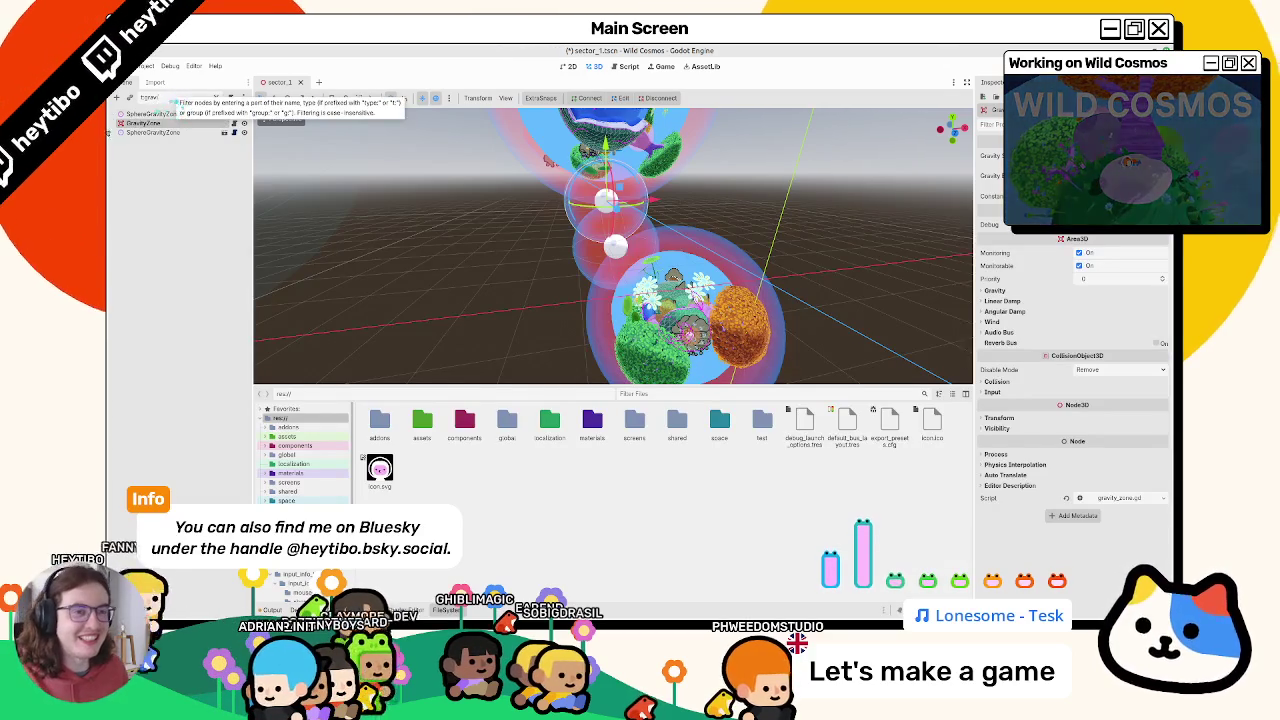
key(BackSpace)
key(BackSpace)
key(BackSpace)
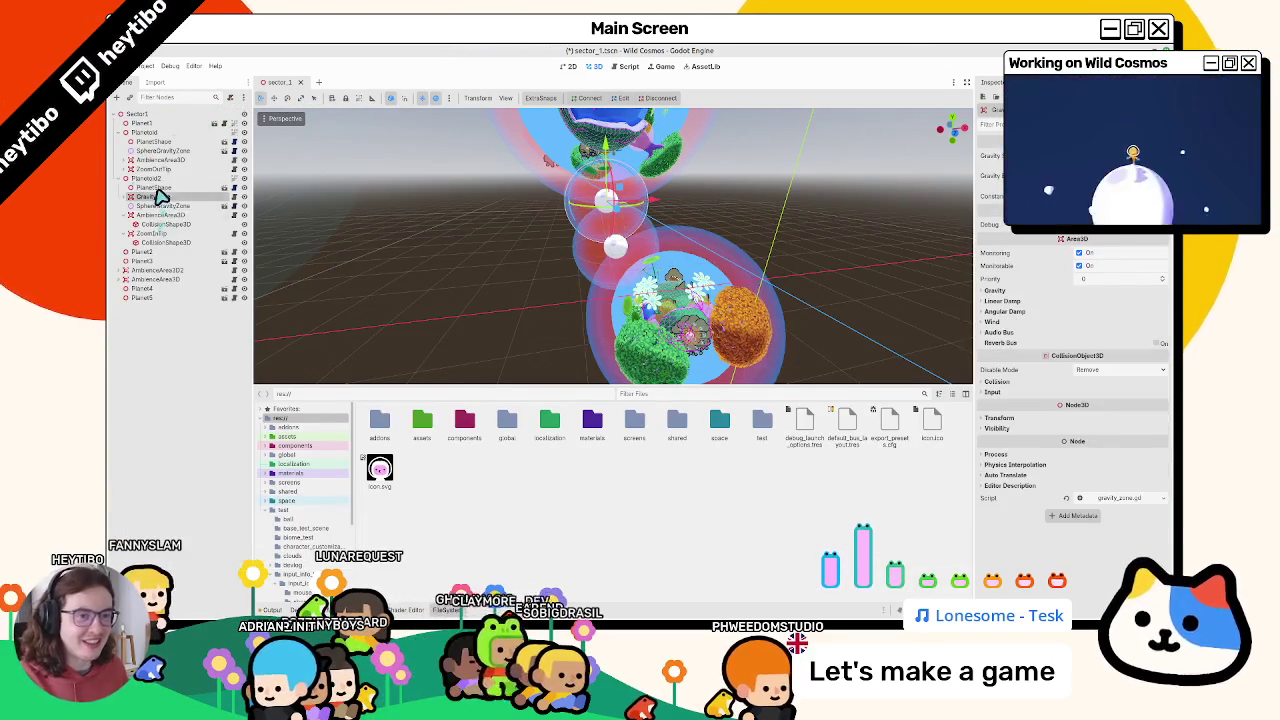
key(Return)
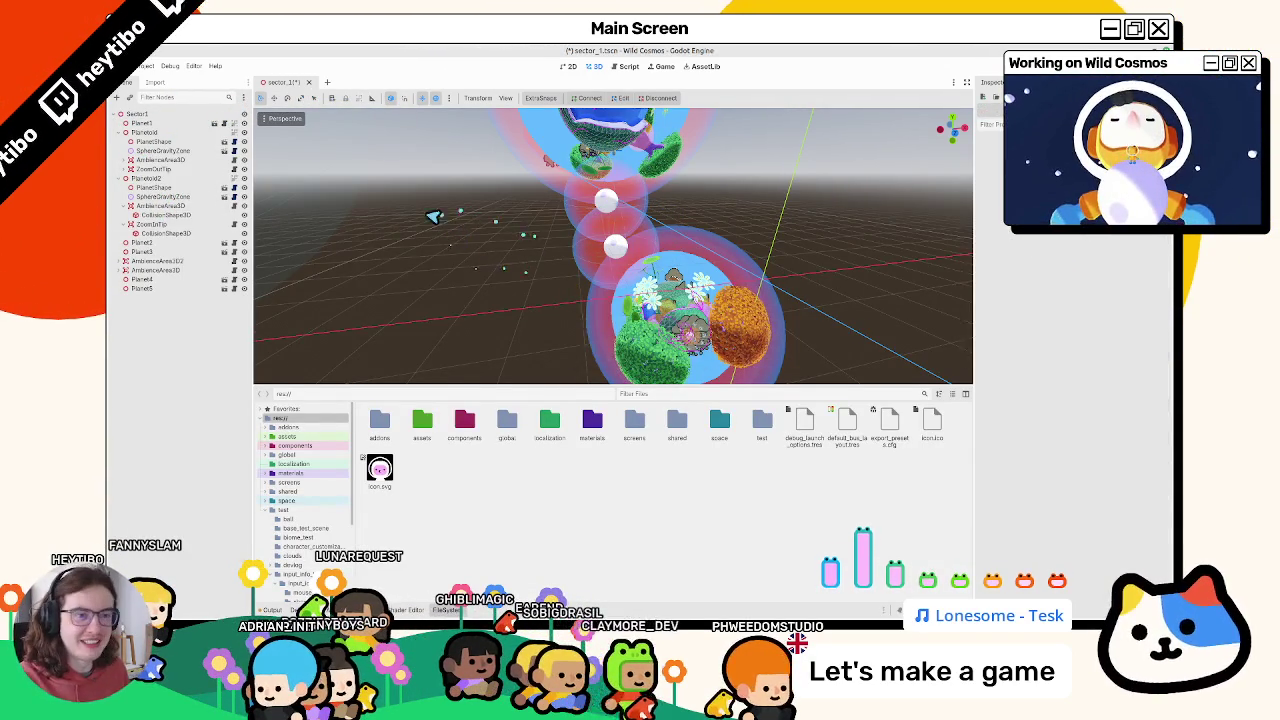
key(ctrl+shift+F5)
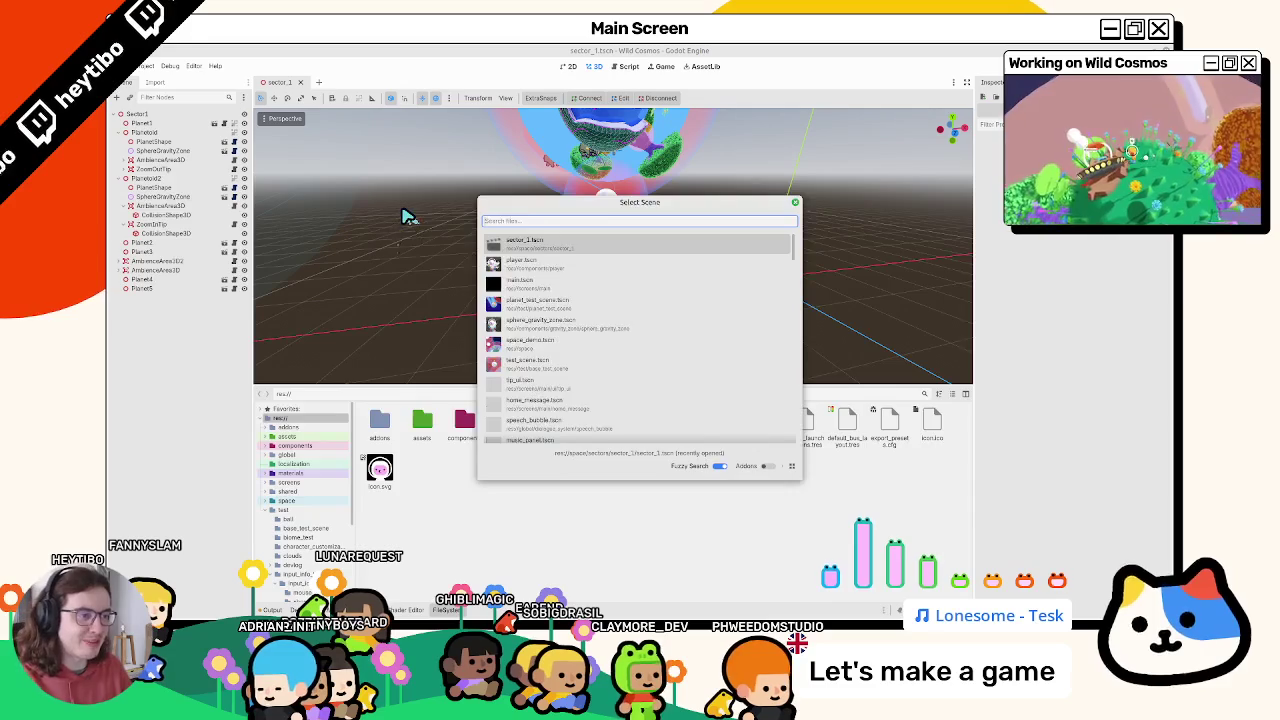
text(main)
key(Return)
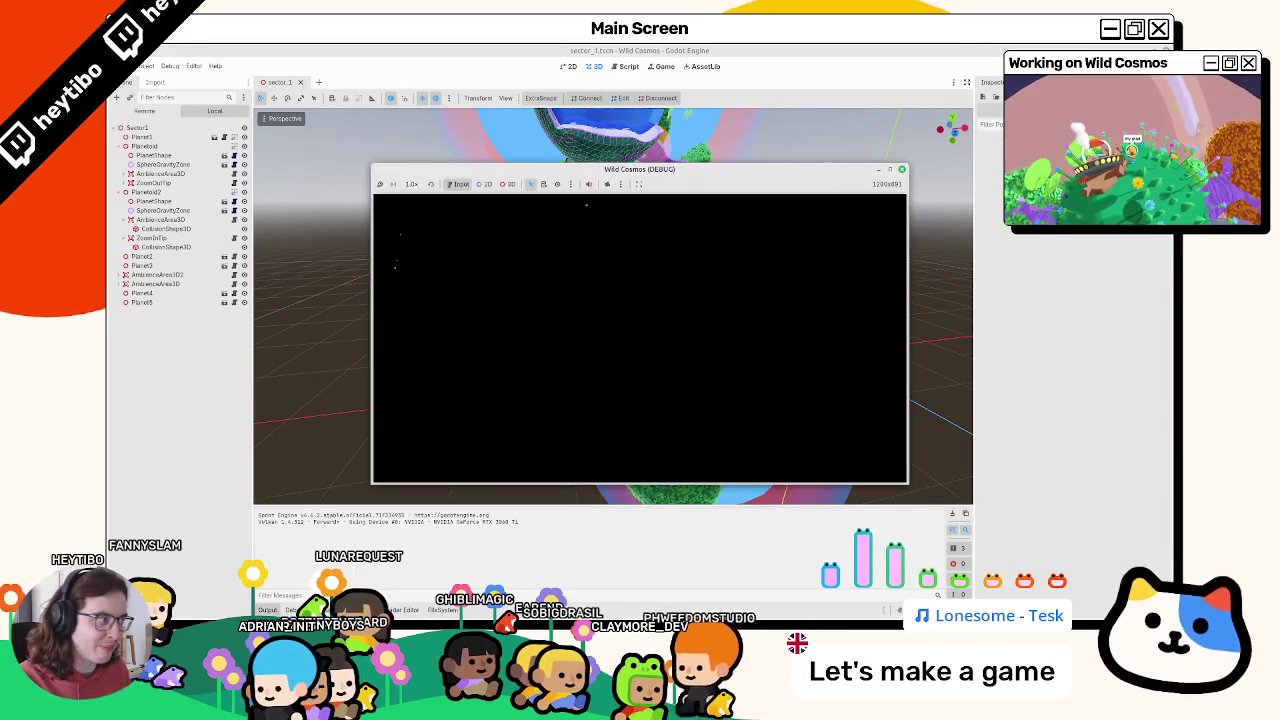
Stop the running game and save with debug_launch_options.tres selected in FileSystem
click(901, 169)
click(443, 609)
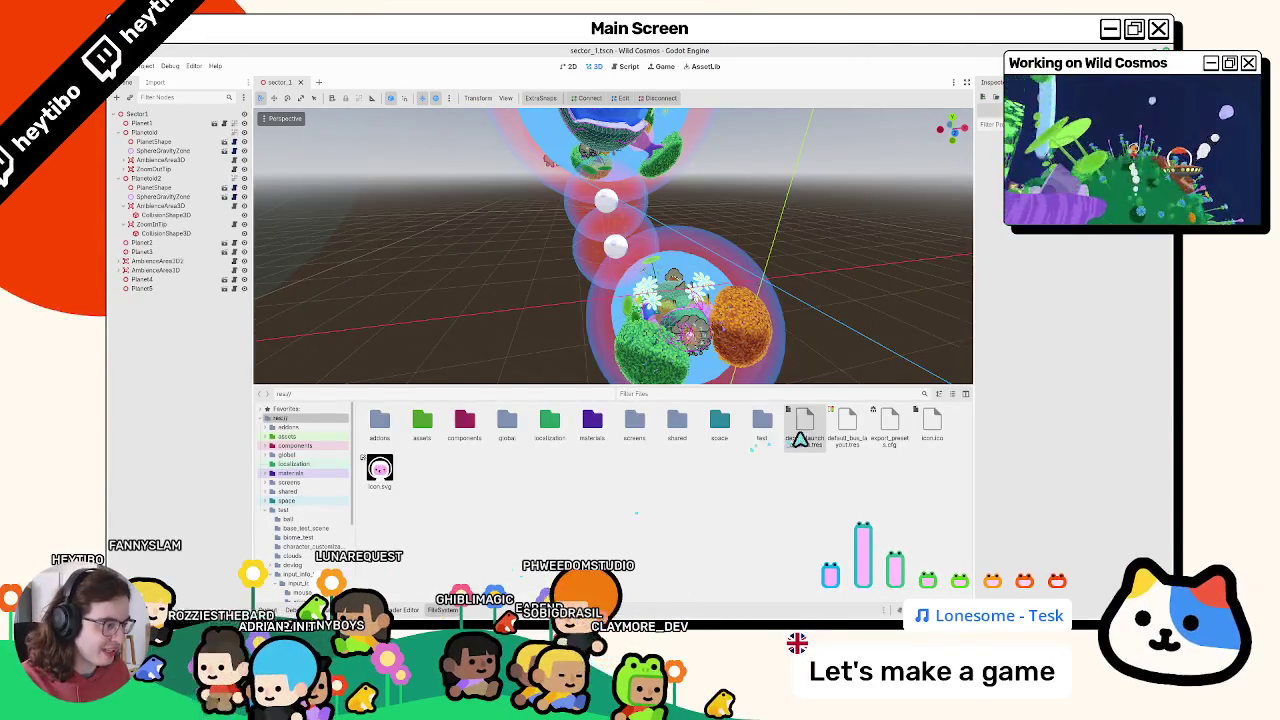
click(808, 422)
key(ctrl+s)
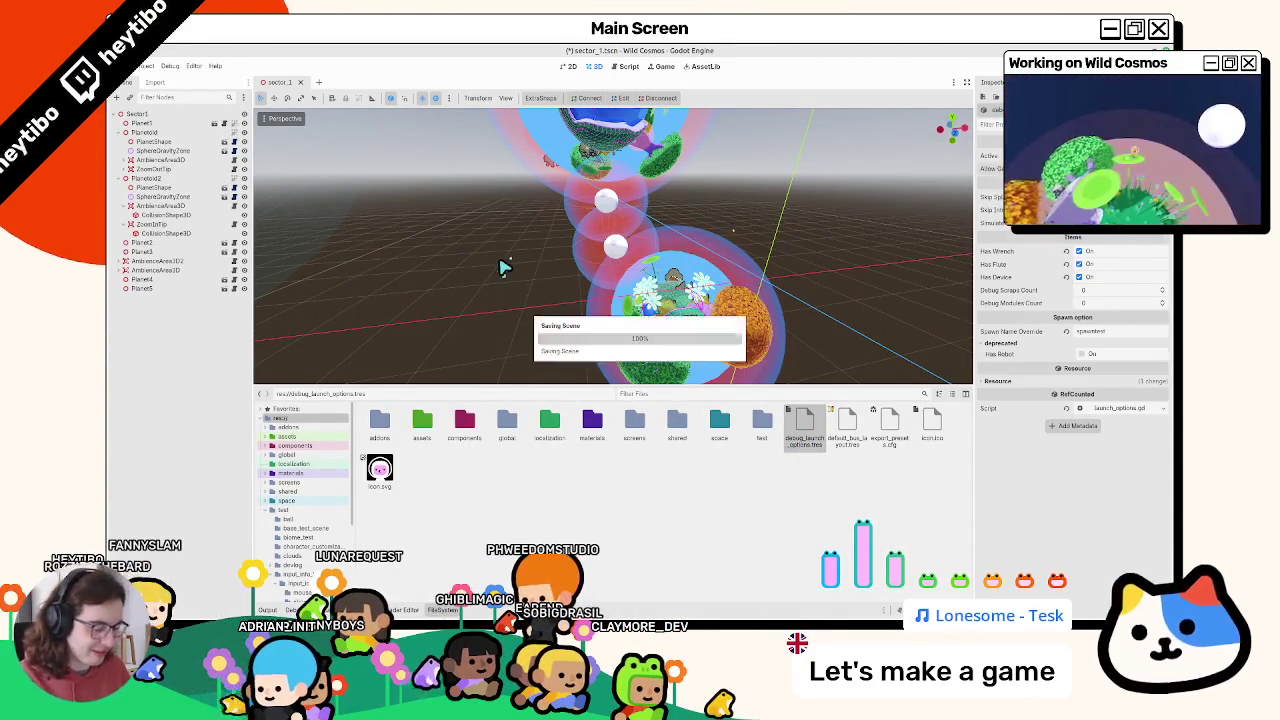
Open the space_demo.tscn scene via quick scene search for 'demo'
key(ctrl+shift+o)
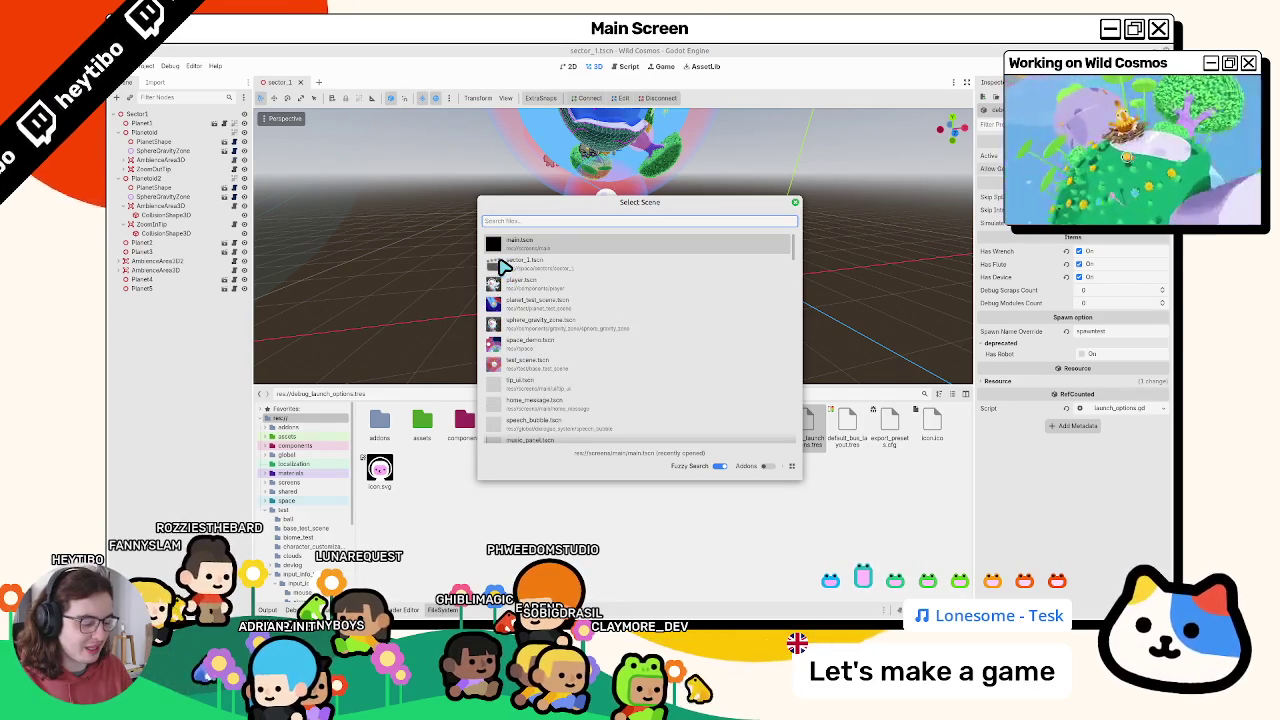
text(demo_)
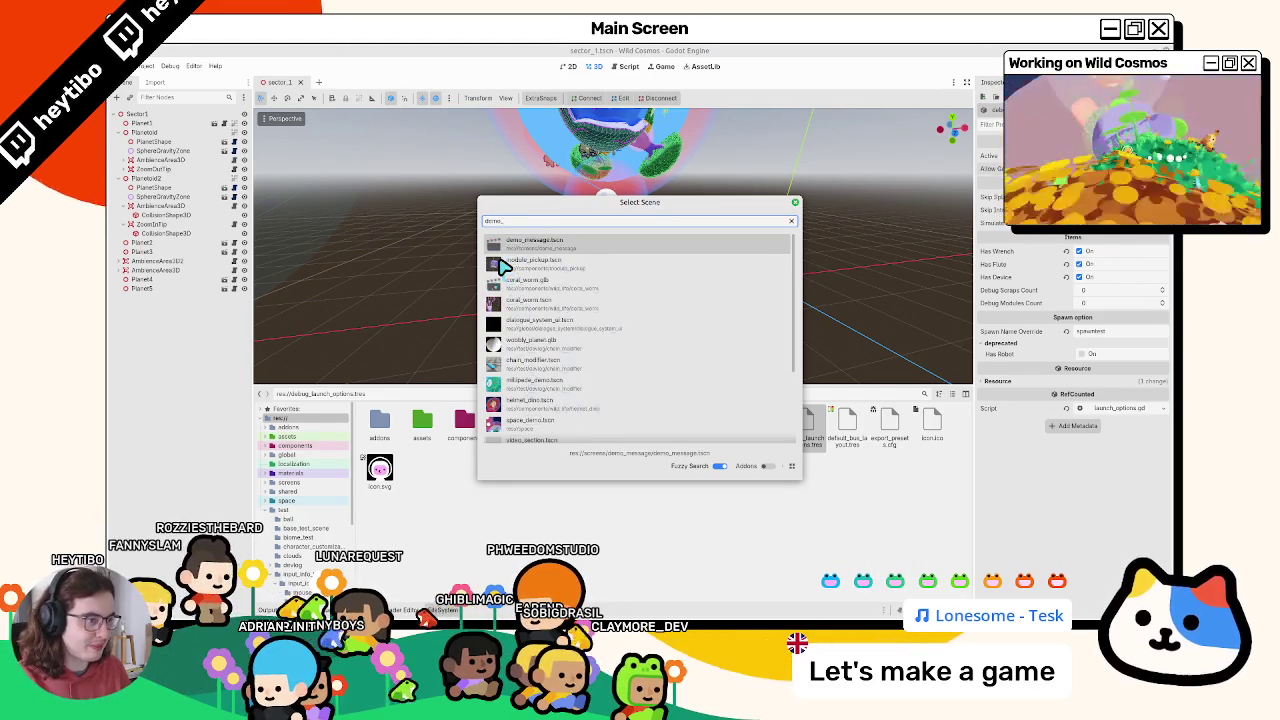
key(BackSpace)
key(Return)
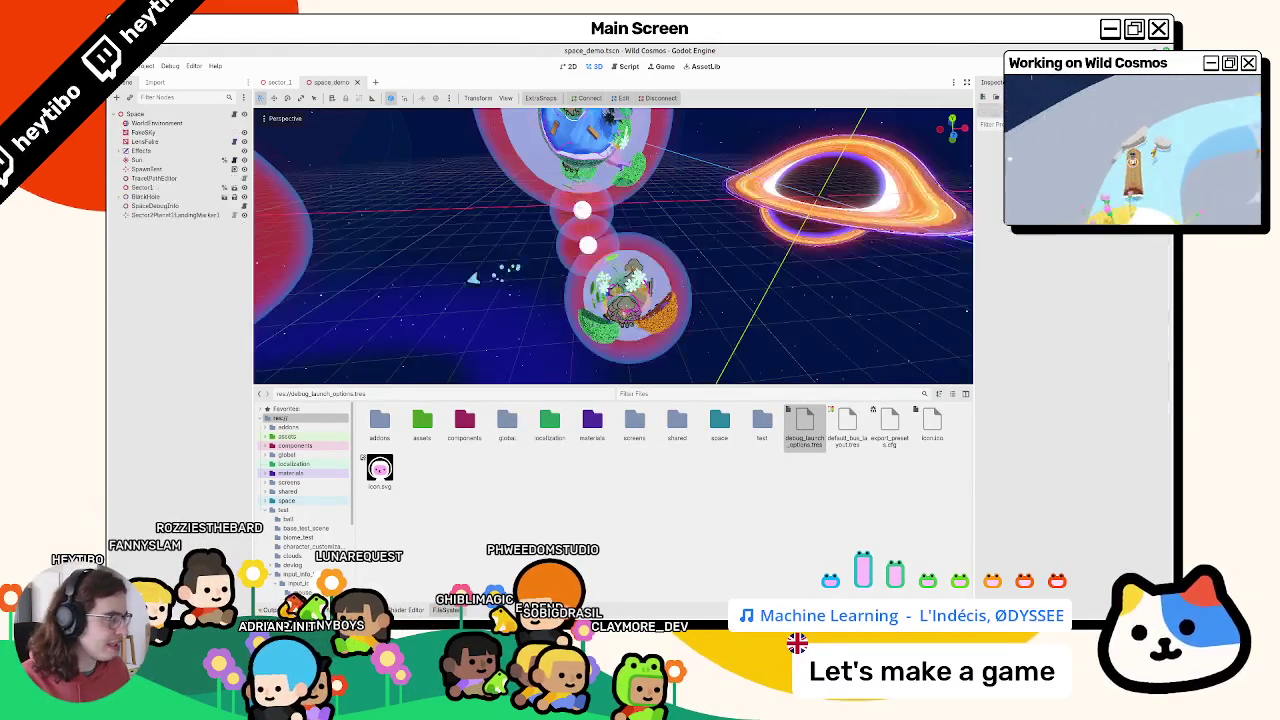
Centre the view on SpawnPoint and quick-run the game from main.tscn
click(155, 188)
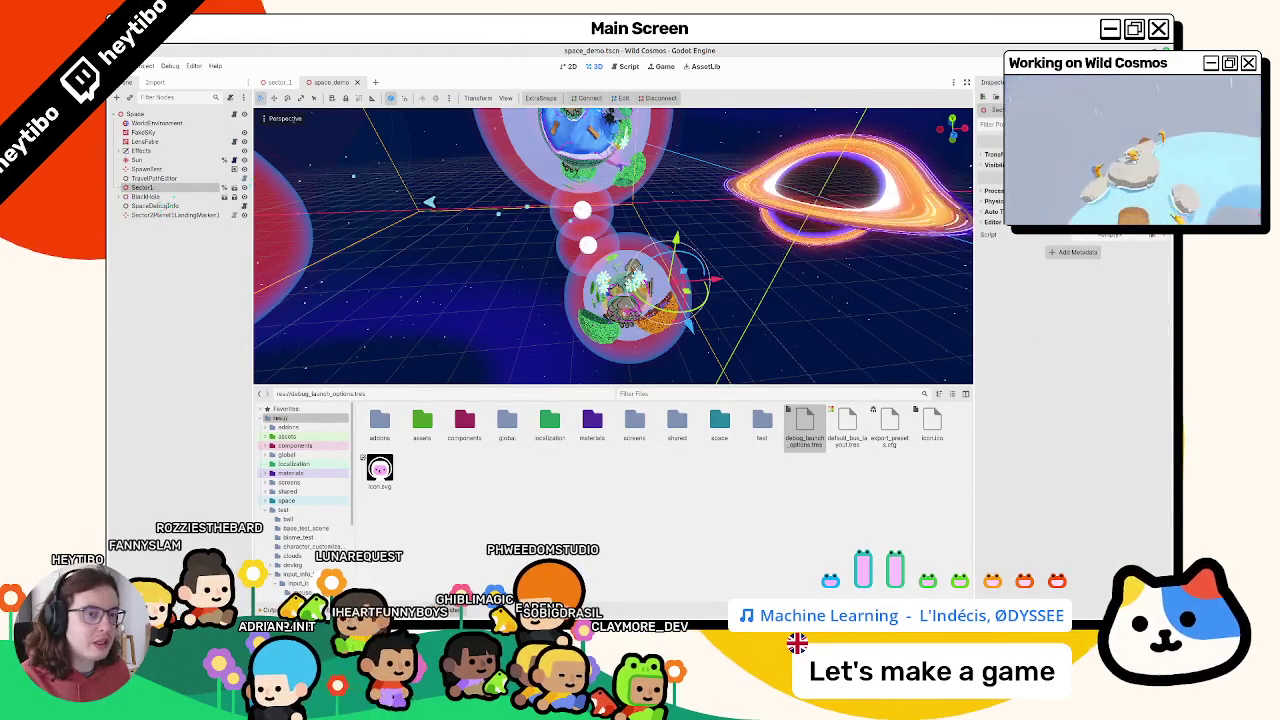
double_click(157, 169)
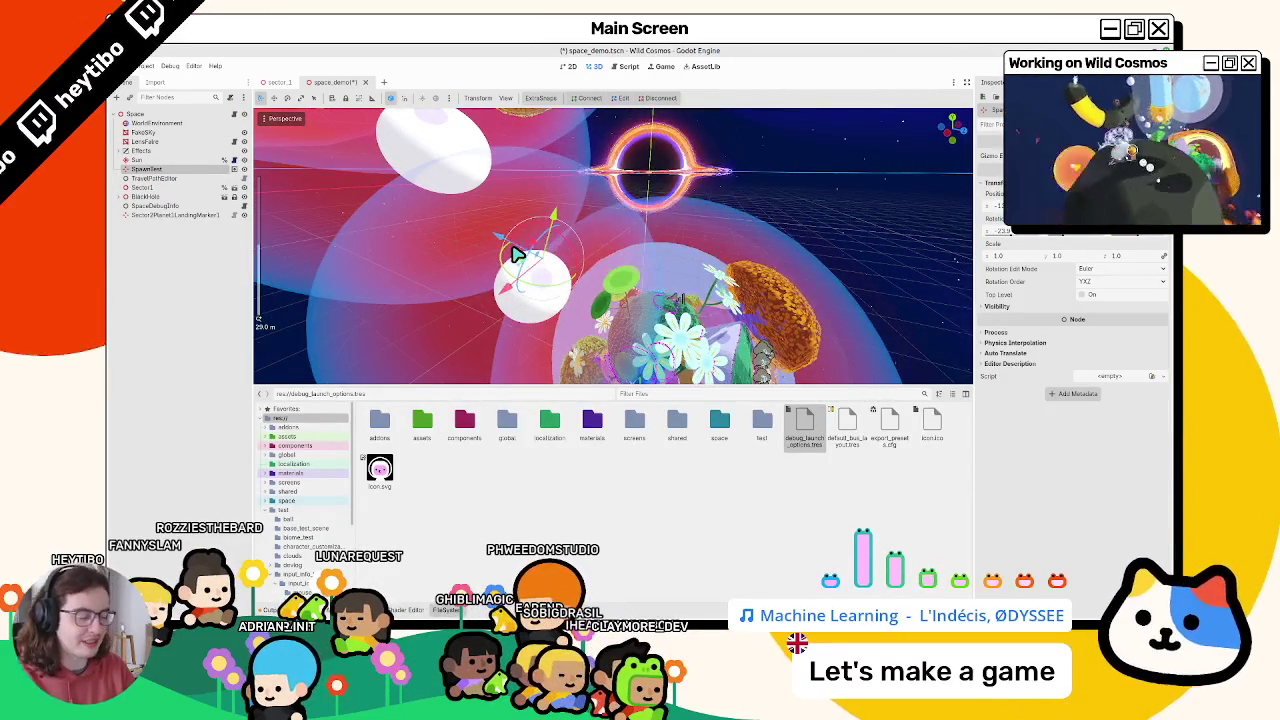
key(ctrl+shift+o)
text(ma)
double_click(512, 246)
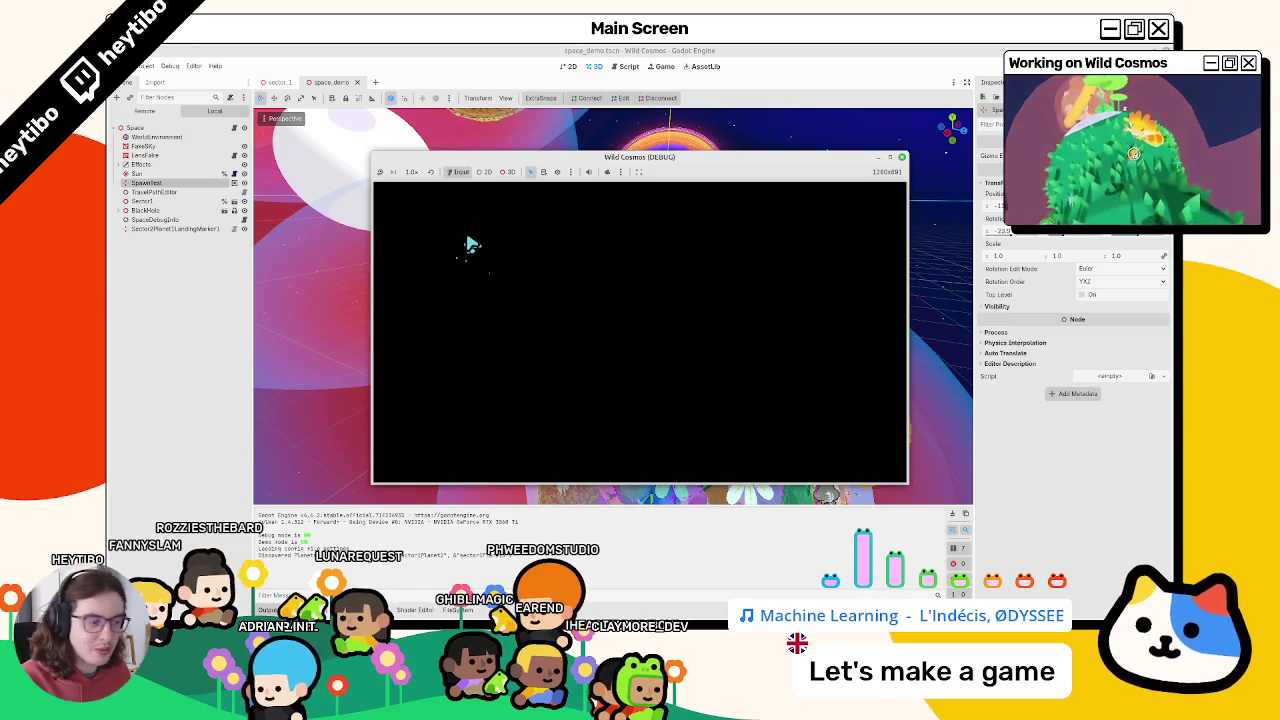
Play the game in a maximized window, then rerun git status in the terminal
click(889, 157)
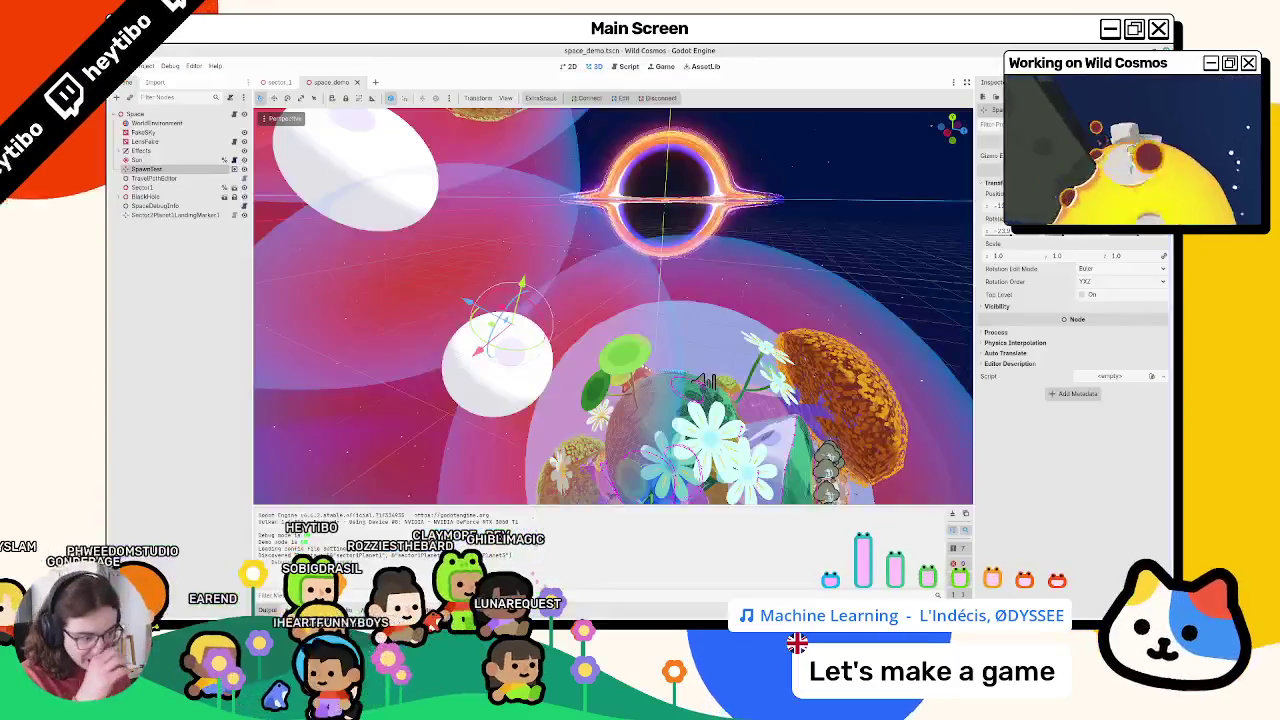
click(603, 607)
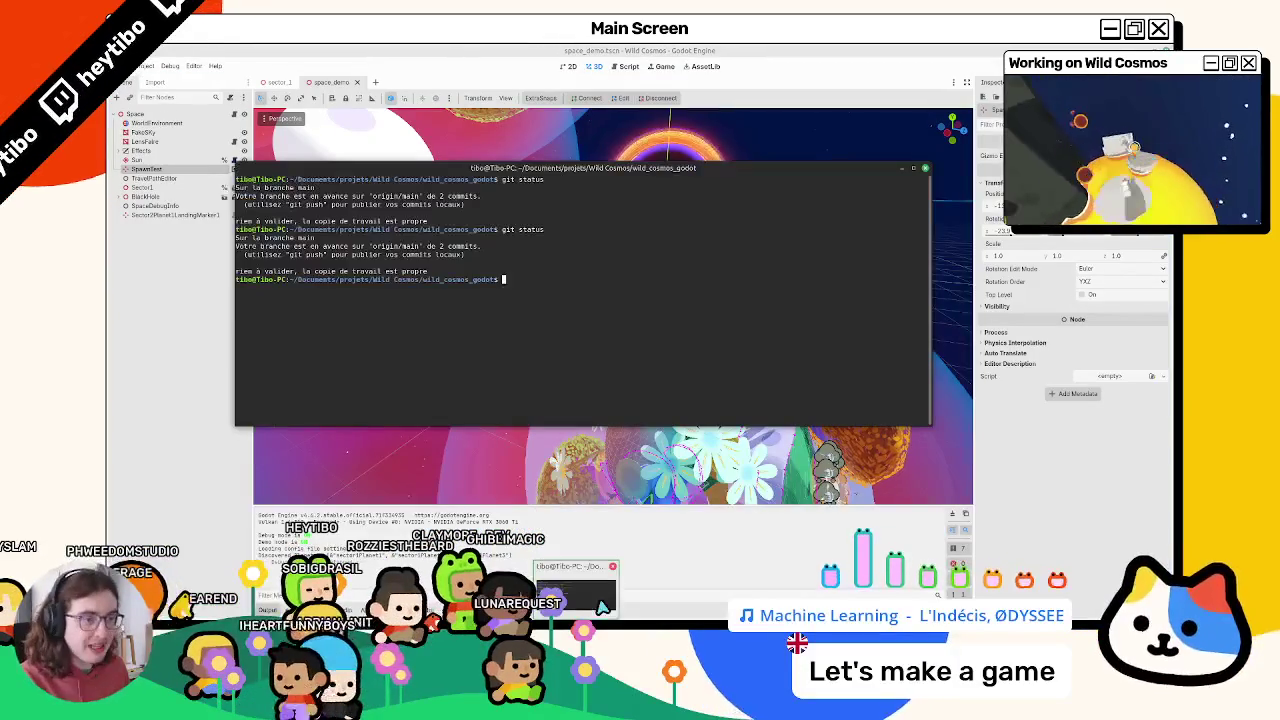
text(git status)
key(Return)
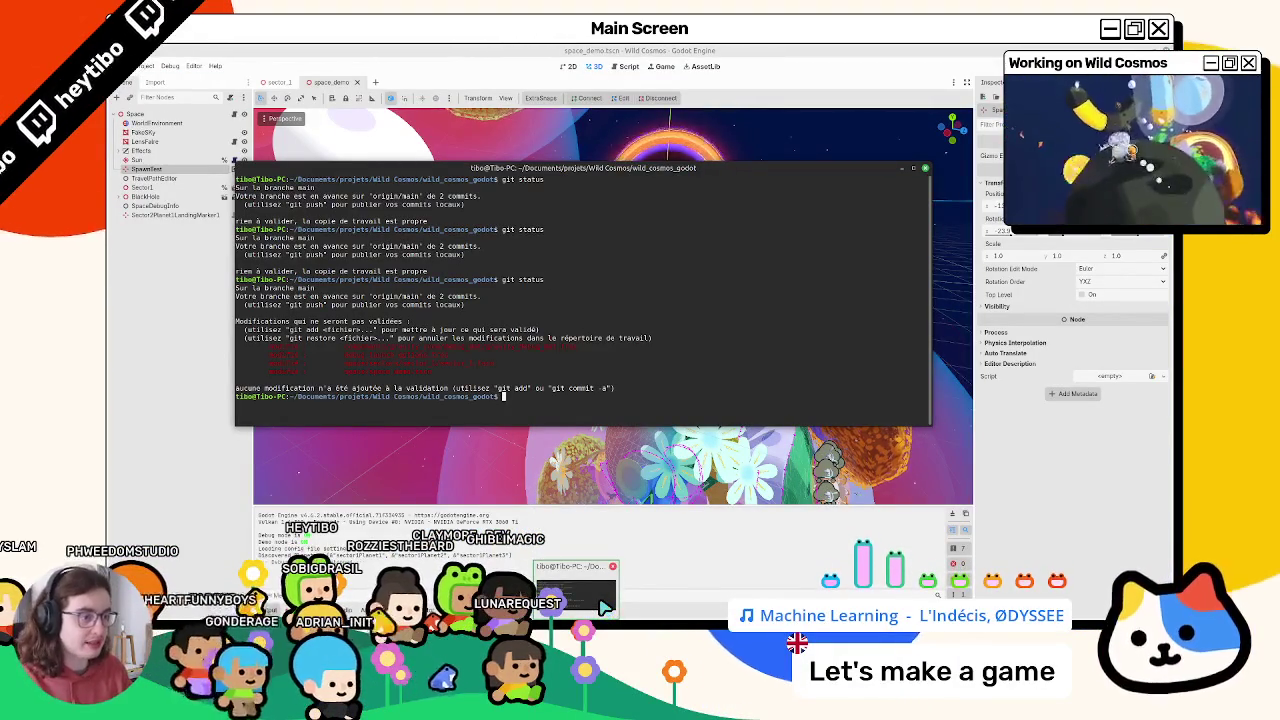